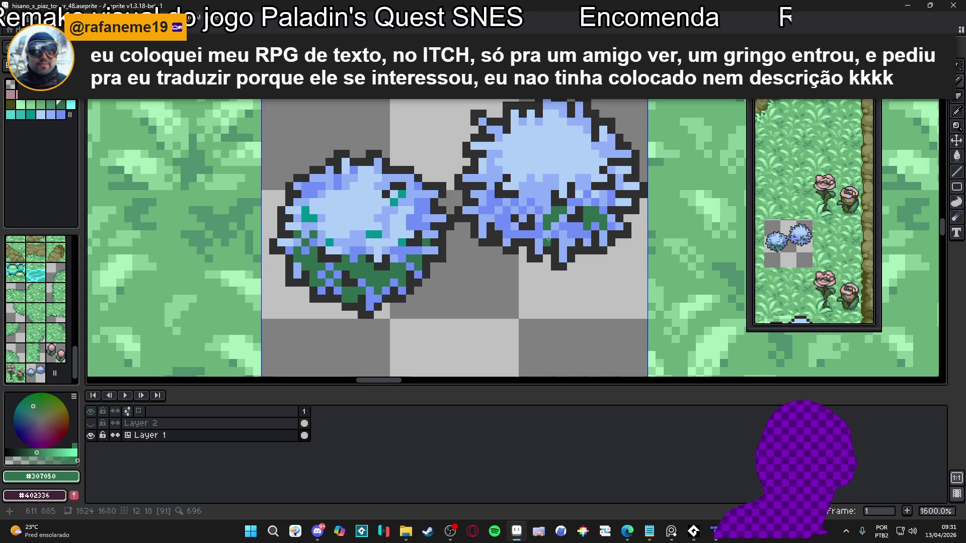
Paint a few #307050 dark green pixels into the right blue bush's lower foliage.
scroll(569, 229, "up", 2)
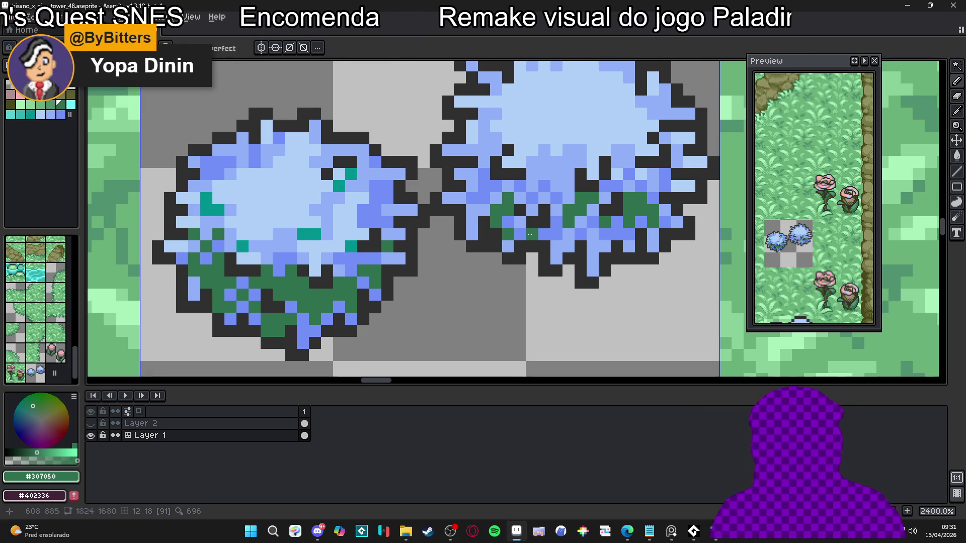
left_click(545, 234)
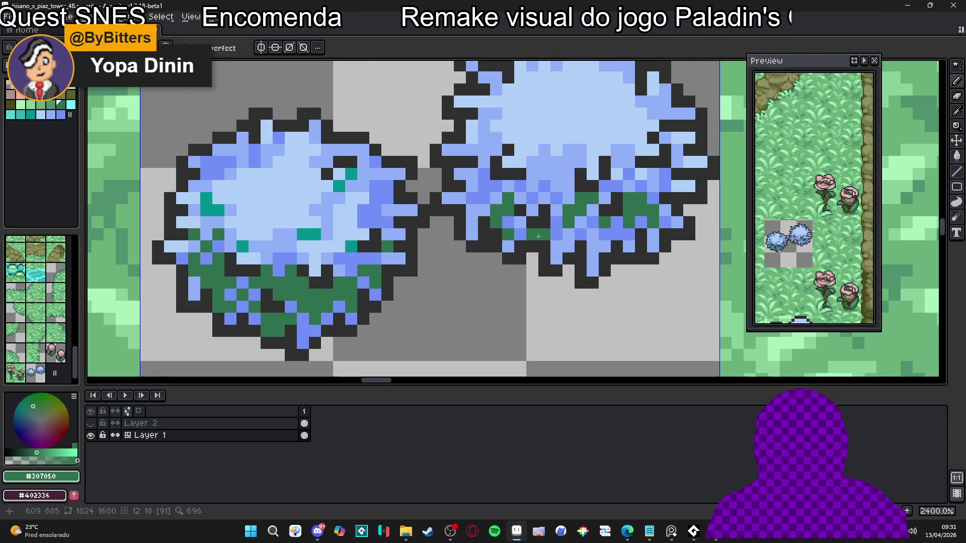
scroll(547, 234, "down", 3)
scroll(505, 266, "up", 2)
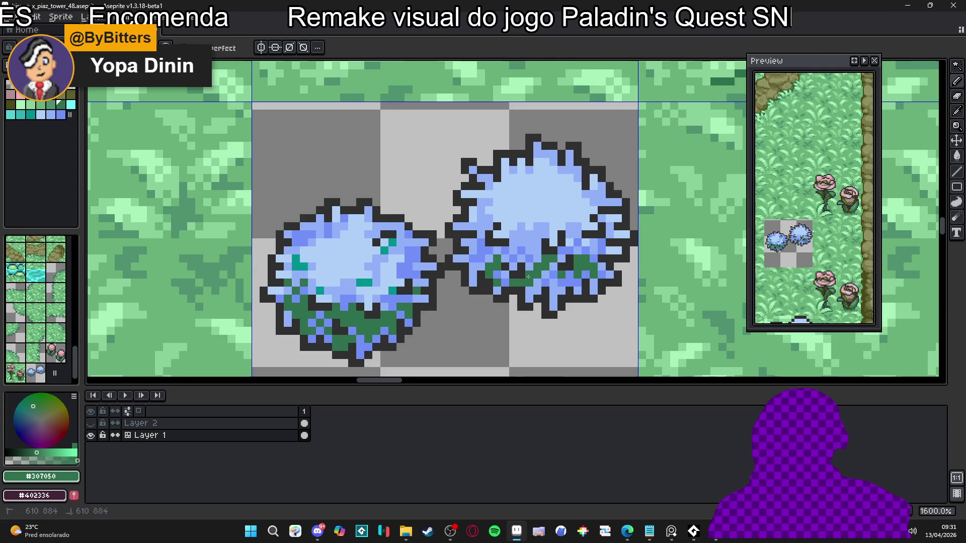
left_click(544, 283)
left_click(545, 275)
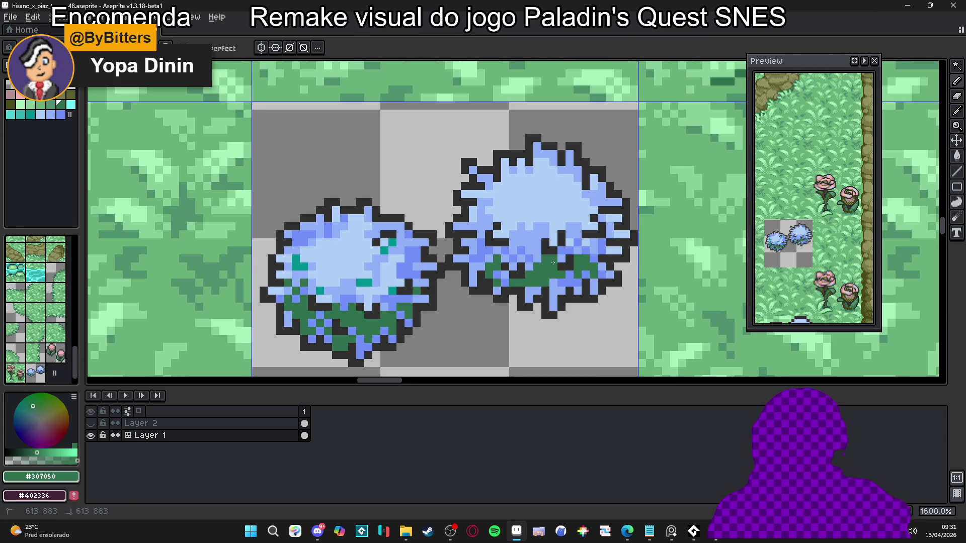
left_click(538, 280, "alt")
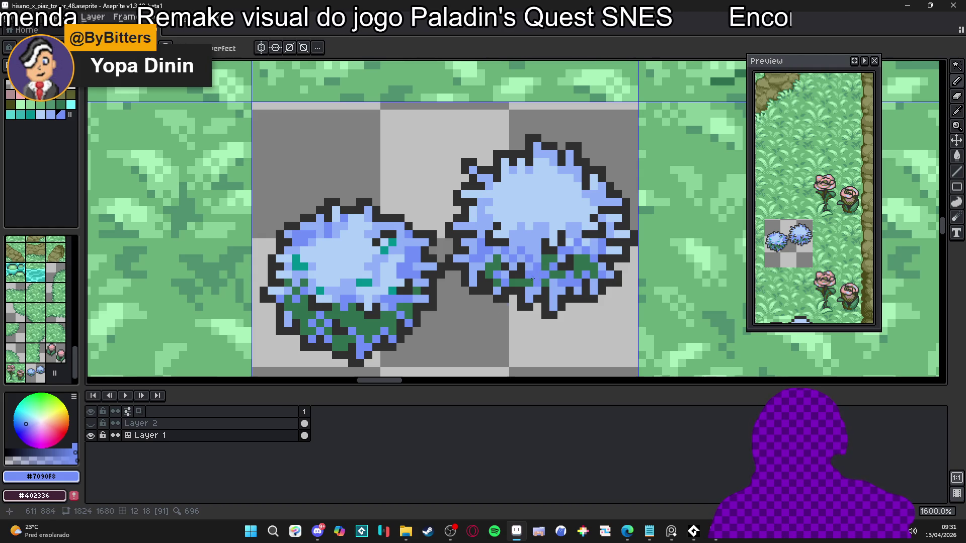
scroll(562, 283, "up", 2)
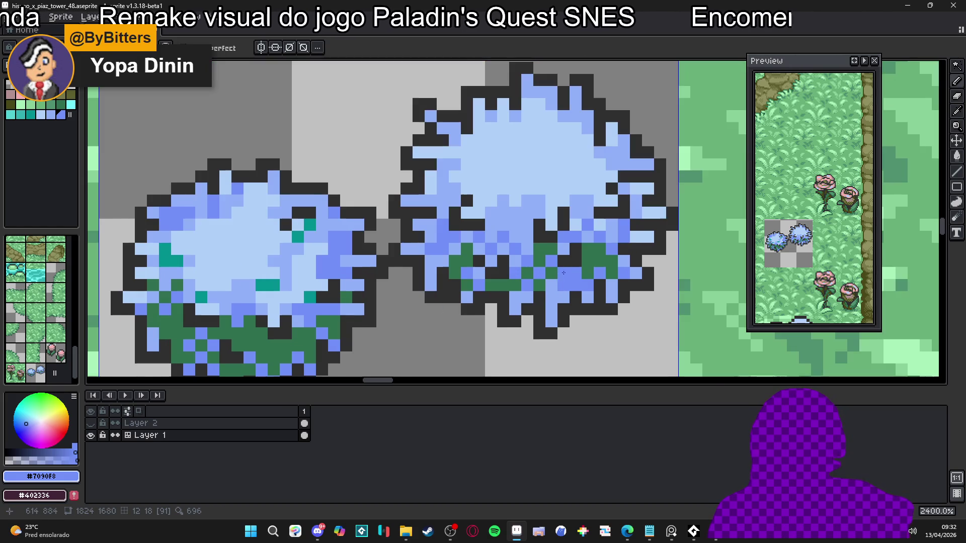
Repaint the right bush's lower blue pixels with a dark green stroke.
left_click(597, 255, "alt")
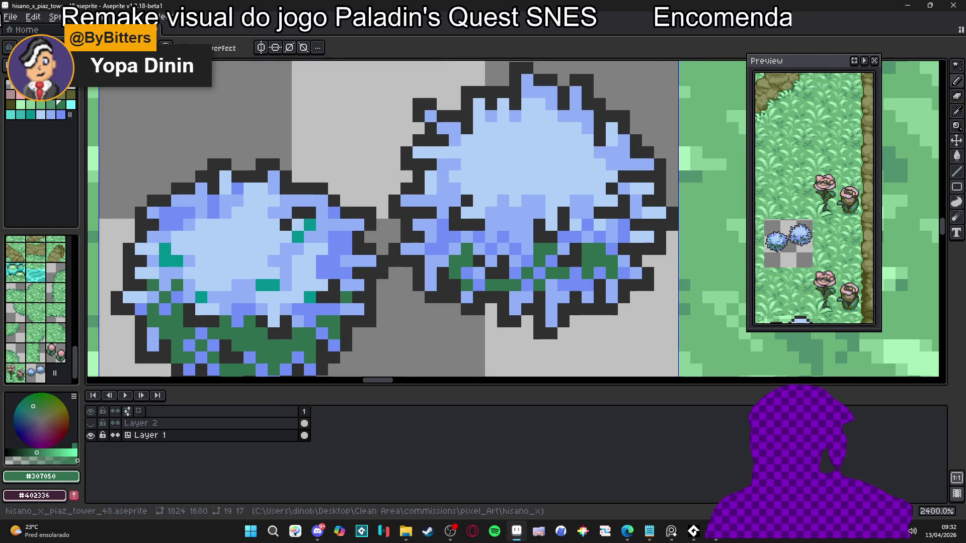
left_click_drag(487, 249, 515, 258)
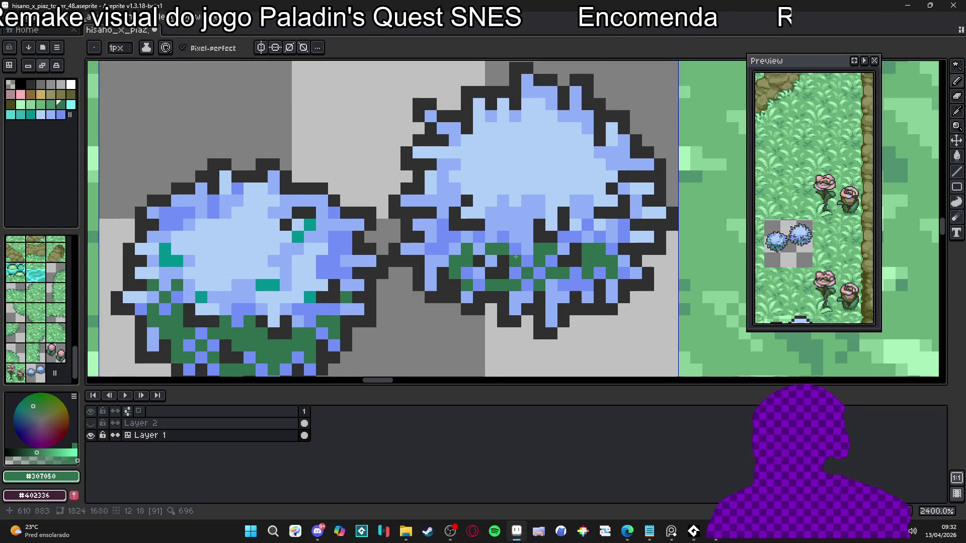
key("ctrl+z")
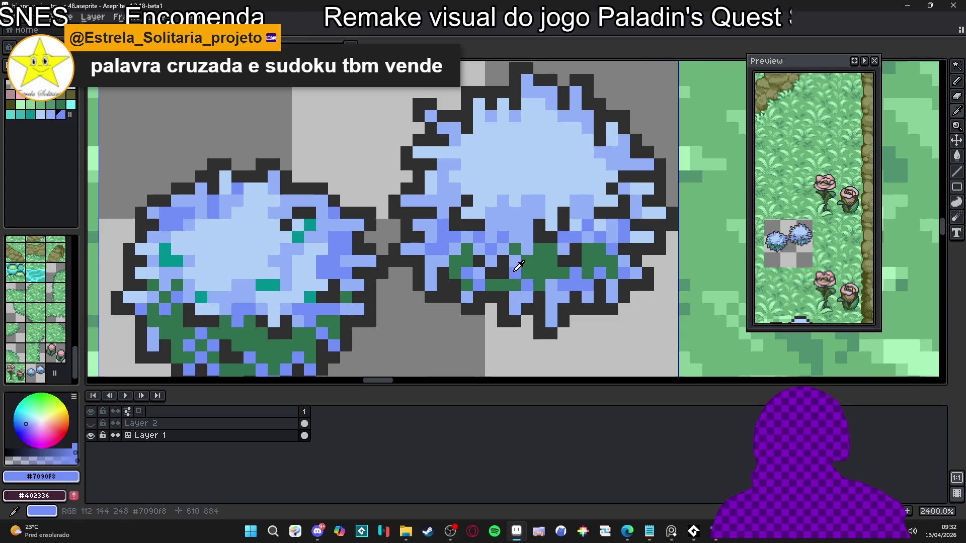
left_click(533, 287, "alt")
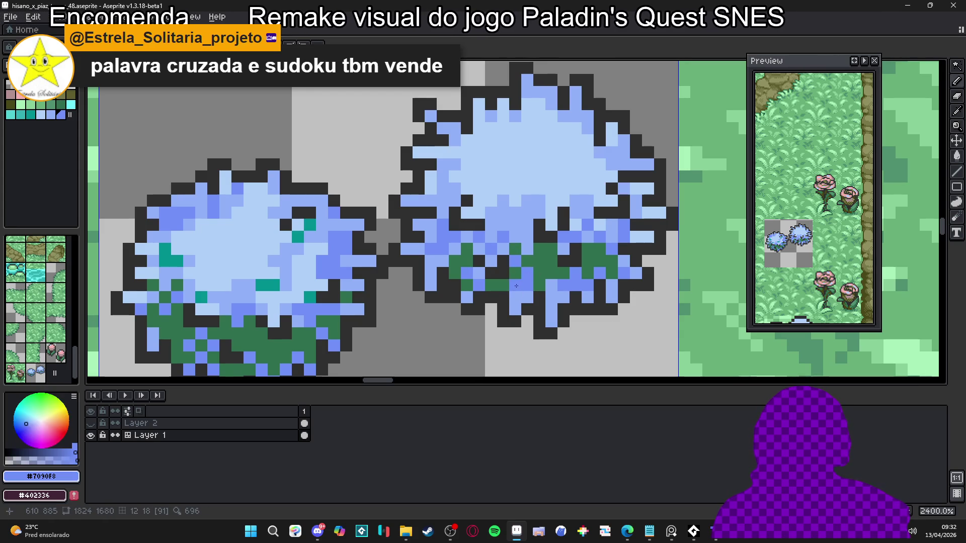
left_click(504, 283, "alt")
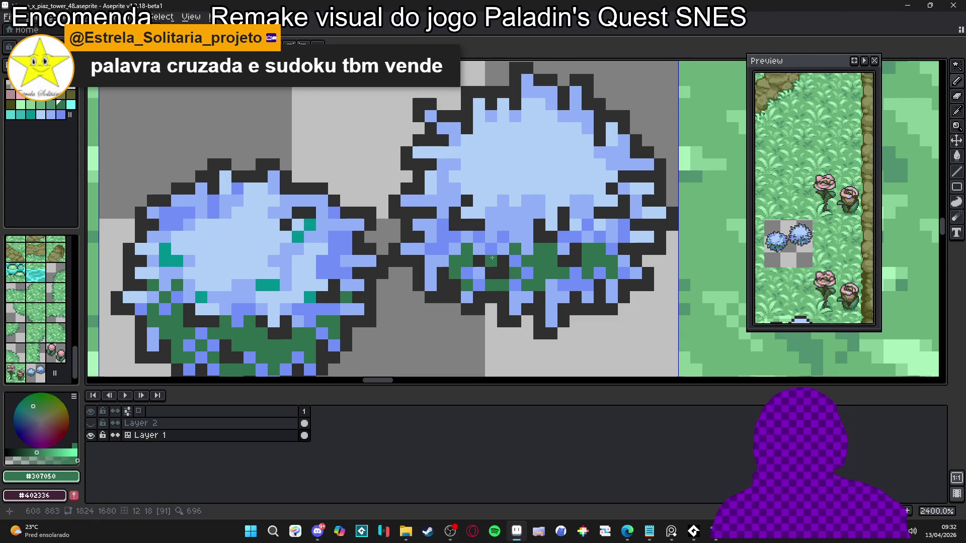
scroll(518, 273, "down", 4)
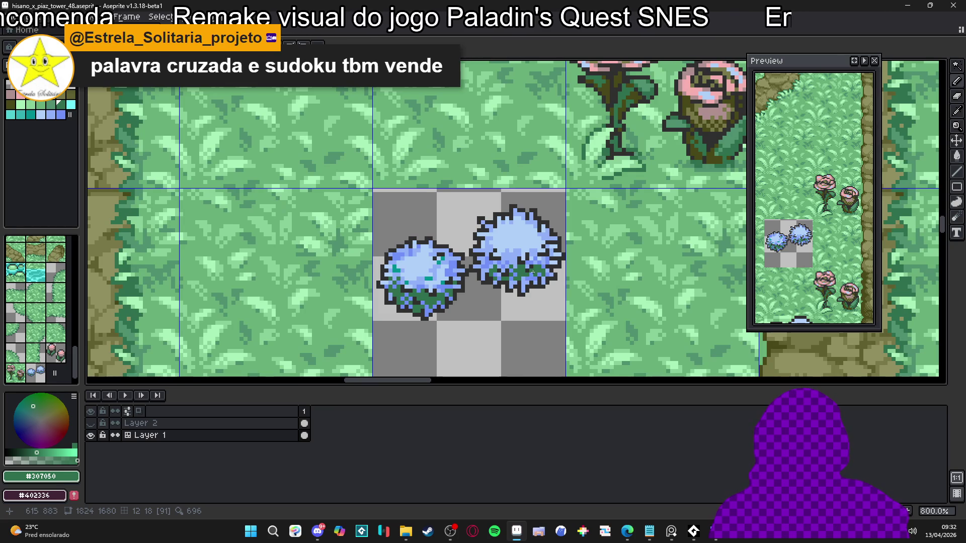
scroll(533, 272, "up", 4)
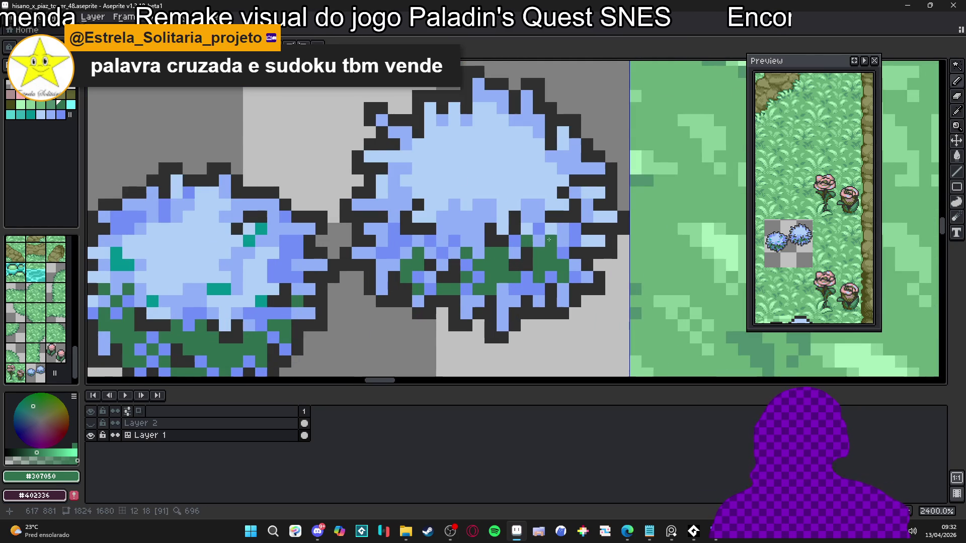
left_click(556, 257, "alt")
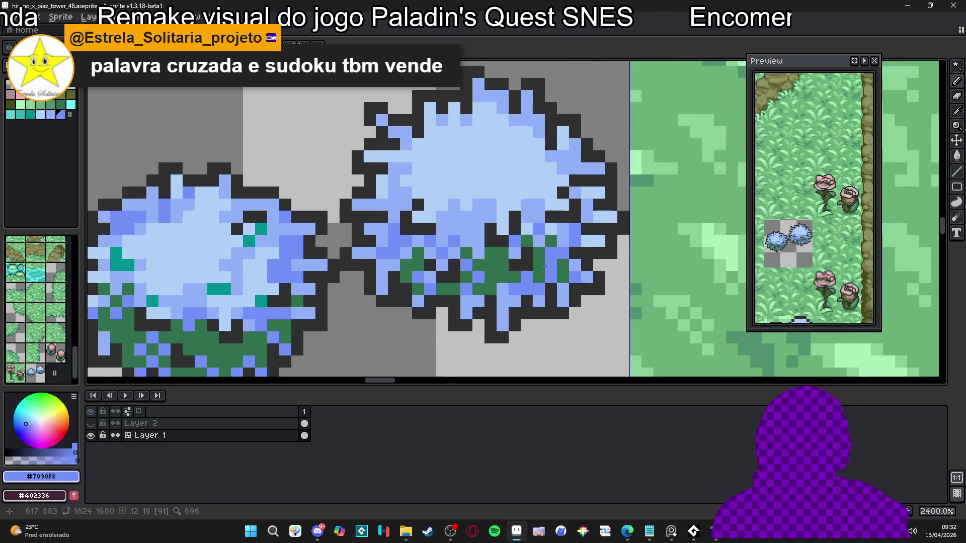
key("ctrl+z")
key("ctrl+z")
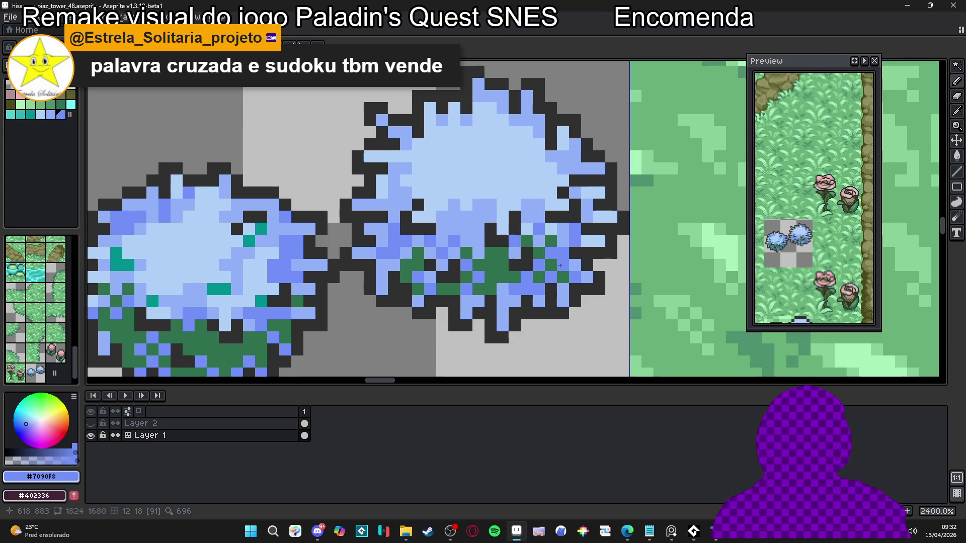
left_click(559, 259, "alt")
left_click_drag(559, 260, 531, 275)
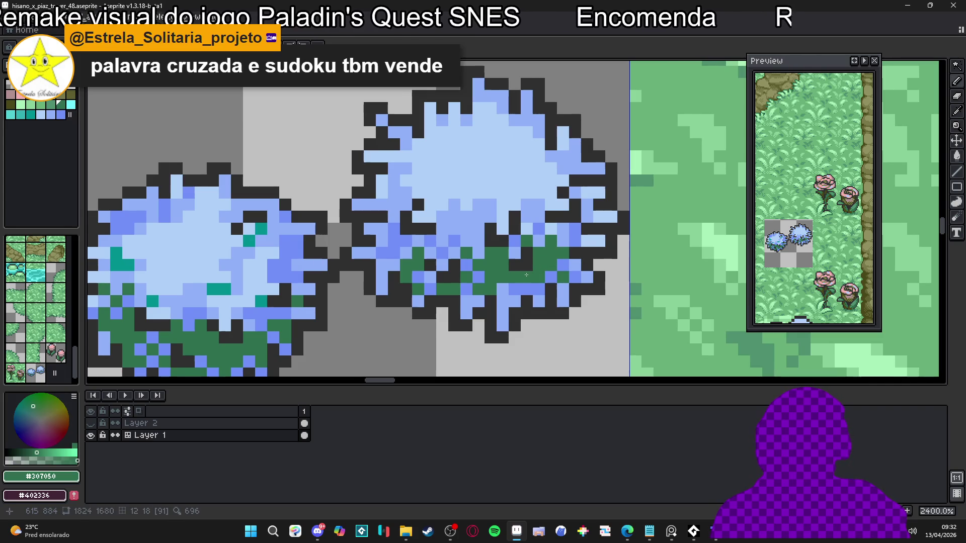
Touch up single foliage pixels in green and petal pixels in medium blue.
left_click(527, 290)
left_click(502, 290)
left_click(454, 277)
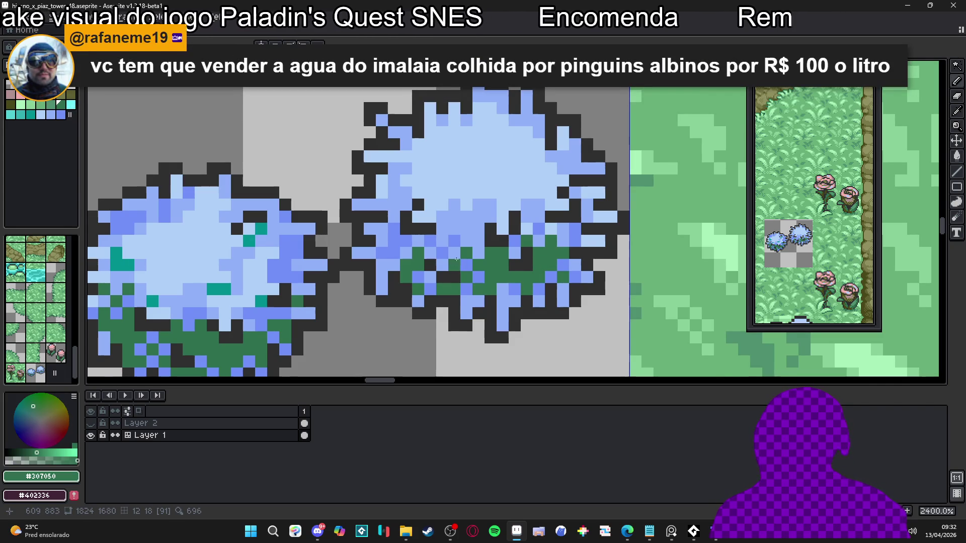
left_click(466, 241)
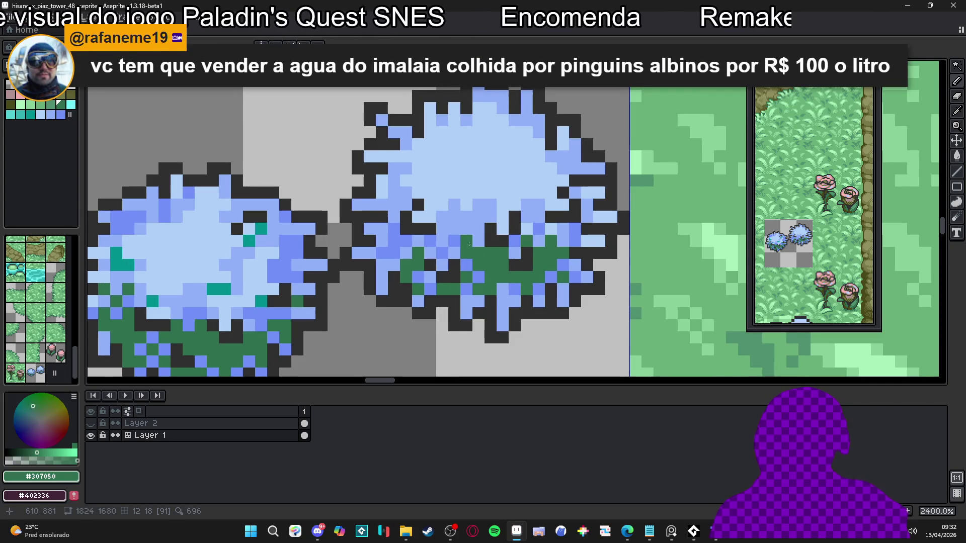
left_click(454, 265)
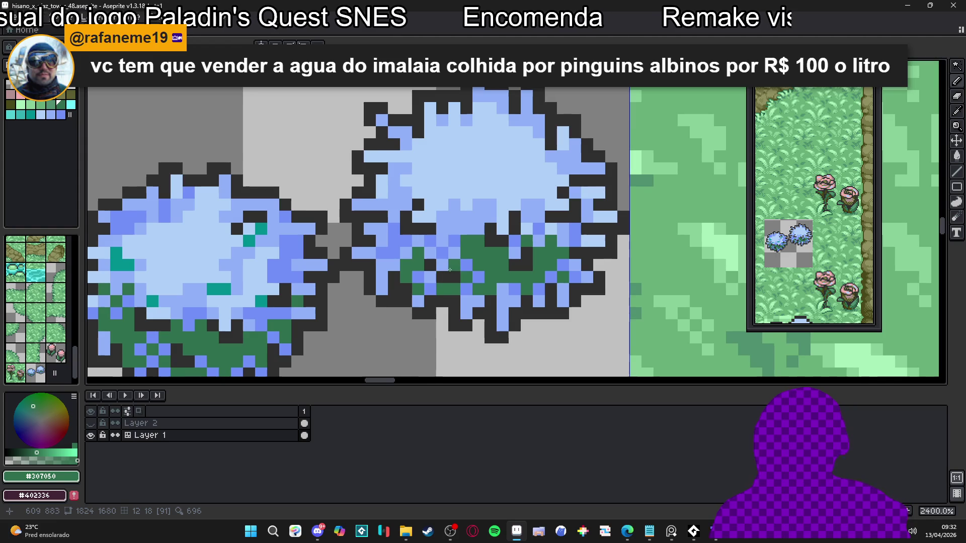
left_click(441, 276)
left_click(455, 241, "alt")
left_click(454, 252)
left_click(444, 263)
Repaint a row of petal pixels medium blue along the bush's left side.
left_click(406, 253)
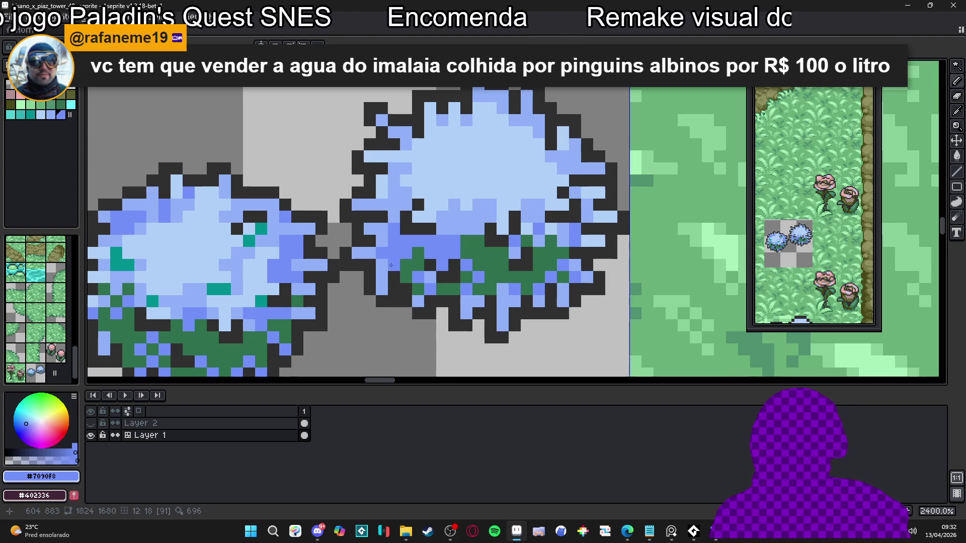
left_click(381, 240)
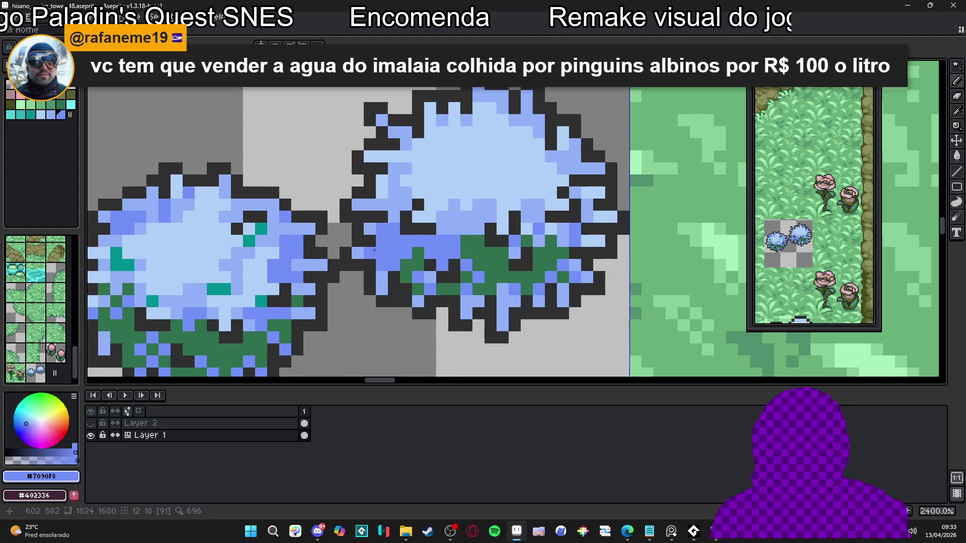
left_click(382, 205)
left_click(370, 205)
left_click(394, 206)
left_click(406, 205)
left_click(394, 193)
left_click(418, 205)
key("ctrl+z")
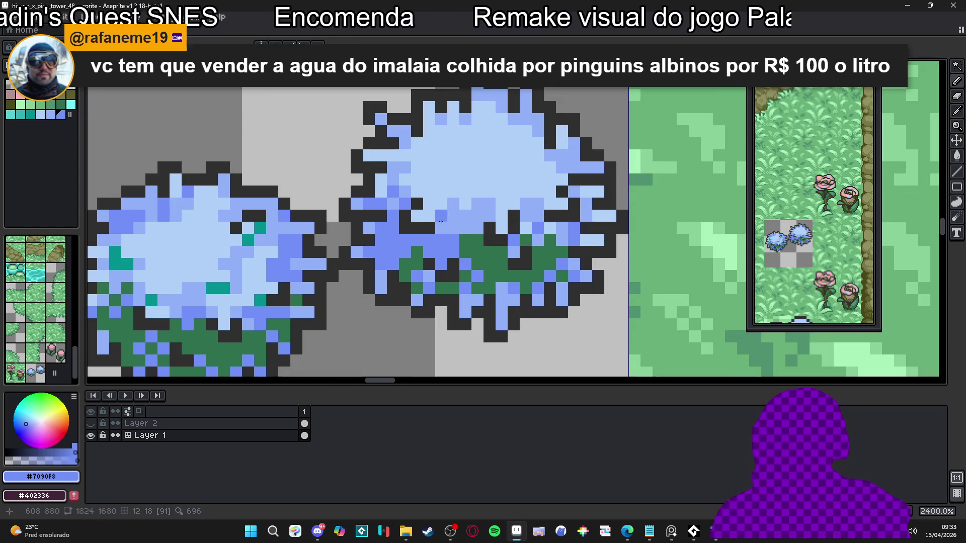
Fill remaining blue foliage pixels dark green and extend the green patch leftward.
left_click(448, 215, "alt")
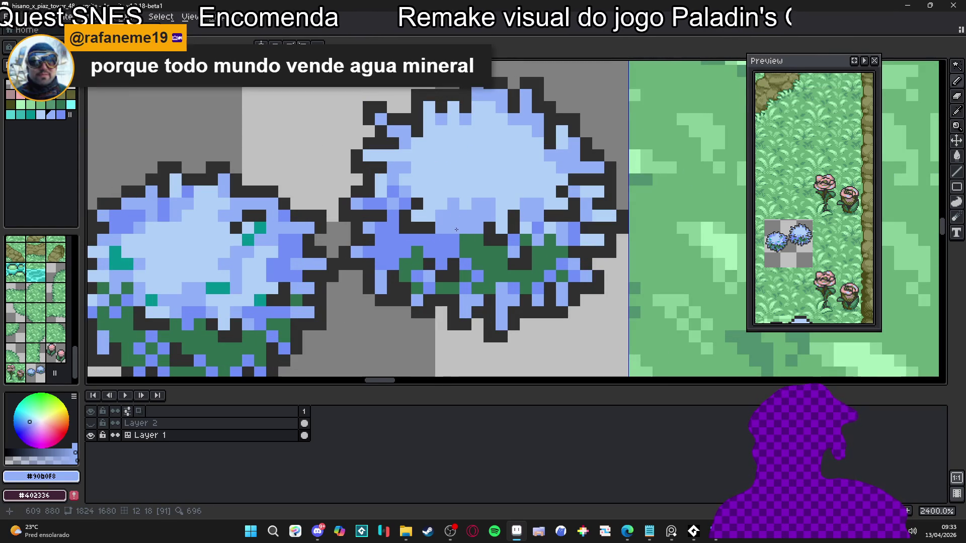
left_click_drag(466, 238, 493, 253)
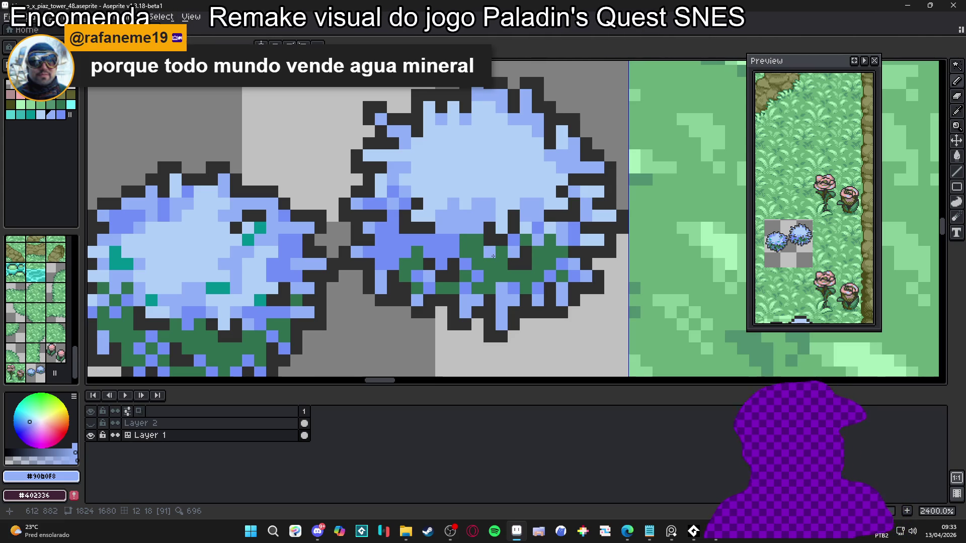
key("ctrl+z")
left_click(470, 260)
left_click(471, 260, "alt")
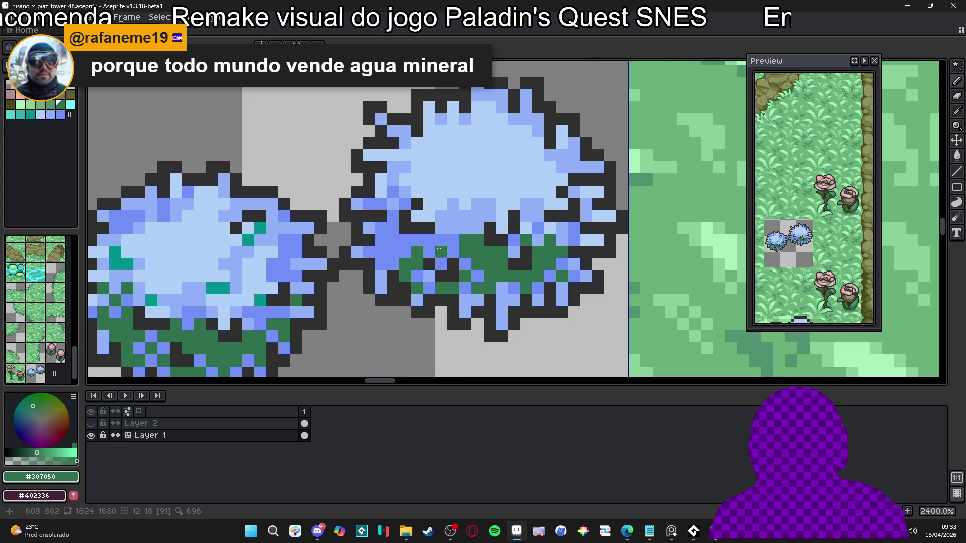
left_click_drag(417, 241, 426, 254)
left_click(405, 240)
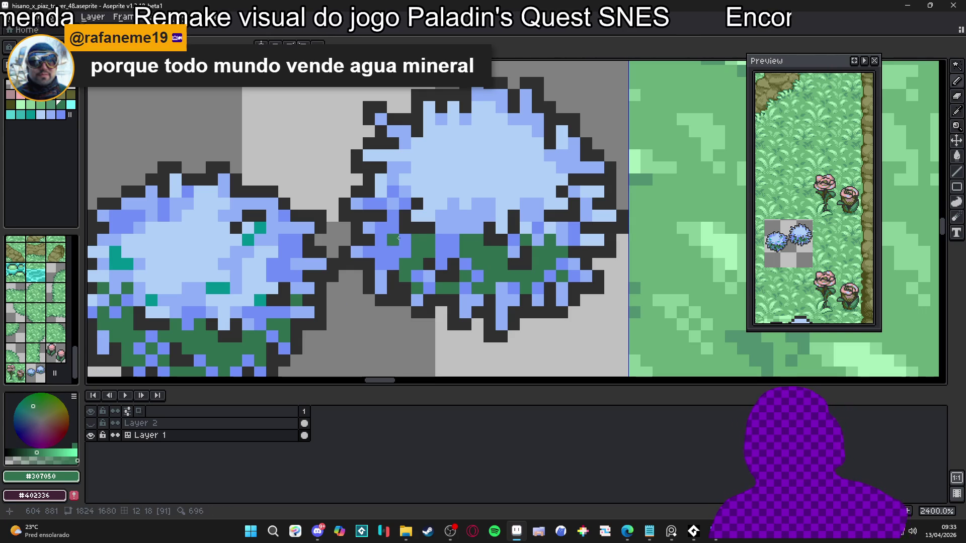
left_click(380, 240)
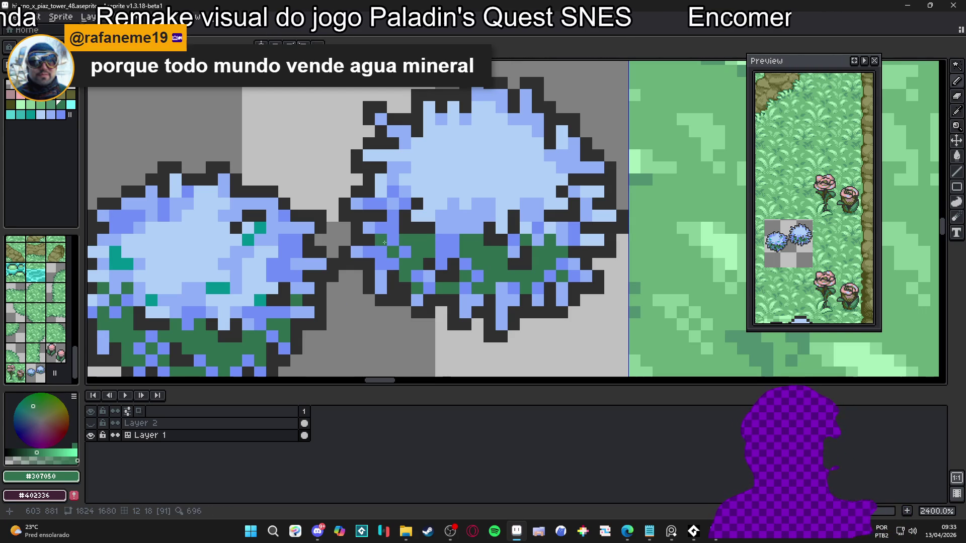
left_click(392, 227)
scroll(393, 225, "down", 4)
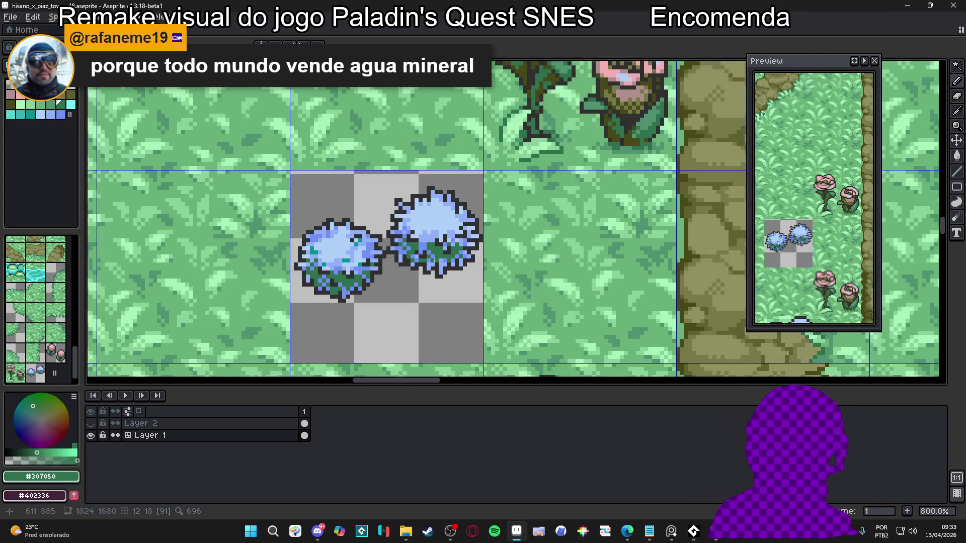
Pick teal from the bush and dot teal pixels across the right bush.
scroll(447, 261, "down", 1)
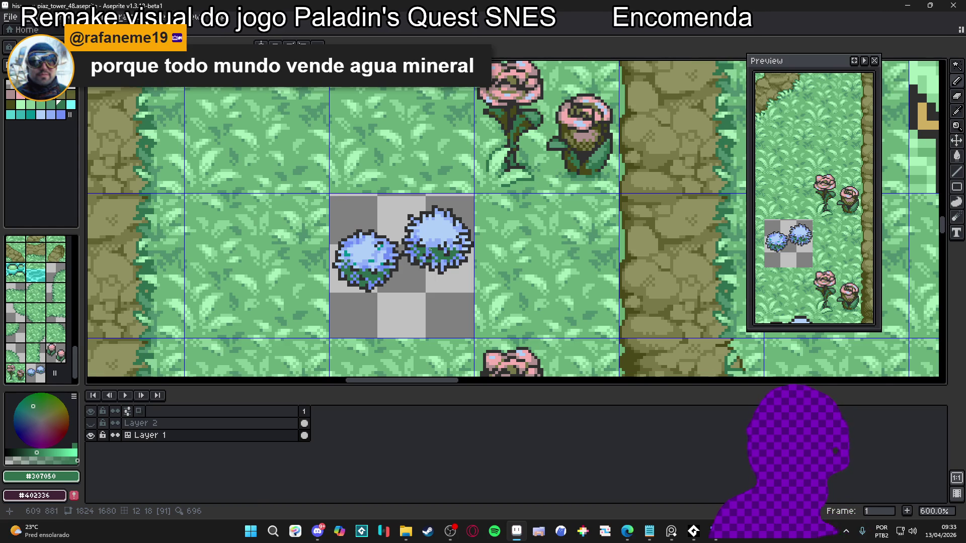
scroll(434, 245, "up", 4)
left_click(416, 250, "alt")
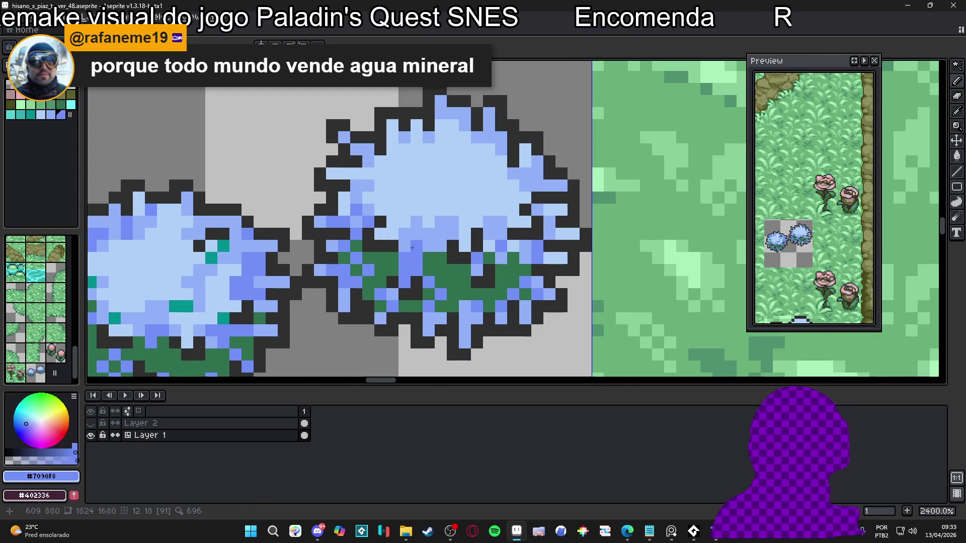
scroll(450, 255, "down", 5)
scroll(439, 243, "up", 2)
scroll(438, 243, "down", 2)
scroll(428, 239, "up", 2)
left_click(429, 239, "alt")
left_click(447, 232)
left_click(496, 241)
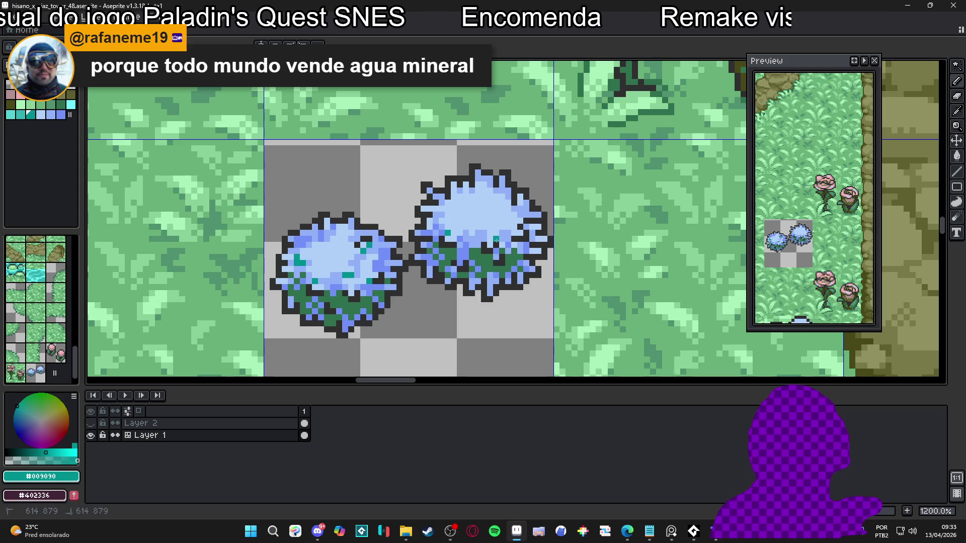
left_click(520, 227)
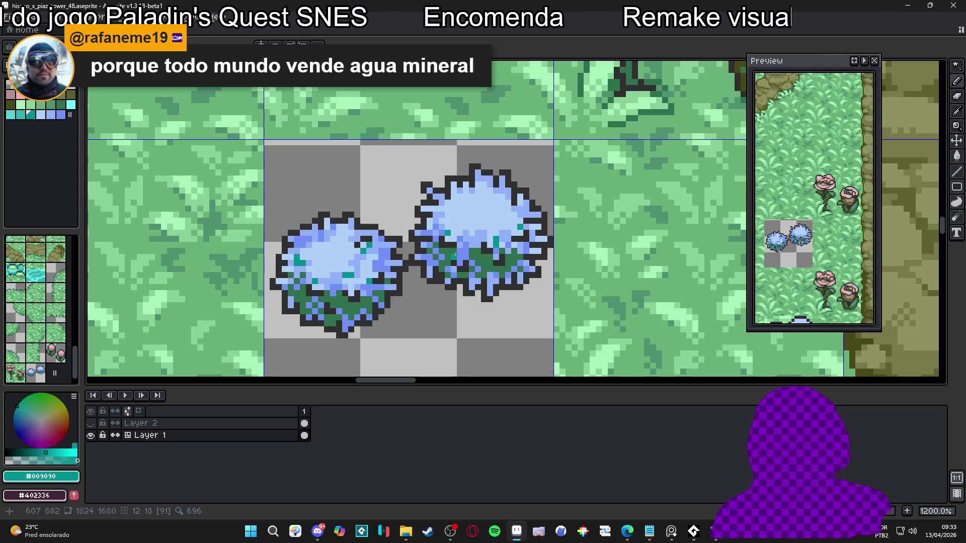
Add more teal pixels and darken stray teal ones with the outline colour.
scroll(514, 234, "up", 1)
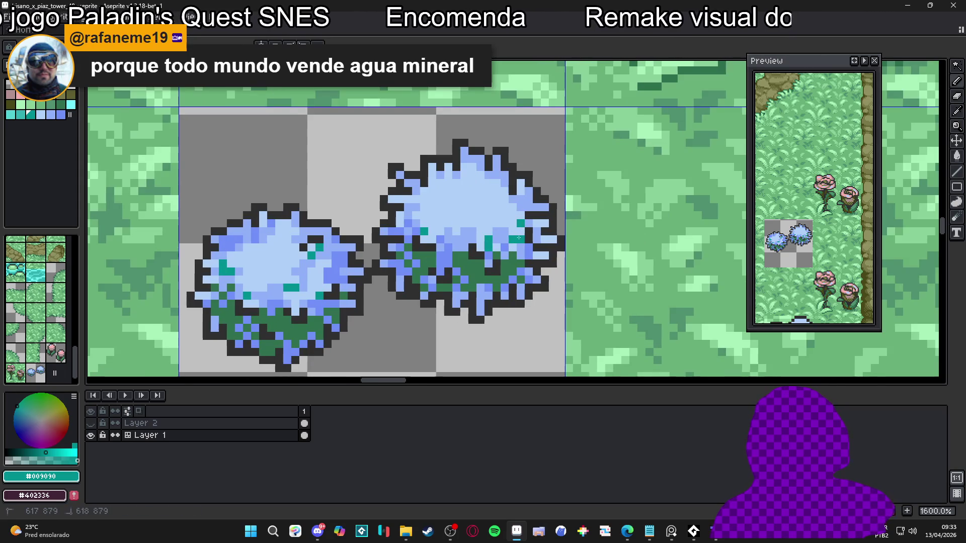
left_click(429, 215)
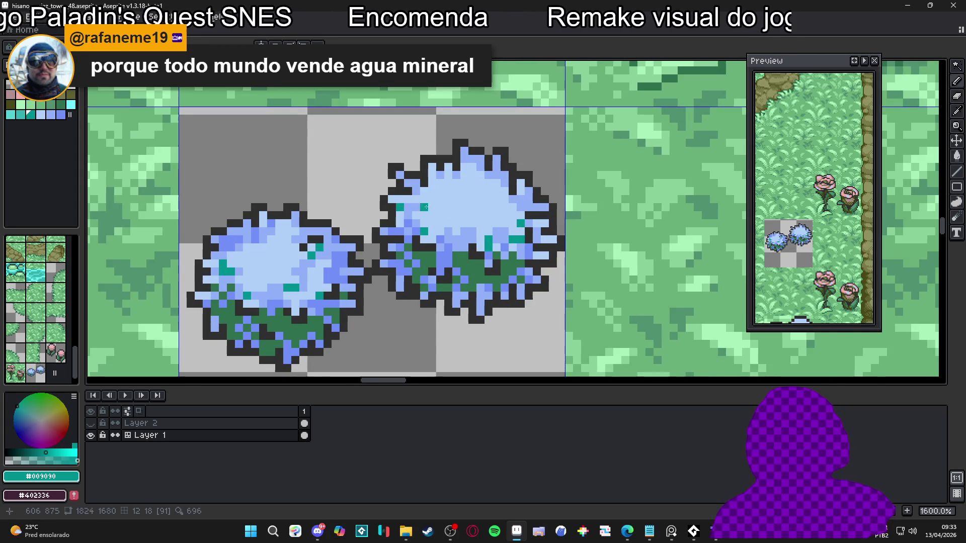
left_click(527, 240)
left_click(542, 246)
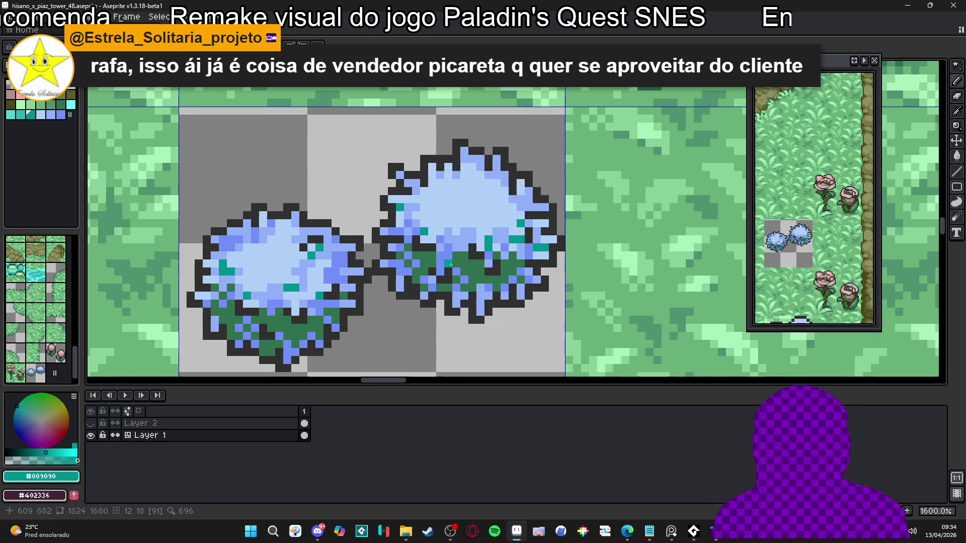
scroll(458, 263, "up", 2)
left_click(484, 242, "alt")
left_click(496, 231)
left_click(496, 242, "alt")
left_click(458, 239)
Add teal pixels near the bush's top and save the tileset with Ctrl+S.
scroll(440, 227, "down", 2)
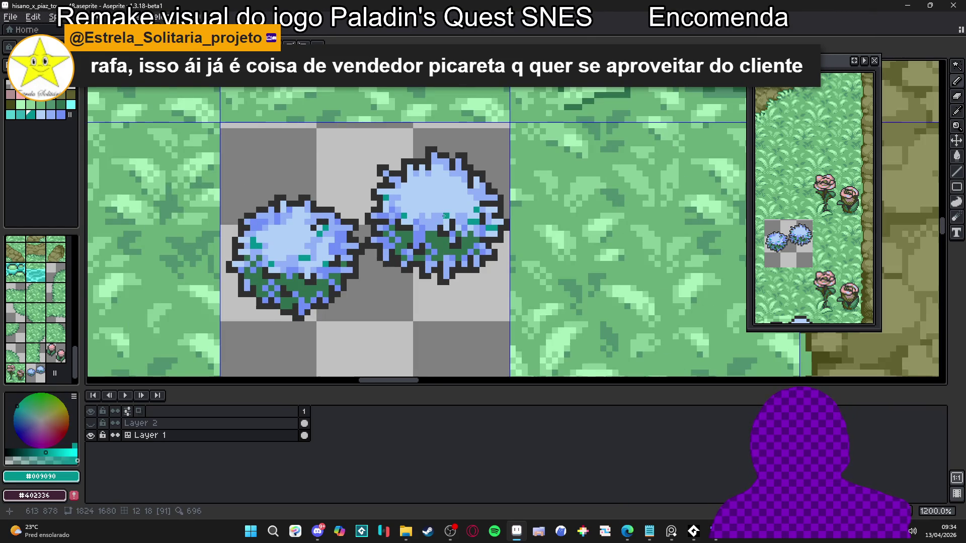
scroll(462, 193, "up", 2)
left_click(479, 170)
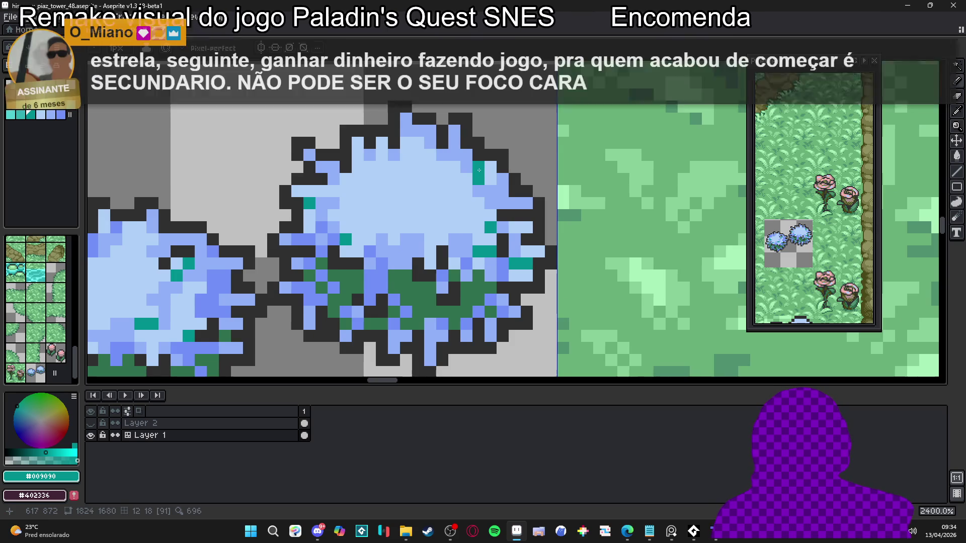
left_click(493, 167)
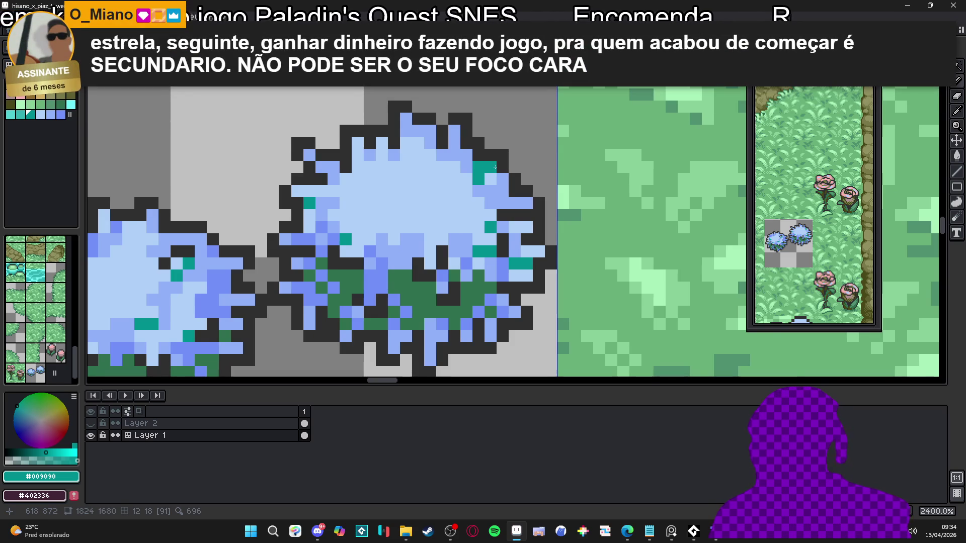
scroll(495, 167, "down", 2)
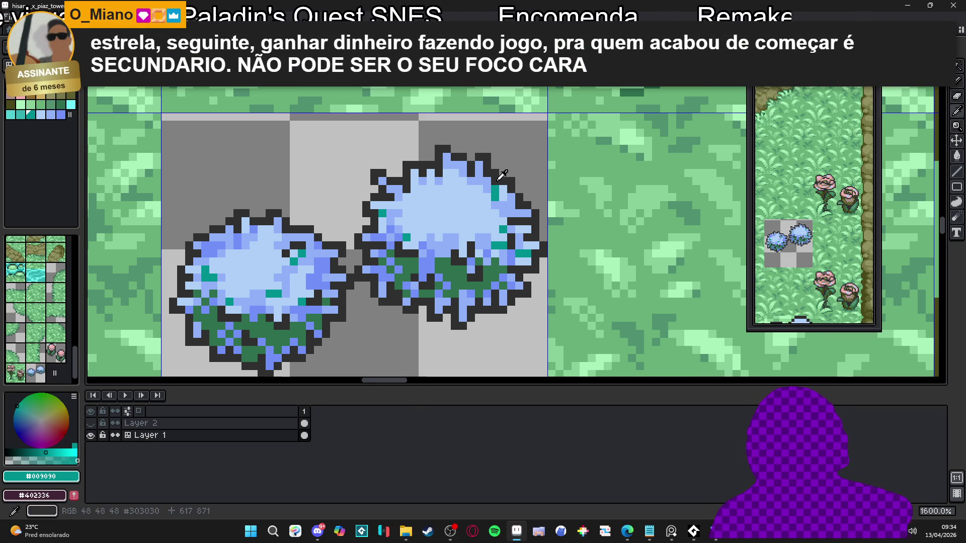
left_click(500, 179, "alt")
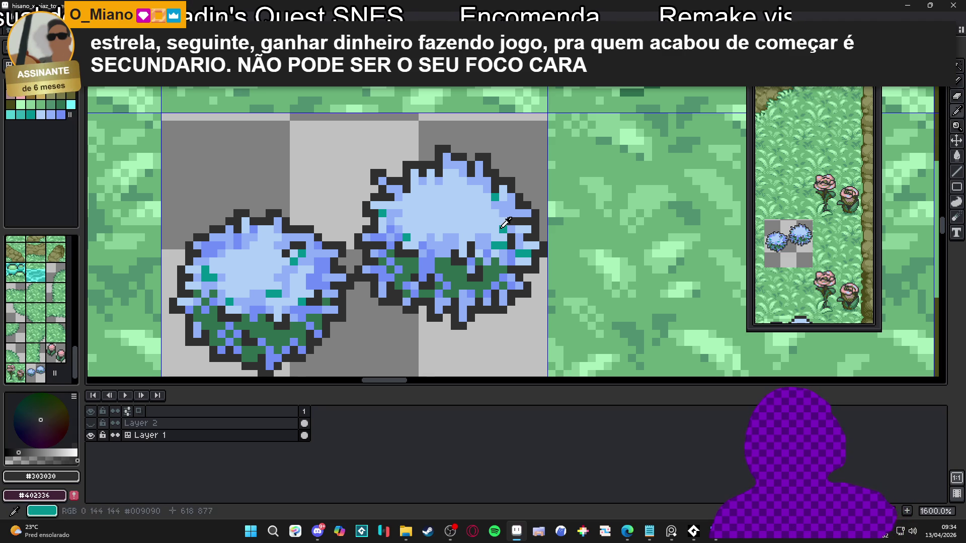
left_click(502, 227, "alt")
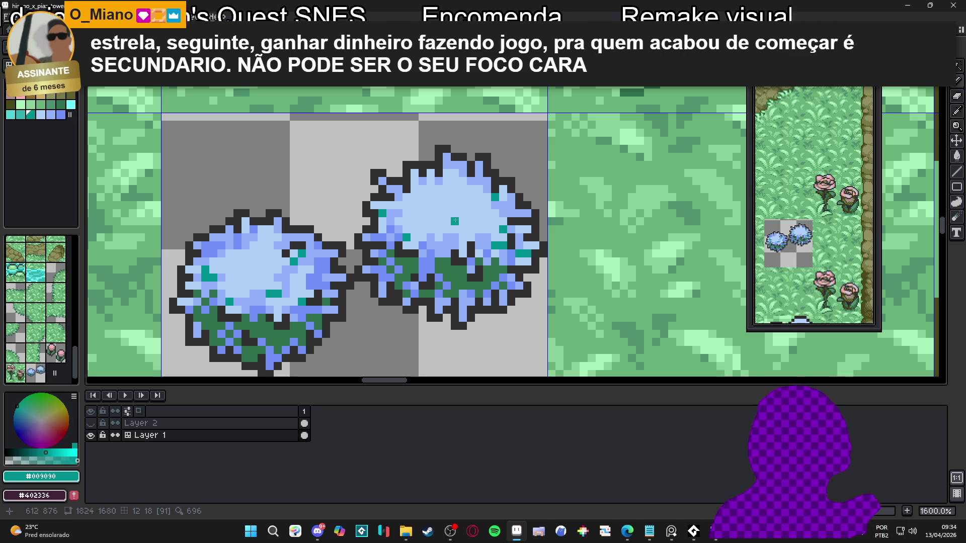
scroll(440, 232, "down", 5)
key("ctrl+s")
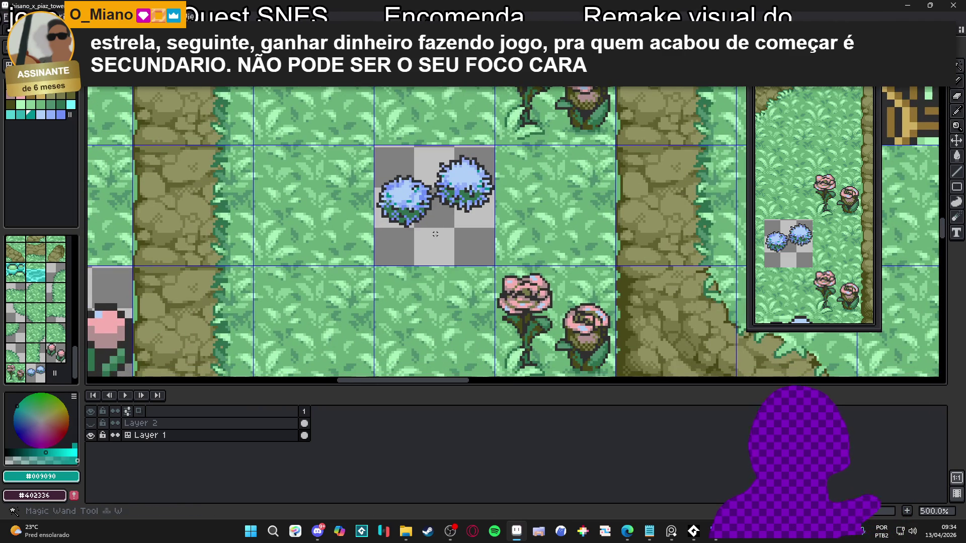
scroll(433, 226, "down", 1)
scroll(430, 222, "down", 1)
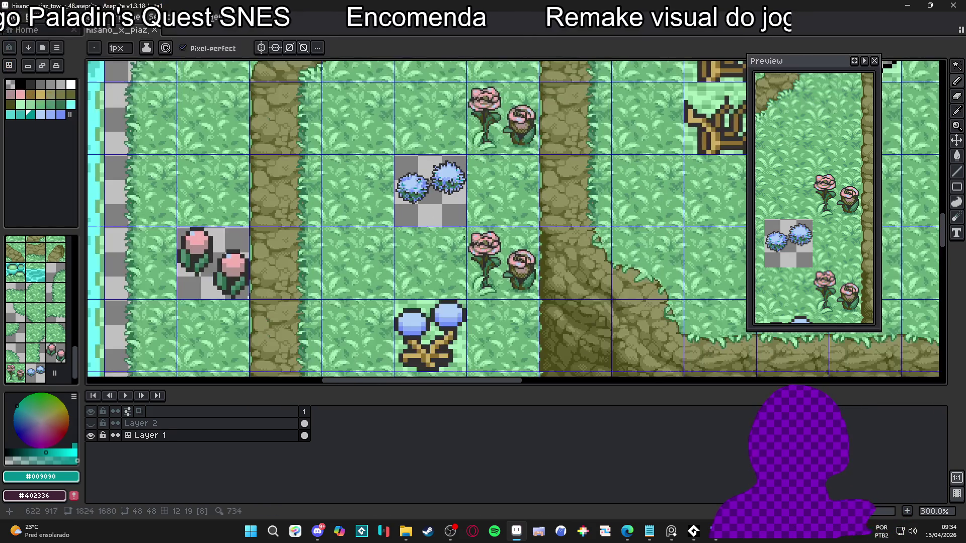
scroll(455, 294, "up", 1)
scroll(457, 296, "up", 1)
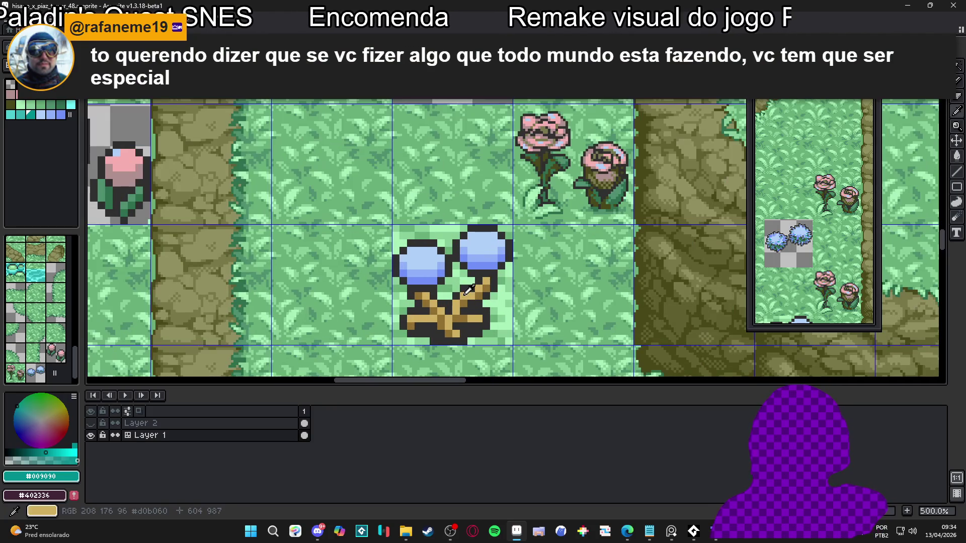
left_click(457, 296, "alt")
scroll(431, 218, "up", 2)
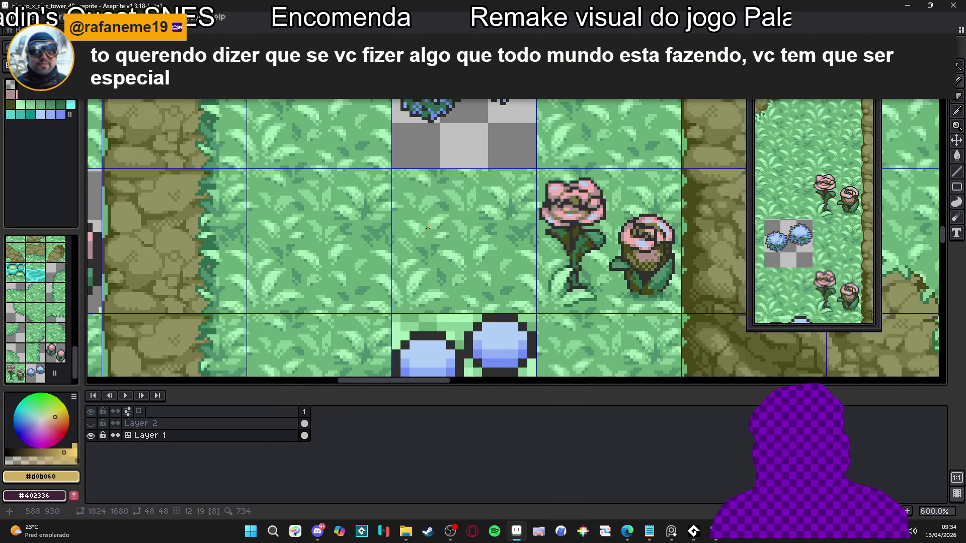
scroll(428, 229, "up", 1)
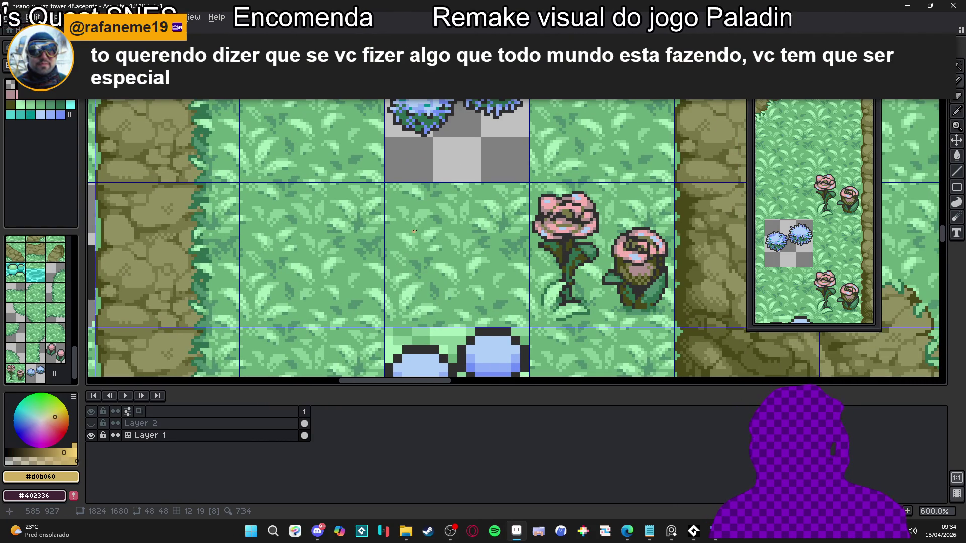
scroll(418, 182, "up", 2)
scroll(418, 182, "up", 2)
left_click_drag(425, 169, 448, 187)
left_click(502, 119)
scroll(501, 118, "down", 1)
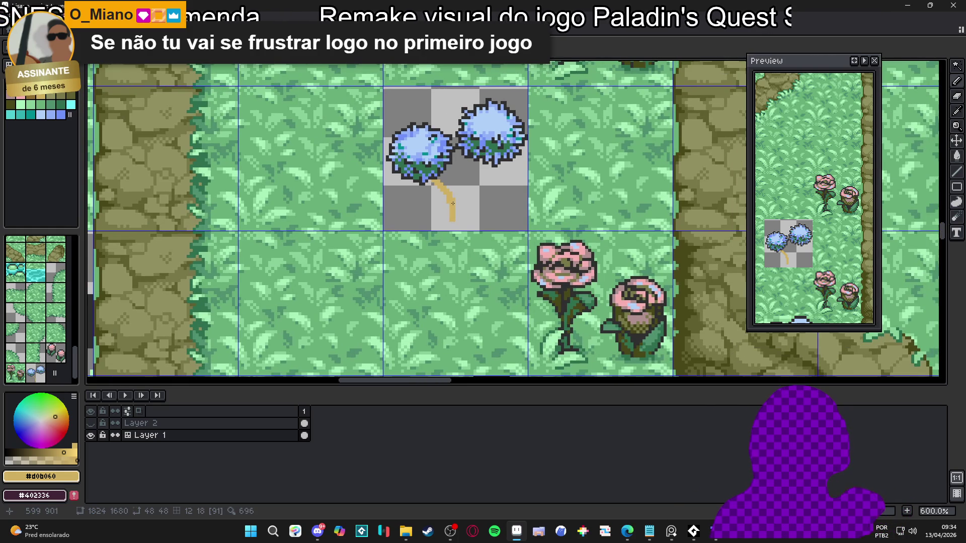
left_click_drag(449, 221, 452, 221)
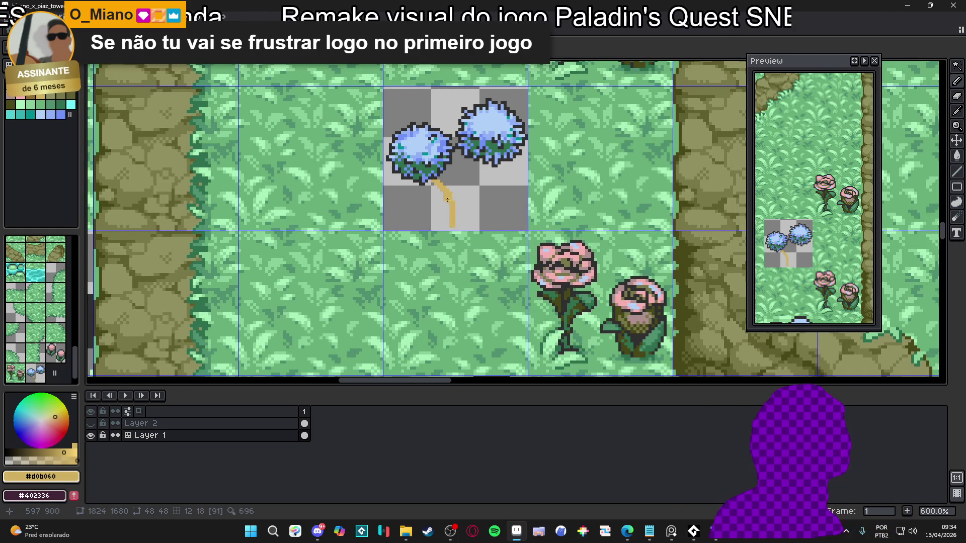
scroll(448, 188, "up", 4)
left_click(415, 225)
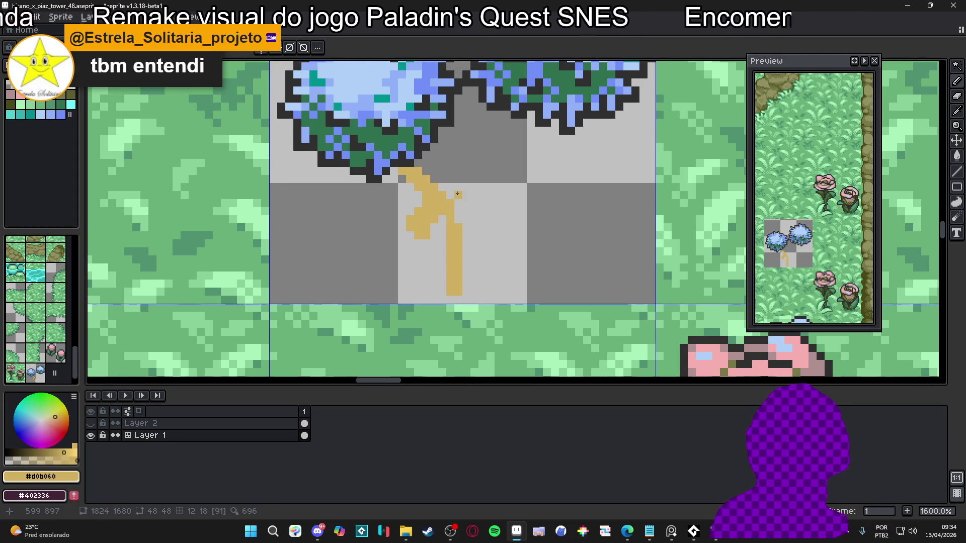
key("e")
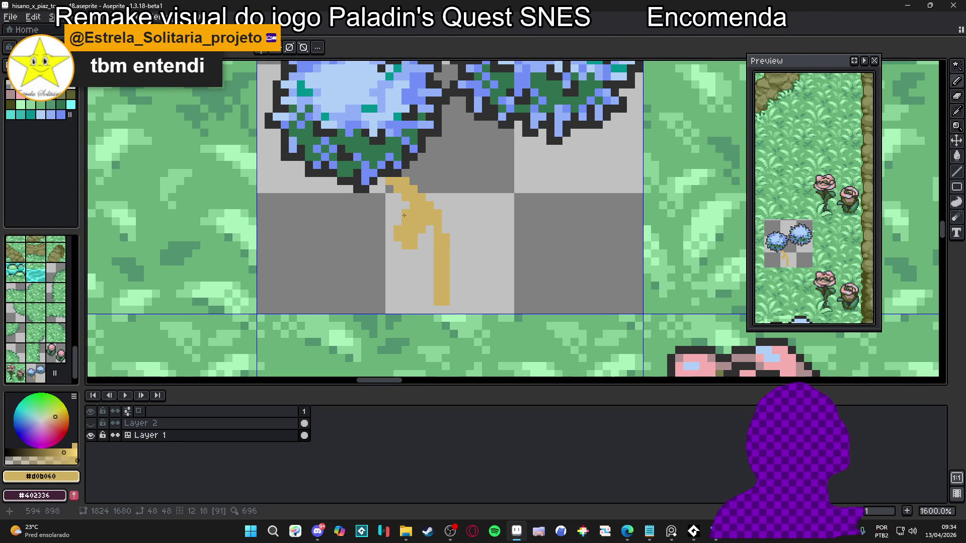
left_click_drag(429, 243, 403, 243)
key("b")
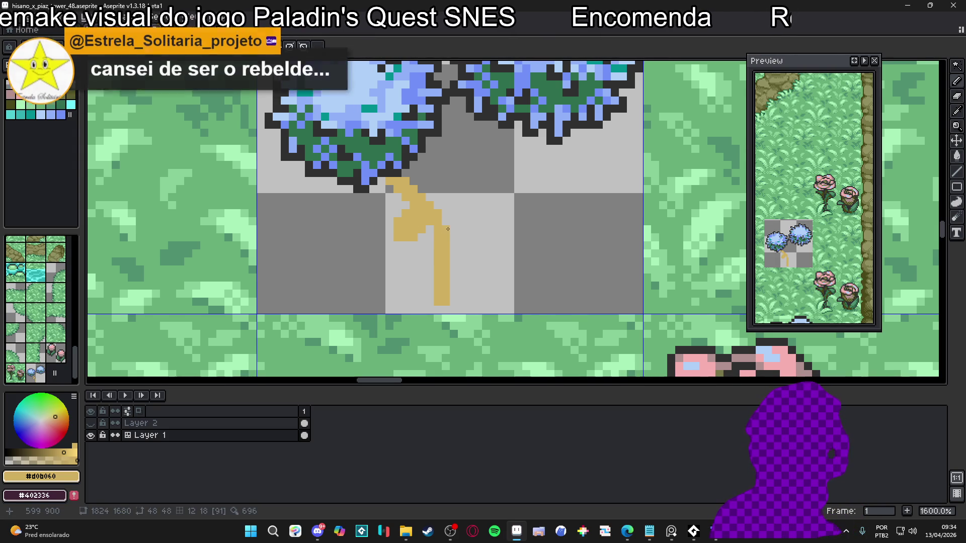
left_click(456, 234)
key("ctrl+z")
left_click(439, 231)
left_click_drag(447, 234, 460, 236)
scroll(461, 247, "down", 3)
scroll(465, 217, "up", 2)
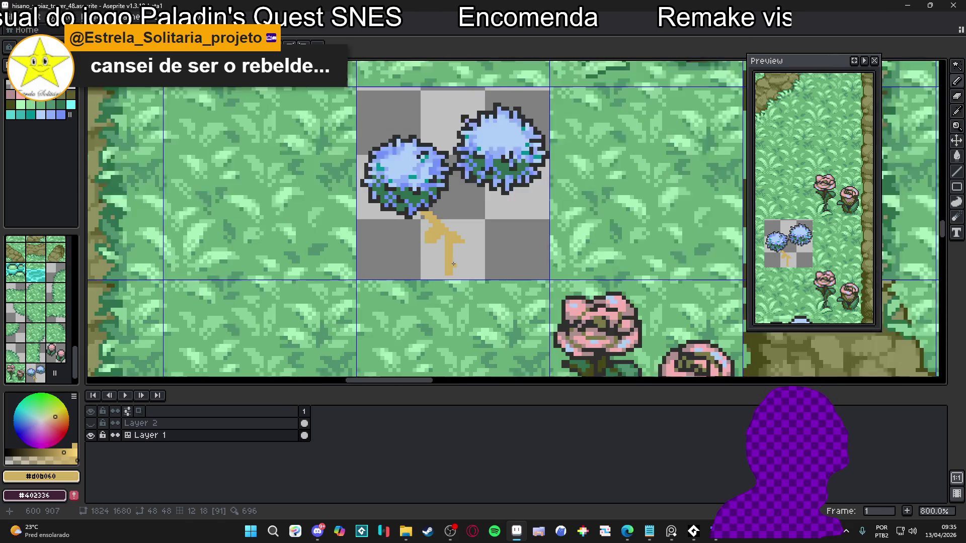
key("ctrl+z")
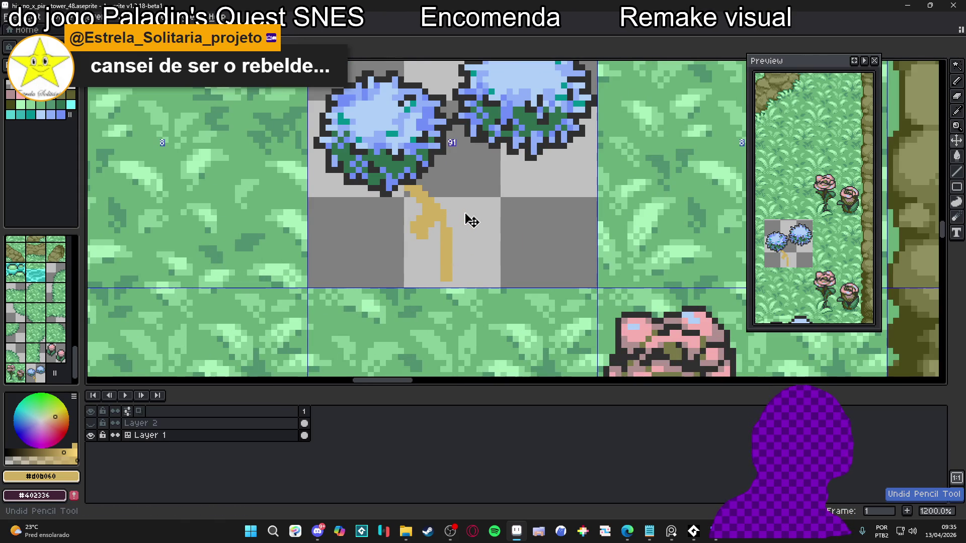
key("ctrl+z")
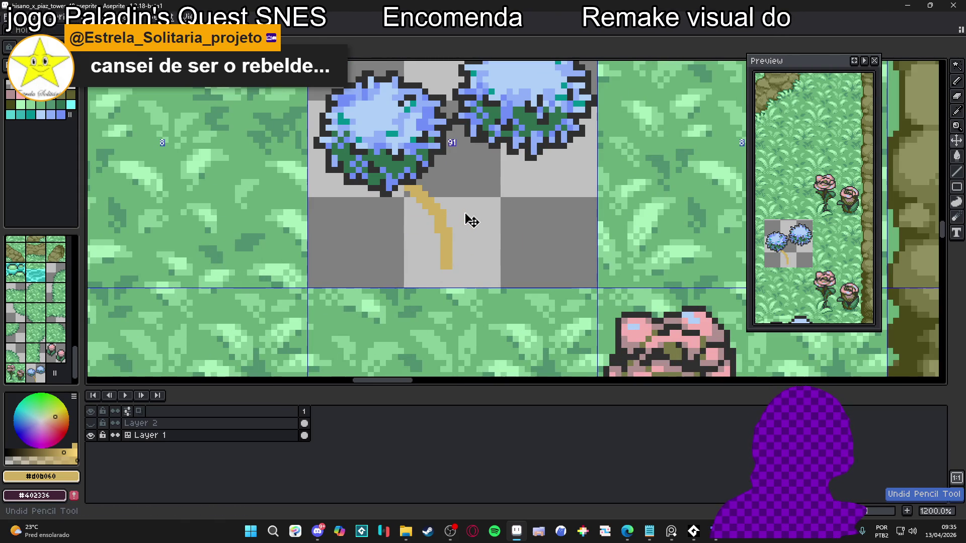
scroll(465, 213, "down", 3)
key("ctrl+z")
left_click_drag(459, 233, 437, 197)
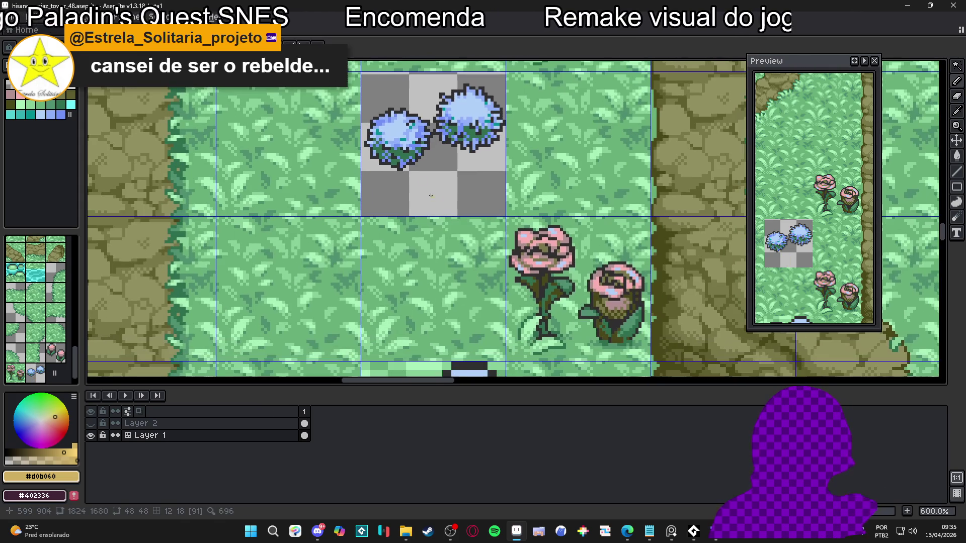
scroll(418, 157, "down", 2)
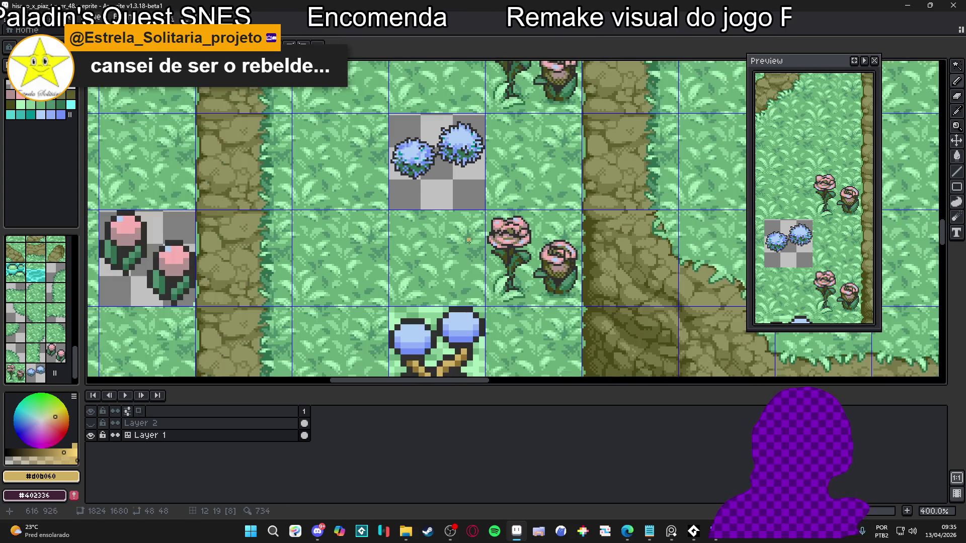
scroll(447, 231, "up", 3)
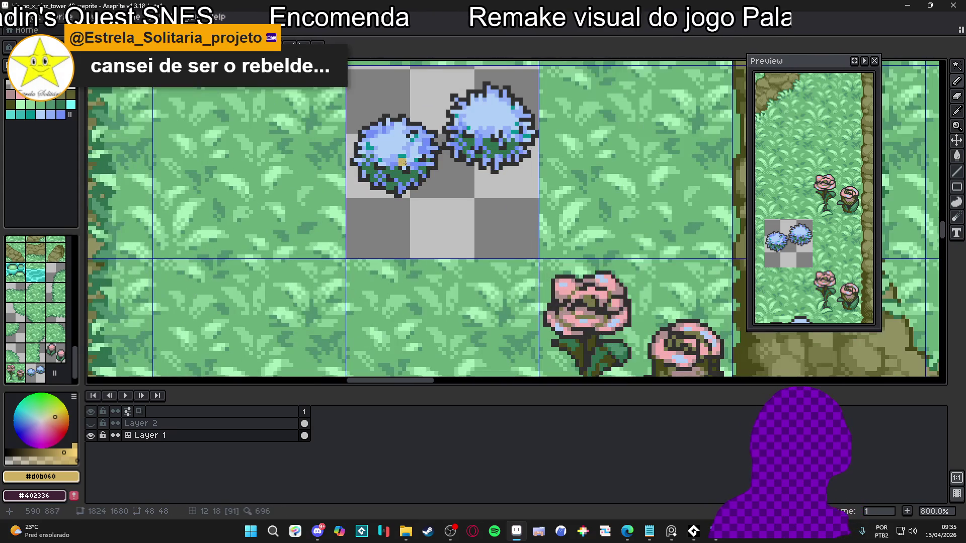
left_click_drag(420, 203, 419, 242)
key("e")
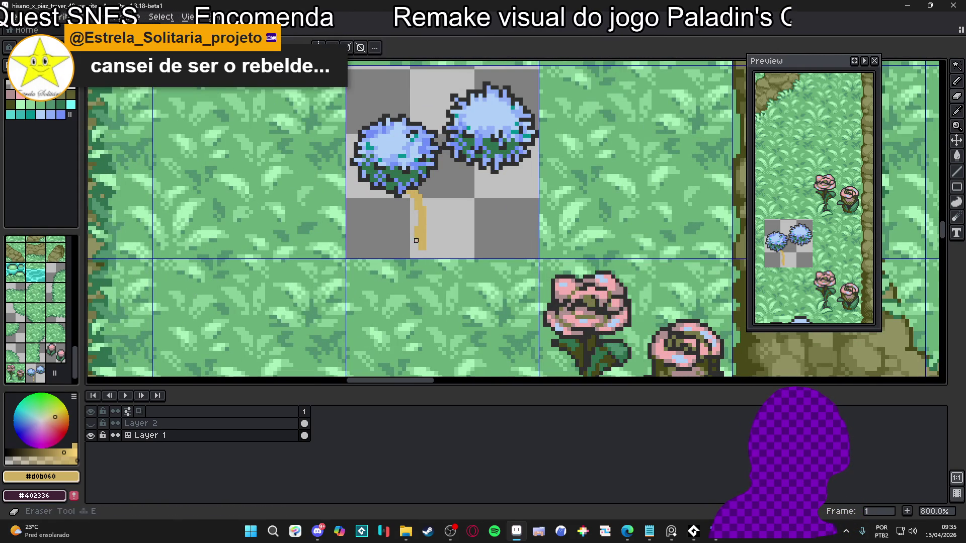
key("b")
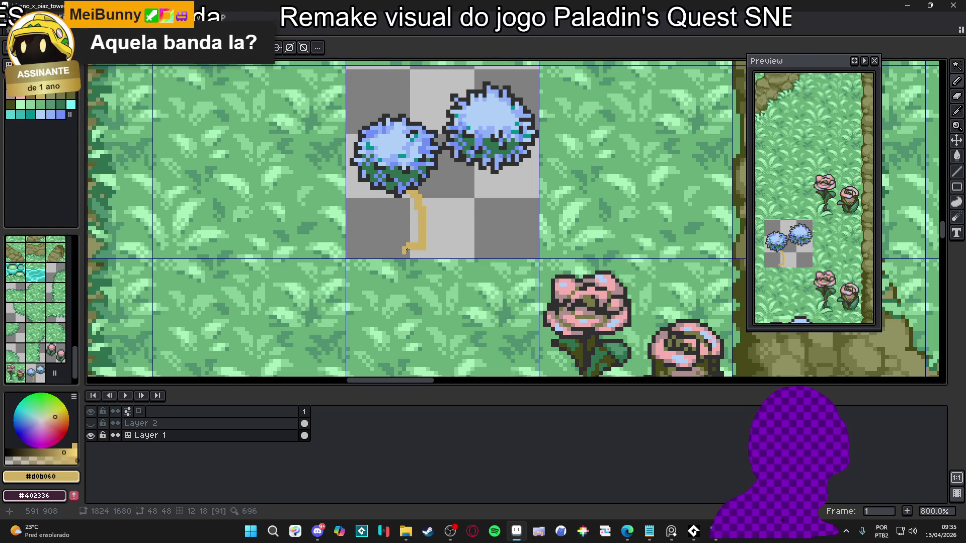
left_click_drag(407, 250, 438, 249)
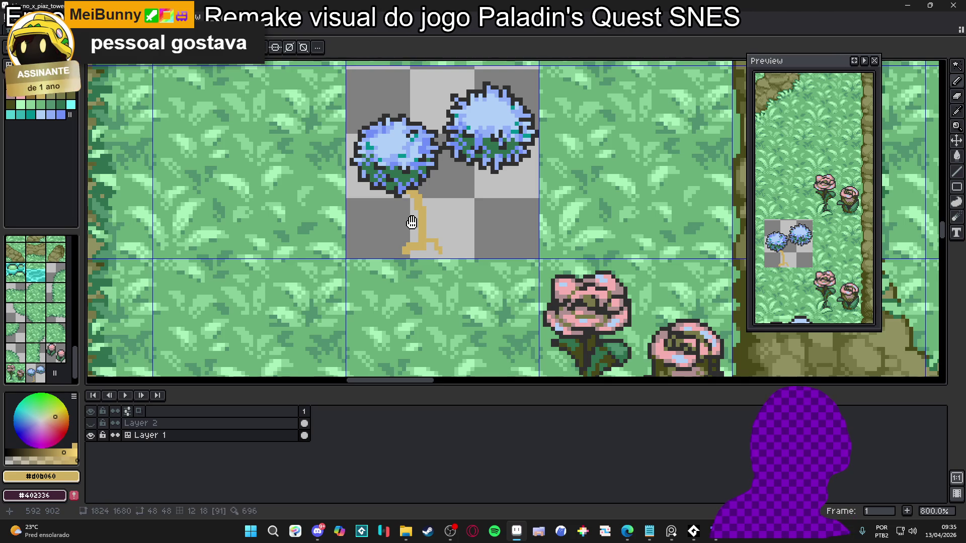
scroll(412, 222, "down", 2)
scroll(437, 225, "down", 2)
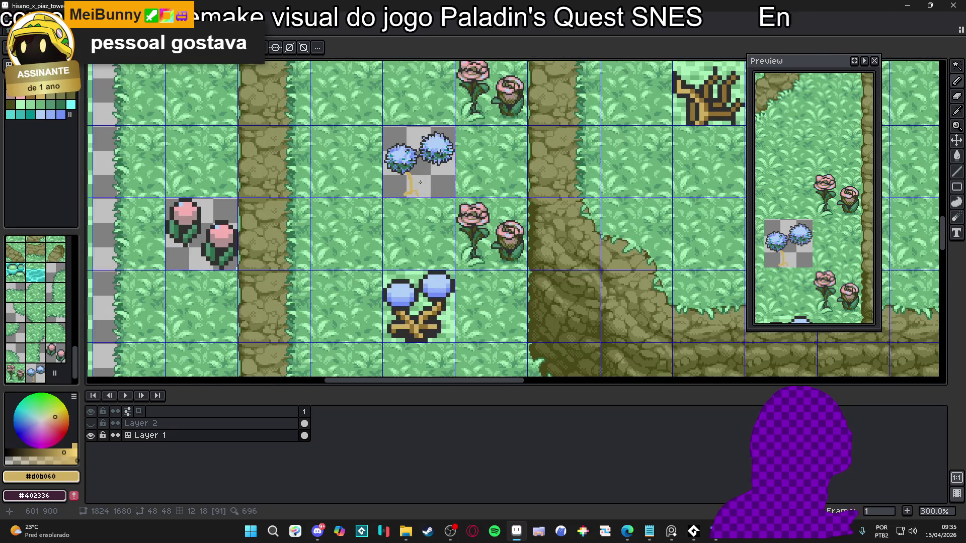
scroll(411, 188, "up", 2)
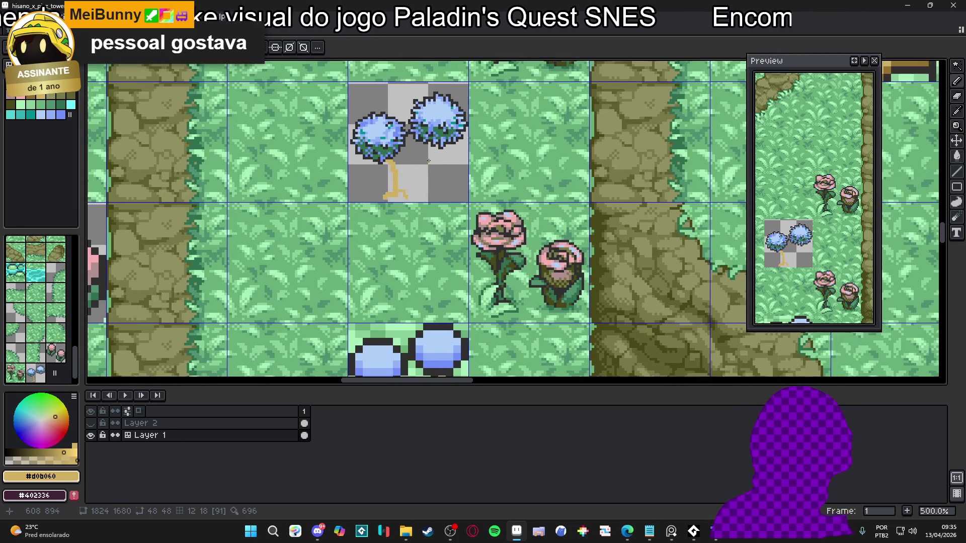
mouse_move(428, 161)
left_mouse_down()
mouse_move(423, 78)
mouse_move(421, 159)
left_mouse_up()
scroll(421, 159, "up", 1)
scroll(425, 146, "up", 1)
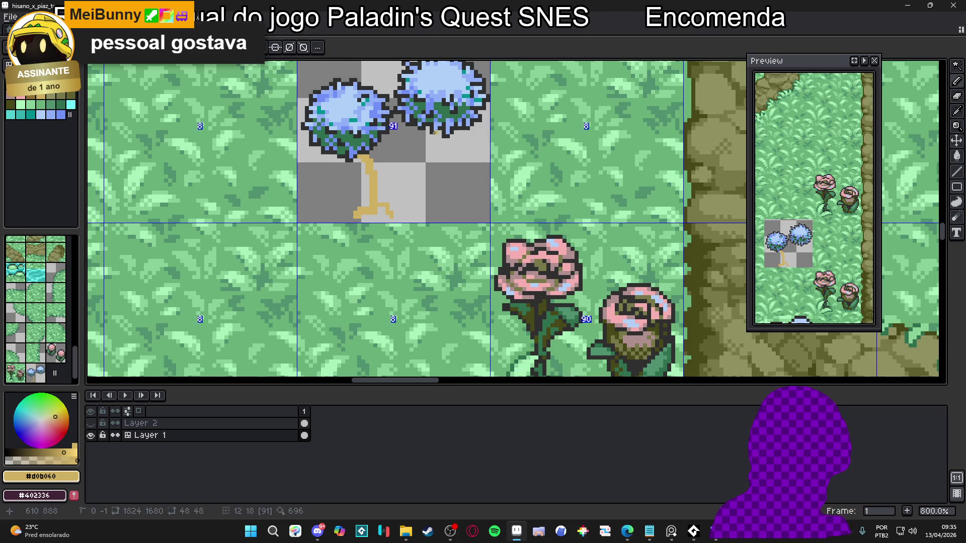
Draw a tan #d0b060 trunk curving down beneath the right blue bush.
left_click_drag(442, 132, 427, 156)
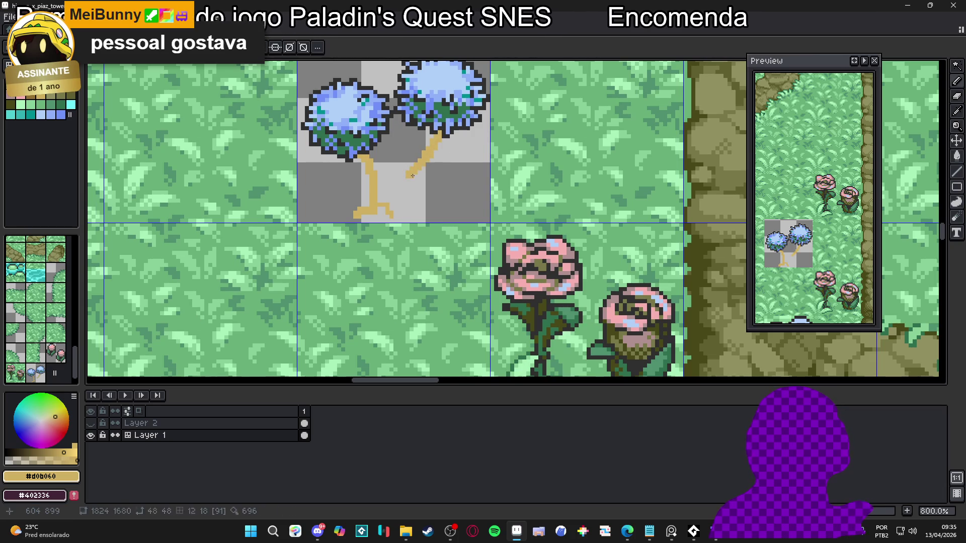
left_click_drag(412, 192, 413, 209)
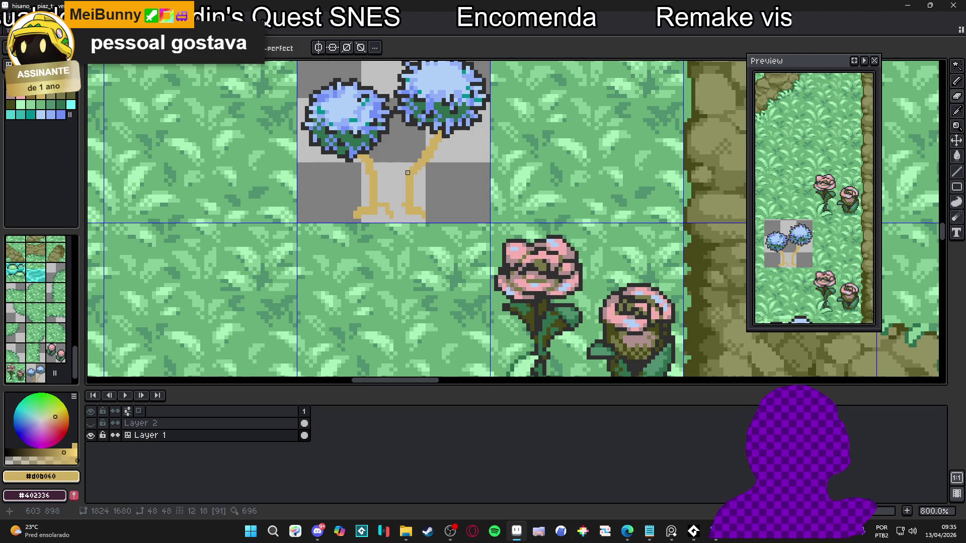
key("b")
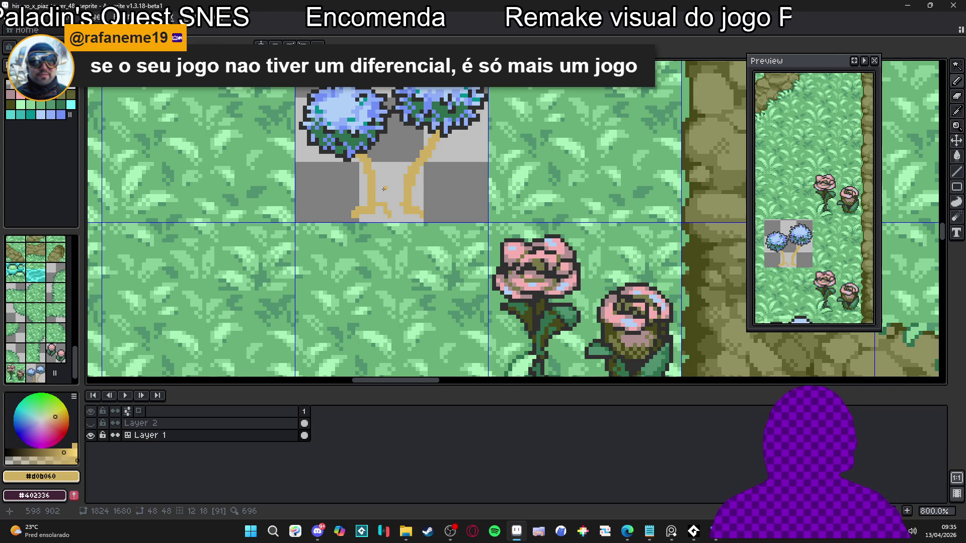
Fill in tan pixels where the two trunks meet at their base.
scroll(401, 217, "up", 1)
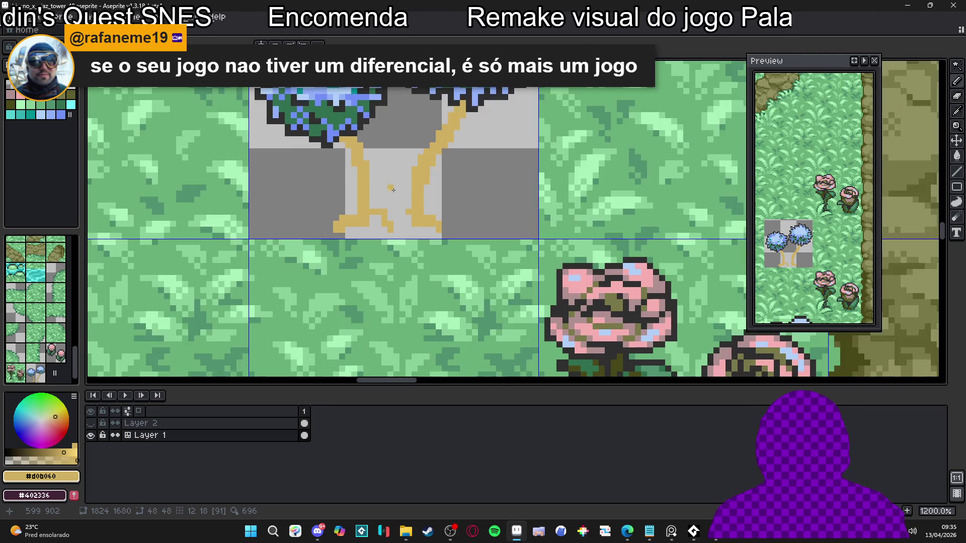
scroll(401, 217, "up", 1)
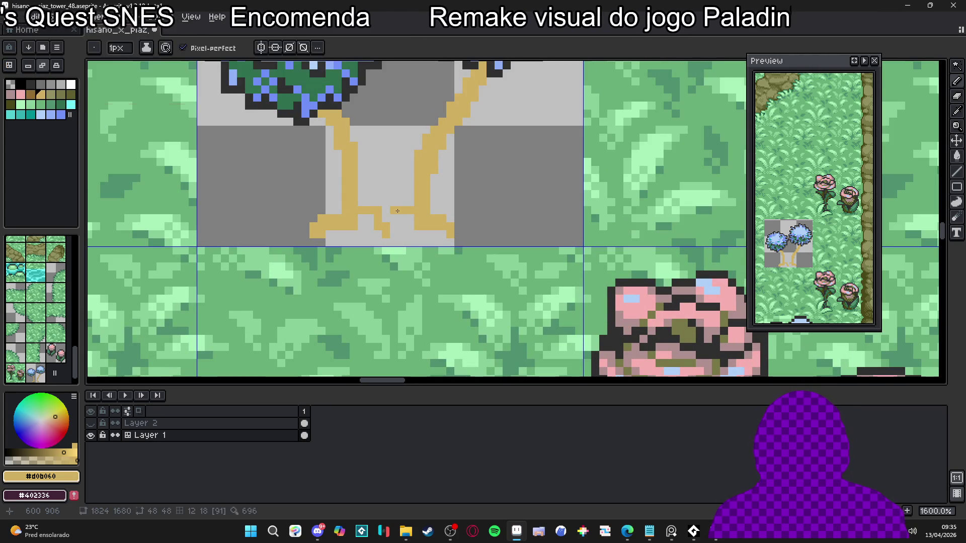
left_click(394, 218)
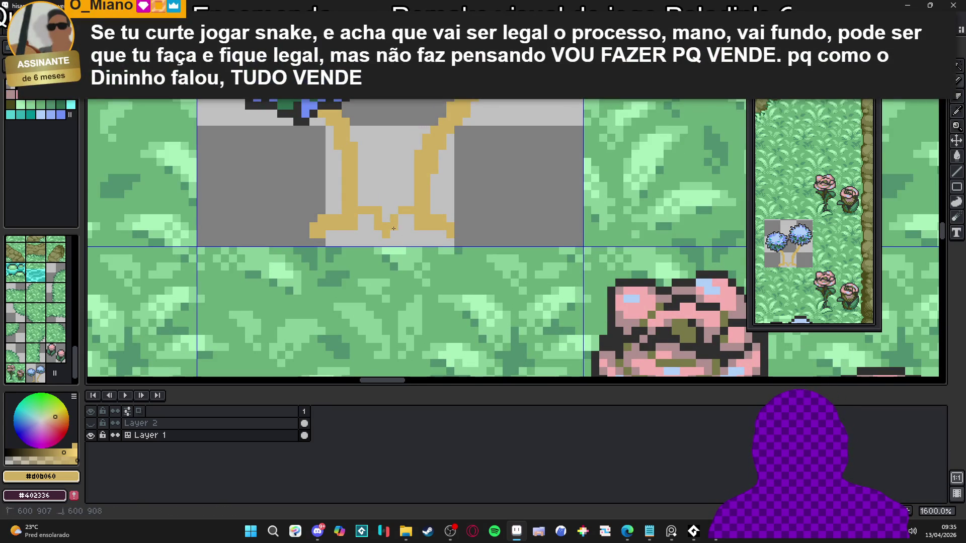
left_click(403, 205)
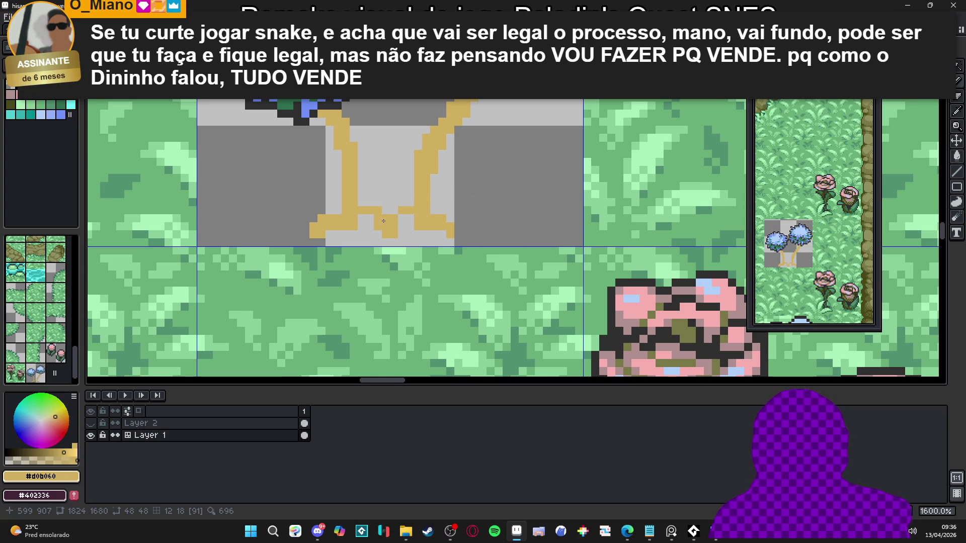
scroll(382, 221, "right", 2)
scroll(418, 207, "down", 1)
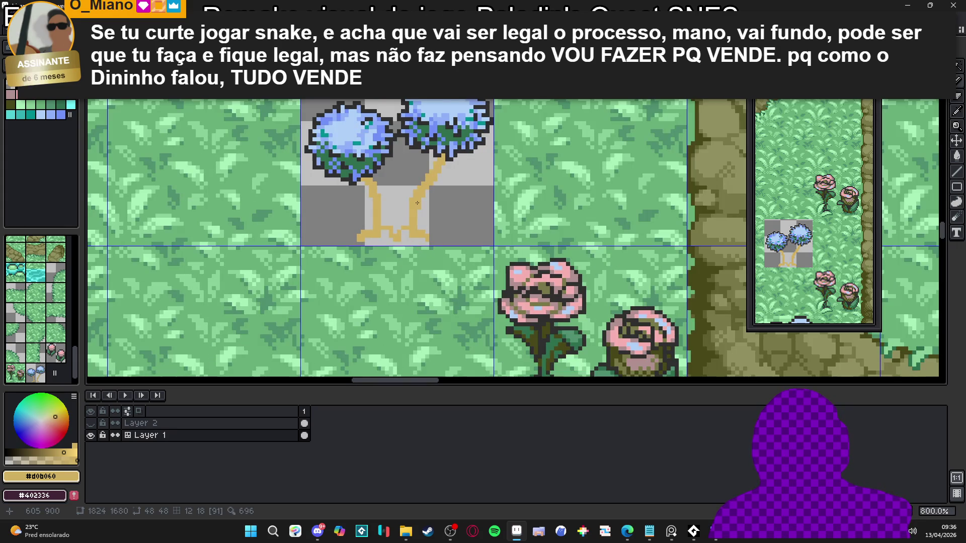
scroll(417, 207, "down", 2)
mouse_move(417, 207)
left_mouse_down()
mouse_move(425, 104)
mouse_move(431, 194)
left_mouse_up()
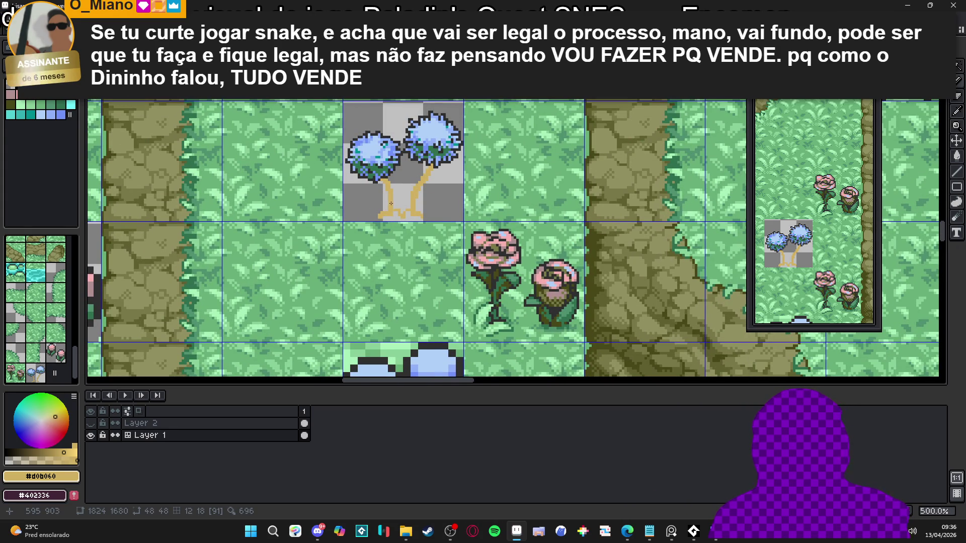
scroll(387, 209, "up", 4)
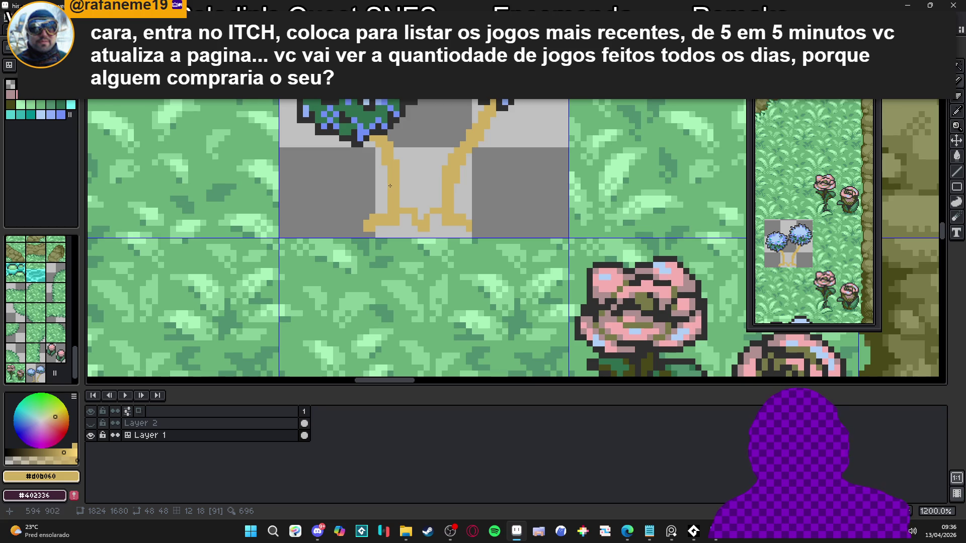
scroll(391, 196, "down", 4)
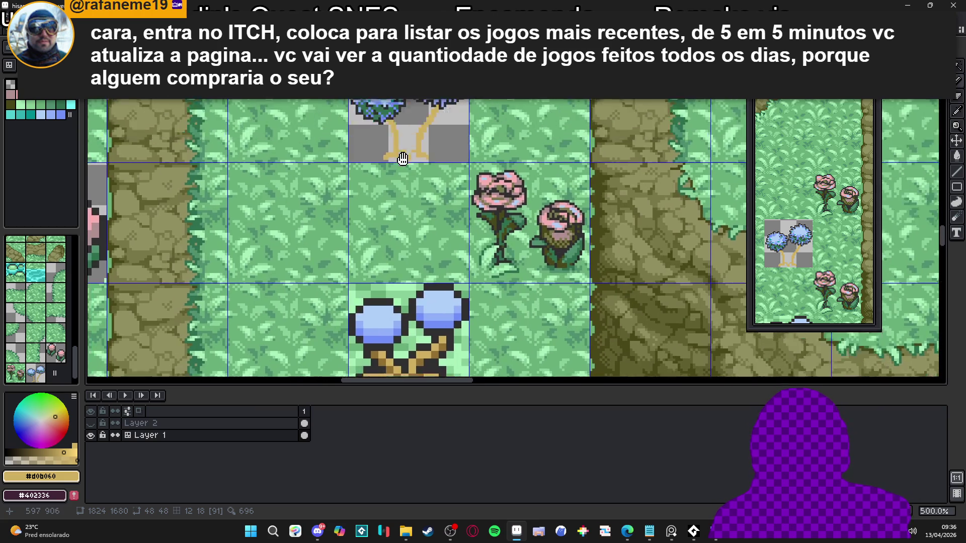
scroll(401, 213, "up", 5)
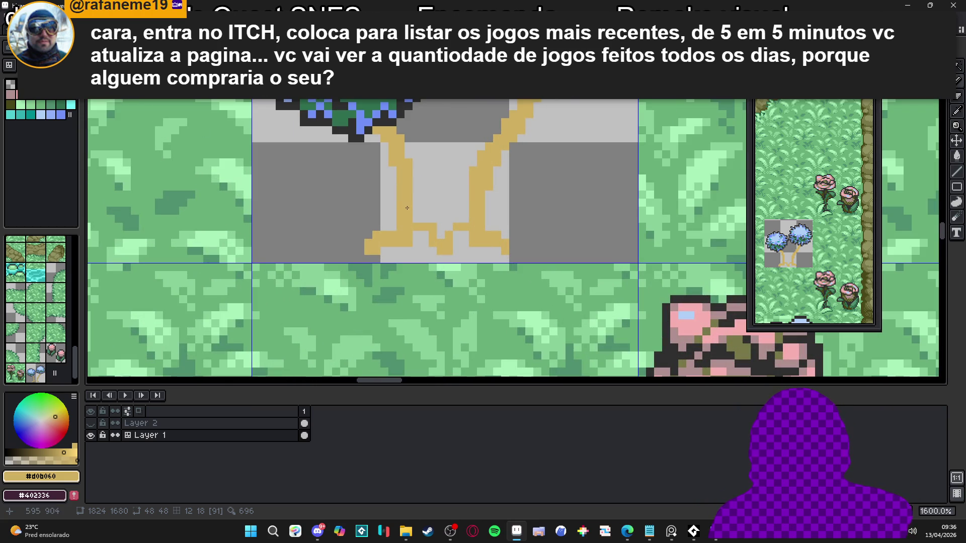
Draw tan roots spreading left and right, and thicken the right trunk's edge.
mouse_move(393, 219)
left_mouse_down()
mouse_move(355, 210)
mouse_move(333, 246)
mouse_move(352, 219)
left_mouse_up()
scroll(381, 215, "down", 3)
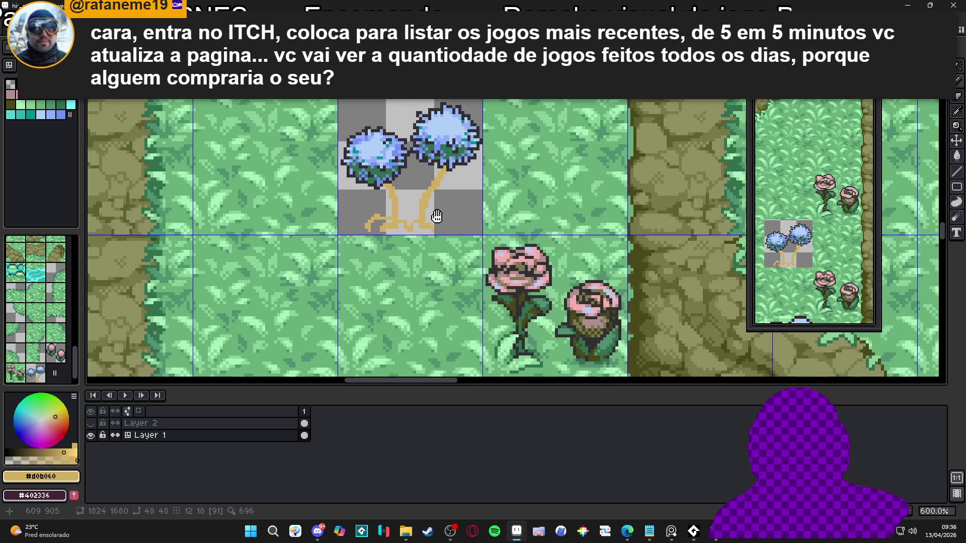
scroll(414, 186, "up", 2)
scroll(414, 186, "down", 4)
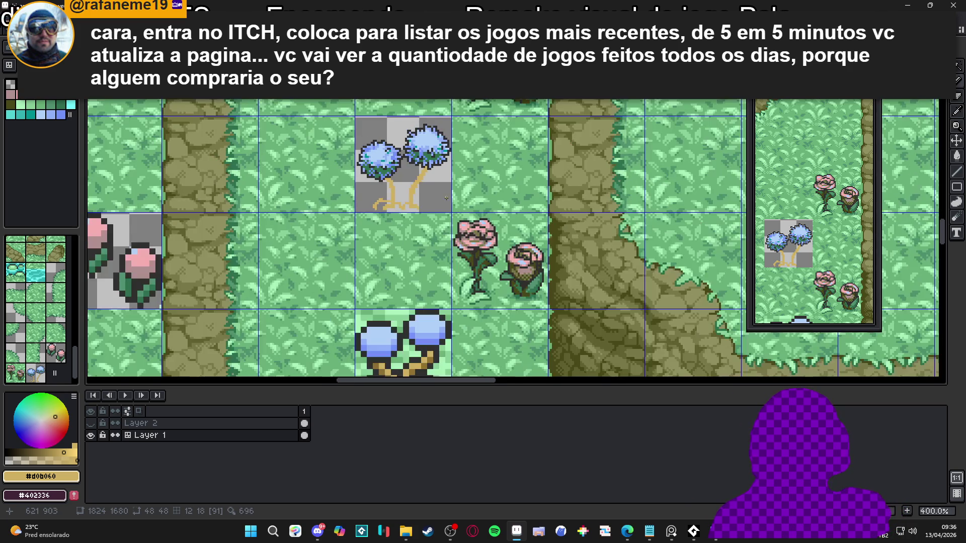
scroll(436, 200, "down", 2)
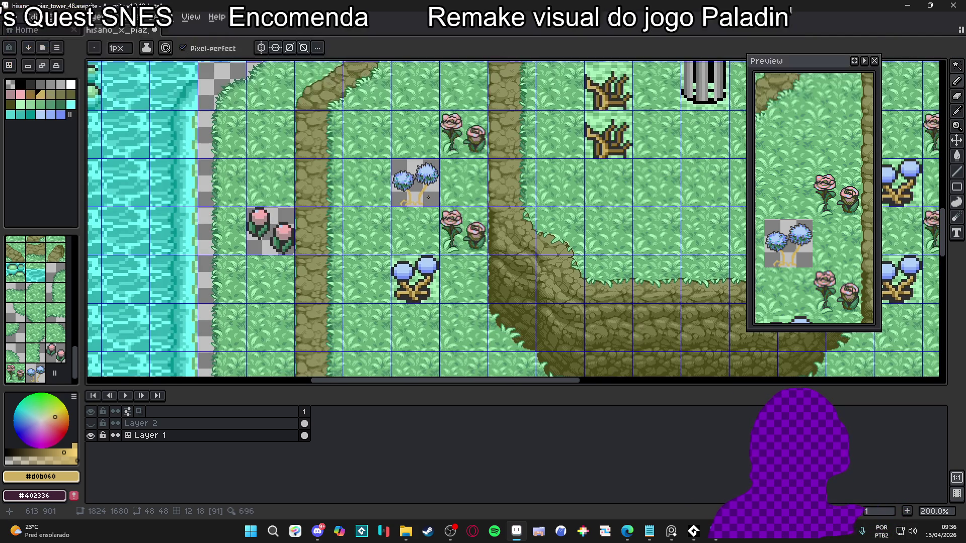
scroll(427, 199, "up", 2)
scroll(425, 199, "up", 1)
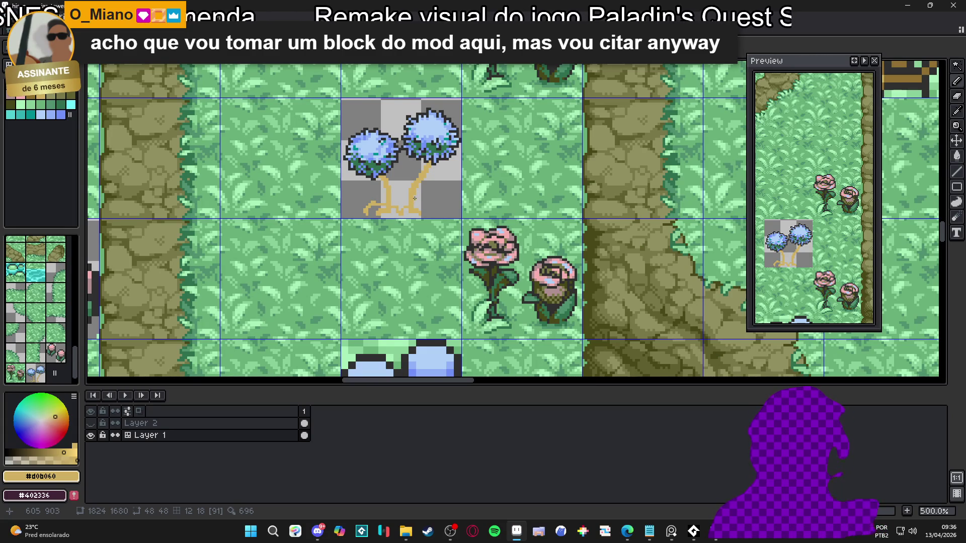
scroll(413, 197, "up", 5)
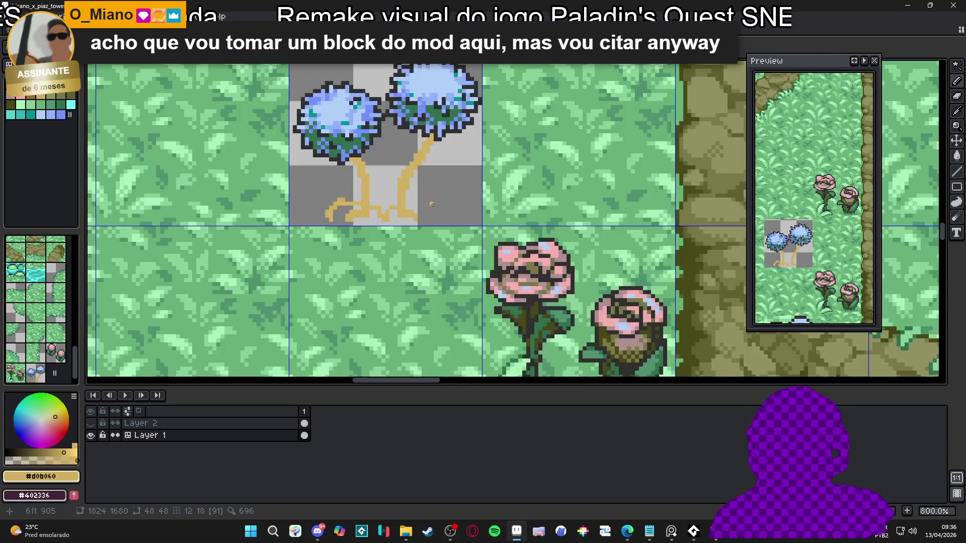
mouse_move(429, 200)
left_mouse_down()
mouse_move(462, 222)
mouse_move(462, 242)
left_mouse_up()
left_click_drag(398, 184, 406, 191)
left_click(407, 166)
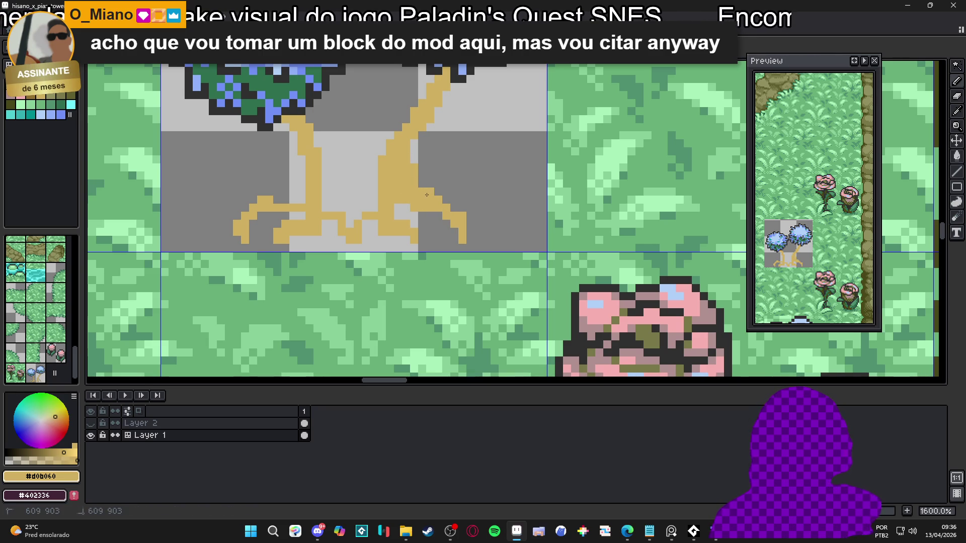
Zoom and pan to centre the tree tile and nearby flowers for inspection.
scroll(426, 193, "down", 3)
scroll(433, 206, "up", 3)
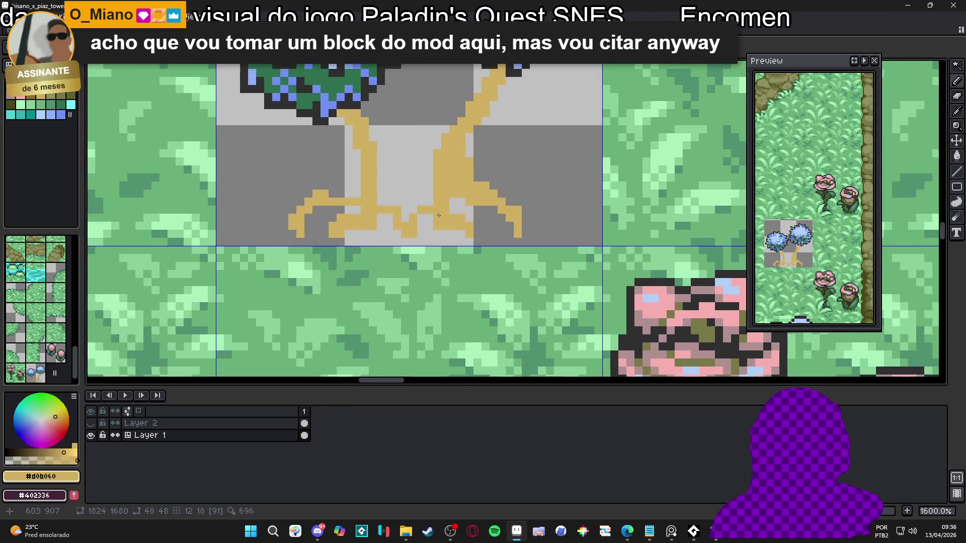
scroll(438, 215, "down", 4)
scroll(446, 202, "up", 2)
scroll(446, 201, "down", 2)
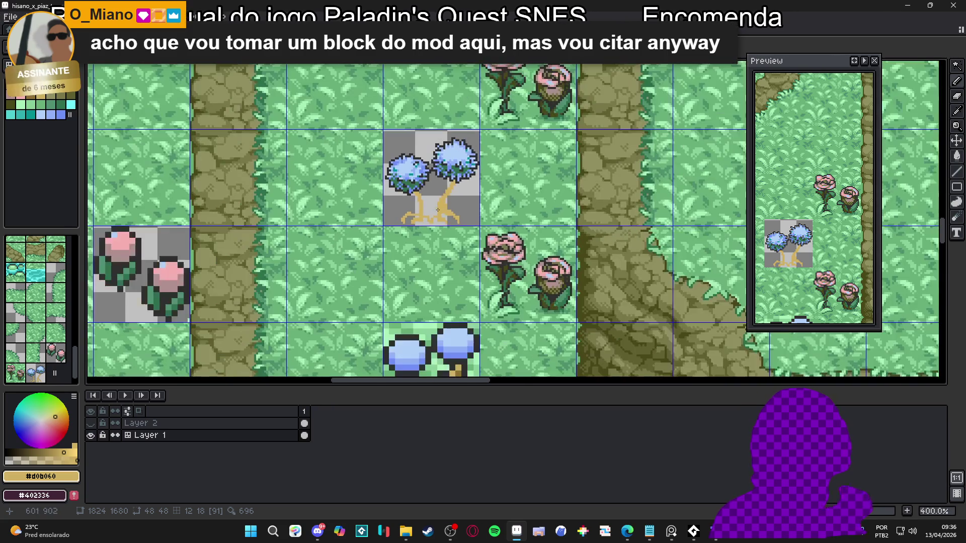
left_click_drag(446, 201, 442, 131)
scroll(426, 182, "up", 5)
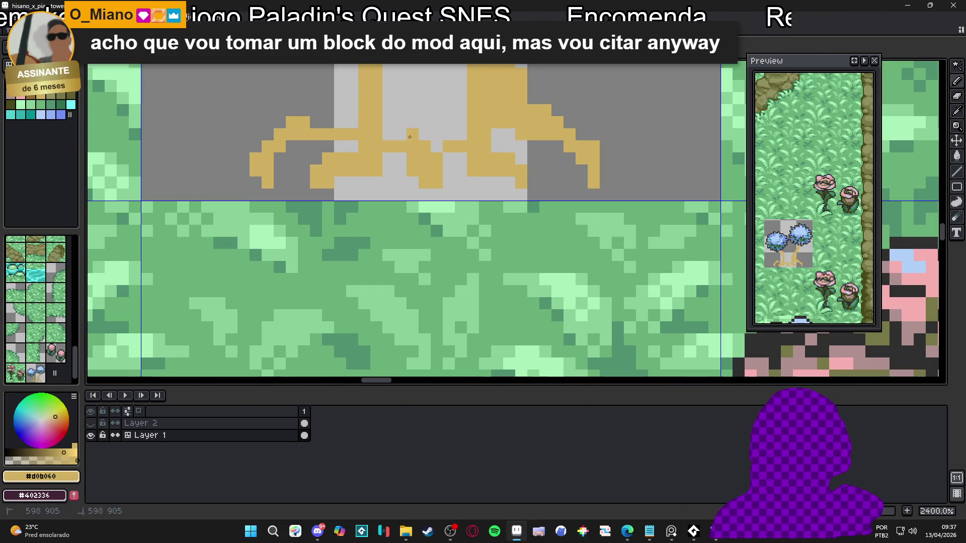
scroll(430, 151, "down", 4)
left_click_drag(430, 151, 430, 172)
scroll(430, 172, "up", 2)
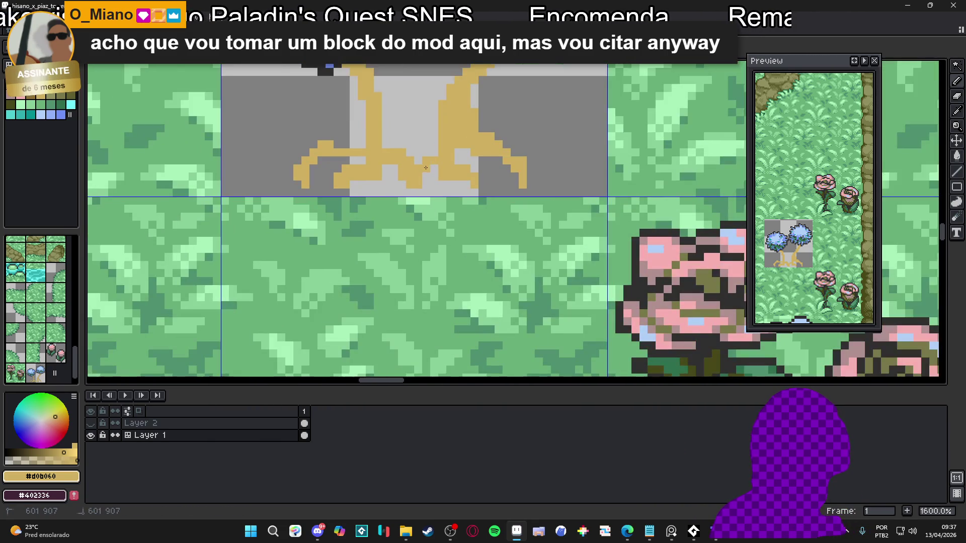
scroll(419, 197, "down", 2)
scroll(419, 196, "down", 1)
scroll(439, 172, "up", 3)
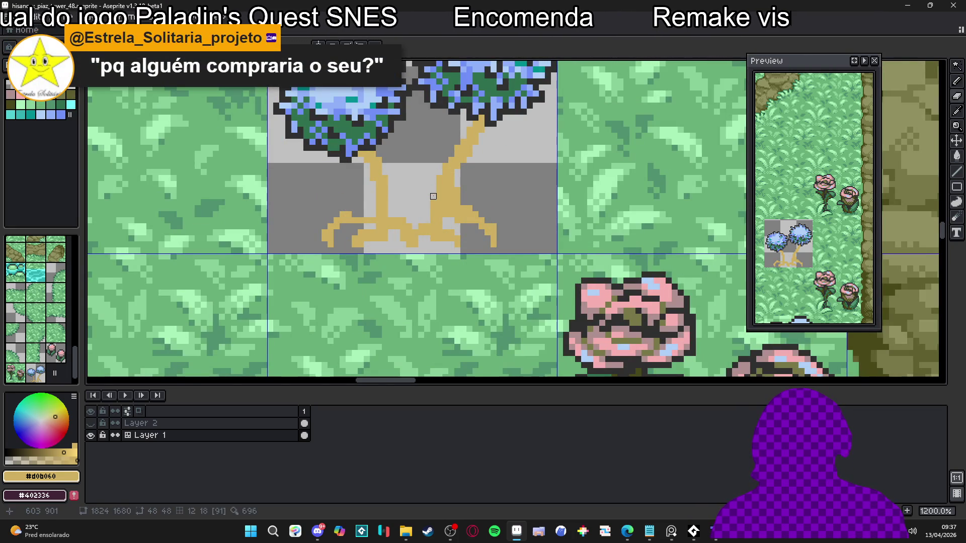
scroll(455, 206, "down", 4)
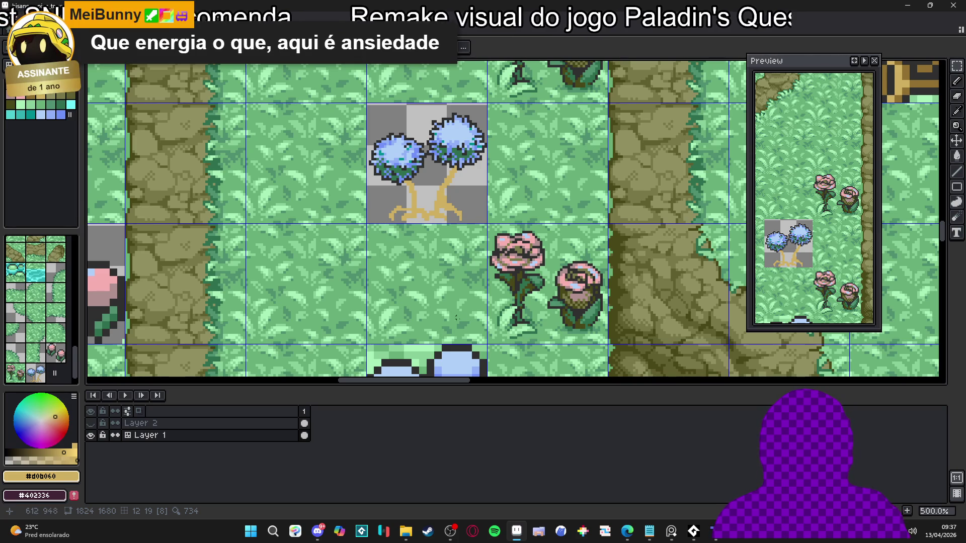
Pick the dark outline colour and marquee-select both trunks and their roots.
scroll(427, 177, "up", 2)
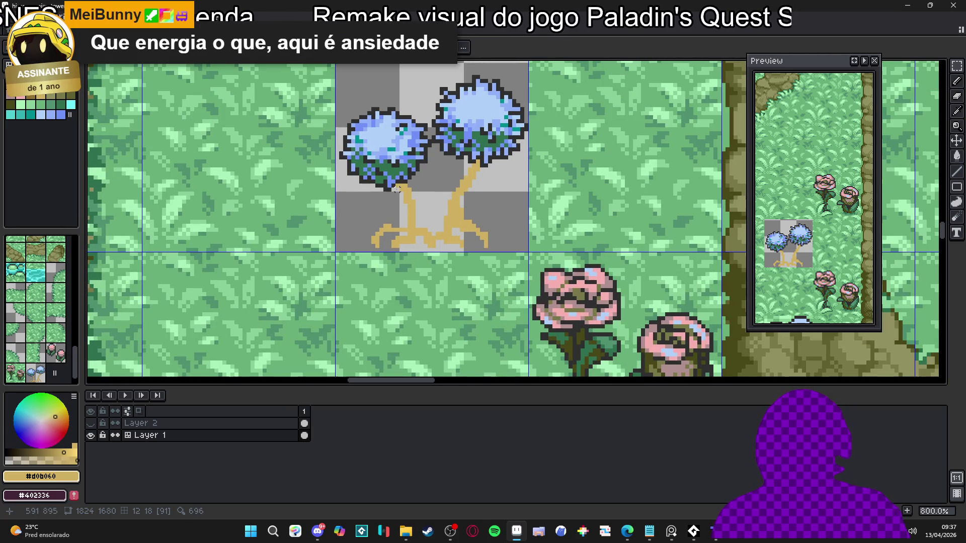
scroll(395, 187, "up", 2)
key("alt")
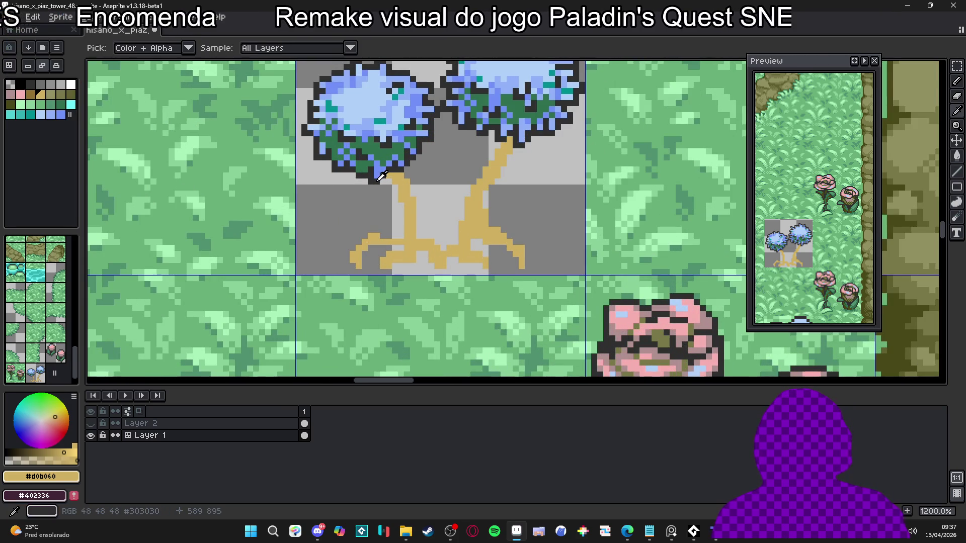
left_click(381, 176, "alt")
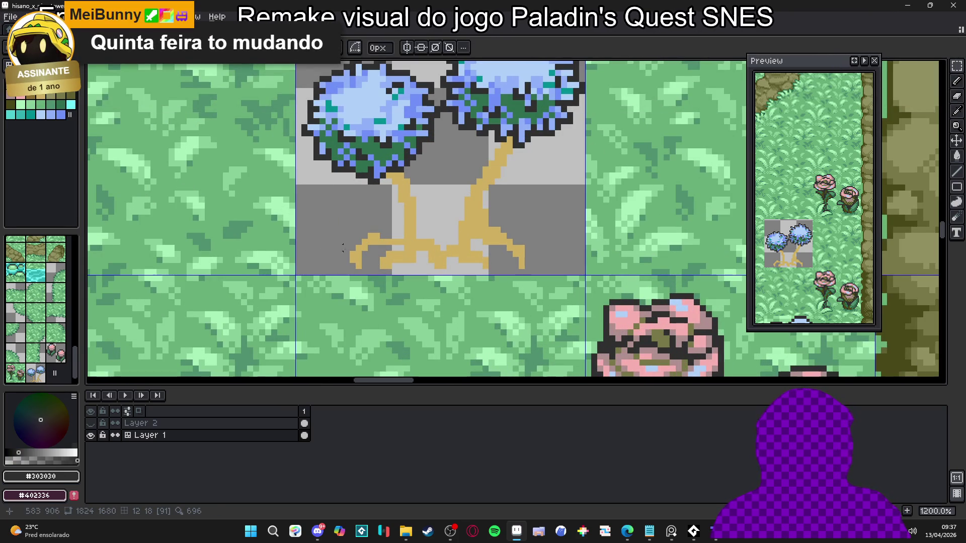
mouse_move(347, 259)
left_mouse_down()
mouse_move(525, 250)
mouse_move(576, 206)
left_mouse_up()
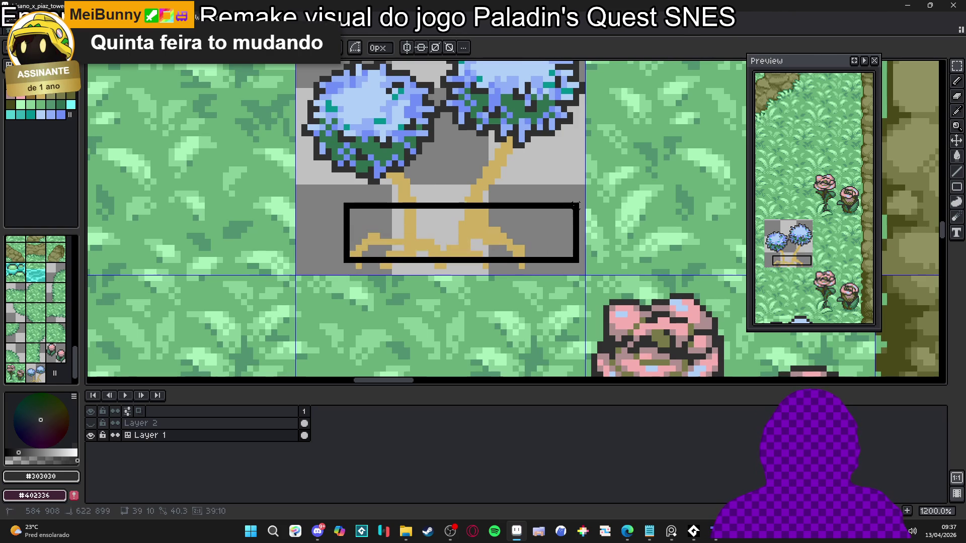
scroll(392, 196, "up", 3)
mouse_move(385, 170)
left_mouse_down()
mouse_move(601, 253)
mouse_move(638, 217)
left_mouse_up()
left_click_drag(554, 132, 626, 195)
mouse_move(523, 138)
left_mouse_down()
mouse_move(576, 170)
mouse_move(558, 166)
left_mouse_up()
left_click_drag(569, 111, 613, 170)
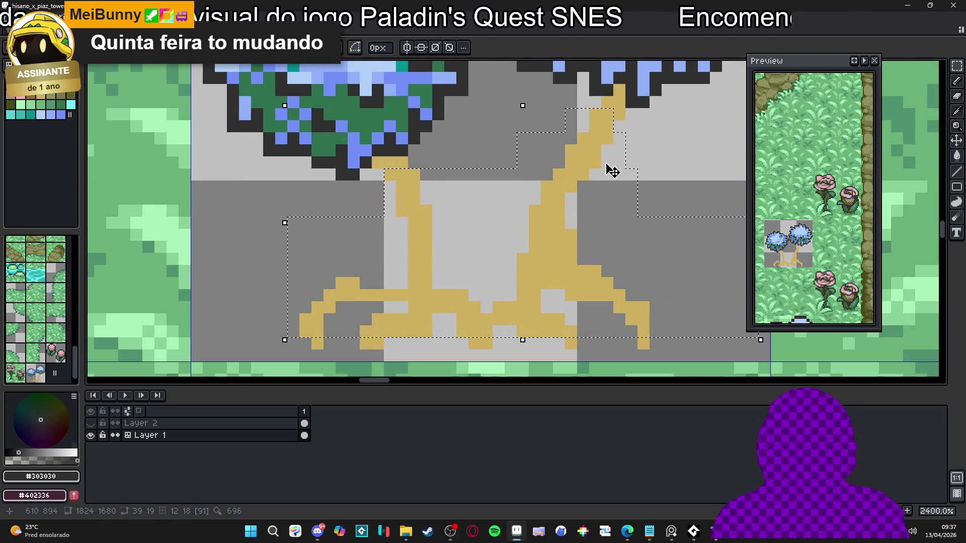
left_click_drag(591, 122, 660, 192)
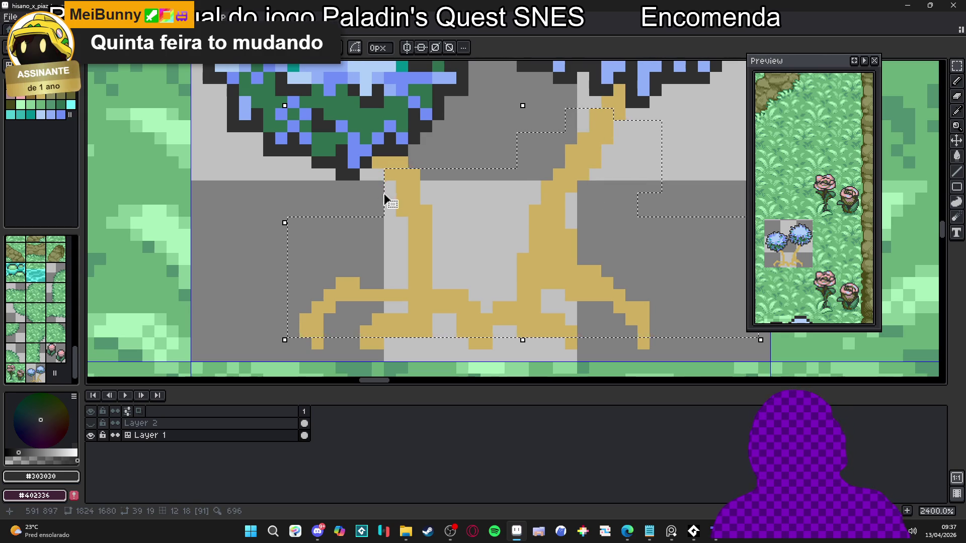
mouse_move(371, 180)
left_mouse_down()
mouse_move(397, 262)
mouse_move(416, 267)
left_mouse_up()
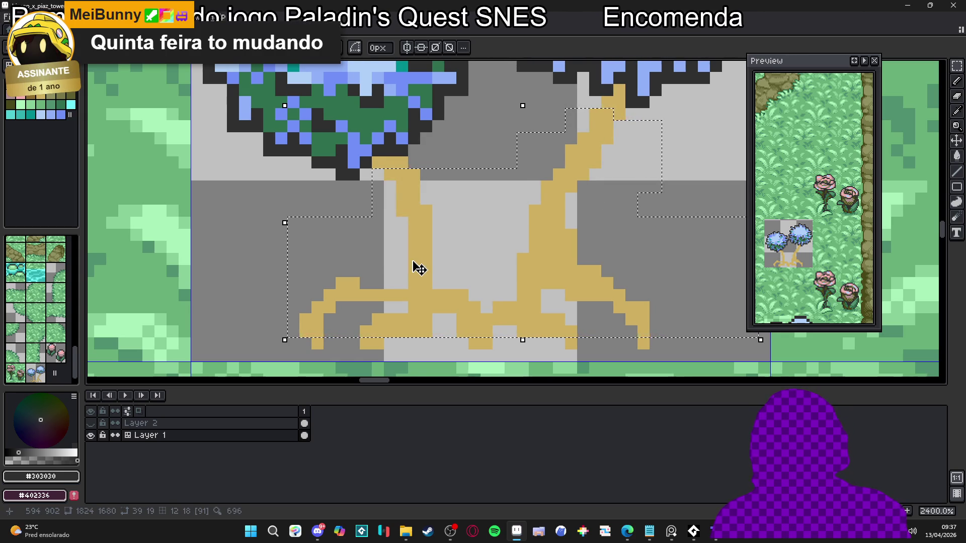
Apply a #303030 Outline effect to the selected trunks and roots.
key("shift+o")
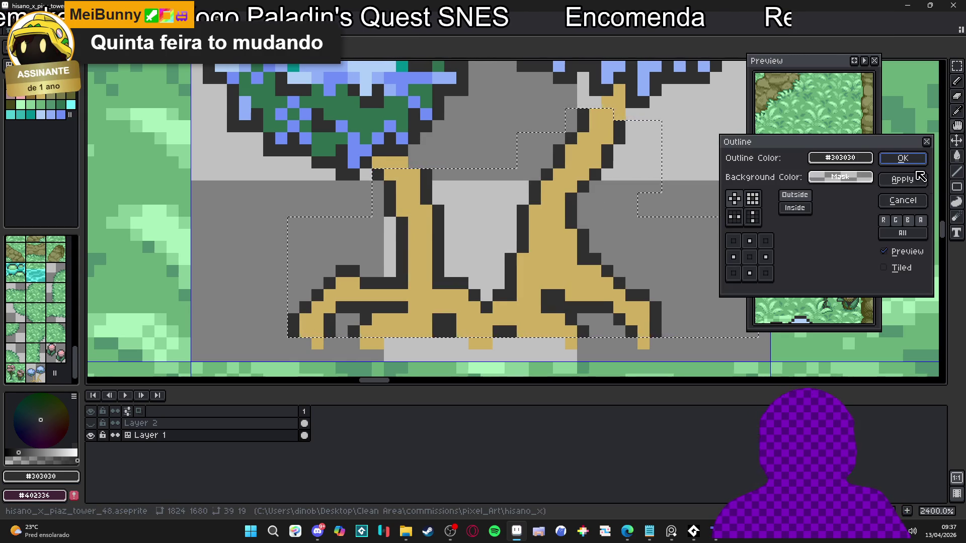
left_click(903, 158)
scroll(498, 226, "down", 5)
scroll(498, 226, "up", 3)
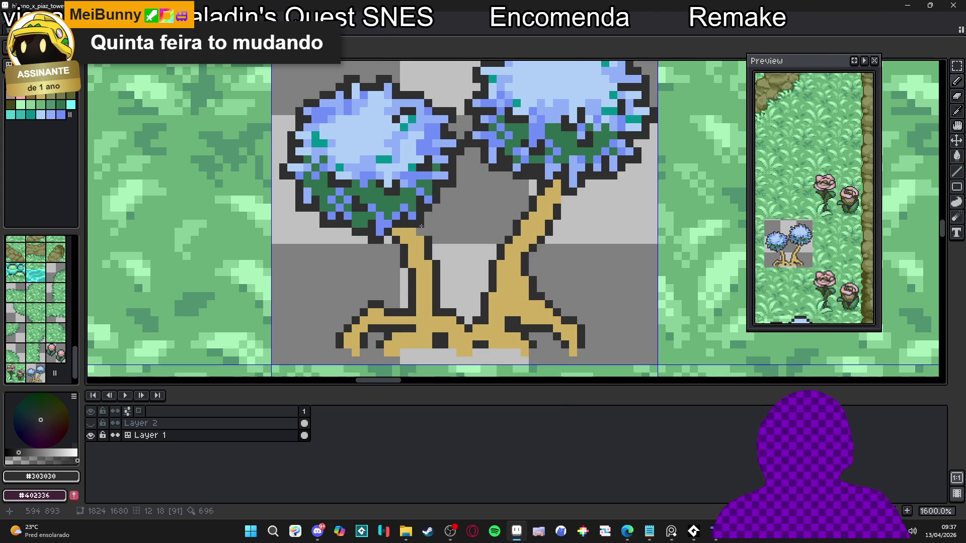
scroll(421, 226, "down", 2)
scroll(419, 302, "up", 2)
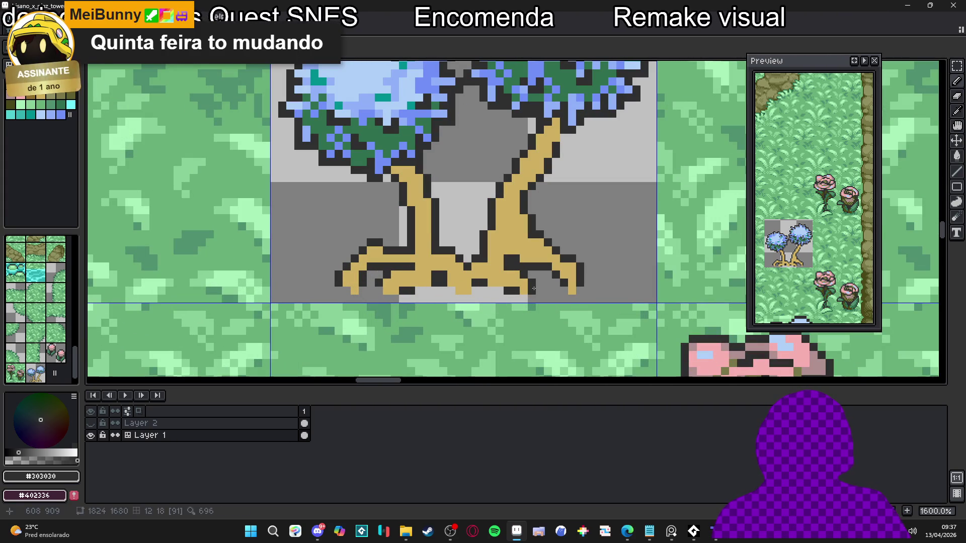
Paint two trunk pixels dark #303030, then undo the last pencil stroke.
left_click(518, 291, "alt")
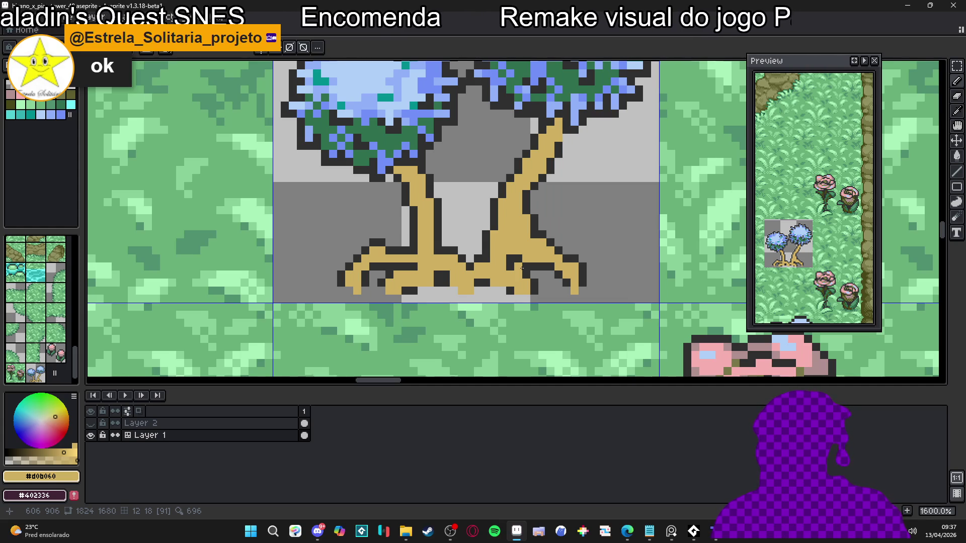
scroll(524, 260, "down", 3)
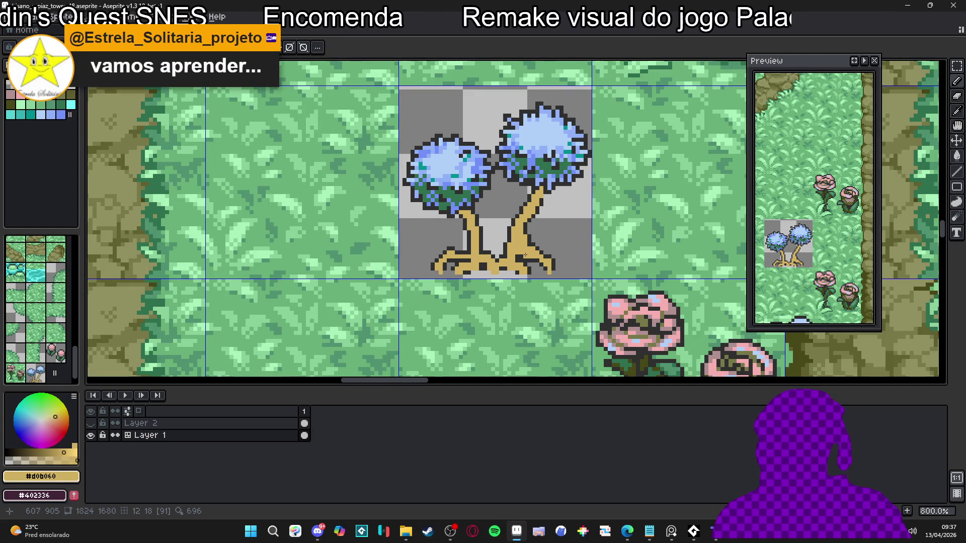
scroll(525, 255, "down", 1)
scroll(503, 256, "up", 6)
left_click(485, 260, "alt")
left_click_drag(485, 260, 461, 261)
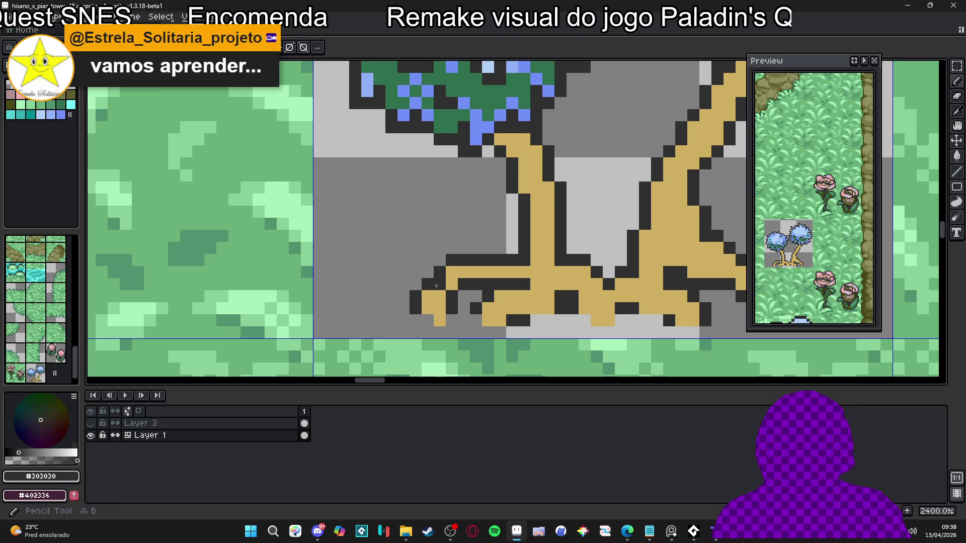
key("b")
scroll(435, 299, "down", 5)
scroll(462, 310, "up", 5)
scroll(462, 302, "down", 6)
scroll(484, 257, "up", 5)
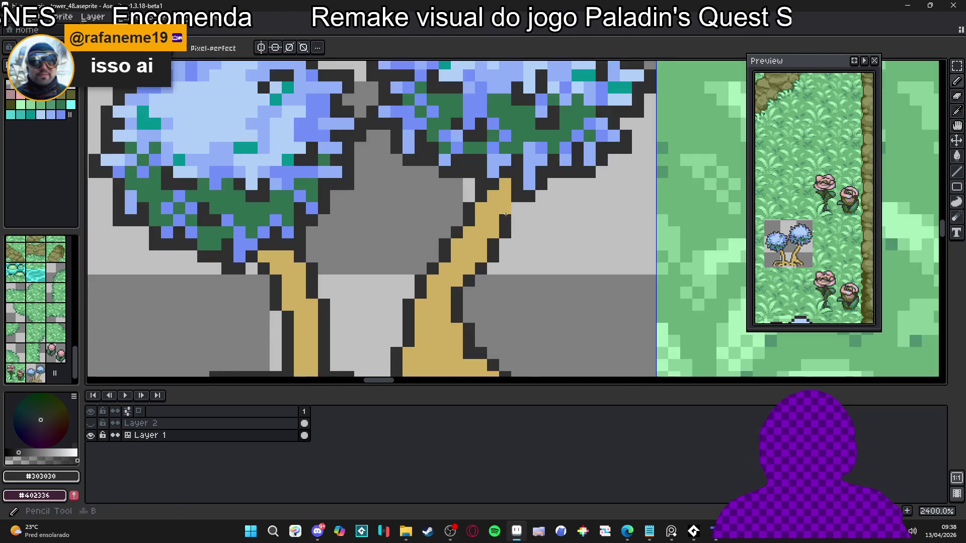
scroll(494, 224, "down", 3)
scroll(494, 224, "down", 2)
scroll(483, 211, "up", 5)
key("ctrl+z")
Add dark #303030 pixels beside the trunk edge and on the lower trunk.
left_click(469, 211)
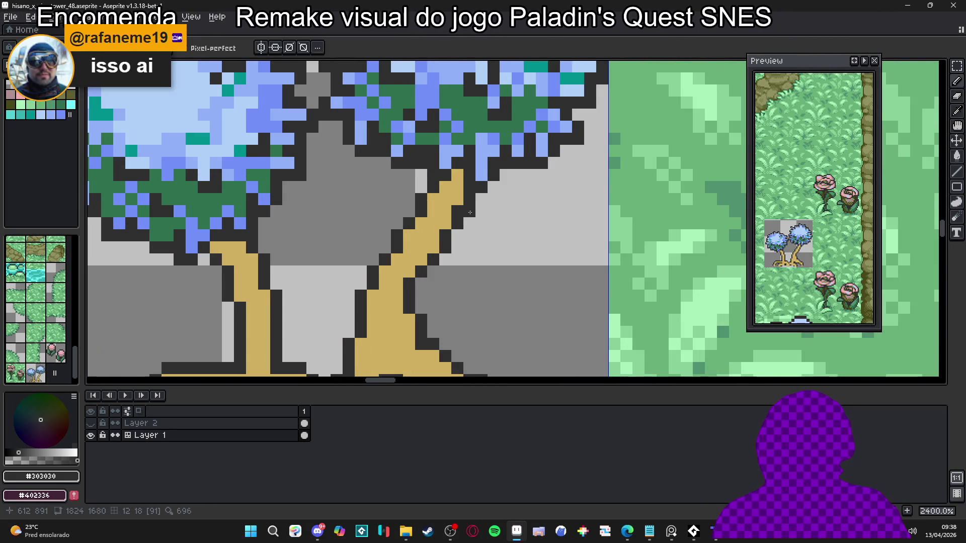
scroll(453, 211, "down", 5)
scroll(422, 217, "up", 5)
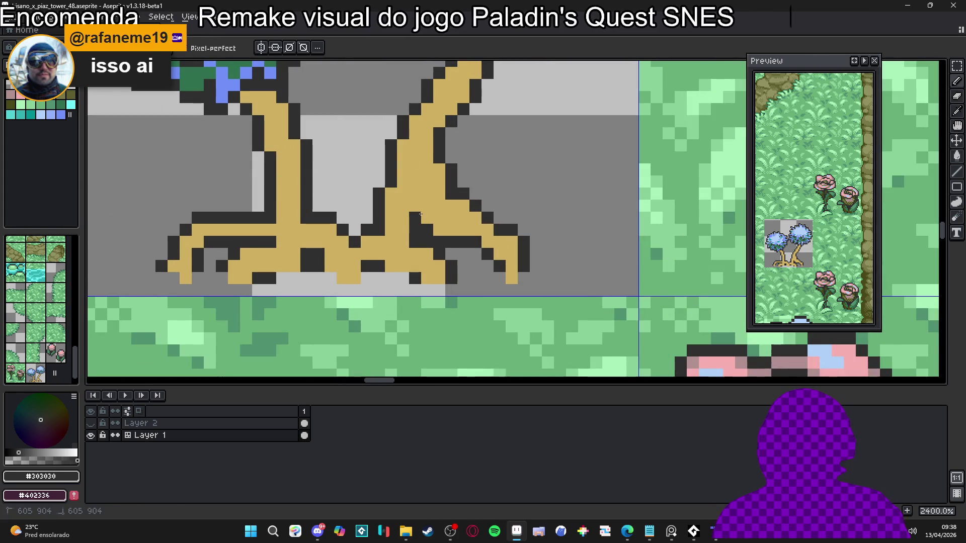
scroll(414, 214, "down", 5)
scroll(442, 231, "up", 6)
left_click(446, 236)
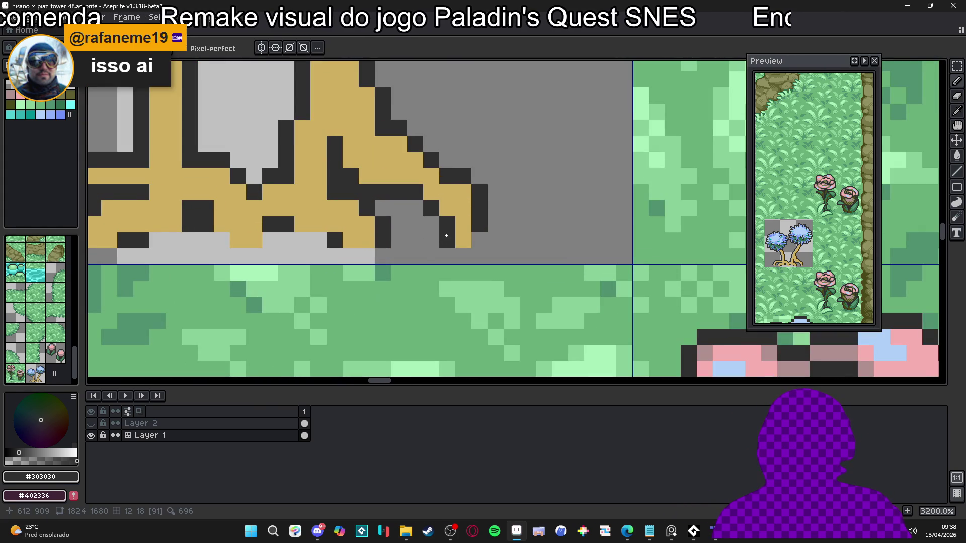
scroll(426, 211, "down", 5)
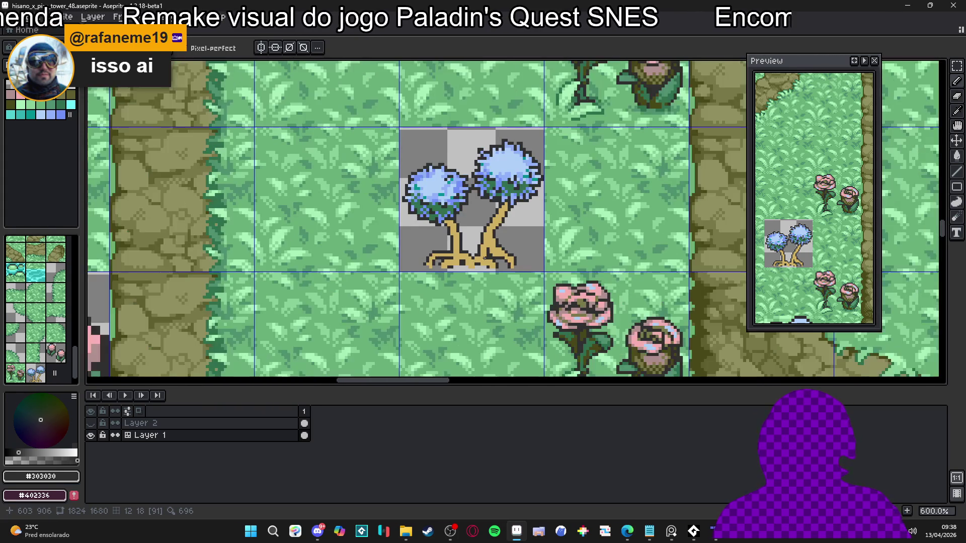
scroll(453, 232, "up", 5)
Repaint one trunk pixel tan #d0b060 and one trunk-edge pixel dark #303030.
key("e")
scroll(426, 279, "down", 3)
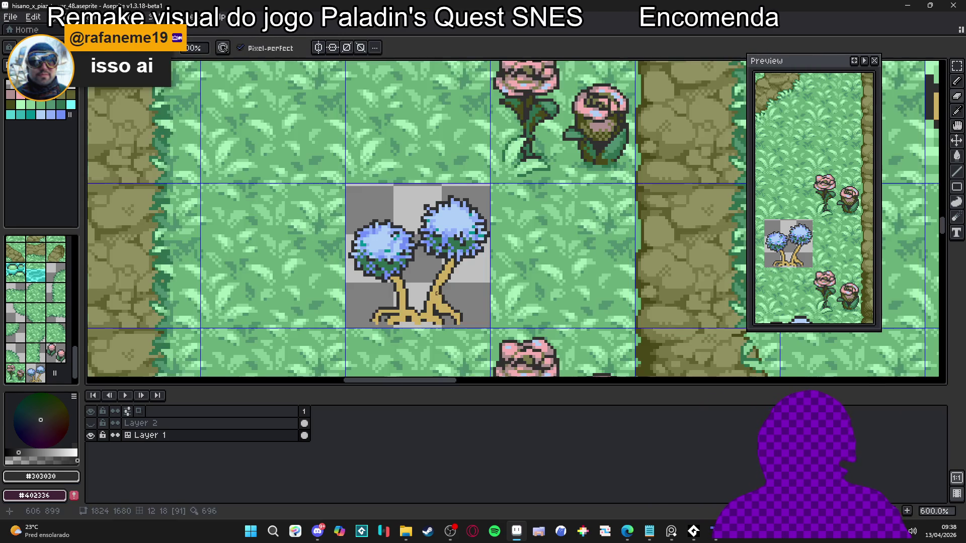
scroll(423, 268, "up", 2)
key("b")
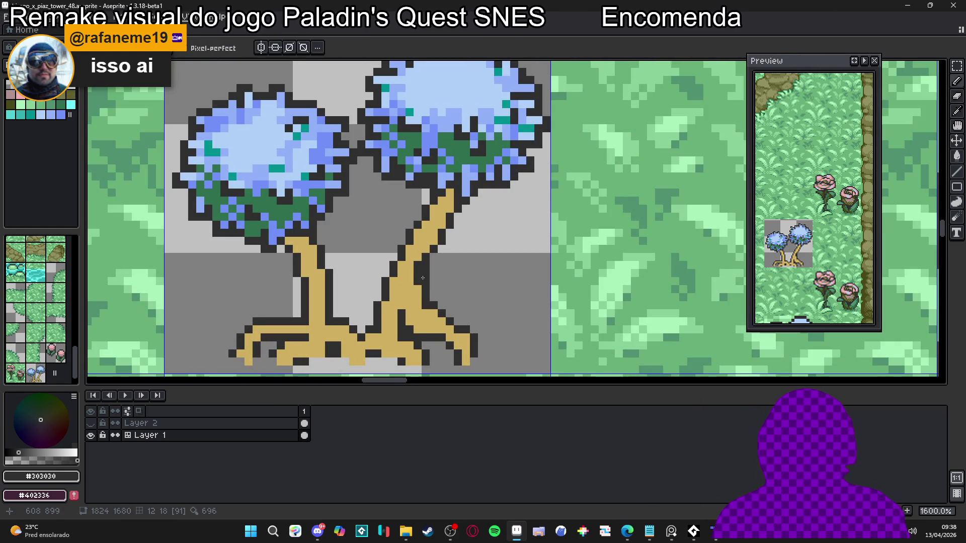
scroll(420, 254, "down", 1)
scroll(428, 255, "up", 3)
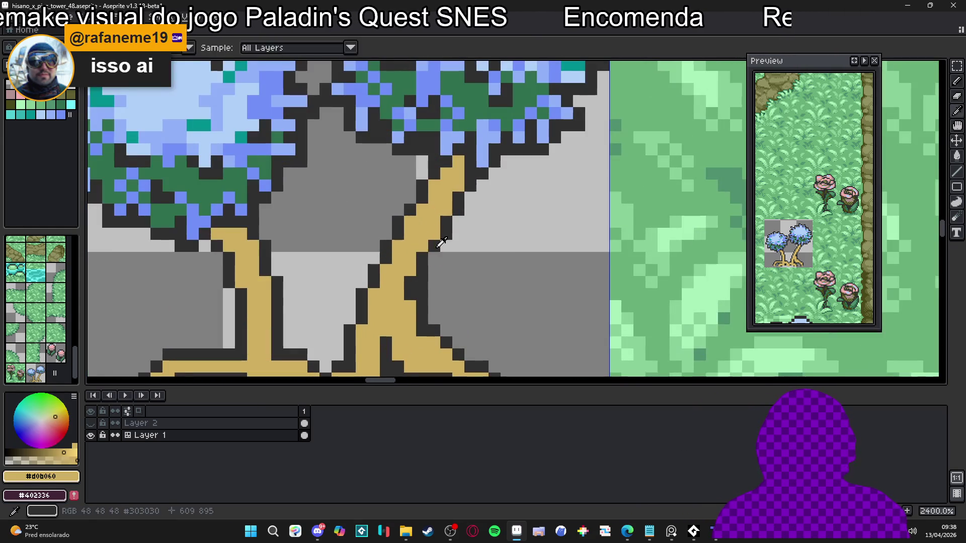
left_click(423, 248, "alt")
left_click(422, 260)
scroll(420, 264, "down", 2)
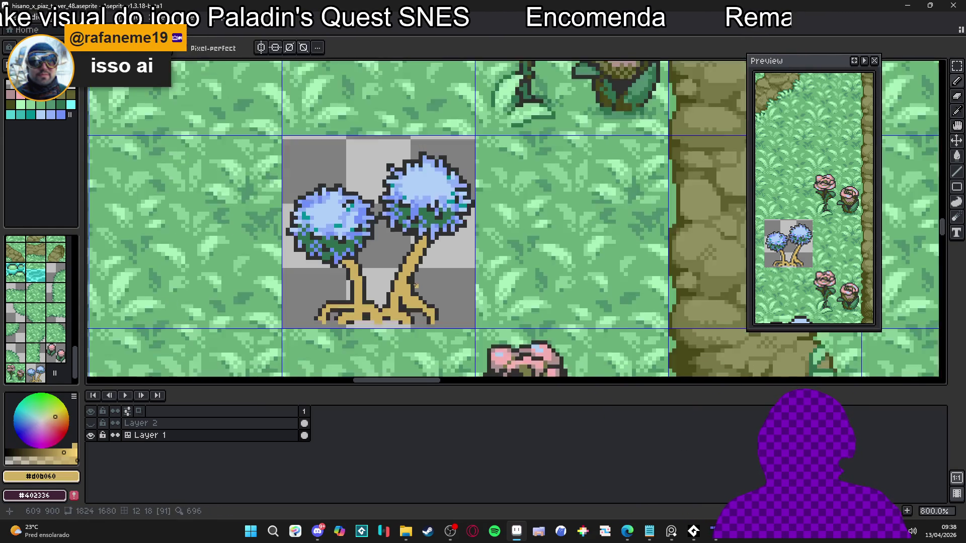
scroll(410, 272, "up", 2)
left_click(406, 288, "alt")
left_click(394, 286)
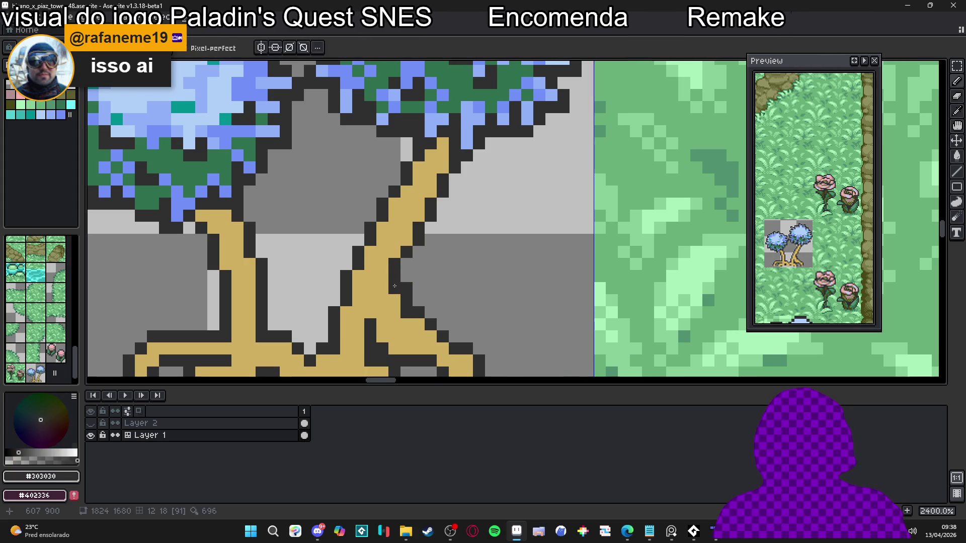
scroll(406, 288, "down", 4)
scroll(403, 298, "up", 3)
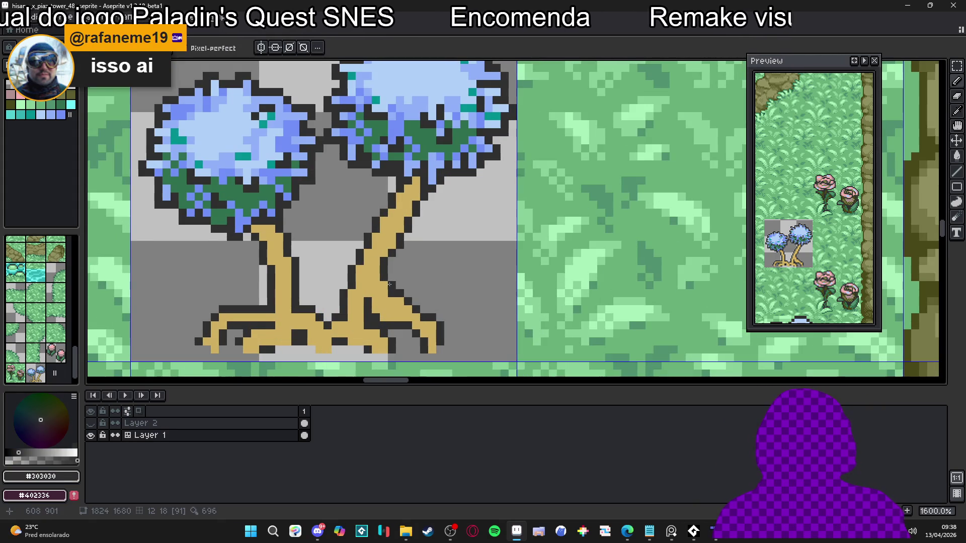
key("e")
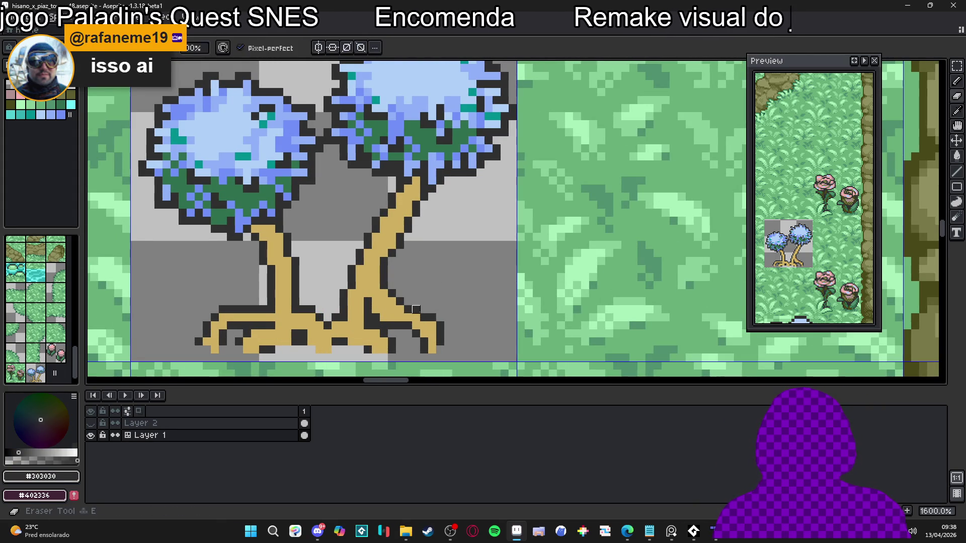
Darken two trunk pixels with #303030 and paint a tan #d0b060 pixel beside the trunk.
scroll(415, 309, "down", 4)
scroll(403, 288, "down", 1)
scroll(403, 287, "down", 3)
scroll(420, 284, "up", 7)
scroll(419, 283, "up", 3)
left_click(413, 272, "alt")
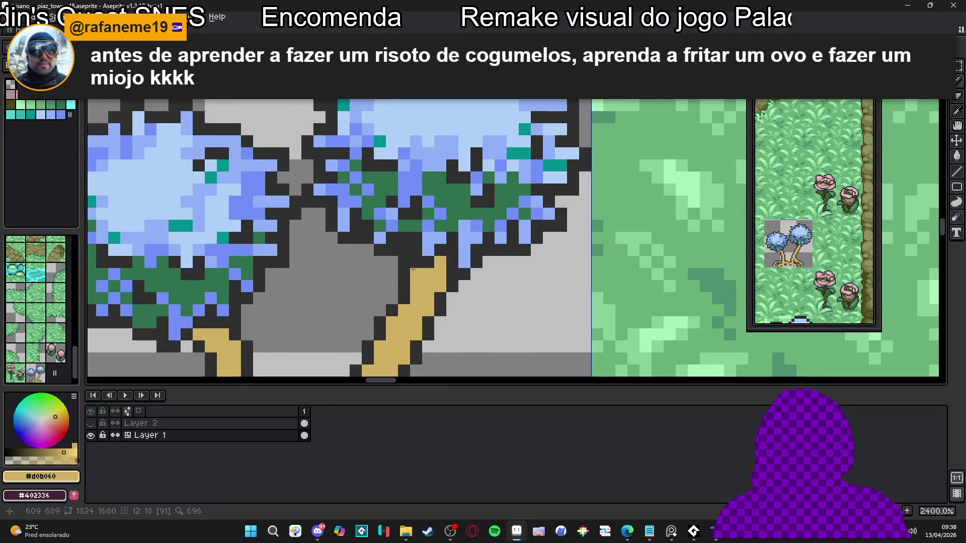
left_click(427, 262, "alt")
left_click_drag(440, 262, 440, 274)
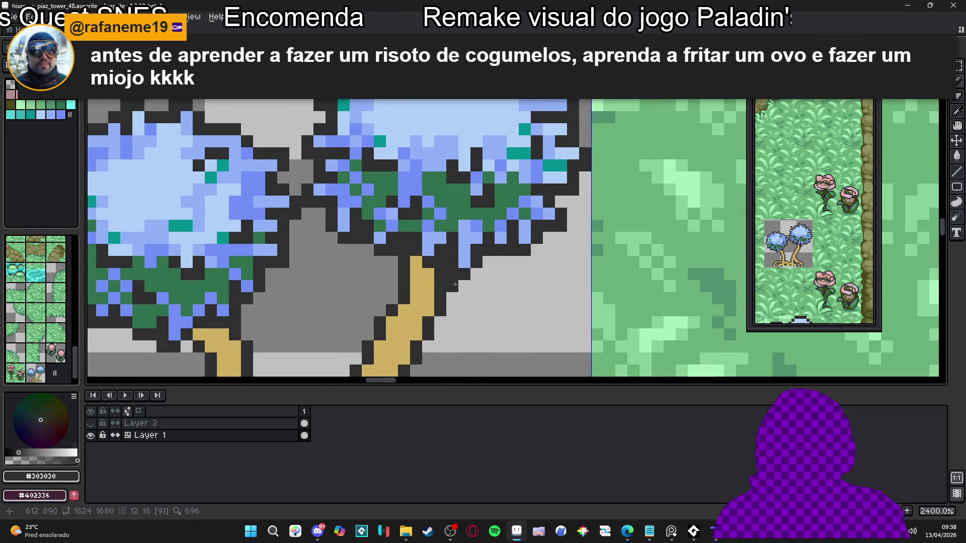
scroll(441, 298, "down", 4)
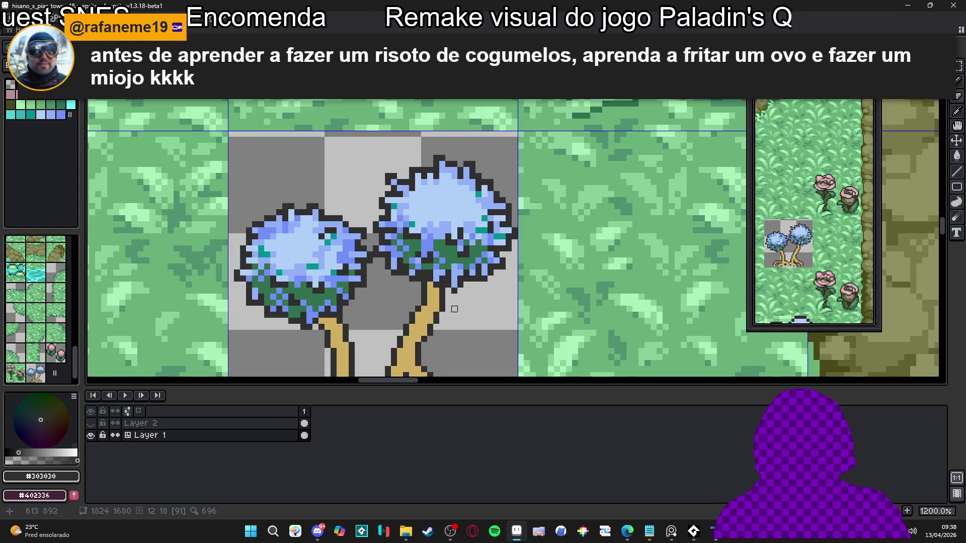
scroll(437, 308, "up", 2)
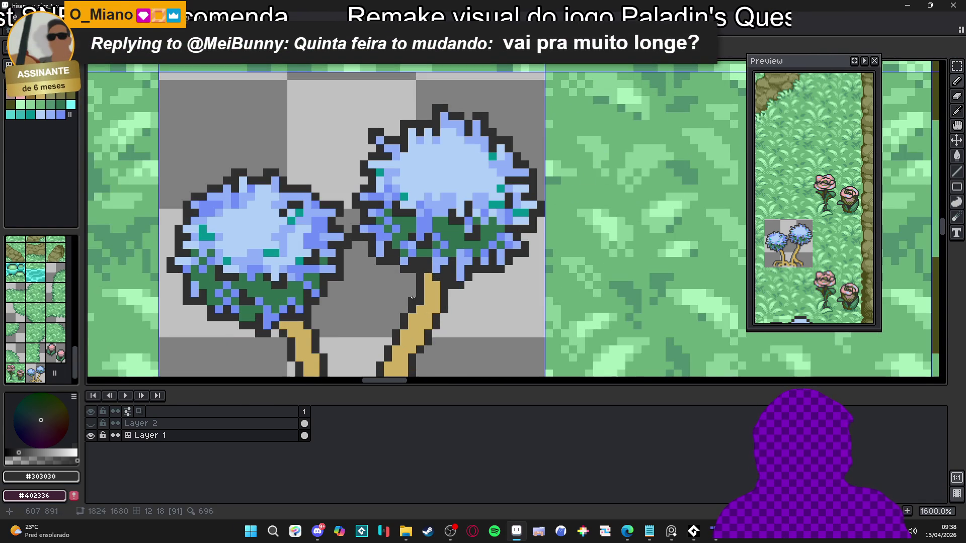
scroll(416, 290, "up", 1)
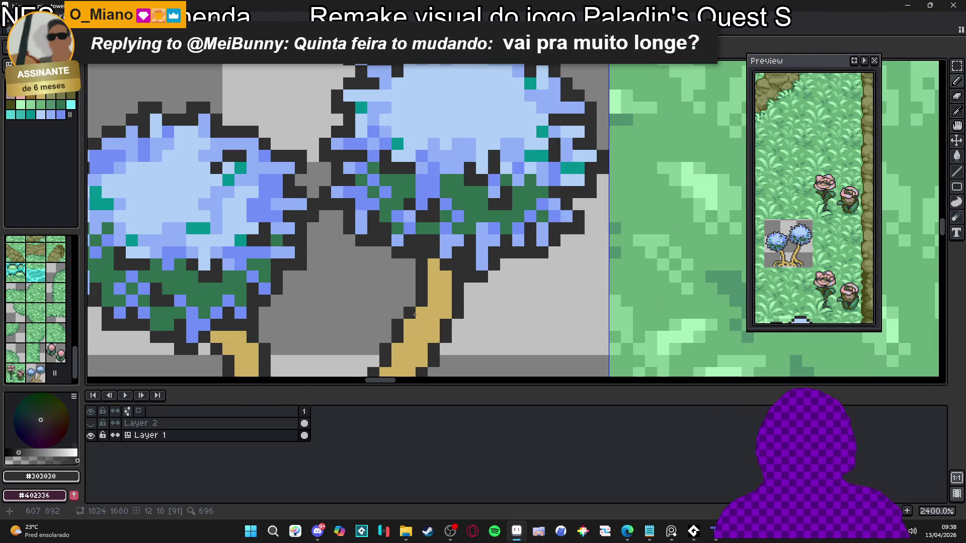
left_click(437, 311, "alt")
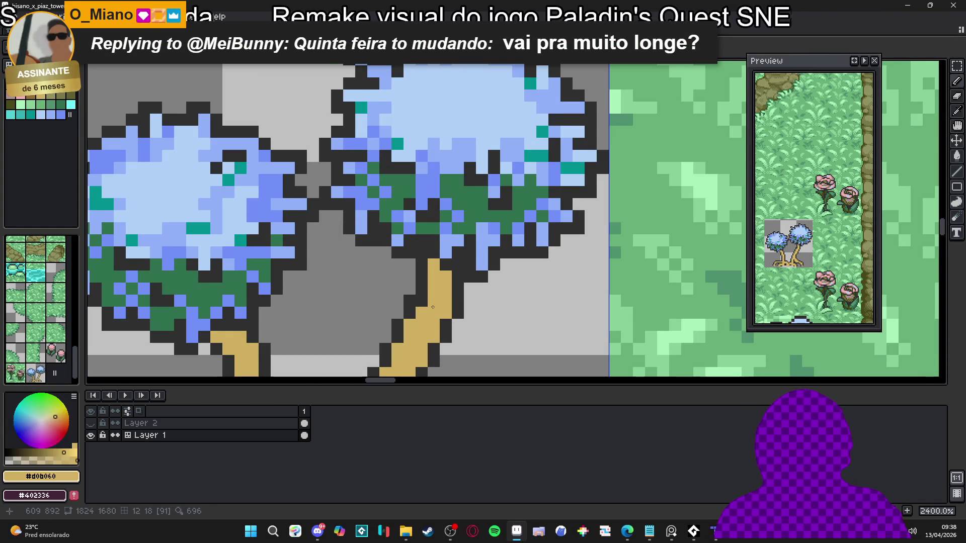
scroll(444, 287, "down", 2)
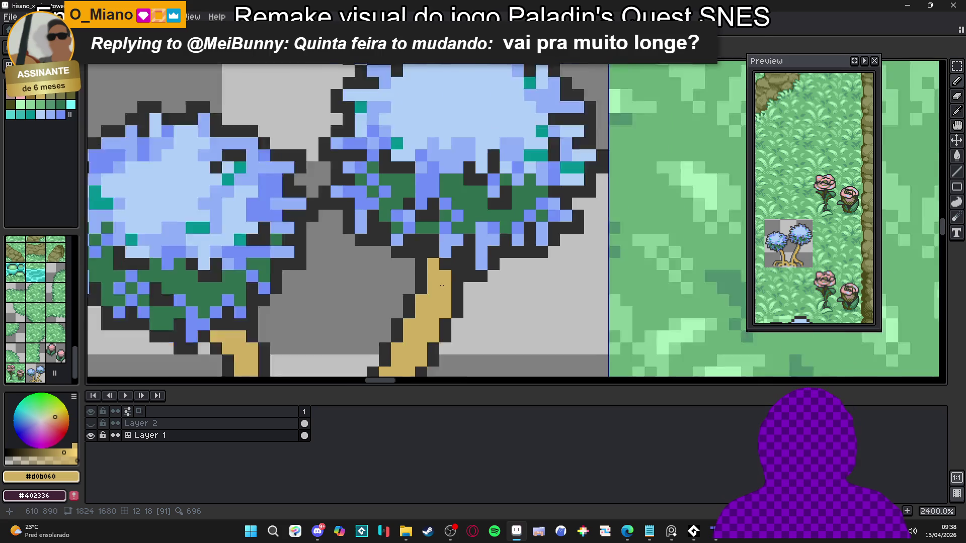
scroll(468, 271, "up", 2)
left_click(471, 270)
left_click(463, 263, "alt")
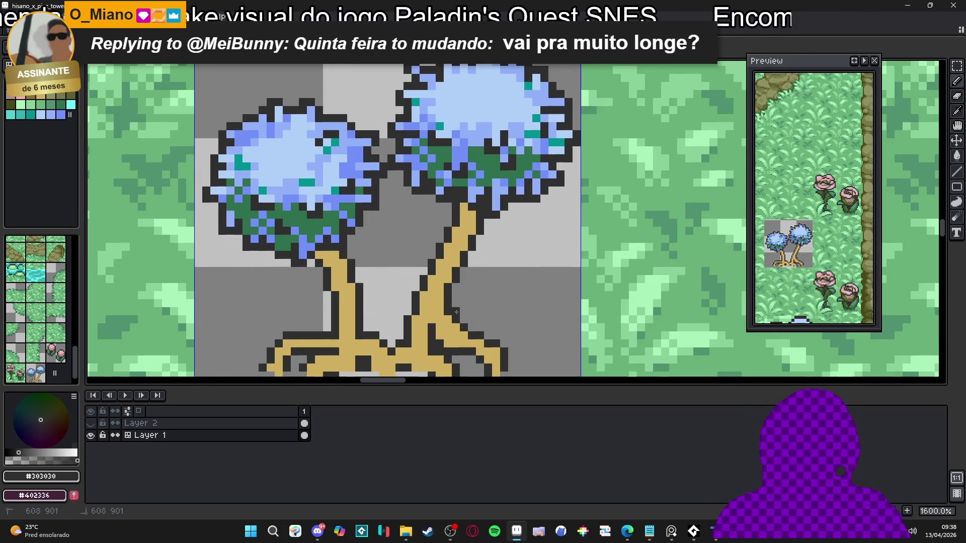
Pick tan #d0b060, then Magic Wand-select the tan trunk and deselect it with Ctrl+D.
left_click(451, 309, "alt")
scroll(451, 310, "down", 3)
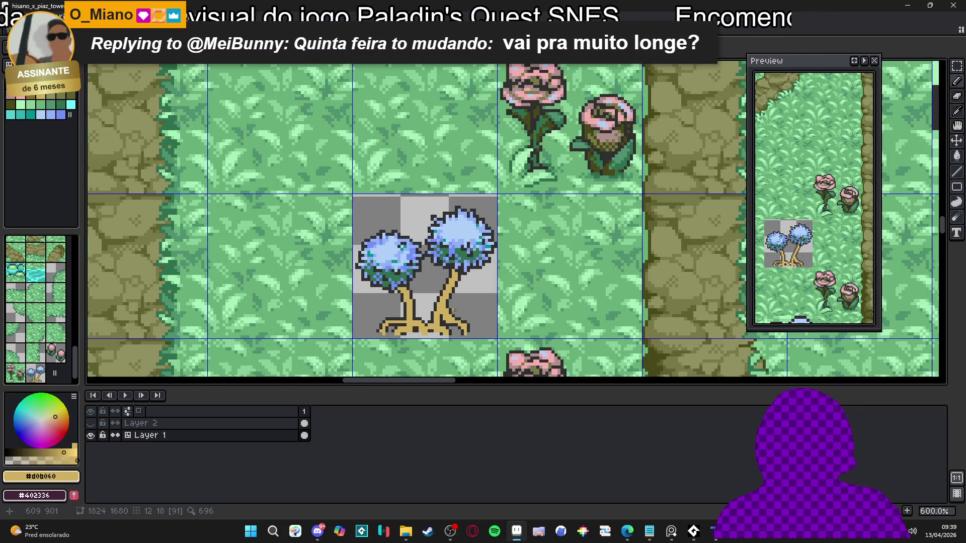
left_click_drag(450, 309, 467, 283)
scroll(467, 286, "down", 2)
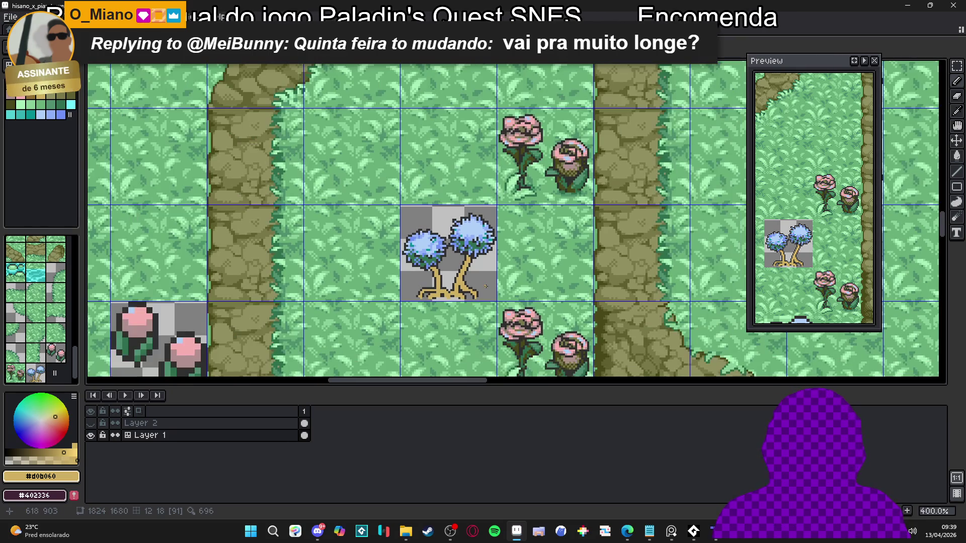
left_click_drag(444, 297, 473, 174)
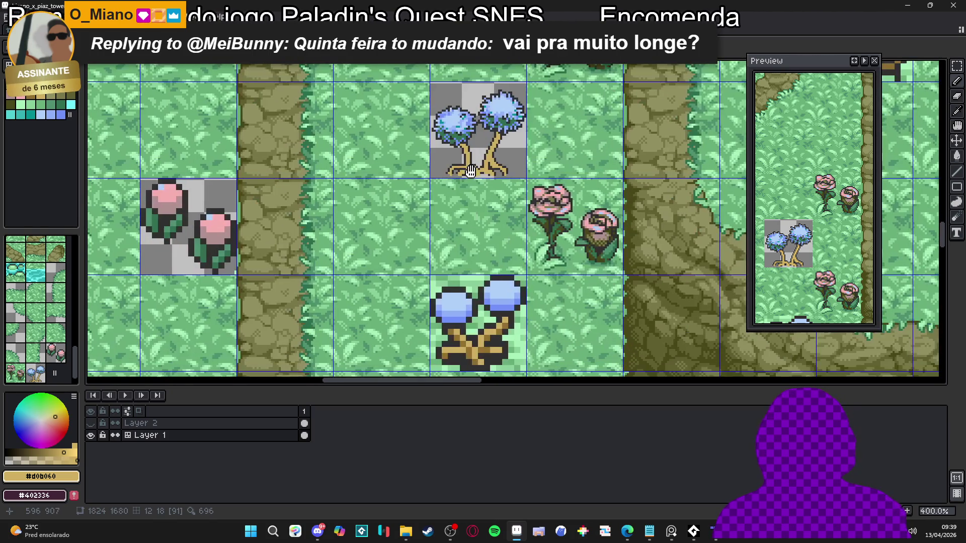
key("w")
left_click(487, 166)
key("ctrl+d")
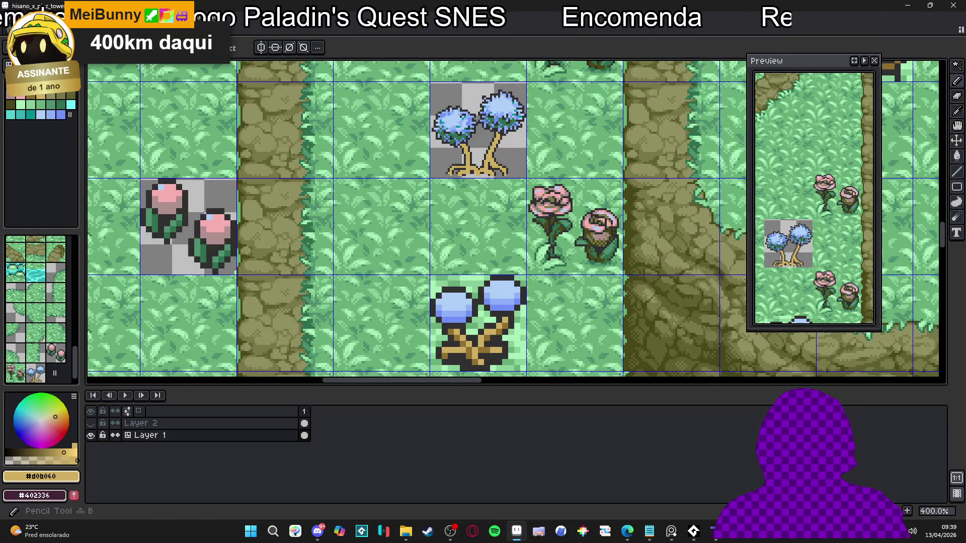
scroll(472, 225, "up", 1)
Pick darker brown #907030 and shade the right trunk's edges, base and root.
key("i")
left_click(455, 355)
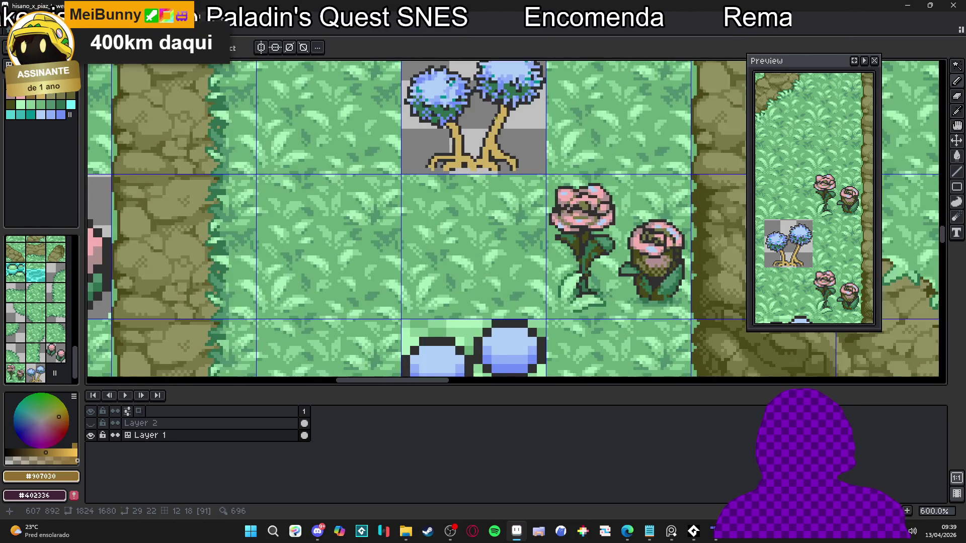
scroll(508, 78, "up", 4)
key("b")
mouse_move(481, 183)
left_mouse_down()
mouse_move(493, 161)
mouse_move(477, 194)
left_mouse_up()
left_click_drag(392, 187, 405, 212)
scroll(482, 243, "up", 3)
left_click_drag(476, 250, 504, 265)
left_click_drag(463, 226, 498, 239)
left_click(455, 267)
left_click_drag(437, 299, 488, 299)
left_click(535, 275)
left_click(548, 287)
Shade the left trunk base and root, and darken the trunk edge upward with #907030.
left_click_drag(329, 305, 378, 291)
left_click(378, 285)
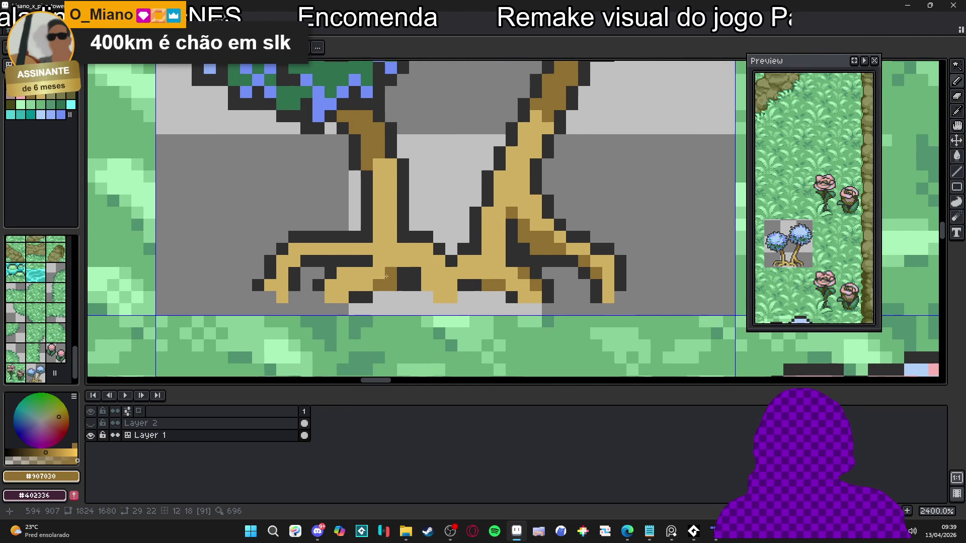
left_click(278, 285)
left_click(376, 262)
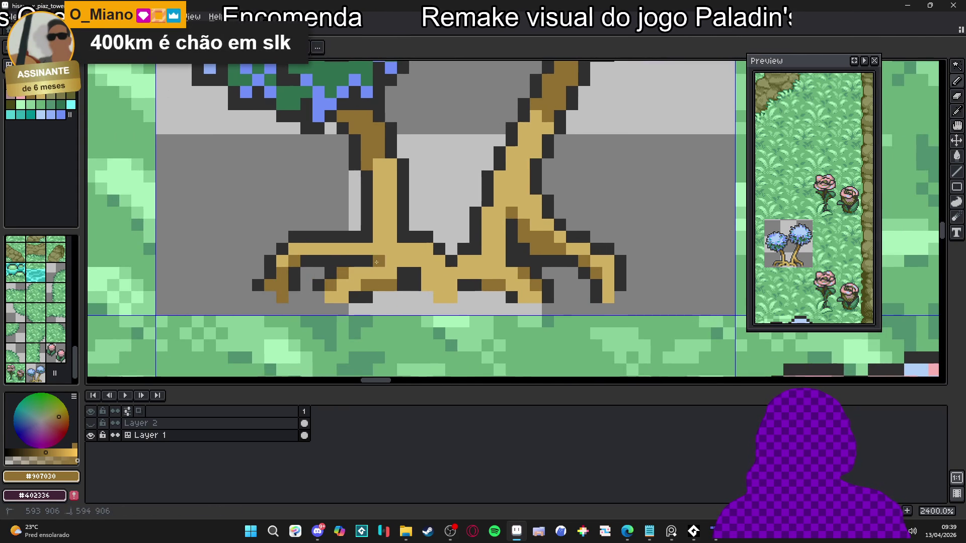
left_click(391, 164)
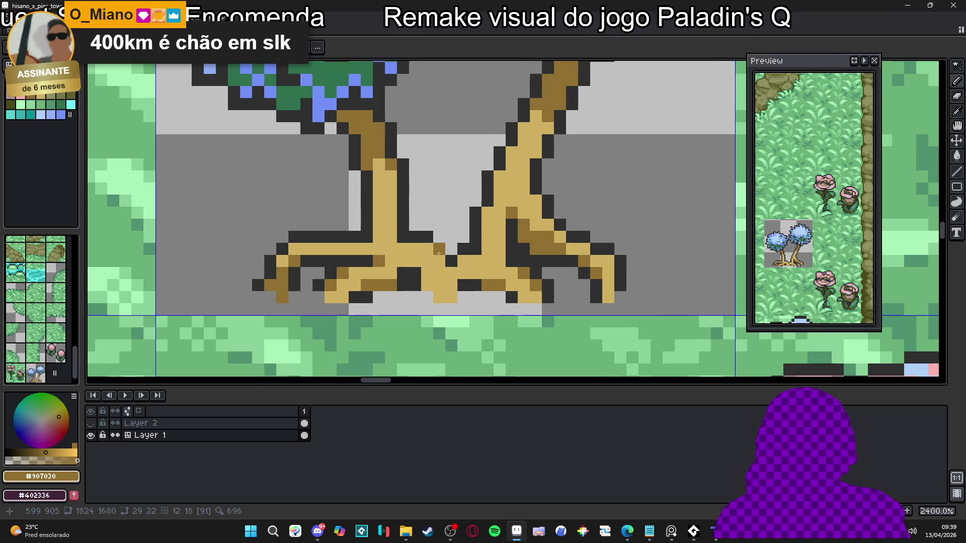
left_click(487, 212)
left_click(499, 176)
left_click(511, 152)
left_click(524, 125)
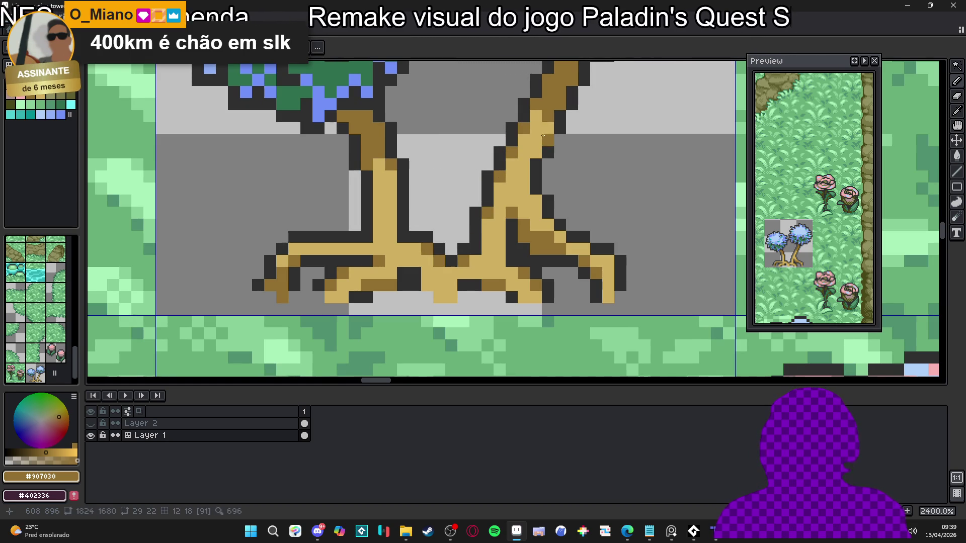
Darken two more root pixels, then re-pick tan and #907030 from the trunk.
scroll(539, 251, "down", 4)
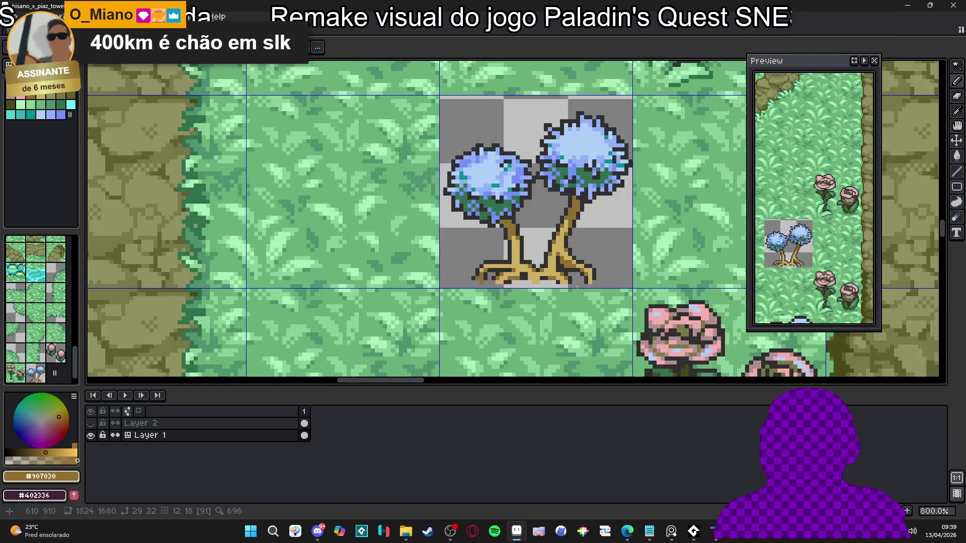
scroll(538, 268, "up", 4)
left_click(486, 257)
left_click(510, 280)
scroll(519, 259, "down", 2)
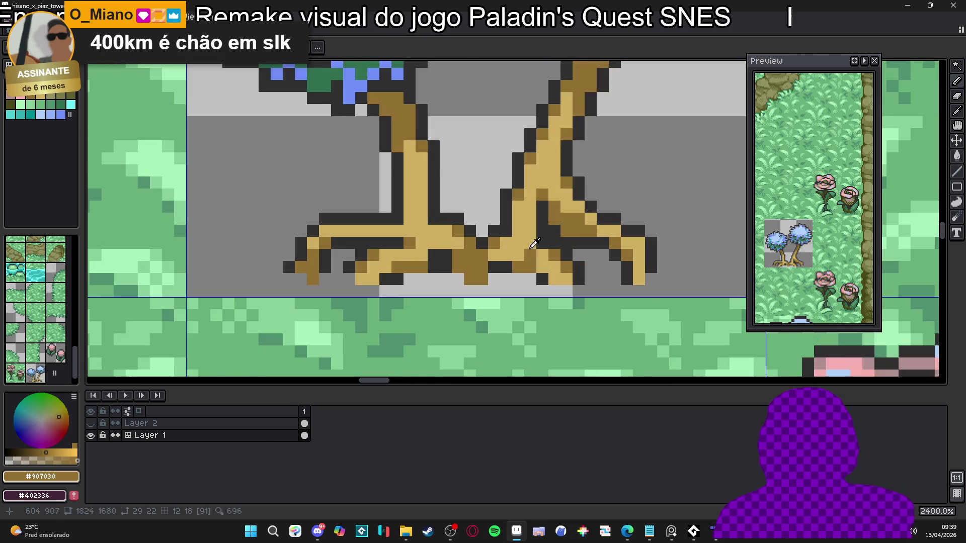
left_click(503, 256, "alt")
scroll(483, 255, "down", 3)
scroll(507, 278, "down", 3)
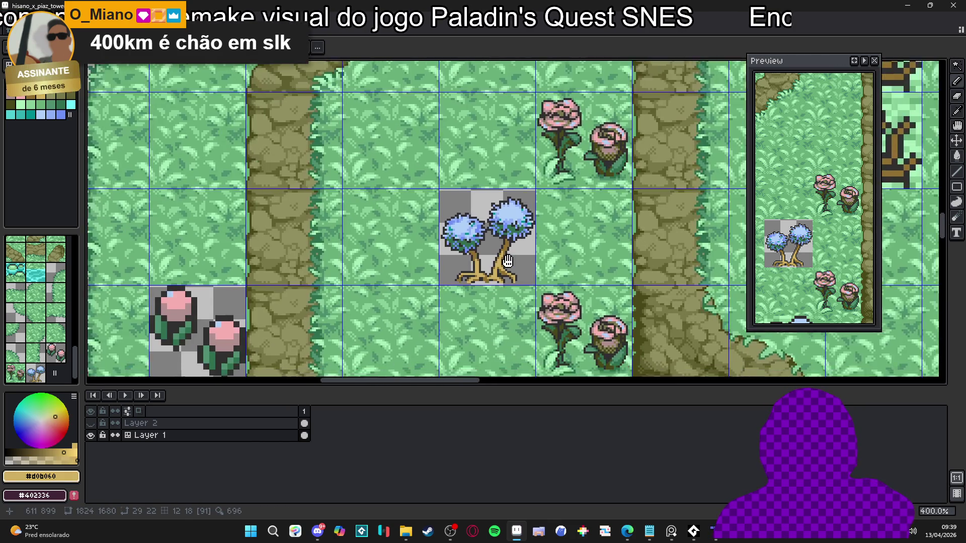
scroll(480, 209, "up", 6)
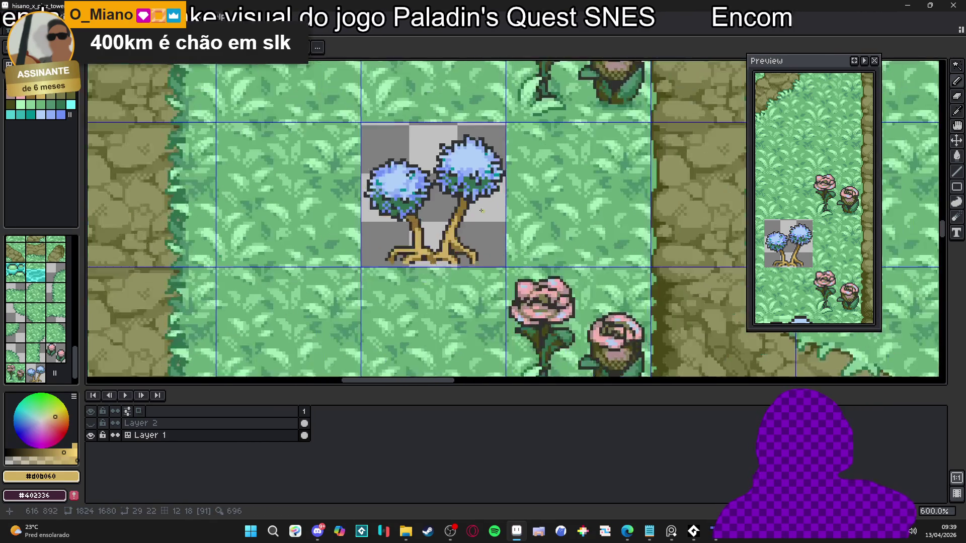
left_click(362, 272, "alt")
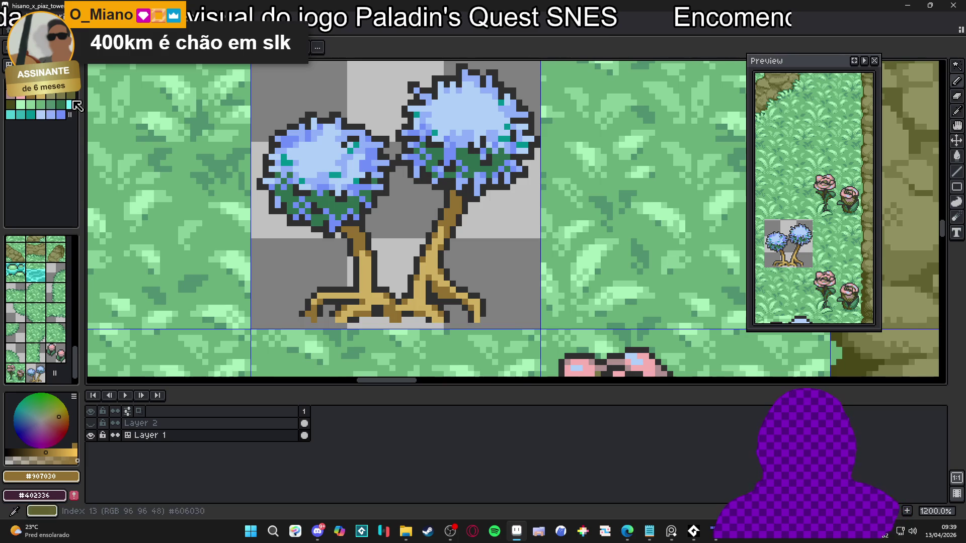
Paint dark olive #484818 (palette index 14) across the tops of the right and left trunks.
left_click(10, 104)
scroll(454, 195, "up", 2)
left_click_drag(448, 186, 457, 208)
left_click(460, 223)
left_click_drag(231, 258, 266, 271)
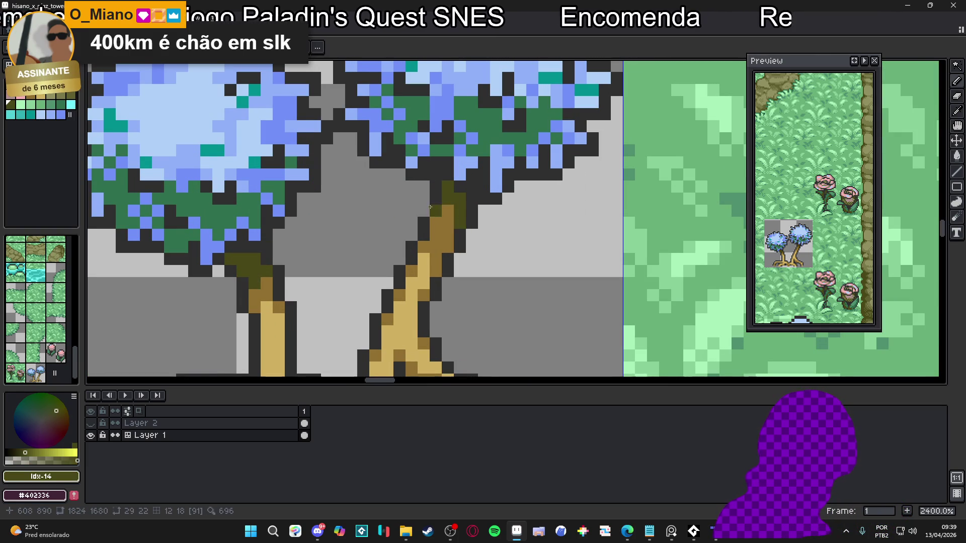
Eyedrop dark olive #484818 and then trunk brown #907030 from the canvas.
scroll(429, 207, "down", 7)
scroll(432, 203, "up", 4)
scroll(437, 202, "up", 2)
scroll(445, 216, "down", 6)
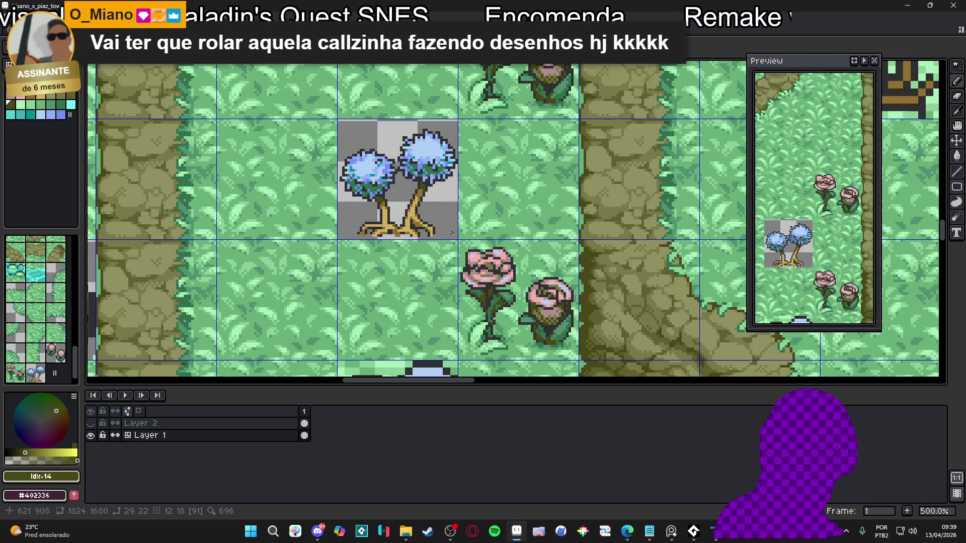
scroll(452, 230, "down", 1)
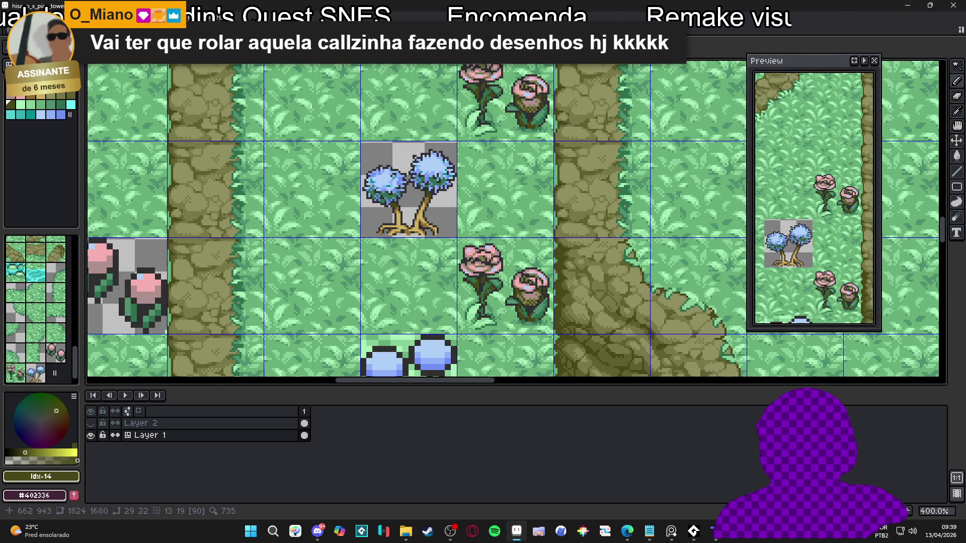
scroll(418, 206, "up", 6)
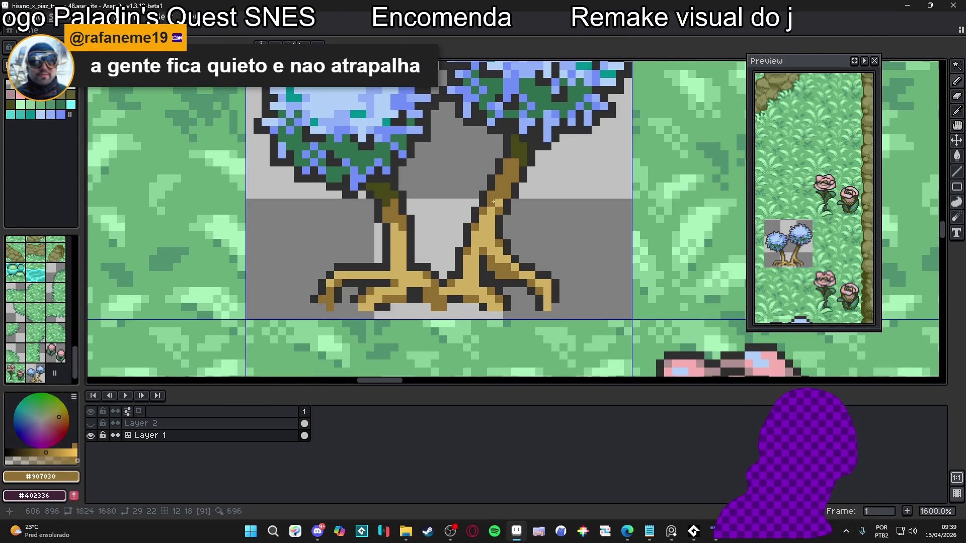
scroll(492, 201, "down", 3)
scroll(453, 216, "up", 4)
left_click(432, 229, "alt")
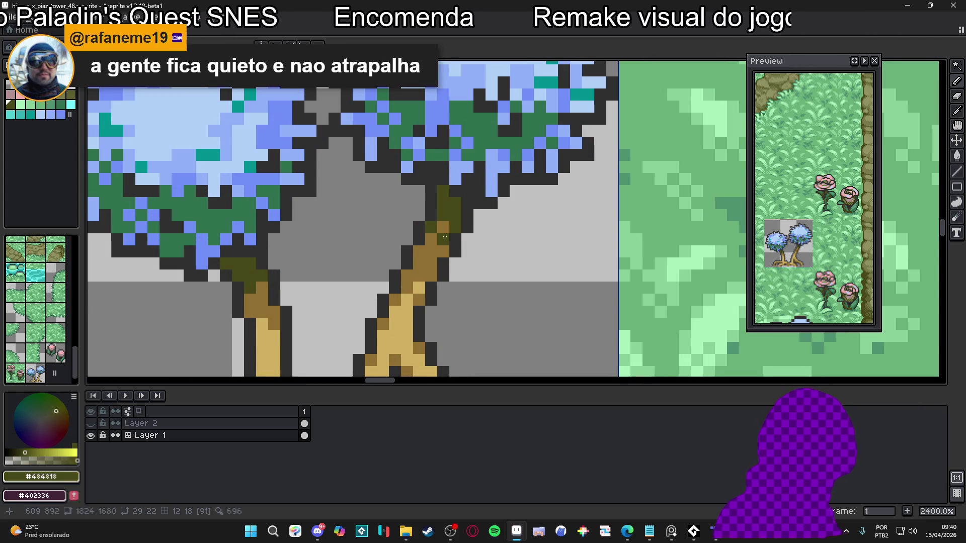
scroll(295, 285, "up", 1)
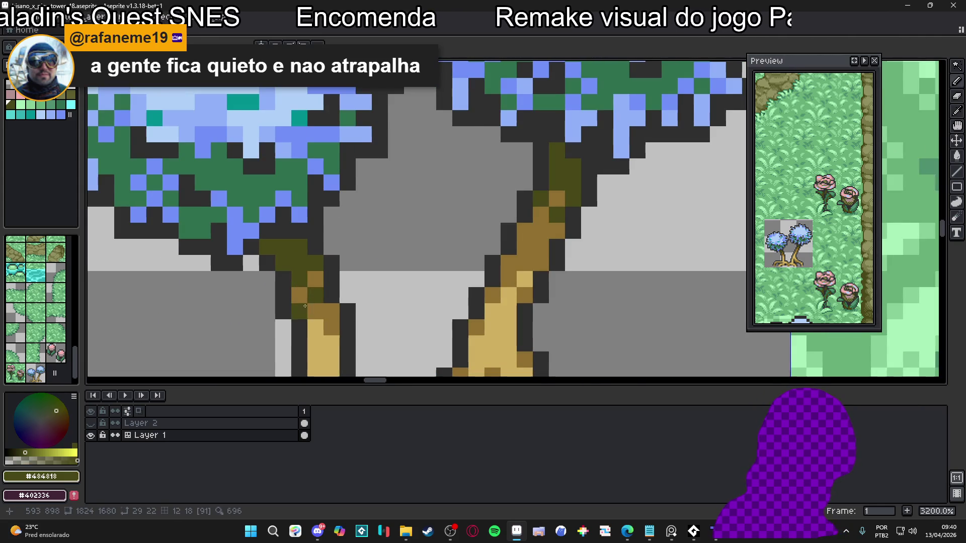
scroll(314, 293, "down", 3)
scroll(326, 294, "up", 2)
left_click(326, 295, "alt")
scroll(340, 306, "down", 6)
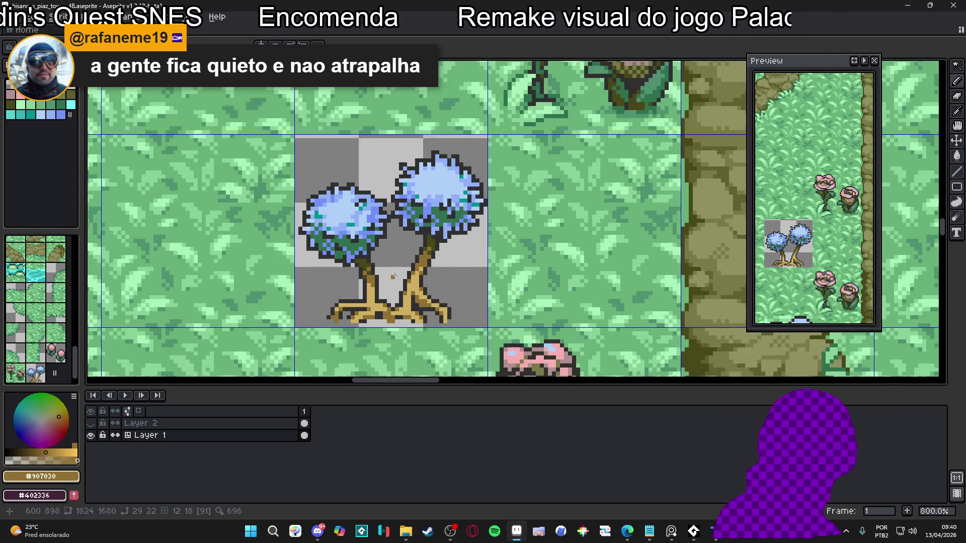
scroll(393, 250, "down", 3)
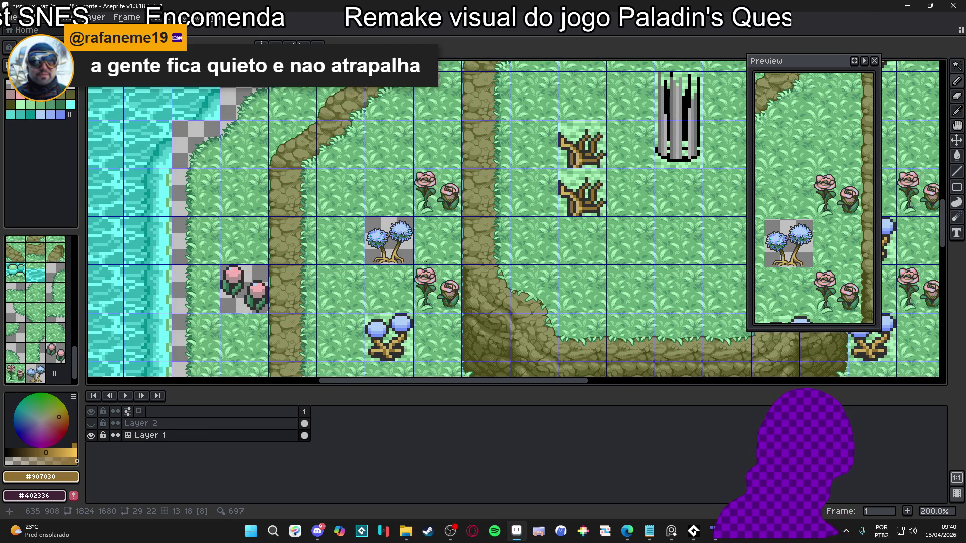
scroll(414, 254, "down", 1)
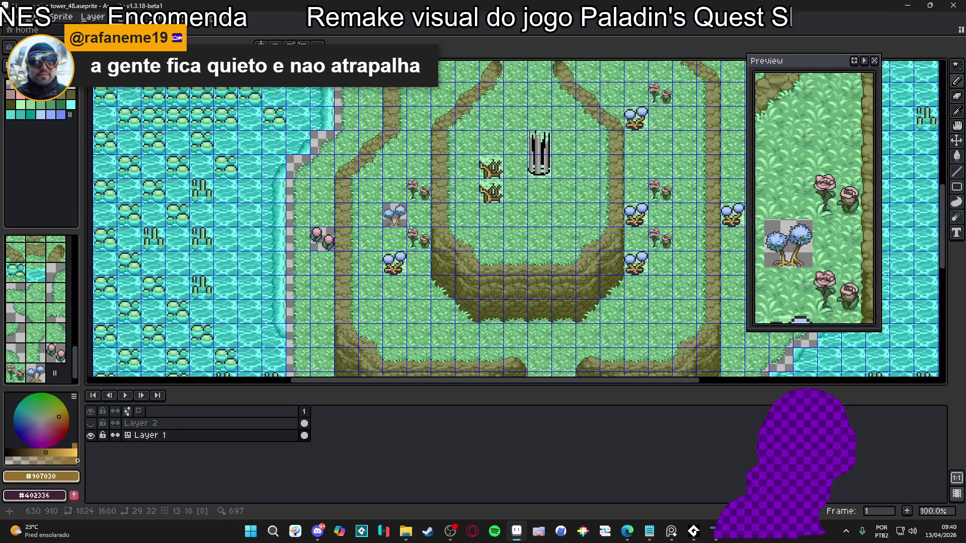
scroll(400, 219, "up", 3)
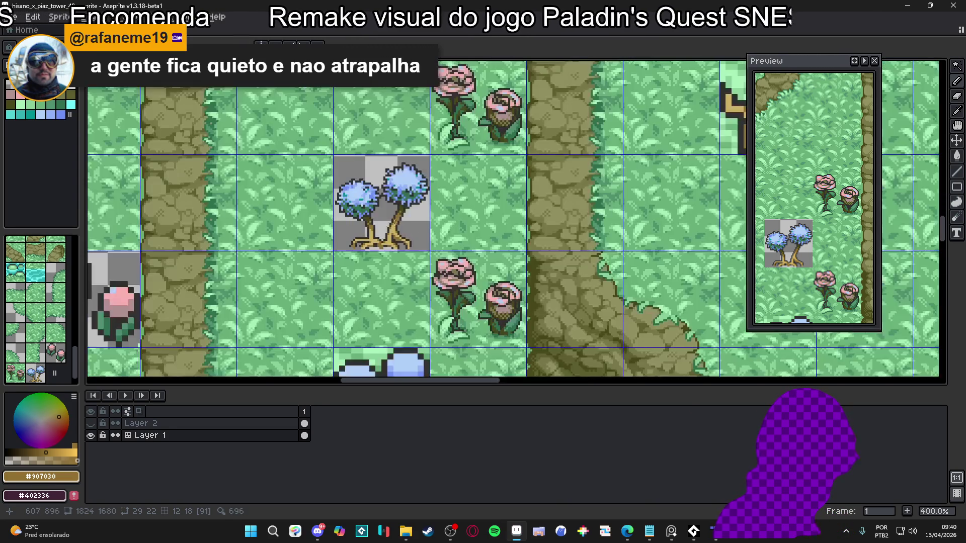
scroll(444, 221, "up", 1)
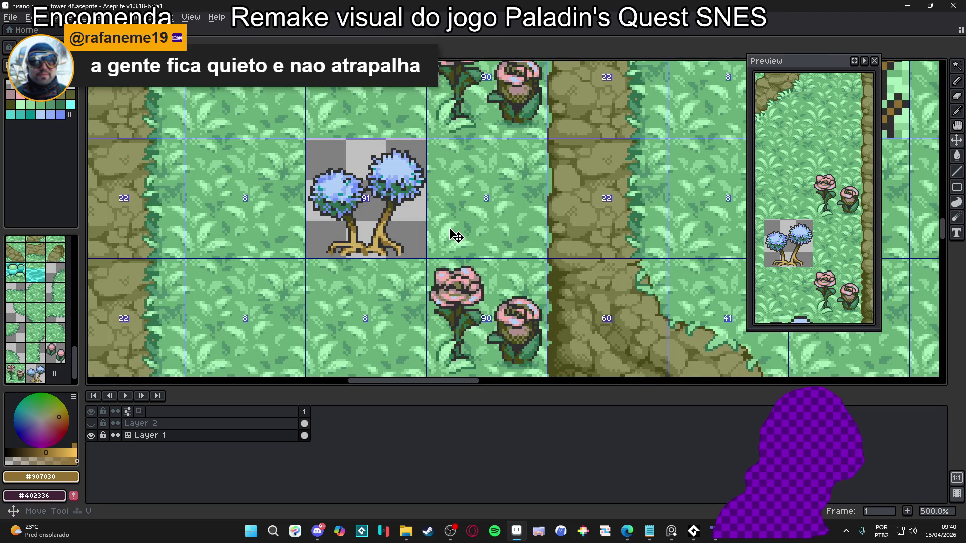
Put the grass tile from beside the tree under the frosty tree tile, replacing its transparent background.
mouse_move(455, 233)
left_mouse_down()
mouse_move(384, 236)
mouse_move(352, 224)
mouse_move(392, 211)
left_mouse_up()
key("Escape")
key("w")
left_click(395, 227)
key("ctrl+d")
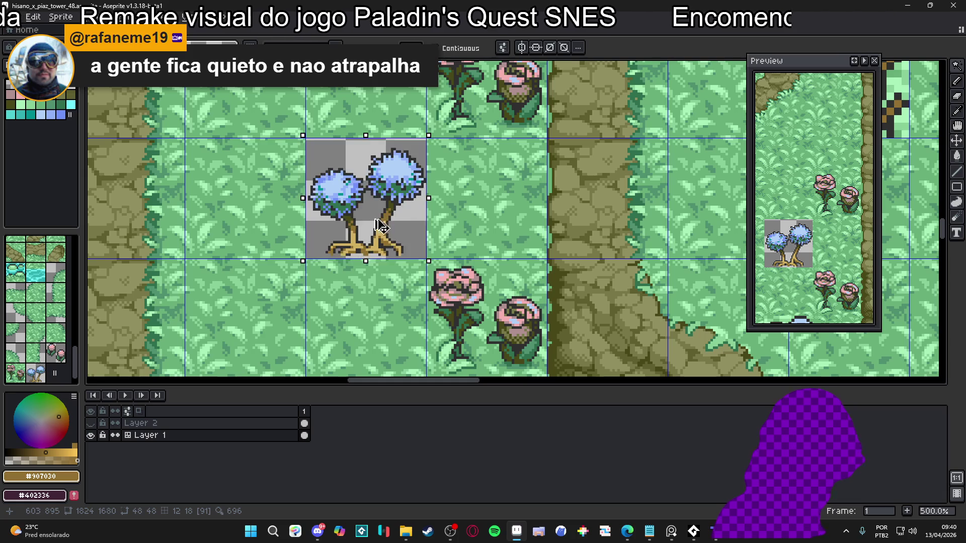
key("b")
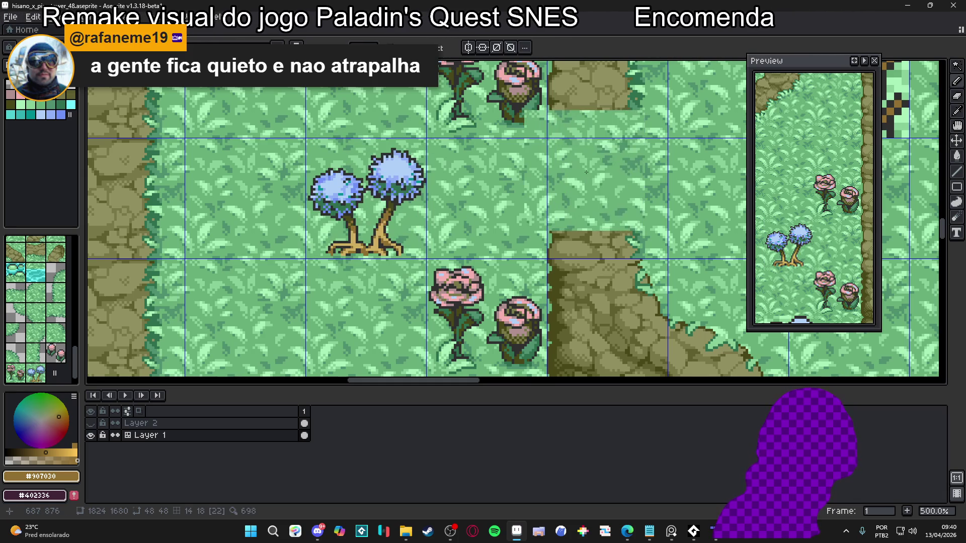
scroll(558, 261, "down", 3)
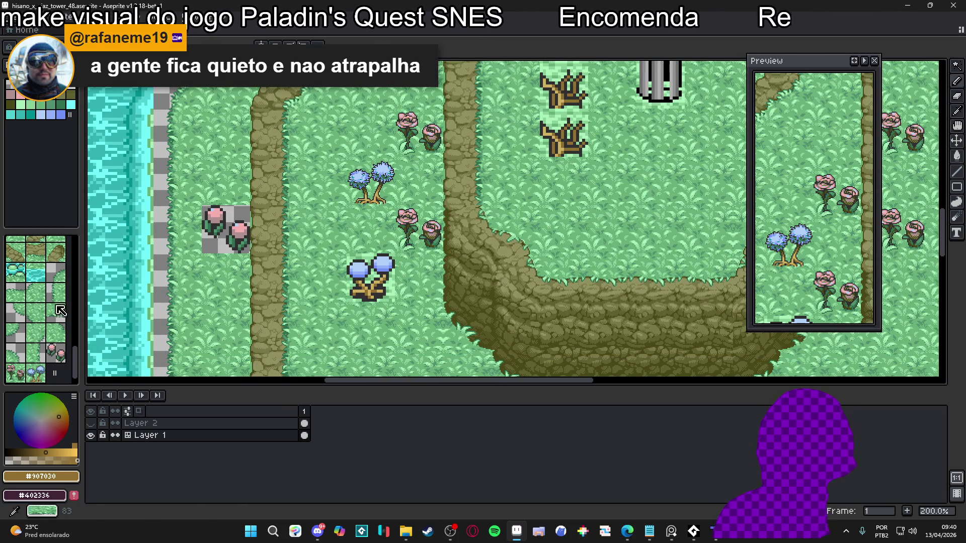
Stamp two blue-tree bush tiles on the grass beside the central cliff.
scroll(424, 309, "up", 1)
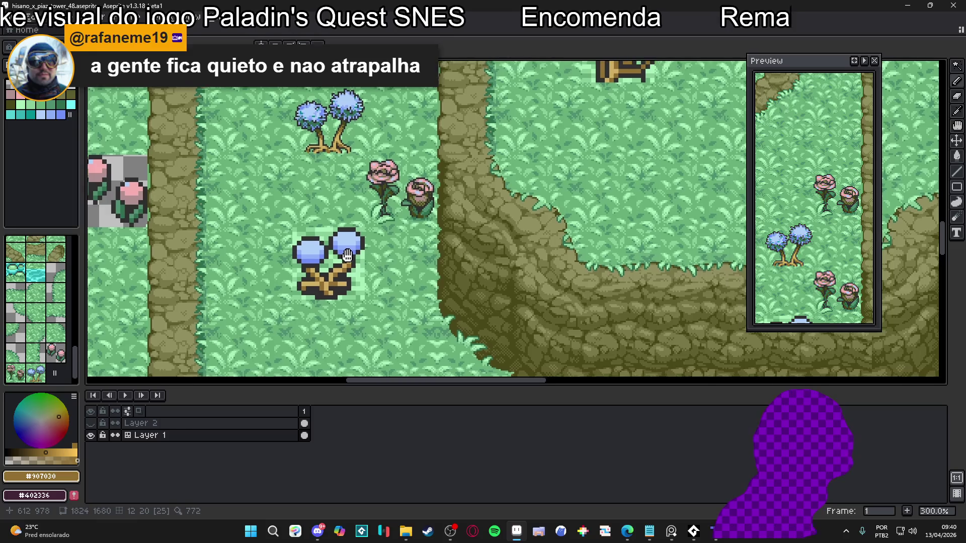
scroll(50, 317, "down", 1)
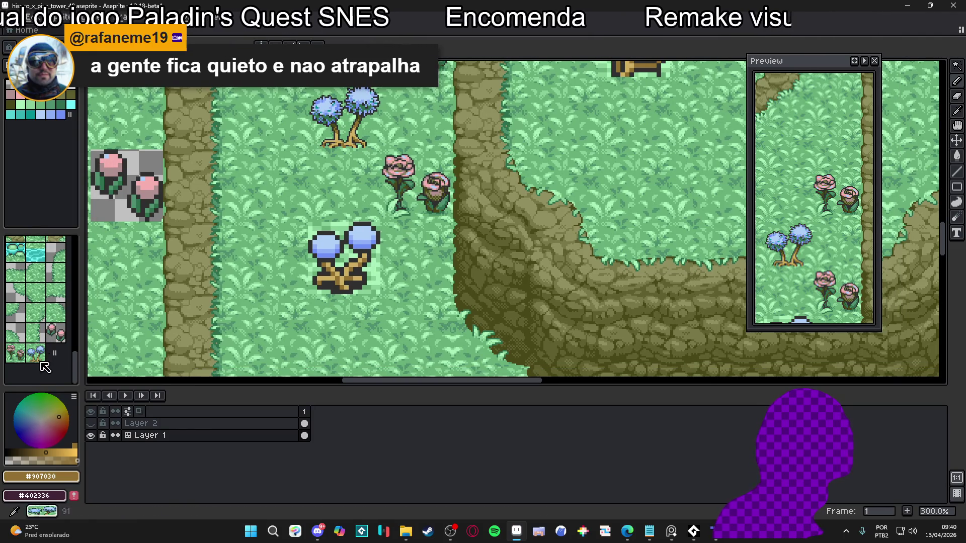
left_click(38, 354)
scroll(513, 221, "down", 1)
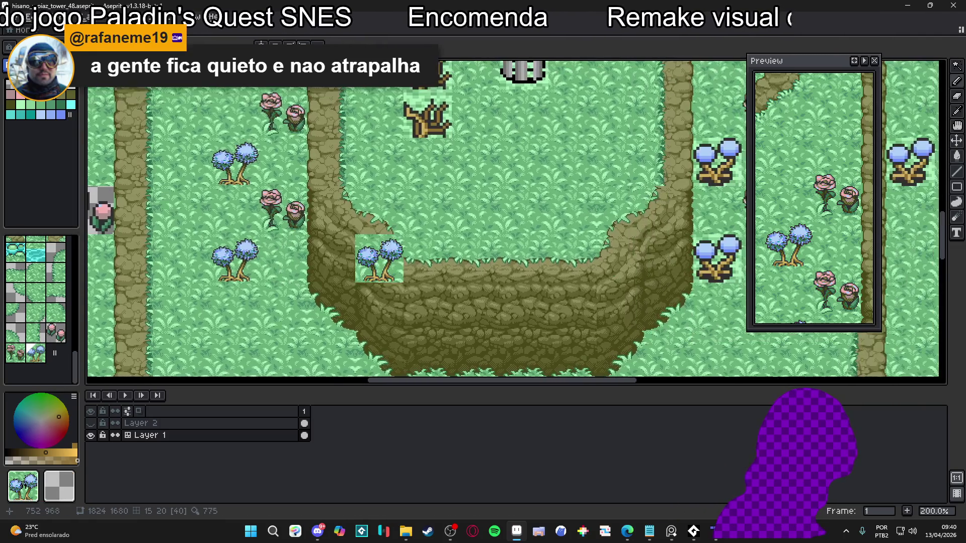
scroll(513, 221, "down", 1)
scroll(513, 221, "up", 2)
left_click(368, 277)
left_click(368, 132)
Review the map, leave tile mode and save the map file.
left_click_drag(534, 168, 519, 177)
scroll(519, 177, "down", 3)
scroll(481, 275, "down", 2)
scroll(418, 215, "up", 2)
scroll(399, 304, "down", 2)
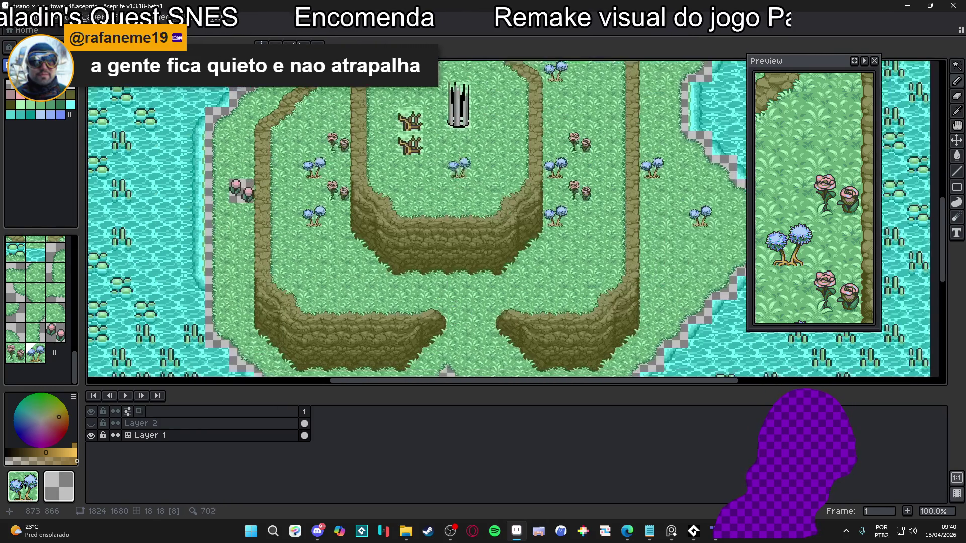
scroll(442, 252, "up", 2)
scroll(478, 166, "down", 6)
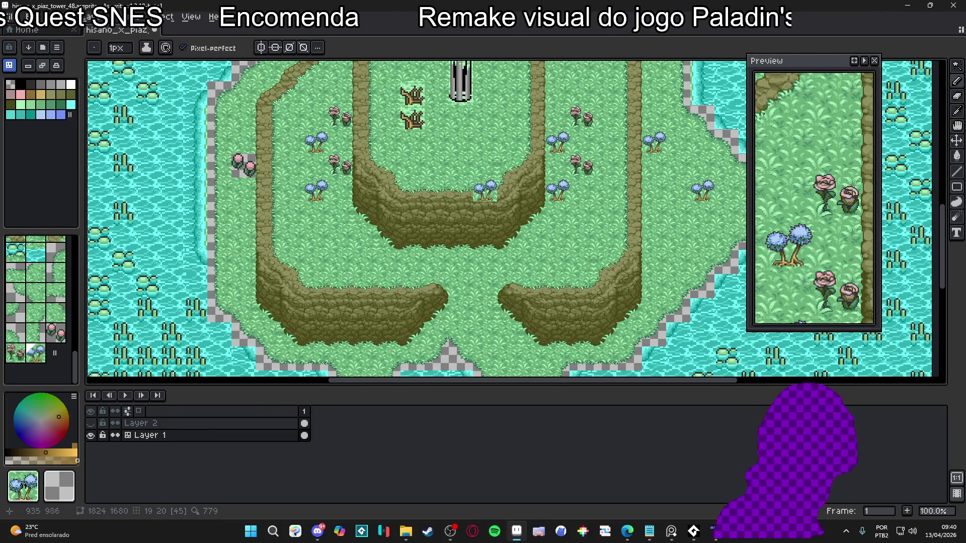
scroll(485, 192, "up", 1)
scroll(417, 201, "up", 2)
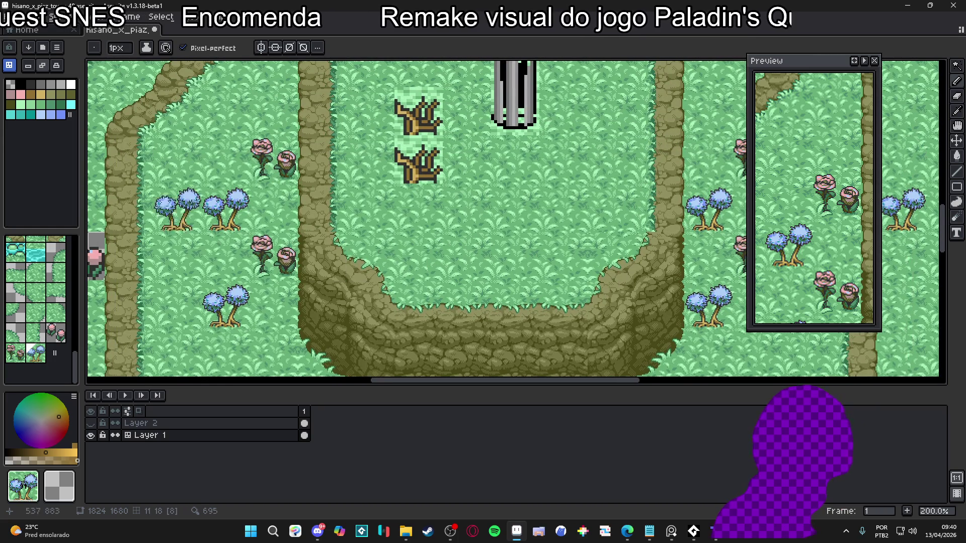
key("space+Tab")
key("ctrl+s")
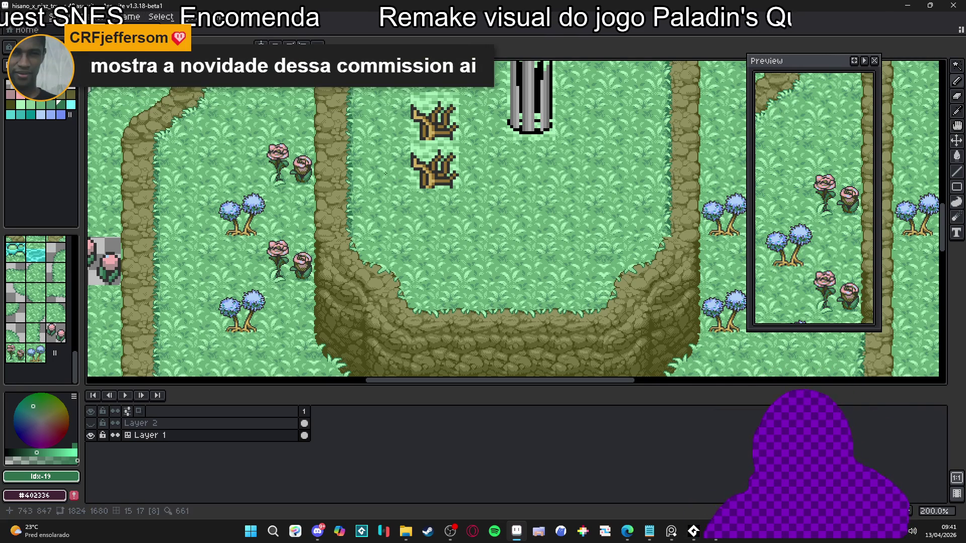
Bring the area near the dead stumps into view and select the pink flower tile.
scroll(341, 230, "down", 2)
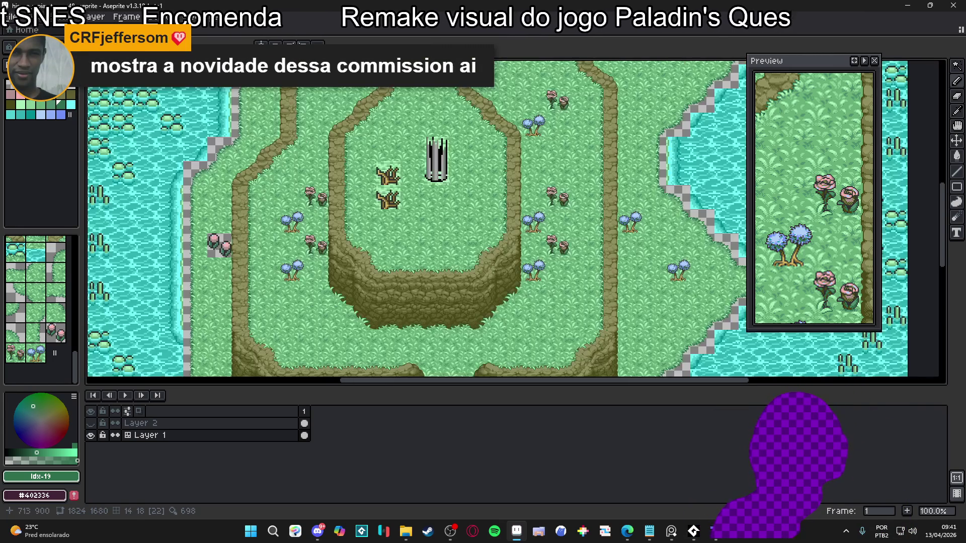
scroll(345, 226, "up", 2)
scroll(343, 229, "down", 1)
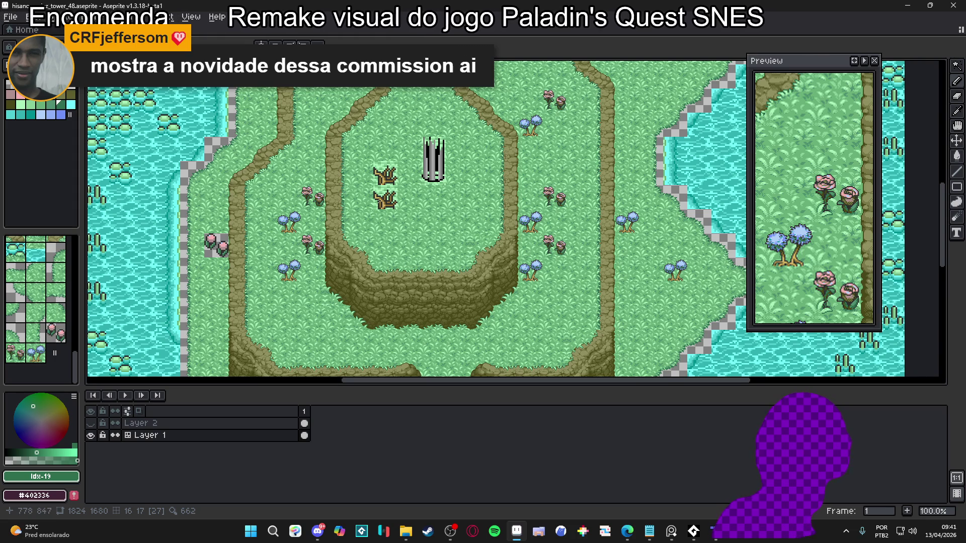
left_click_drag(383, 199, 402, 204)
scroll(418, 216, "down", 2)
scroll(418, 217, "up", 2)
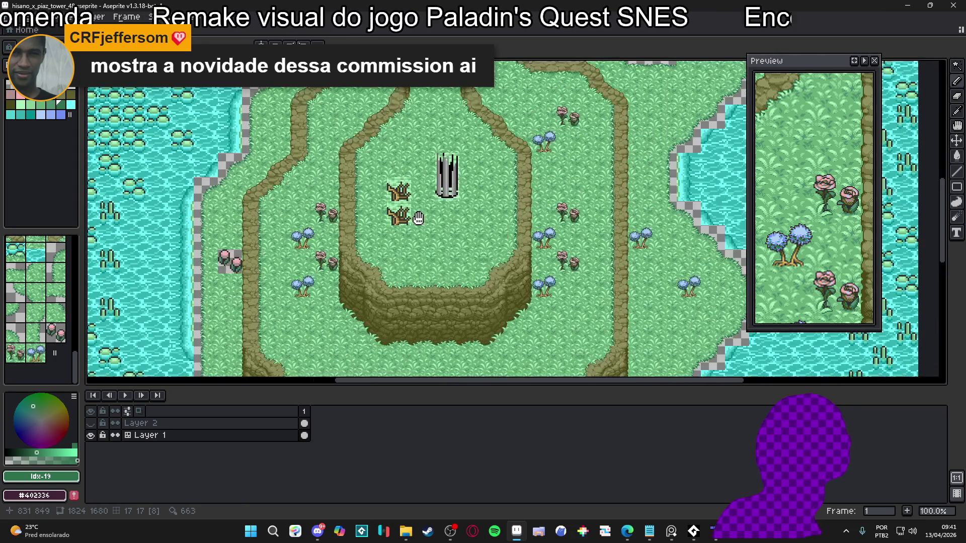
scroll(379, 185, "up", 1)
scroll(386, 195, "down", 1)
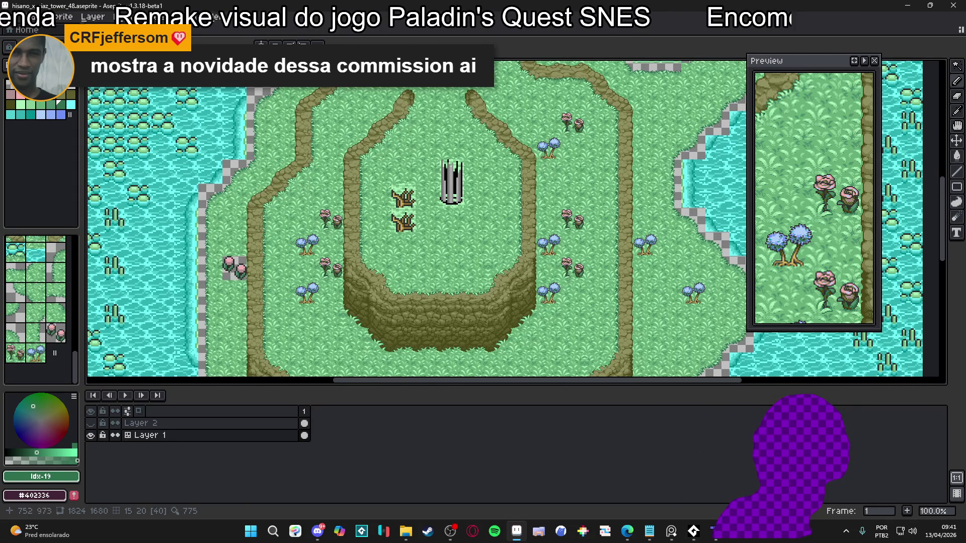
scroll(346, 255, "up", 1)
scroll(342, 252, "down", 1)
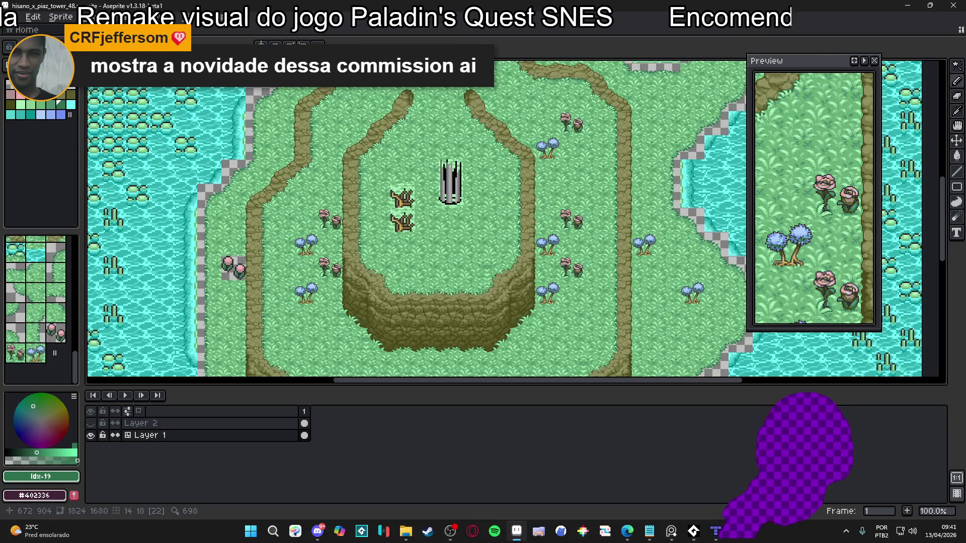
left_click(15, 352)
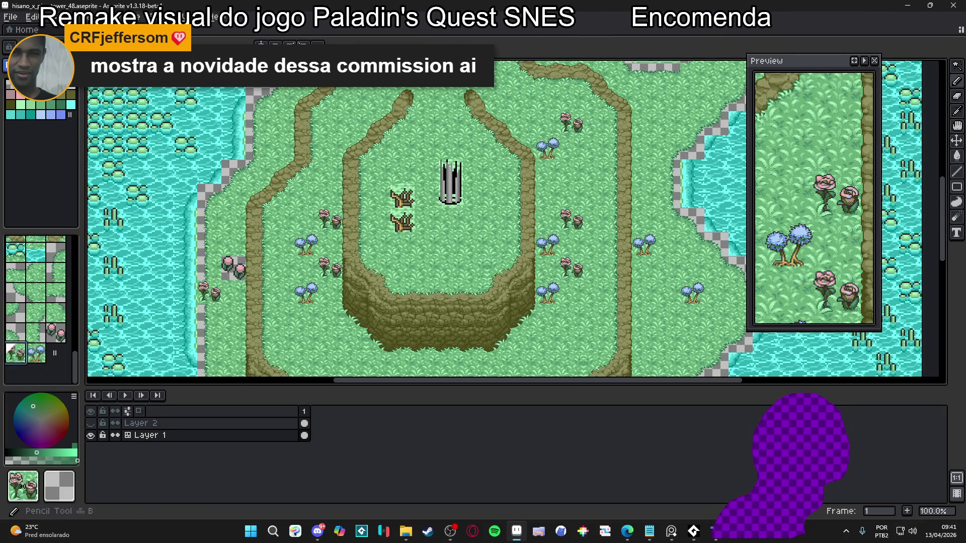
Leave tile mode to return to colour editing.
scroll(450, 267, "down", 2)
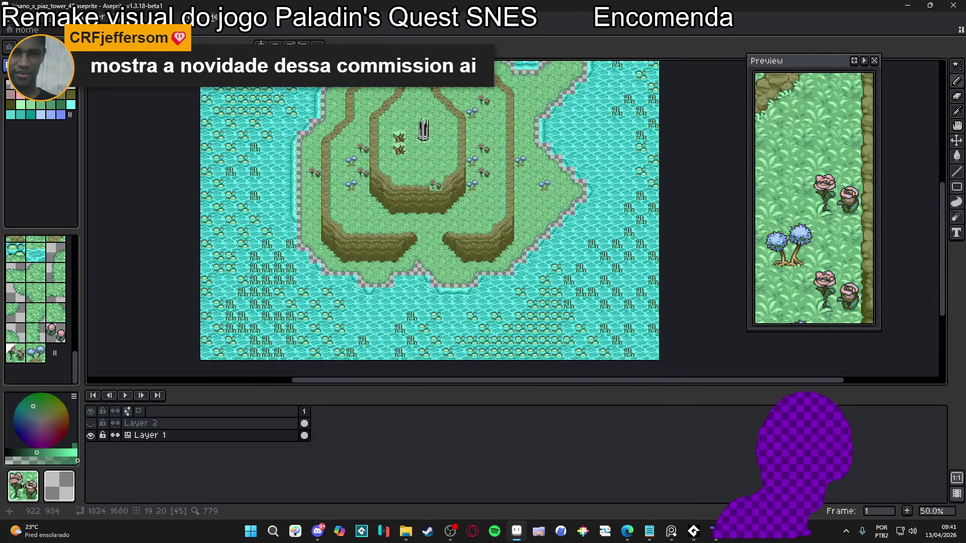
scroll(450, 271, "up", 2)
scroll(397, 231, "down", 2)
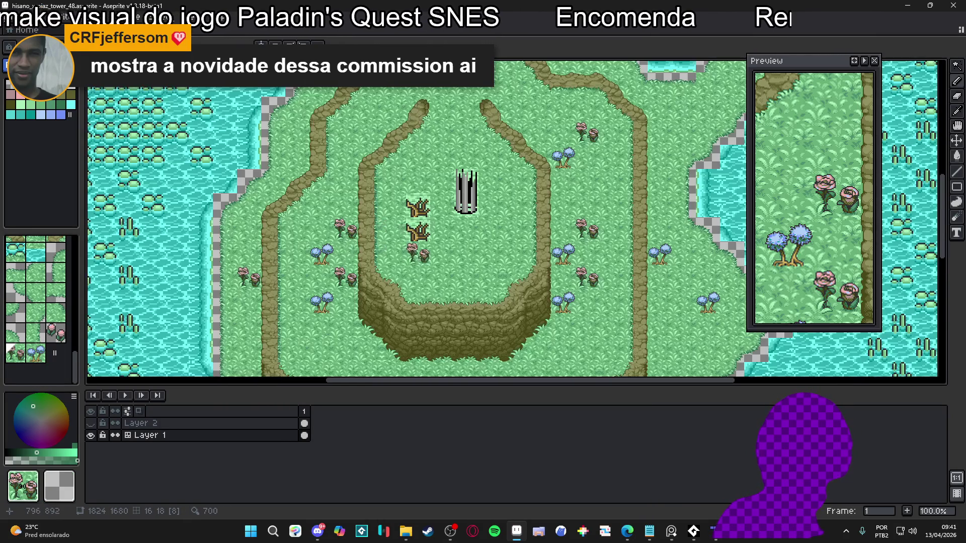
scroll(485, 276, "up", 1)
key("Tab")
scroll(485, 275, "down", 1)
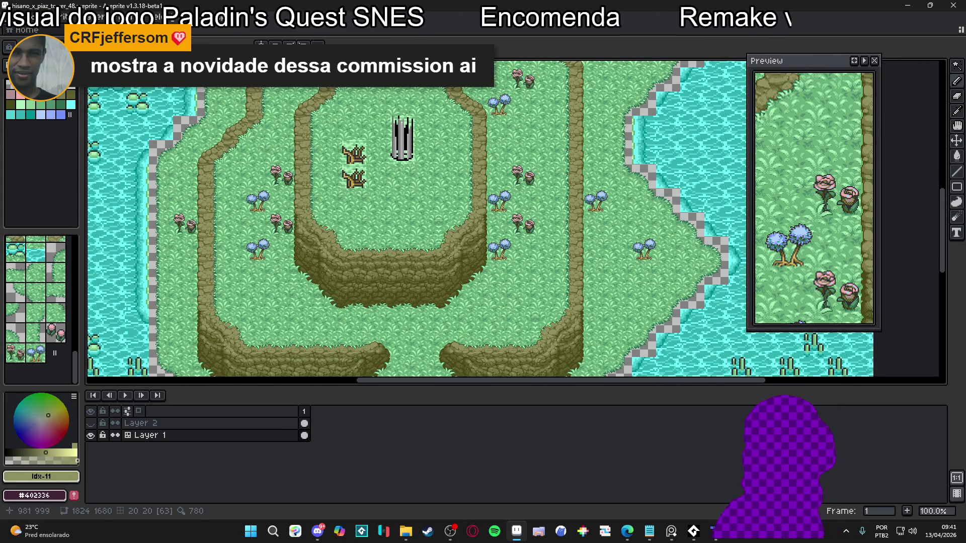
scroll(244, 206, "up", 5)
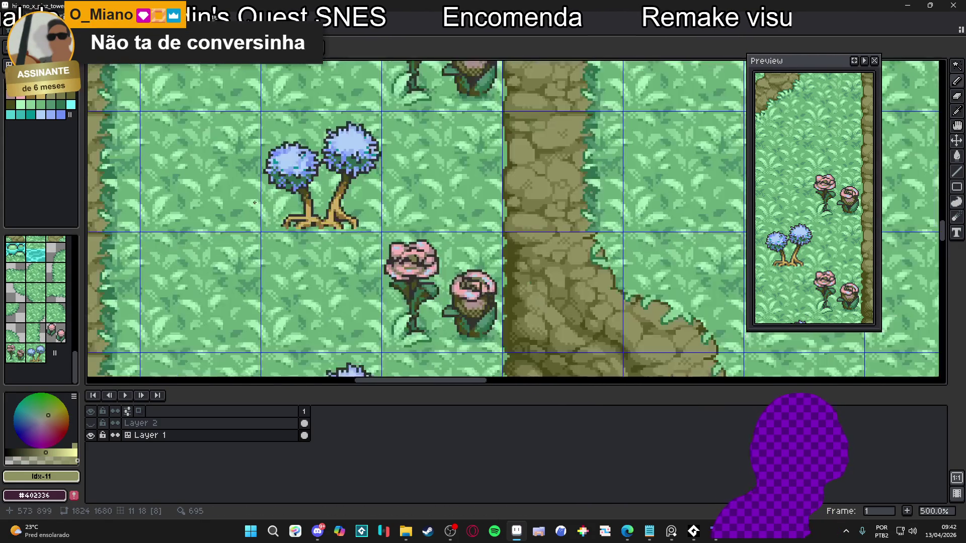
scroll(387, 223, "up", 1)
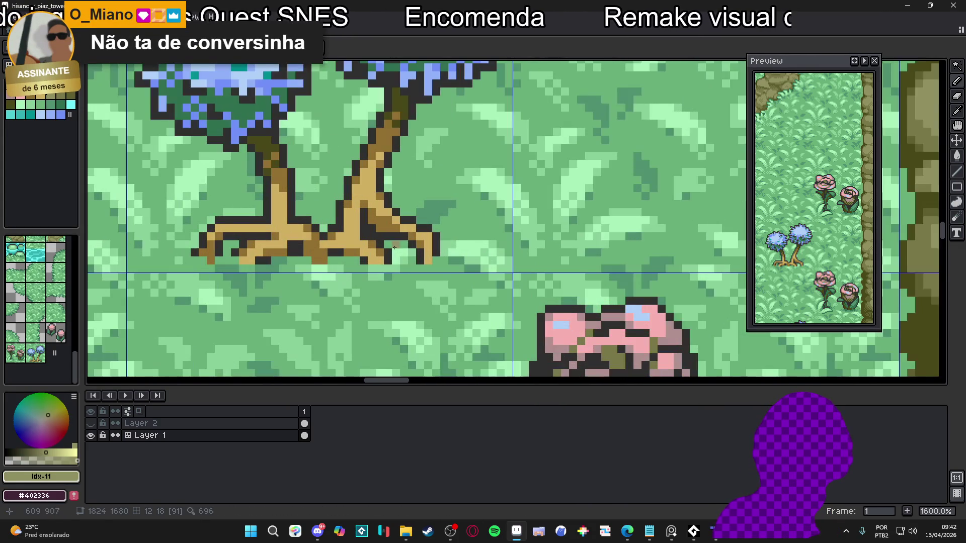
left_click(388, 254, "alt")
scroll(388, 254, "down", 4)
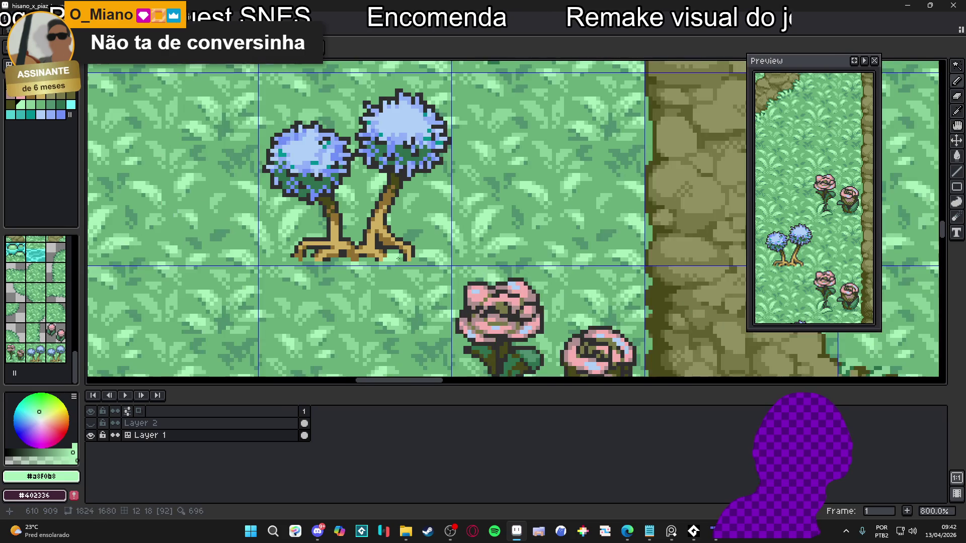
scroll(342, 244, "up", 4)
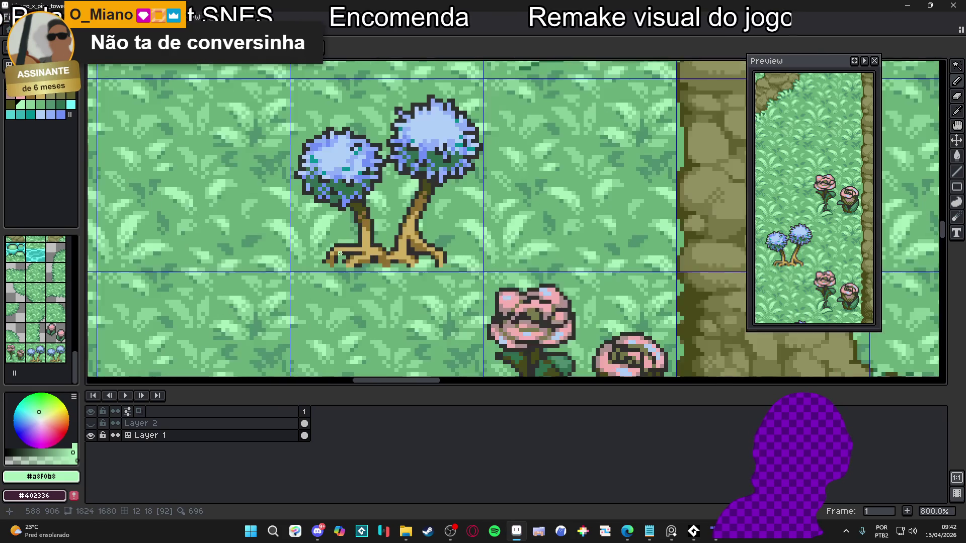
scroll(369, 251, "down", 3)
scroll(381, 240, "down", 1)
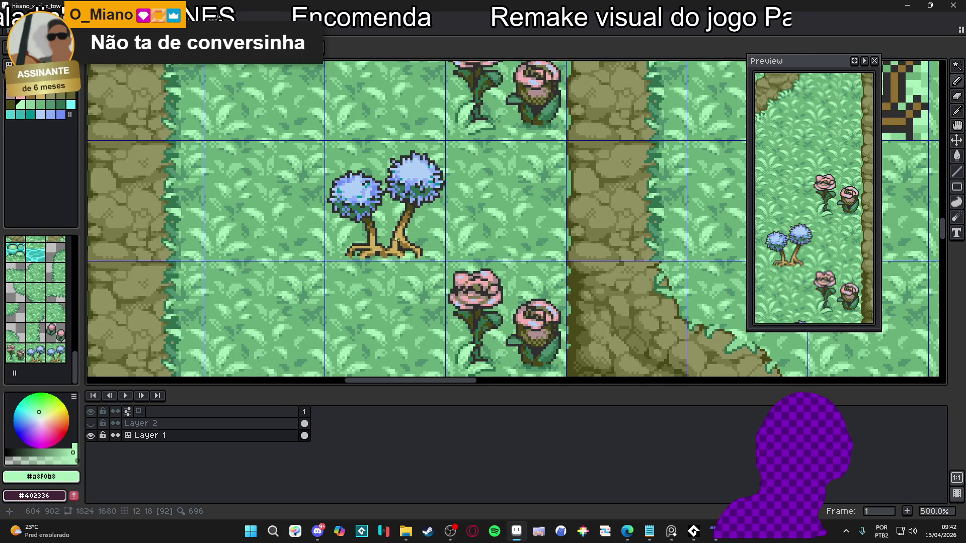
scroll(408, 250, "up", 2)
scroll(400, 254, "up", 3)
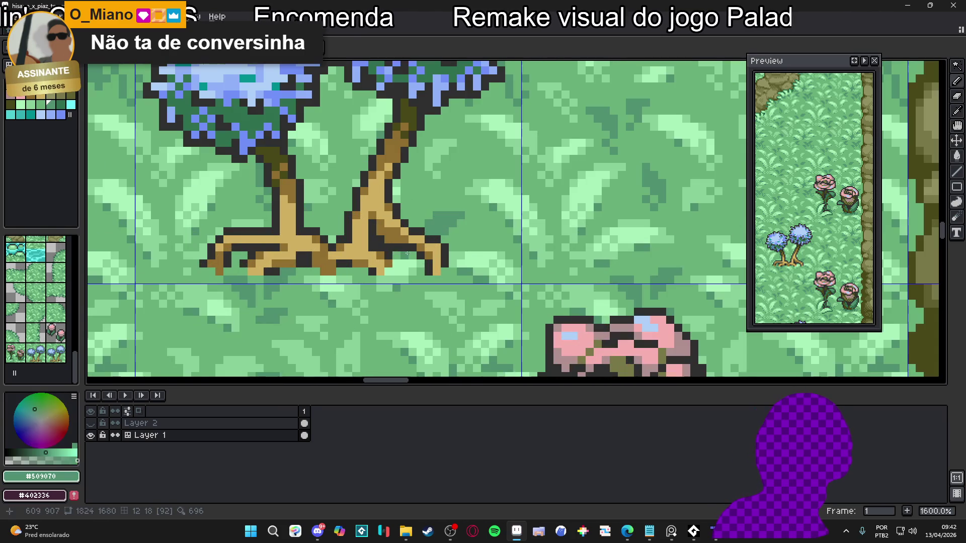
key("ctrl+z")
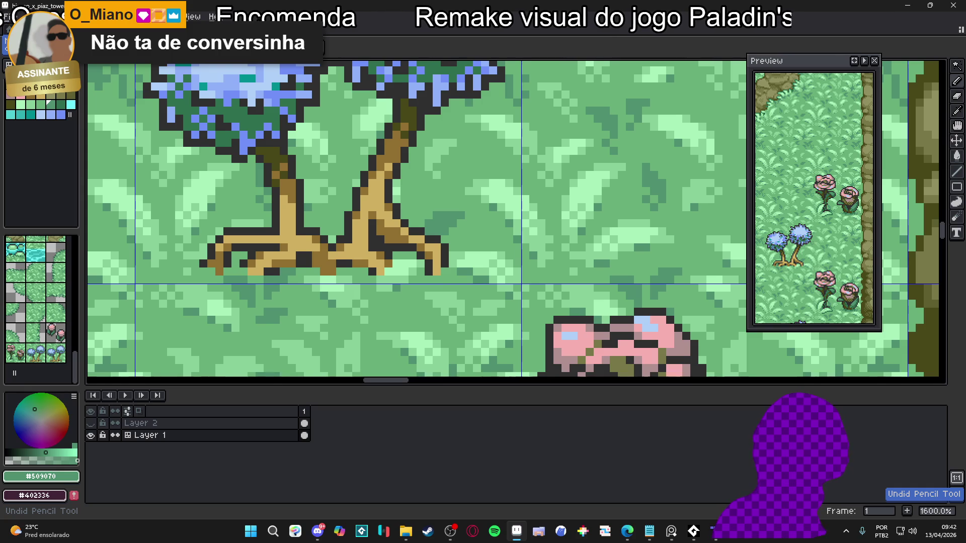
scroll(255, 192, "down", 5)
left_click(55, 353)
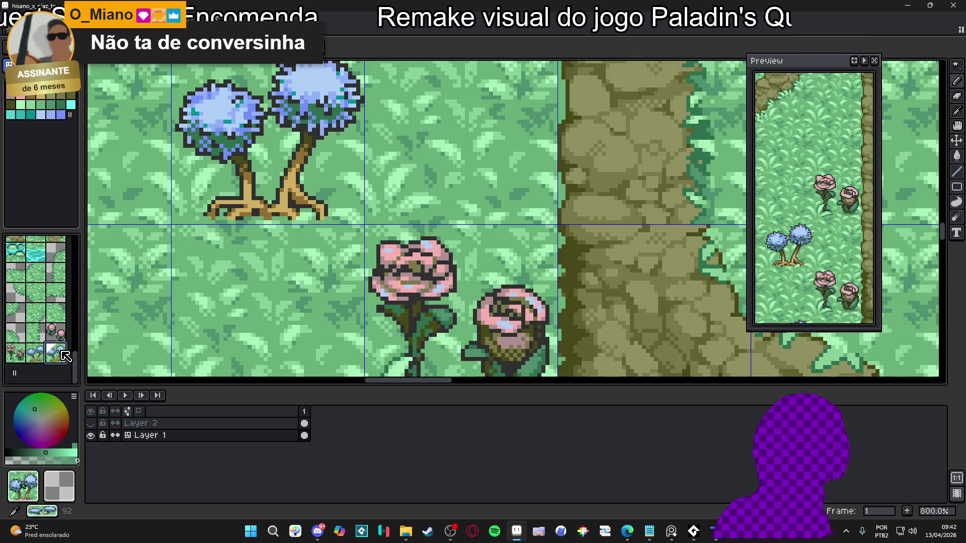
scroll(352, 242, "down", 6)
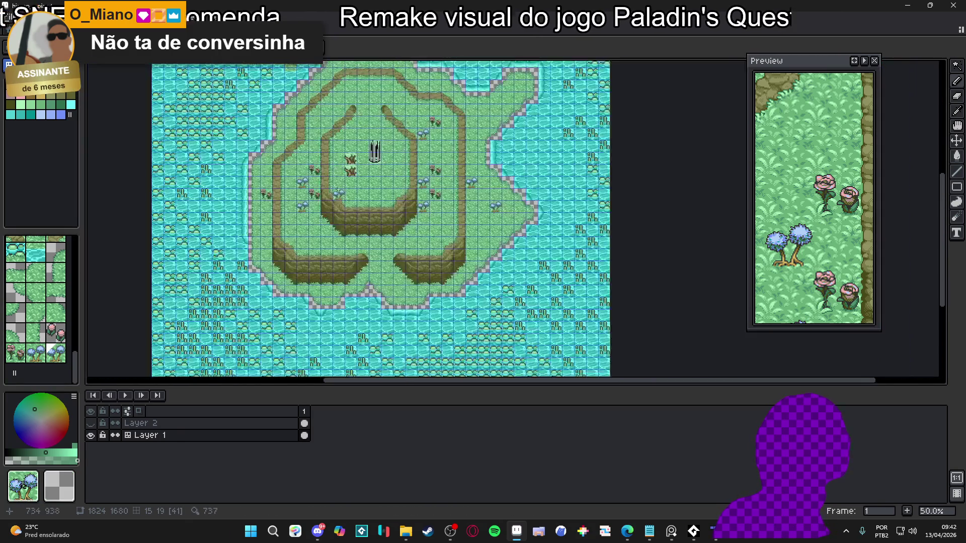
scroll(400, 237, "up", 2)
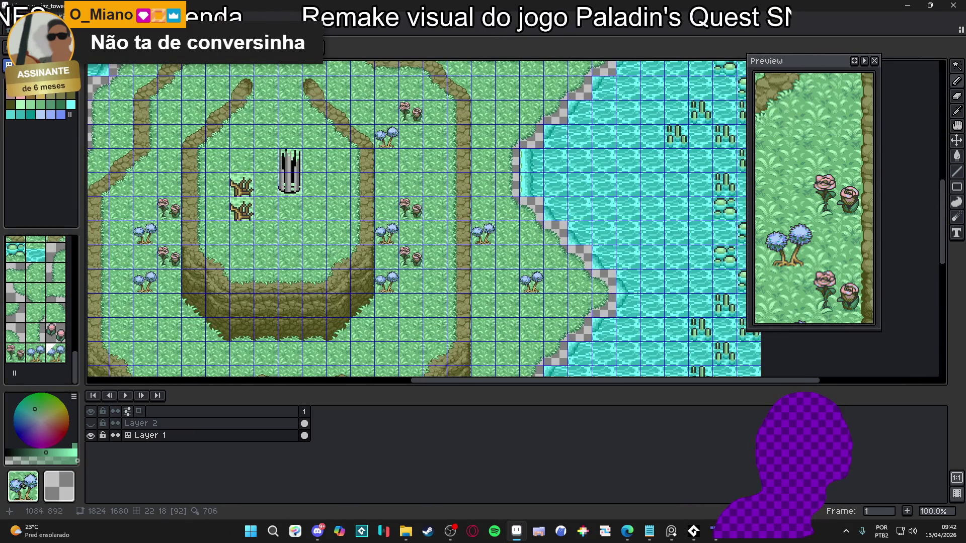
scroll(520, 245, "down", 1)
mouse_move(289, 181)
left_mouse_down()
mouse_move(359, 215)
mouse_move(318, 199)
mouse_move(298, 285)
left_mouse_up()
scroll(358, 215, "up", 1)
scroll(322, 218, "up", 3)
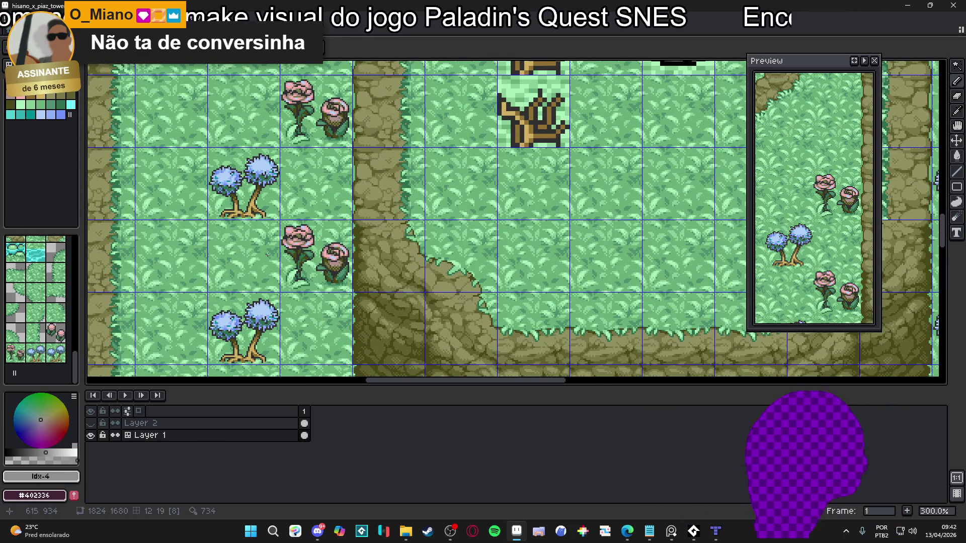
scroll(267, 254, "down", 1)
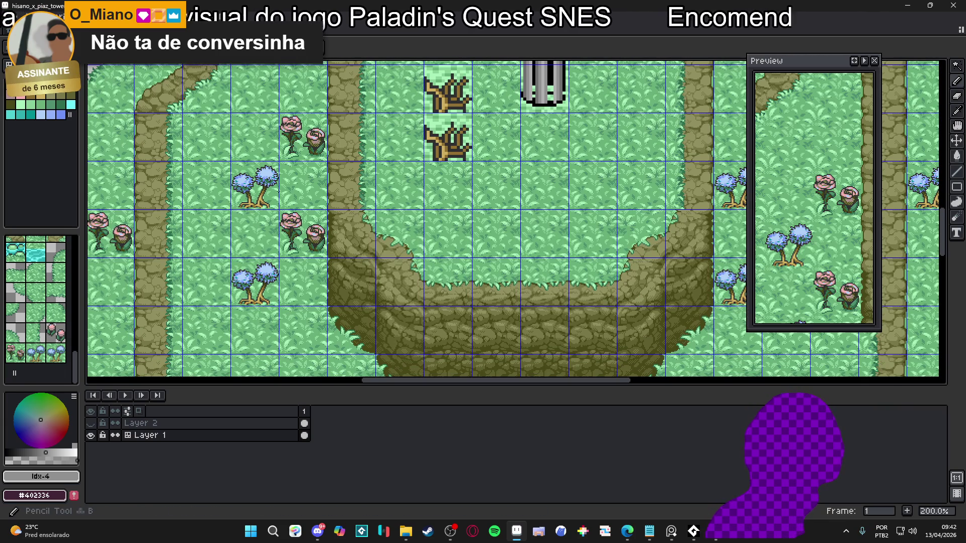
scroll(282, 245, "up", 7)
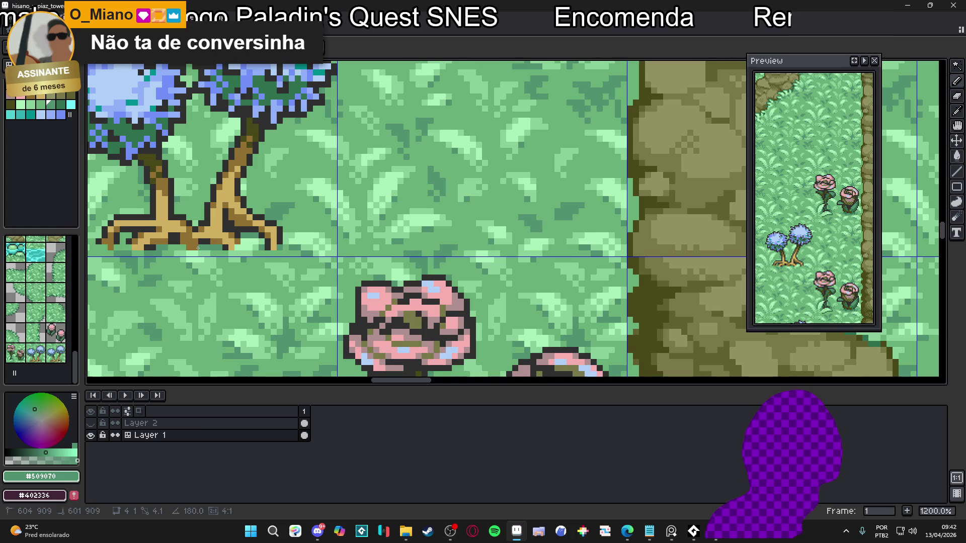
scroll(195, 249, "up", 1)
scroll(195, 248, "down", 1)
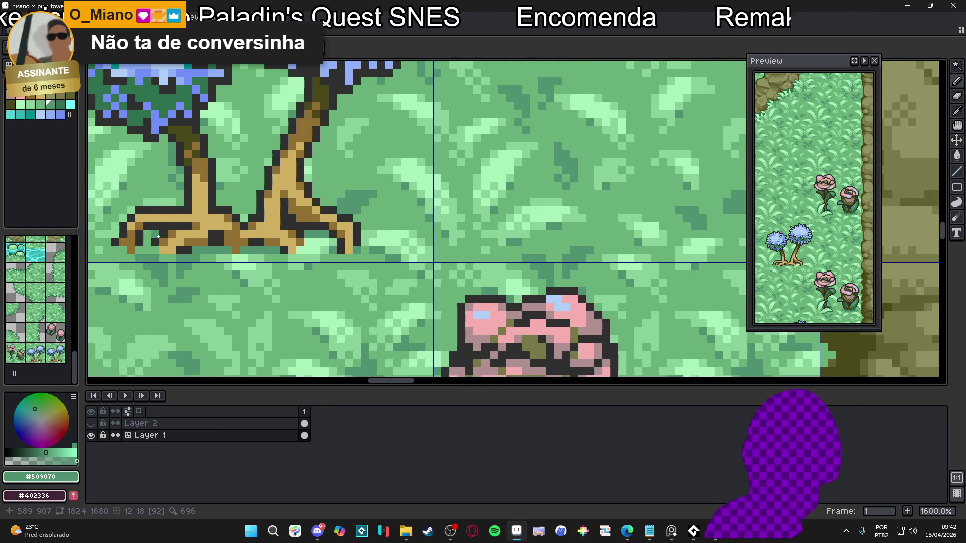
scroll(163, 246, "down", 1)
left_click_drag(163, 246, 238, 257)
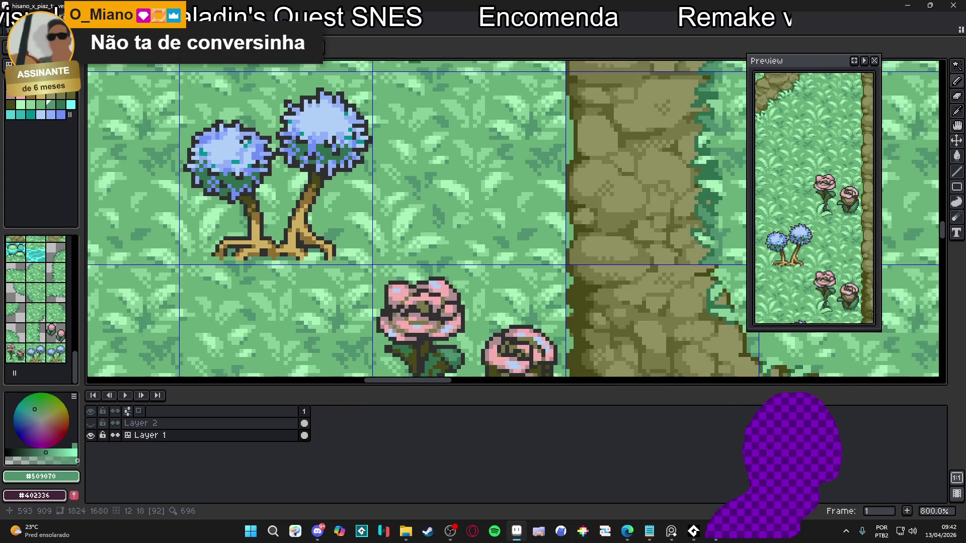
scroll(238, 256, "up", 2)
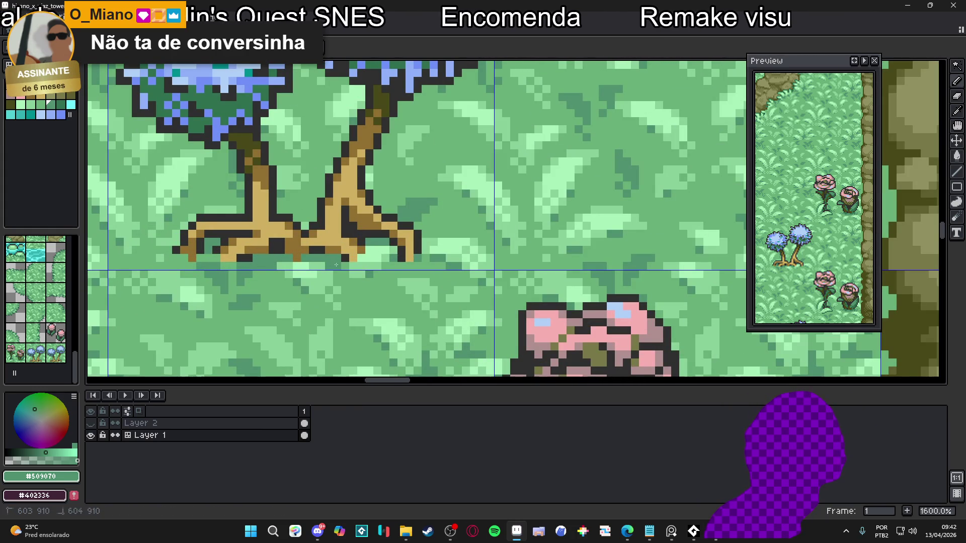
left_click_drag(189, 258, 298, 259)
scroll(299, 259, "down", 2)
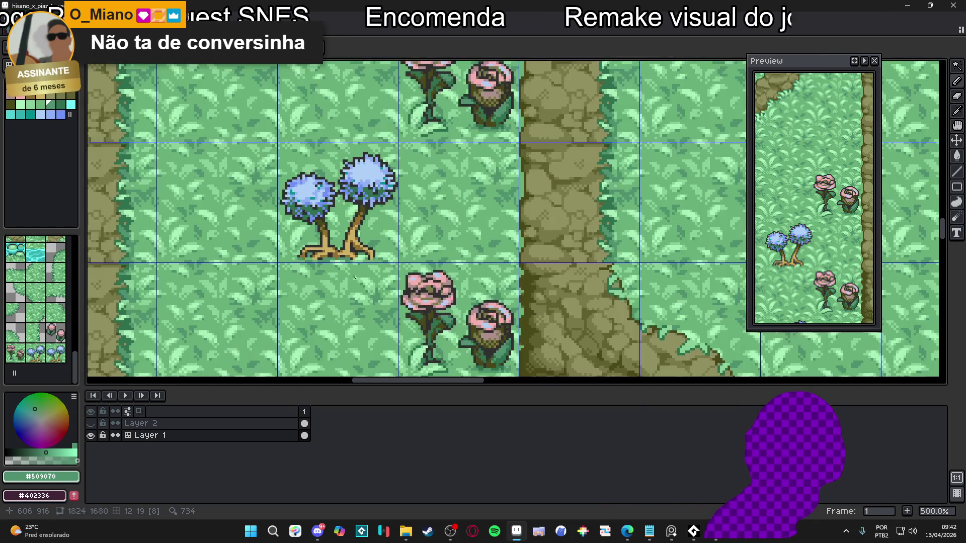
scroll(299, 259, "up", 6)
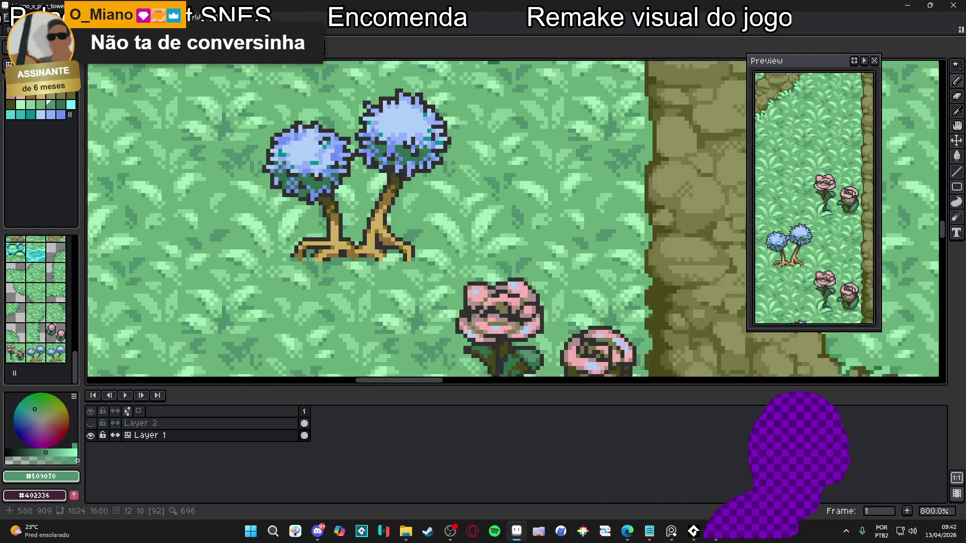
scroll(291, 258, "down", 3)
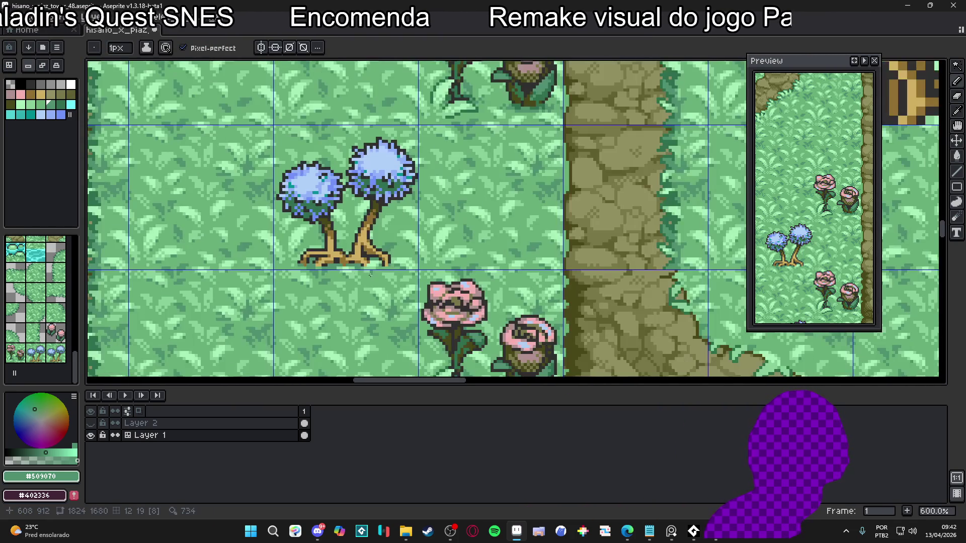
scroll(342, 275, "up", 3)
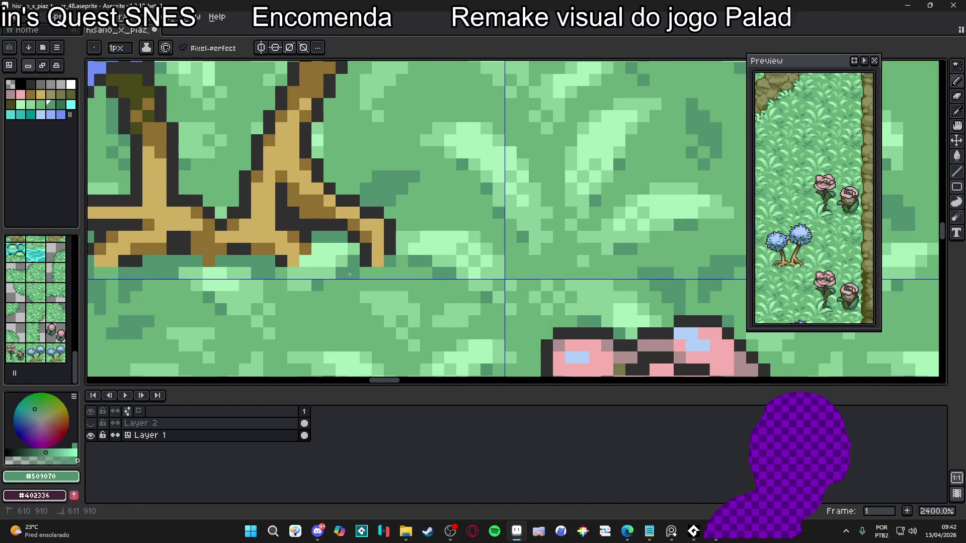
scroll(391, 271, "down", 6)
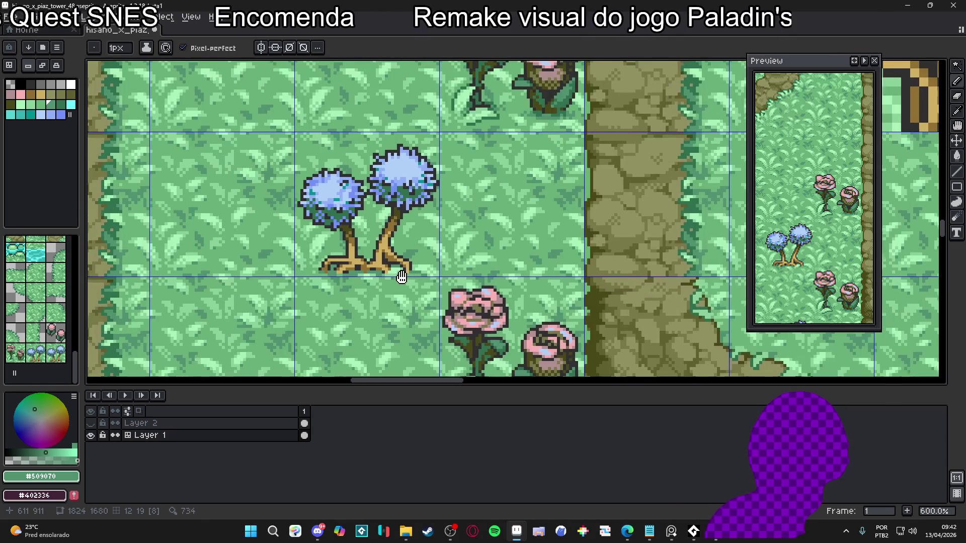
scroll(365, 266, "up", 7)
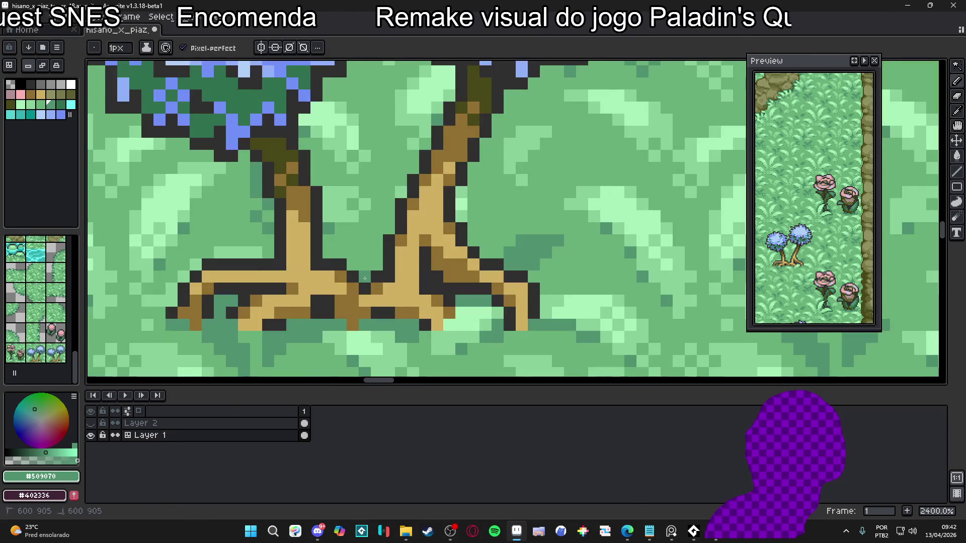
scroll(347, 259, "down", 6)
scroll(345, 256, "up", 3)
scroll(345, 250, "up", 1)
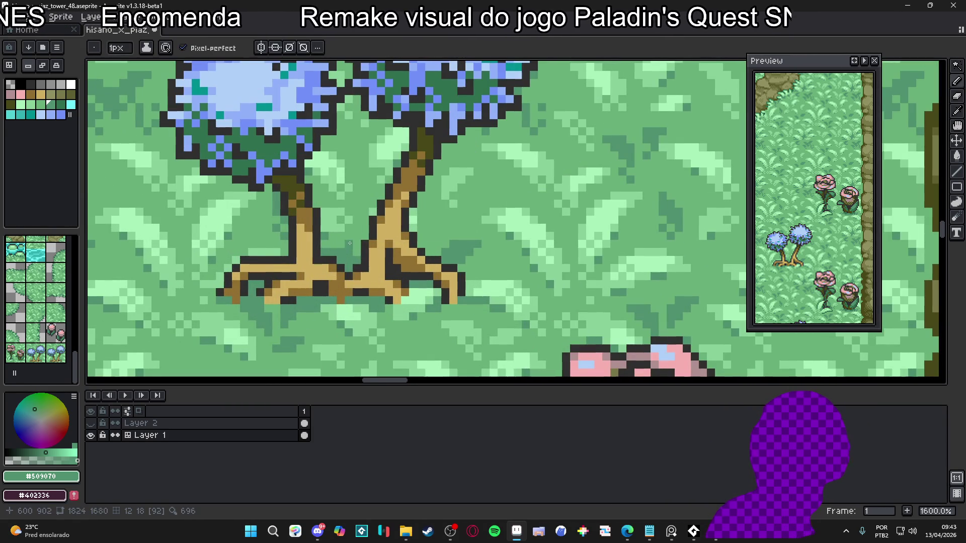
scroll(353, 249, "down", 4)
scroll(354, 251, "up", 3)
scroll(386, 259, "down", 2)
scroll(388, 259, "down", 3)
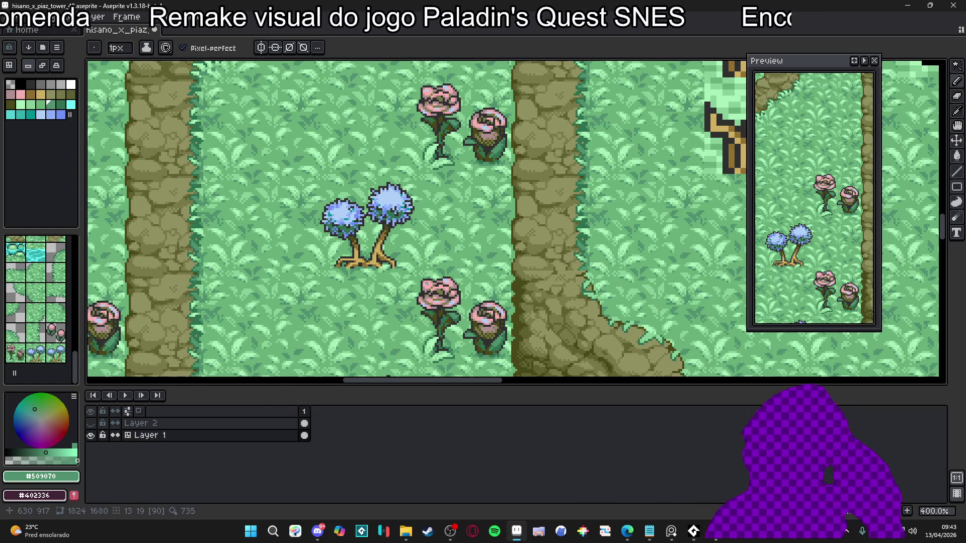
Try an extra blue-trees tile, undo it, and return to pixel editing.
scroll(362, 272, "down", 1)
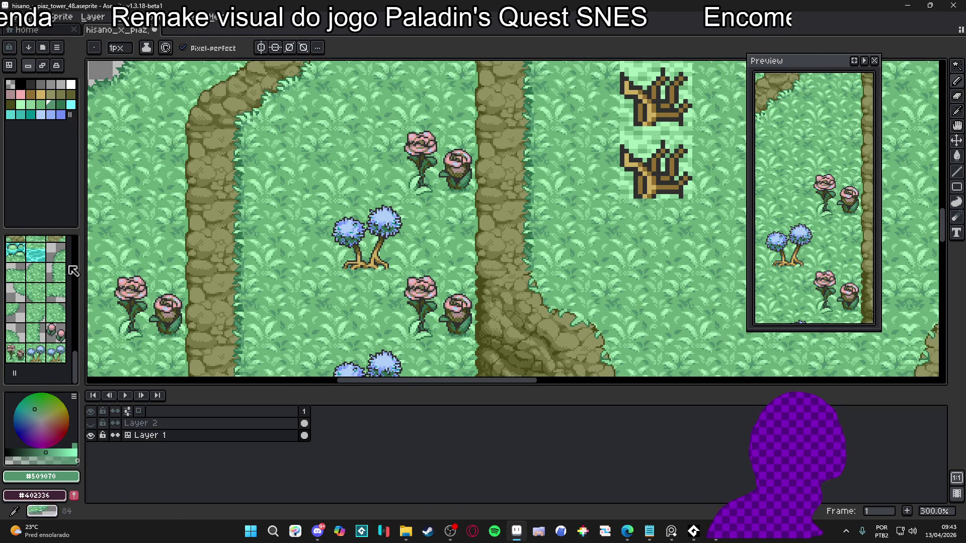
key("Tab")
left_click(290, 250)
key("ctrl+z")
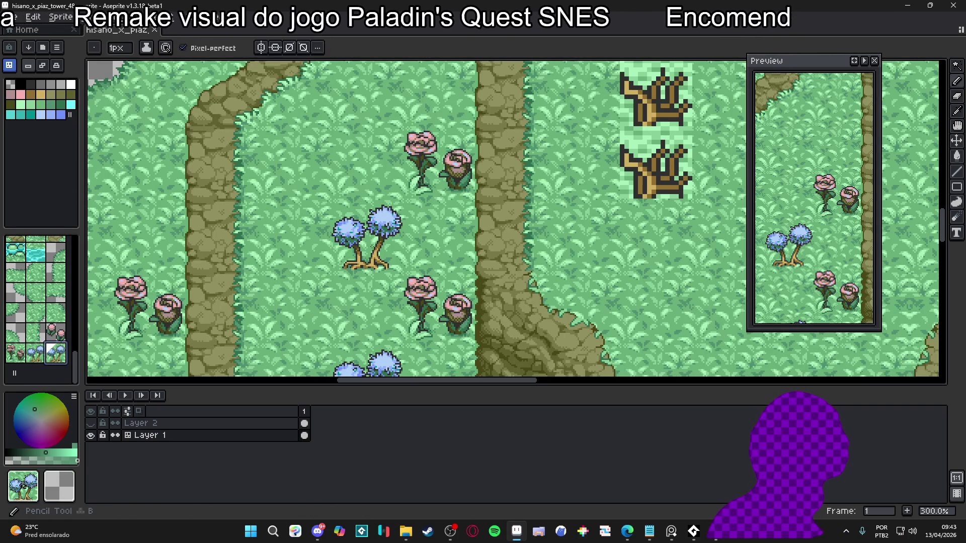
scroll(516, 222, "down", 2)
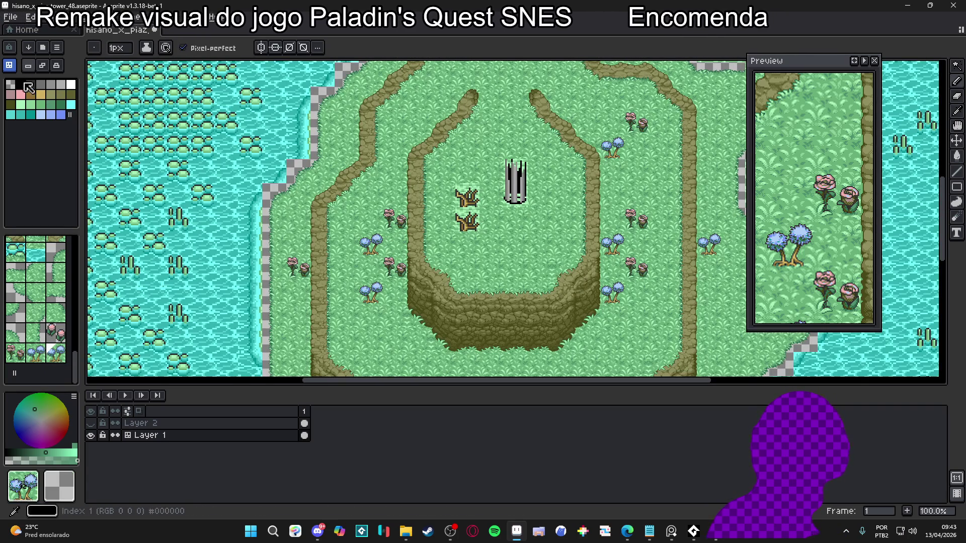
key("Tab")
Look over the island map and save the tilemap file.
left_click_drag(498, 200, 480, 183)
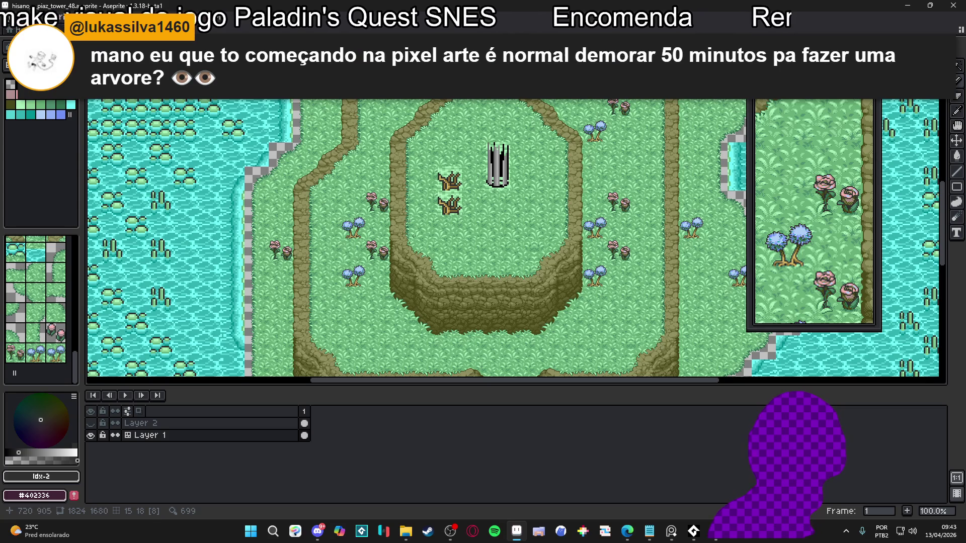
scroll(411, 237, "down", 2)
scroll(422, 232, "up", 1)
scroll(433, 228, "down", 1)
scroll(417, 193, "up", 1)
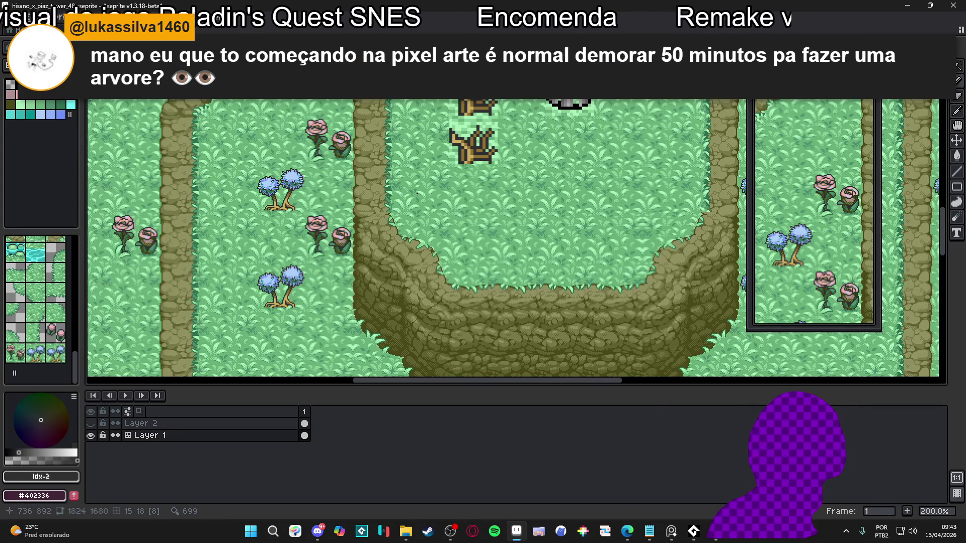
scroll(420, 198, "down", 2)
scroll(388, 272, "up", 2)
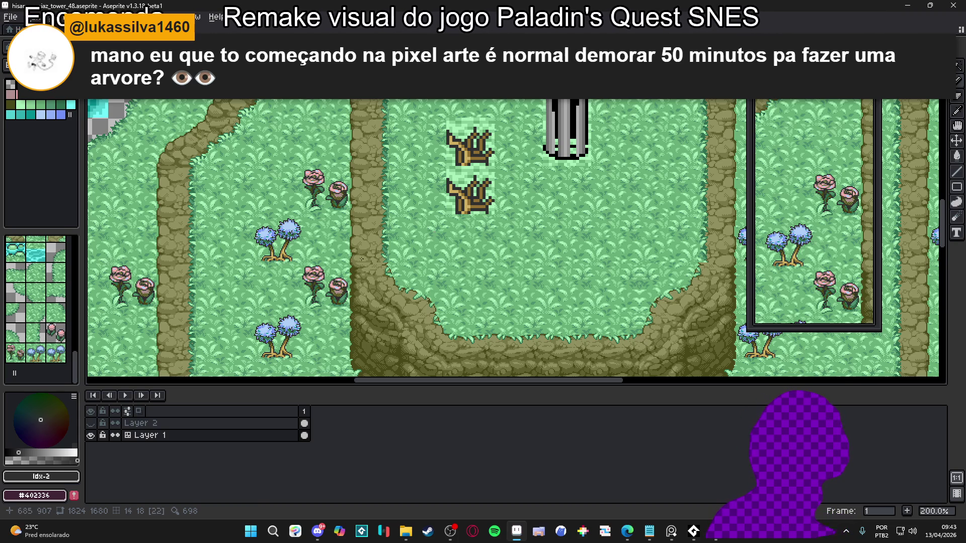
scroll(322, 249, "down", 1)
scroll(316, 248, "up", 1)
scroll(302, 261, "down", 1)
scroll(281, 282, "up", 2)
scroll(268, 297, "down", 2)
scroll(267, 297, "up", 2)
scroll(267, 297, "down", 2)
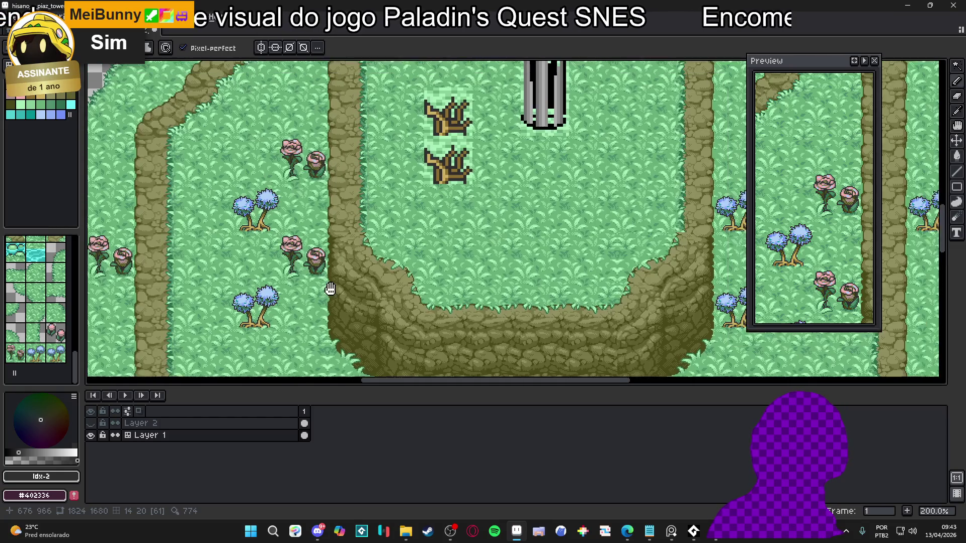
key("ctrl+s")
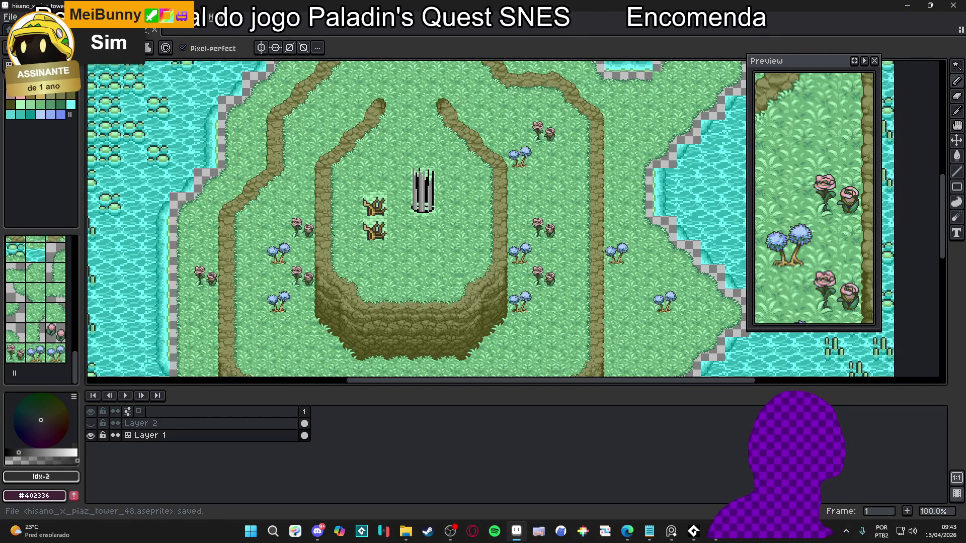
Pan across the map to inspect the upper right, the left path and the flowers.
scroll(332, 232, "up", 2)
scroll(332, 232, "down", 1)
mouse_move(312, 270)
left_mouse_down()
mouse_move(330, 203)
mouse_move(324, 232)
left_mouse_up()
scroll(330, 203, "down", 1)
scroll(329, 203, "up", 1)
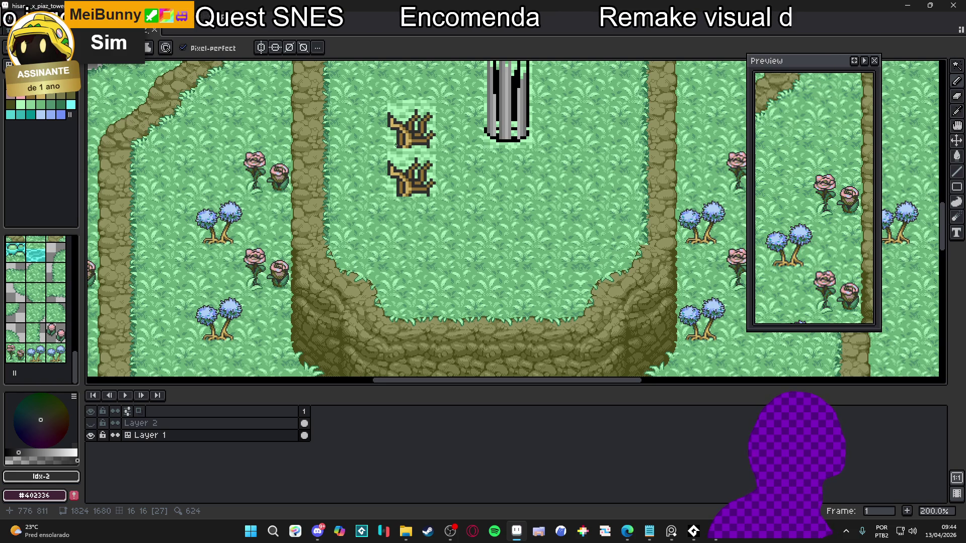
scroll(396, 146, "up", 2)
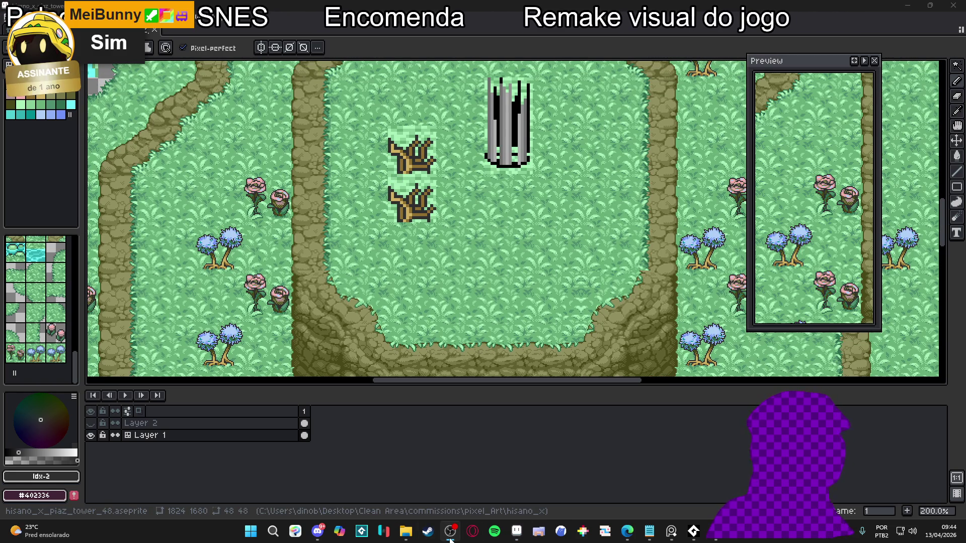
left_click_drag(246, 186, 312, 129)
scroll(312, 129, "up", 1)
mouse_move(288, 228)
left_mouse_down()
mouse_move(361, 155)
mouse_move(327, 217)
mouse_move(305, 221)
left_mouse_up()
scroll(360, 155, "down", 1)
scroll(303, 202, "down", 1)
scroll(306, 246, "up", 1)
scroll(305, 221, "down", 1)
scroll(295, 226, "up", 1)
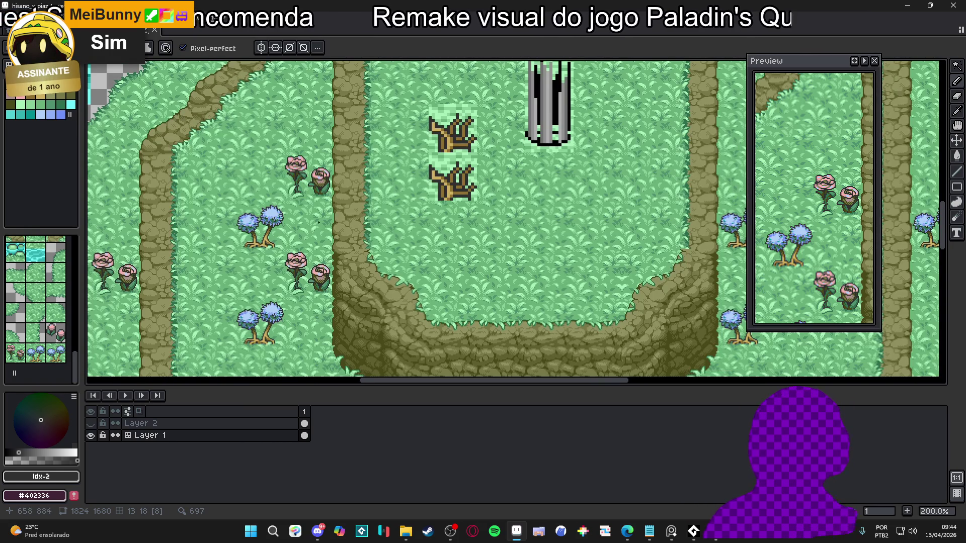
scroll(304, 187, "up", 1)
scroll(309, 189, "down", 1)
scroll(308, 189, "down", 1)
scroll(297, 171, "up", 1)
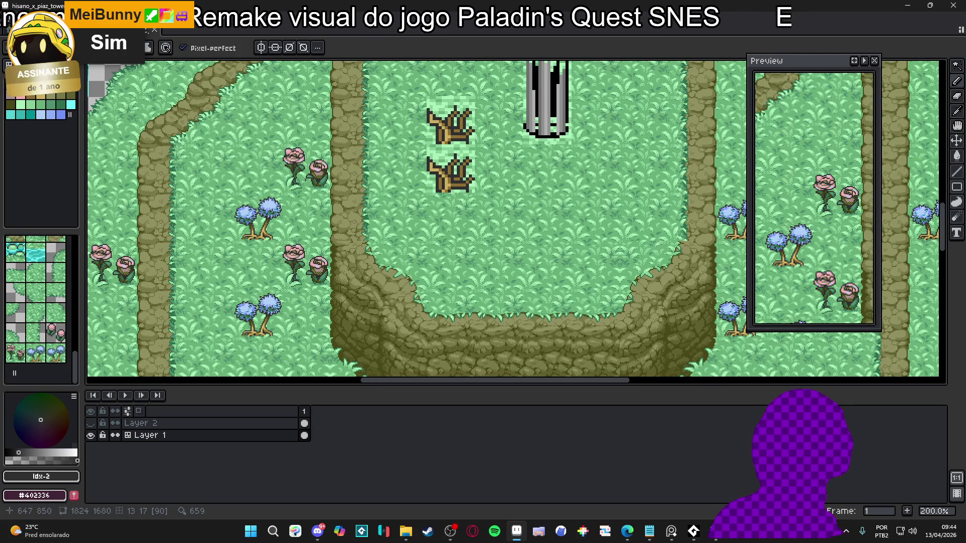
scroll(513, 219, "right", 2)
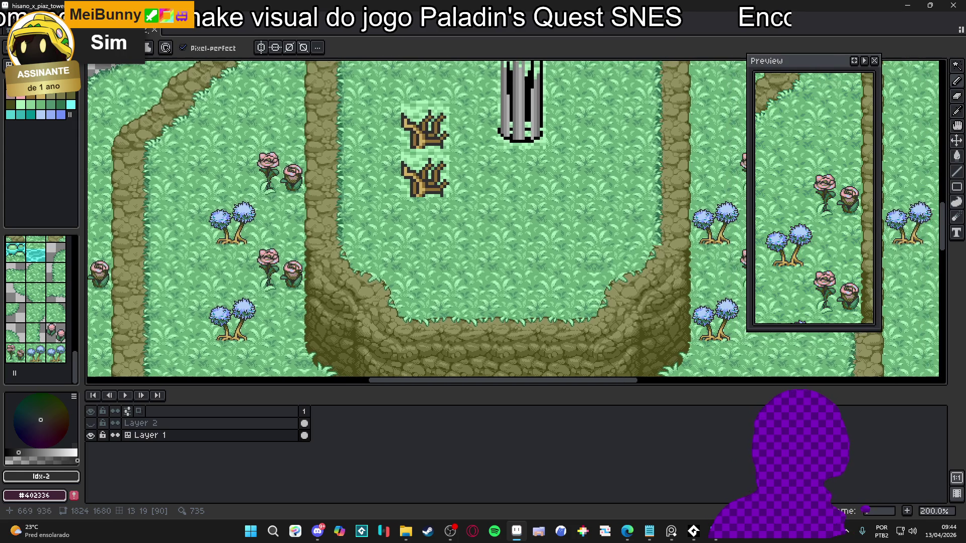
scroll(232, 269, "up", 2)
scroll(217, 241, "up", 4)
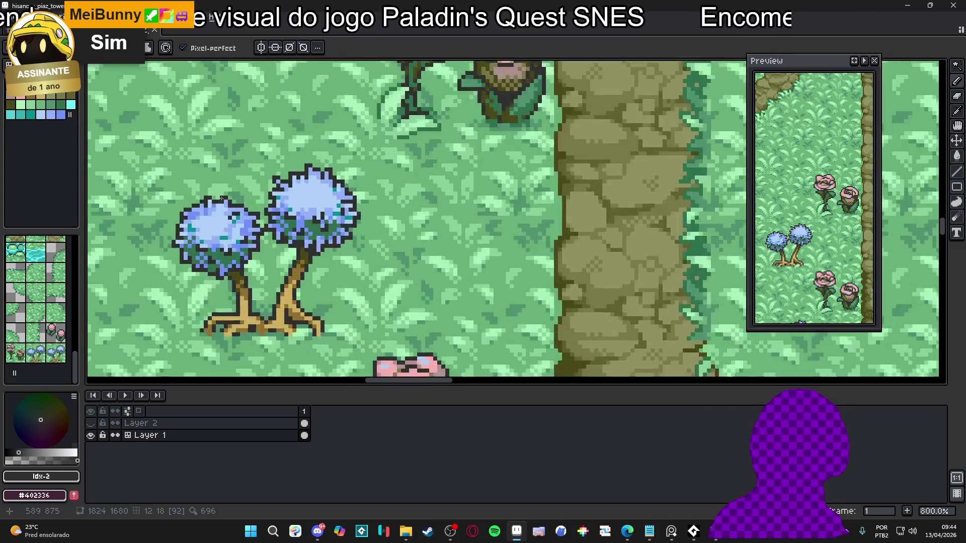
scroll(246, 245, "down", 3)
scroll(247, 245, "down", 4)
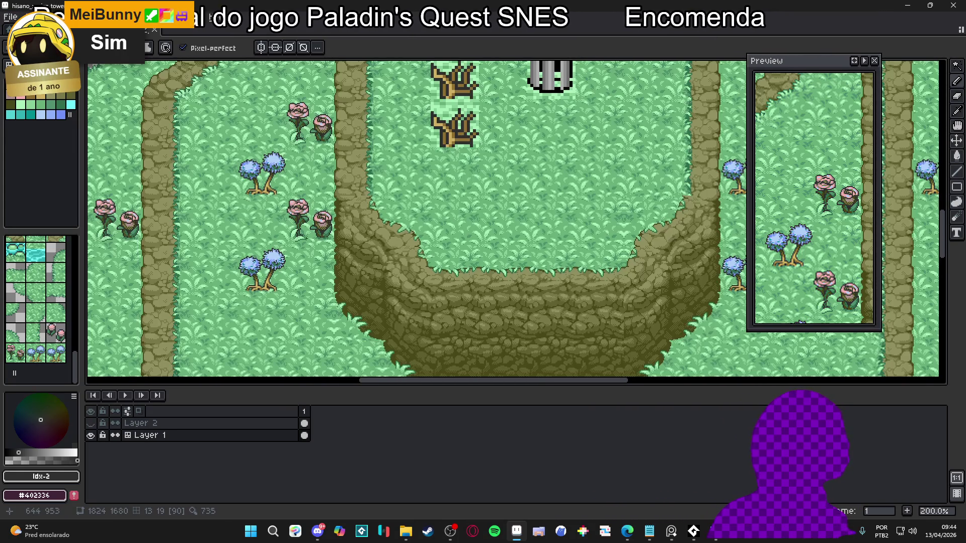
scroll(262, 259, "up", 3)
scroll(271, 267, "down", 3)
scroll(281, 274, "up", 1)
scroll(281, 273, "up", 1)
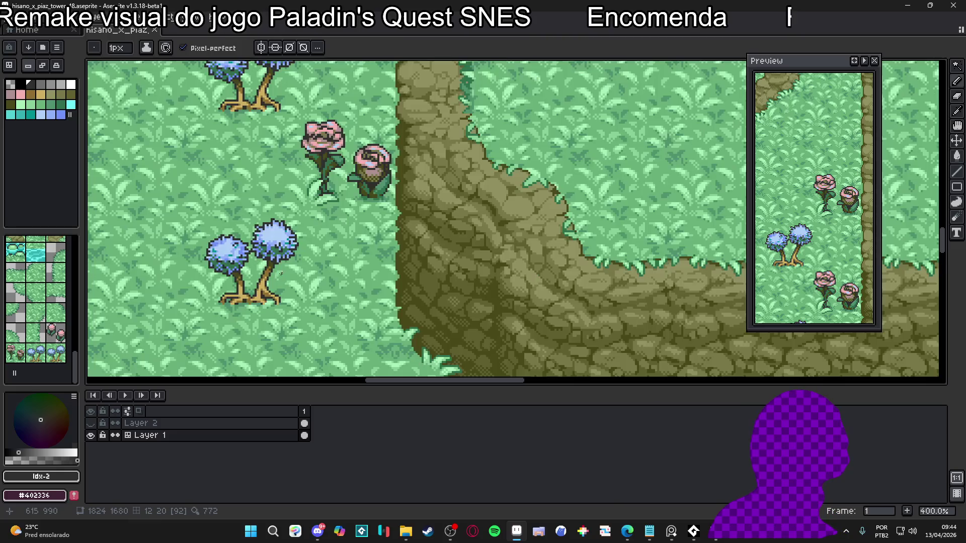
scroll(264, 271, "up", 3)
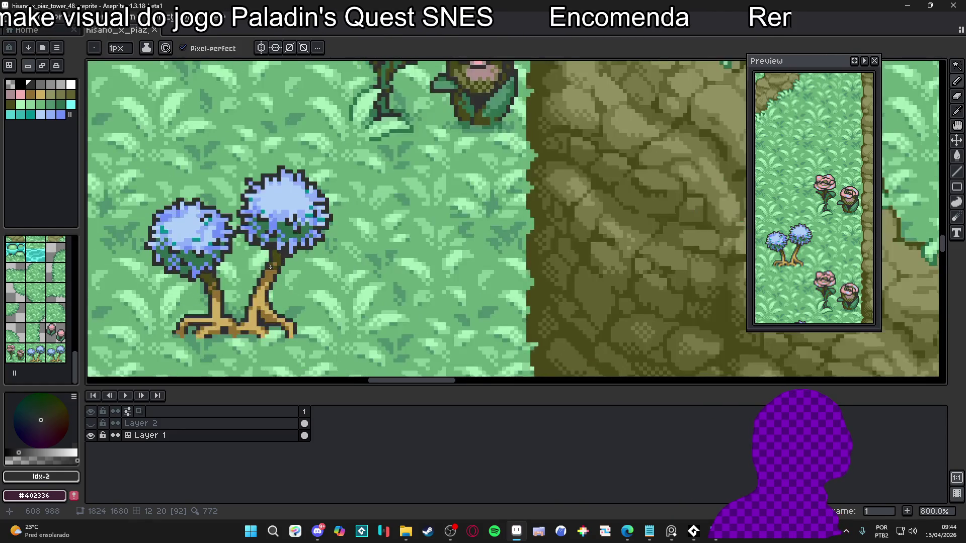
scroll(264, 272, "down", 2)
scroll(266, 271, "down", 2)
scroll(272, 259, "down", 2)
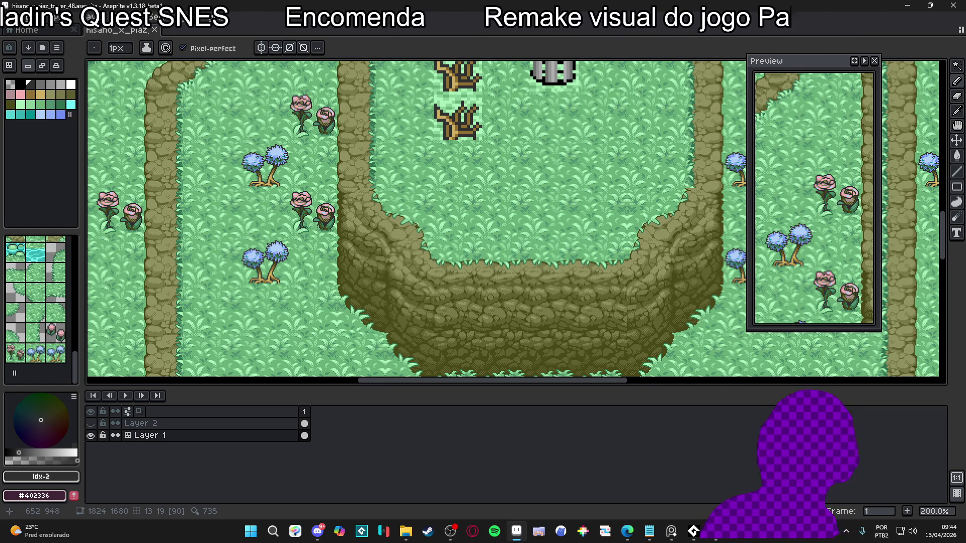
scroll(355, 211, "down", 1)
left_click_drag(401, 209, 333, 228)
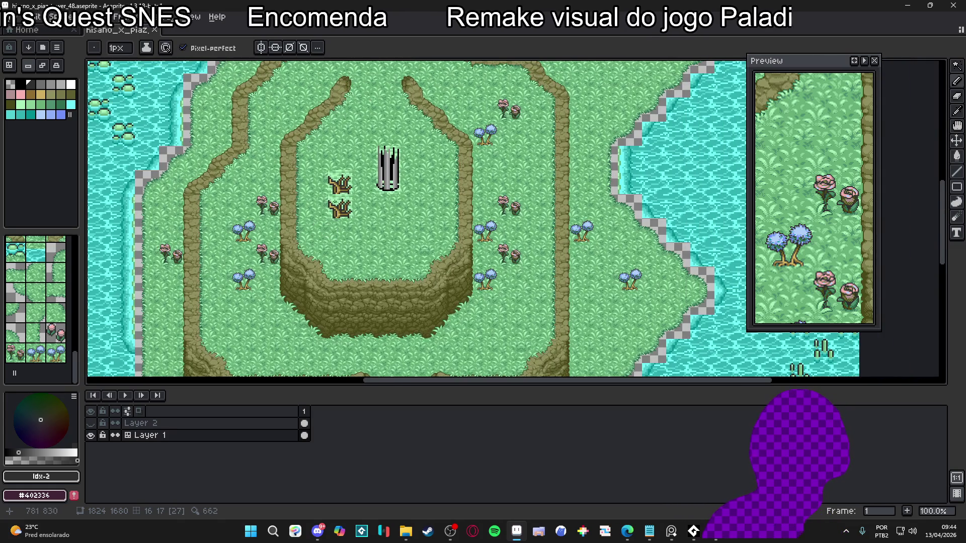
scroll(342, 206, "up", 1)
mouse_move(361, 189)
left_mouse_down()
mouse_move(319, 210)
mouse_move(440, 201)
left_mouse_up()
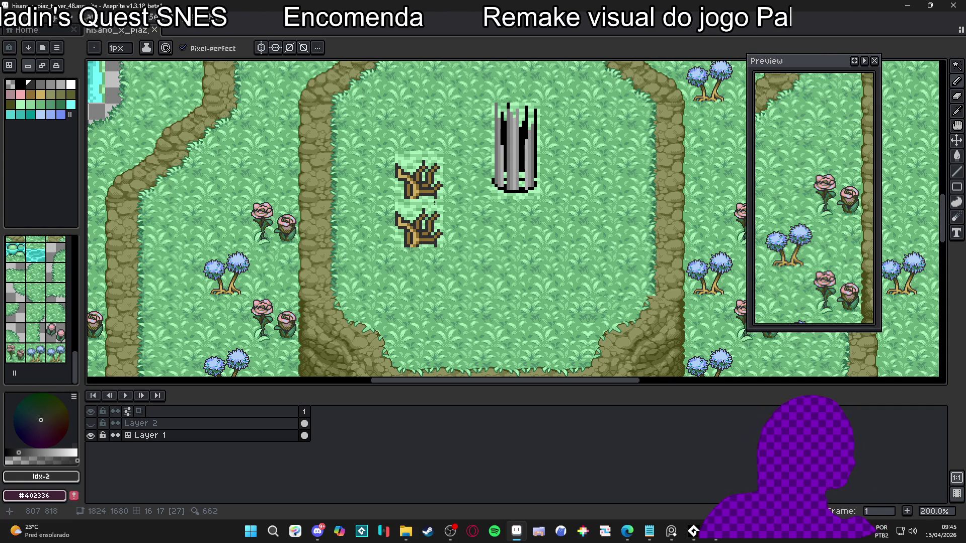
scroll(397, 304, "down", 1)
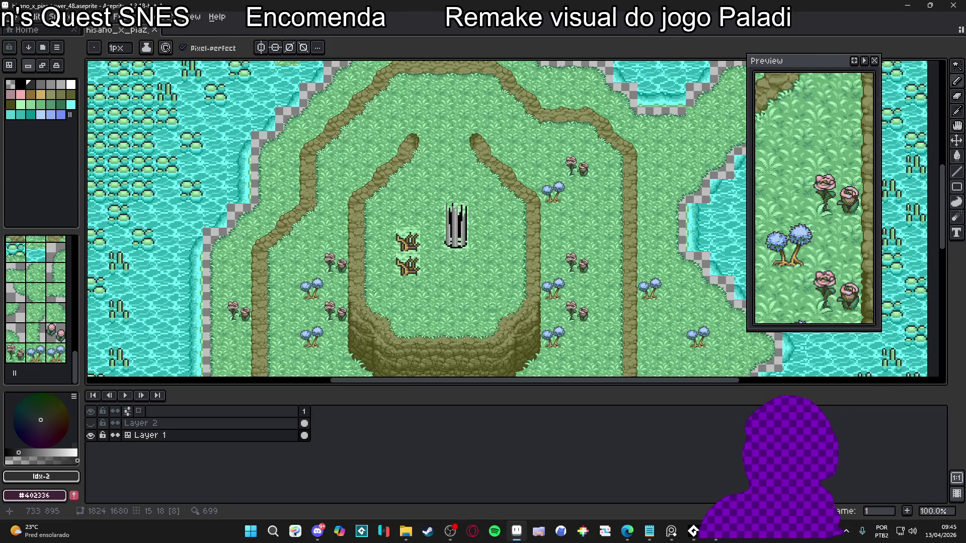
mouse_move(475, 256)
left_mouse_down()
mouse_move(440, 230)
mouse_move(421, 117)
left_mouse_up()
scroll(388, 243, "down", 1)
scroll(421, 117, "up", 1)
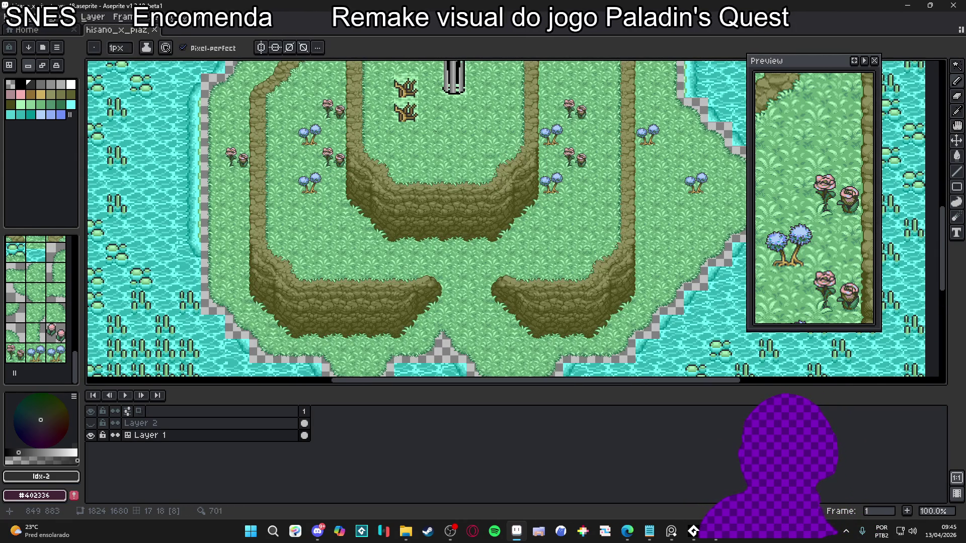
scroll(409, 272, "down", 1)
scroll(414, 213, "up", 1)
scroll(394, 173, "up", 1)
key("v")
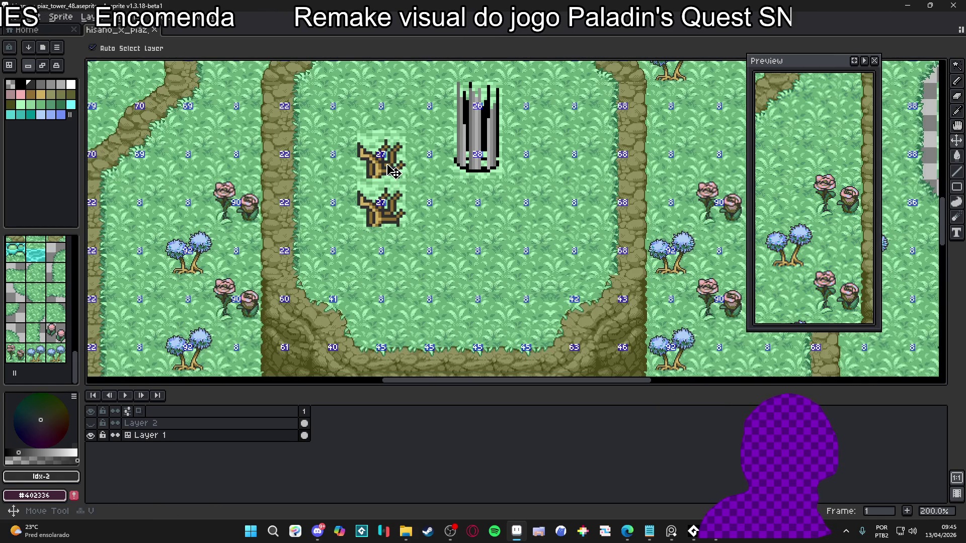
key("ctrl+apostrophe")
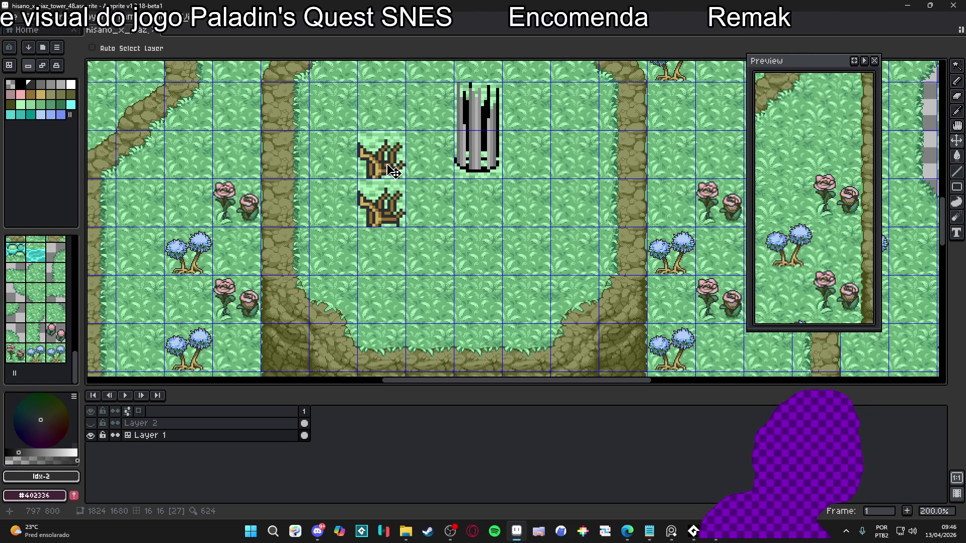
key("m")
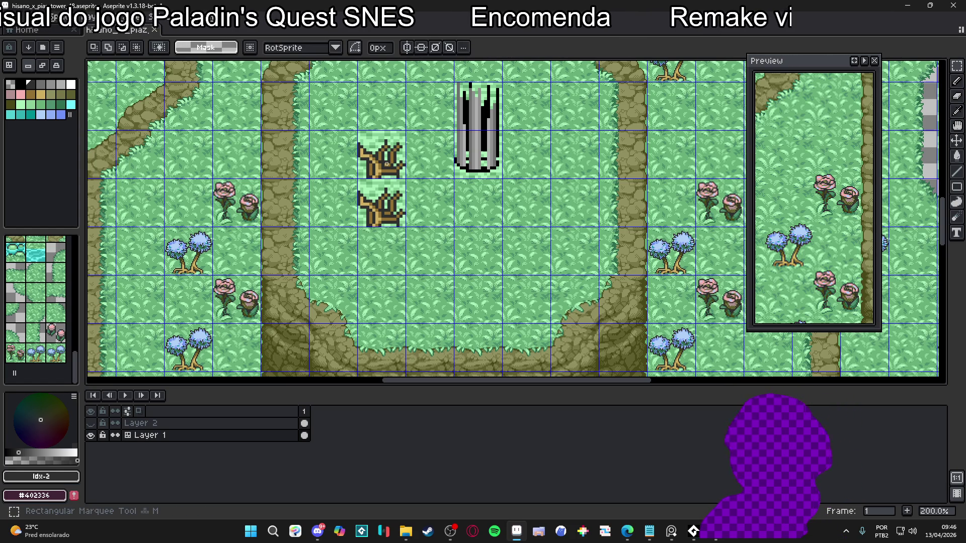
left_click_drag(385, 163, 404, 226)
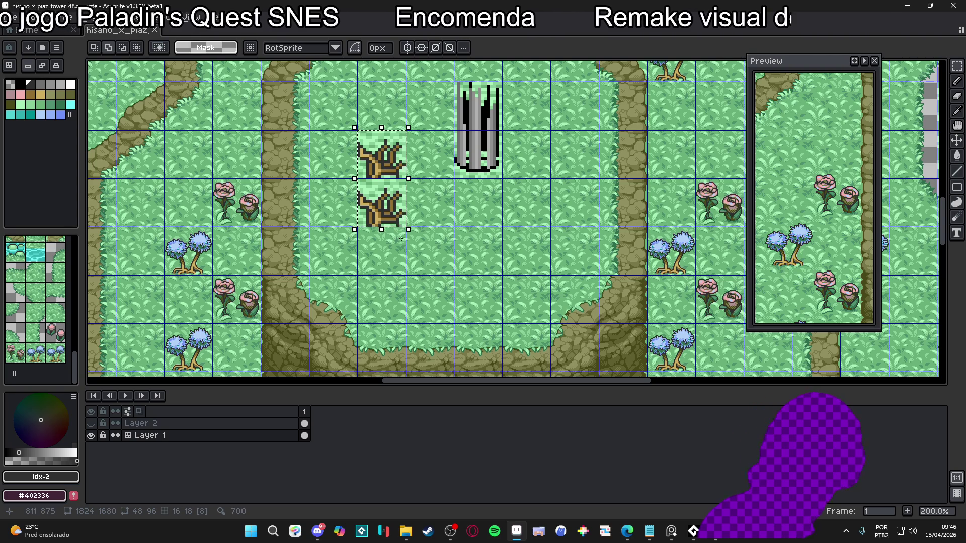
scroll(407, 225, "down", 1)
scroll(407, 225, "down", 3)
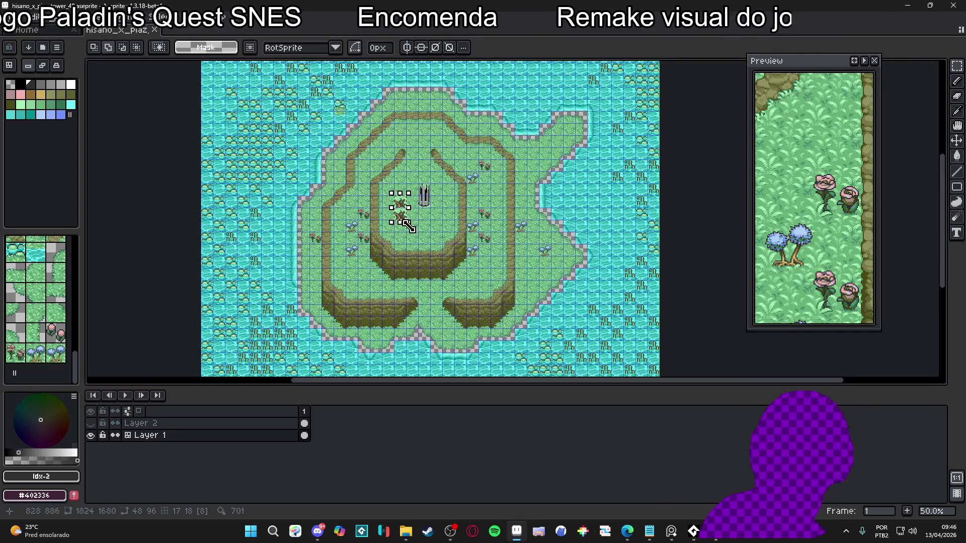
scroll(415, 306, "up", 3)
scroll(415, 306, "down", 2)
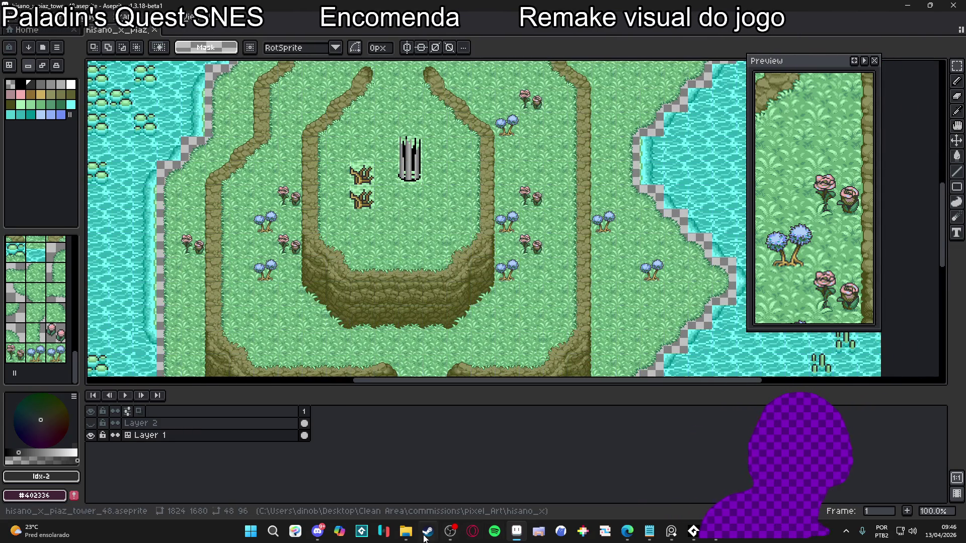
key("alt+Tab")
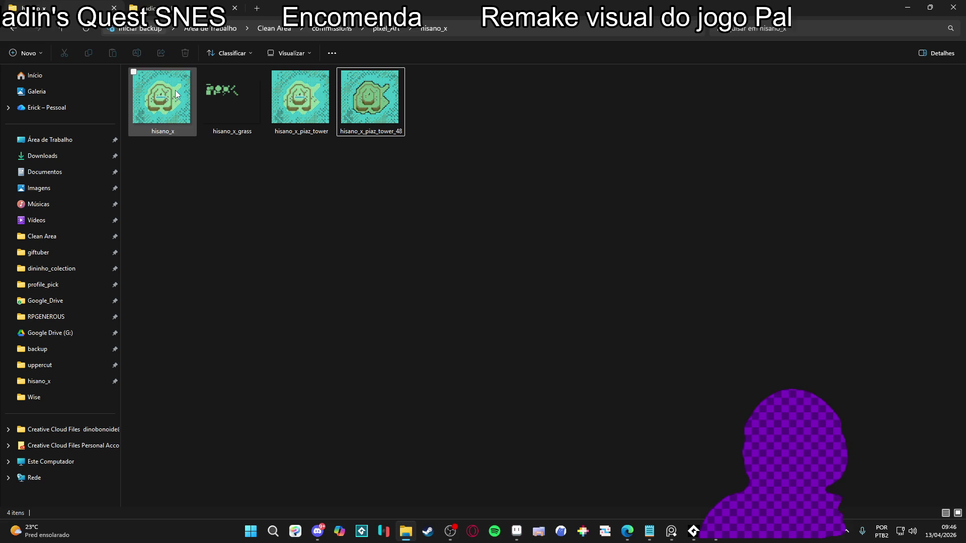
double_click(176, 89)
scroll(502, 230, "up", 3)
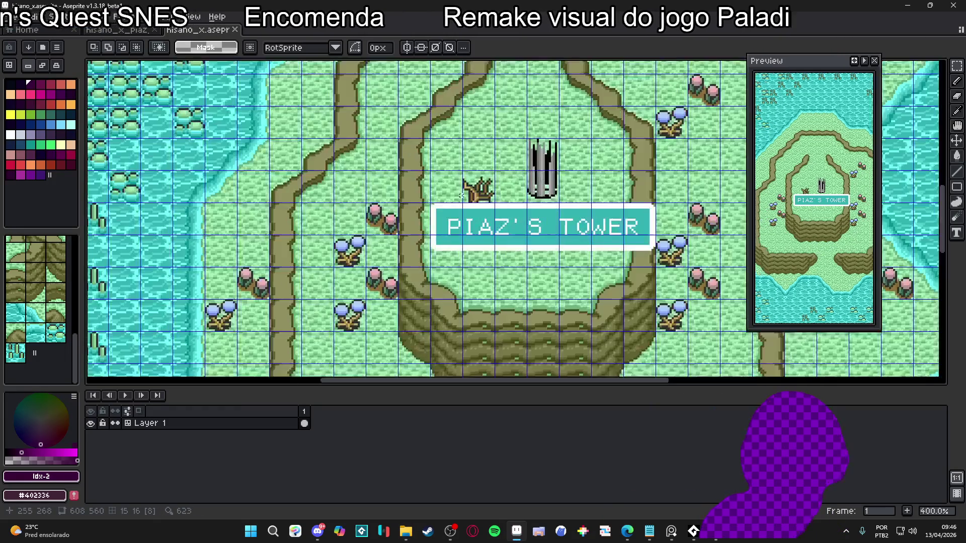
scroll(483, 221, "down", 1)
scroll(481, 219, "up", 1)
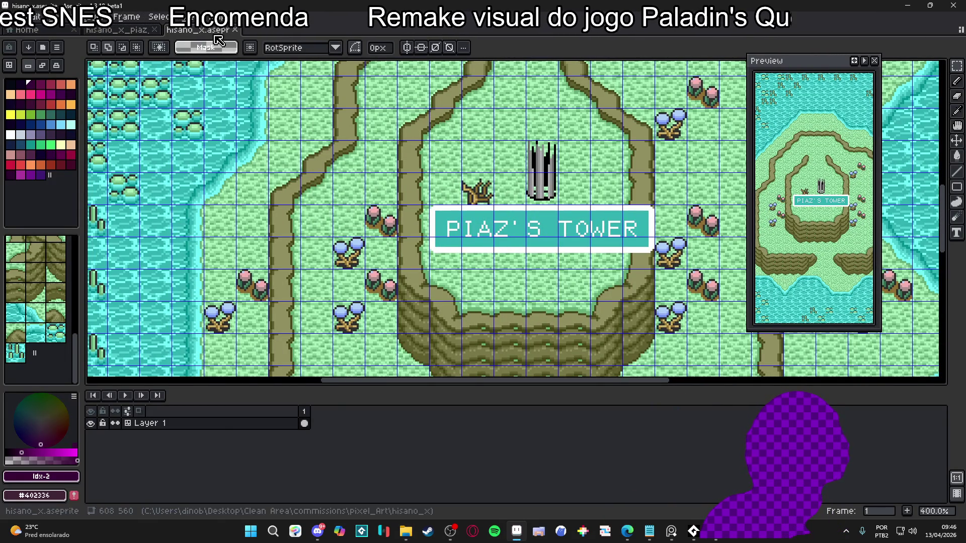
key("ctrl+w")
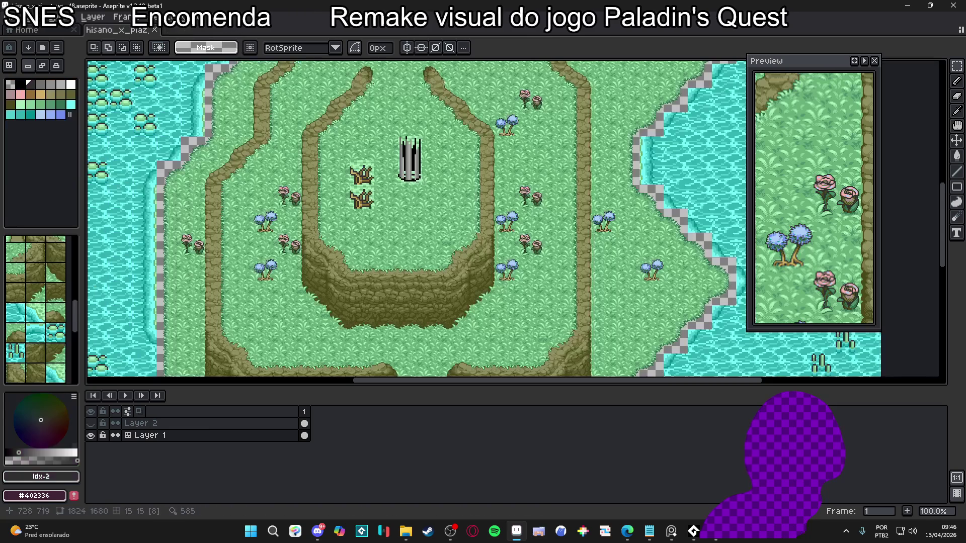
scroll(372, 213, "up", 2)
scroll(372, 212, "down", 3)
scroll(372, 237, "up", 2)
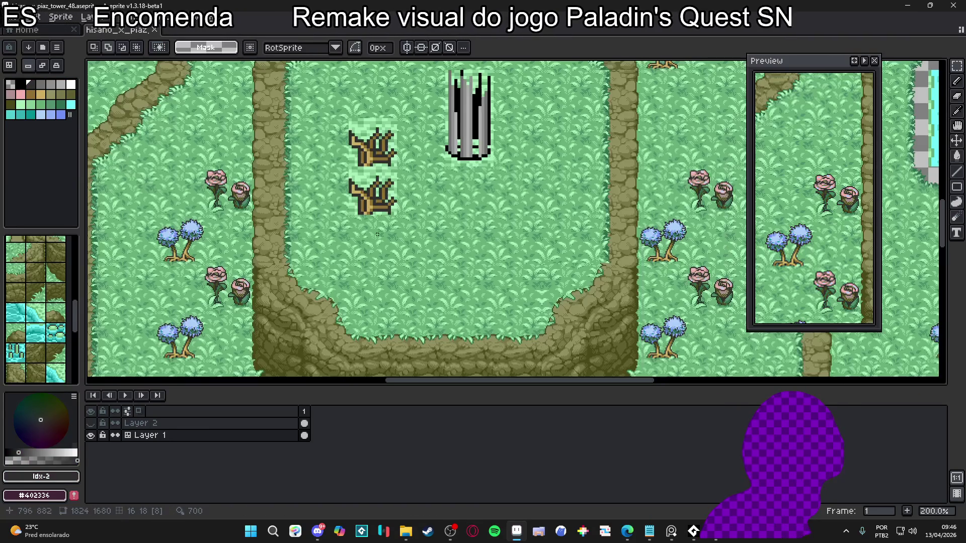
scroll(372, 238, "down", 1)
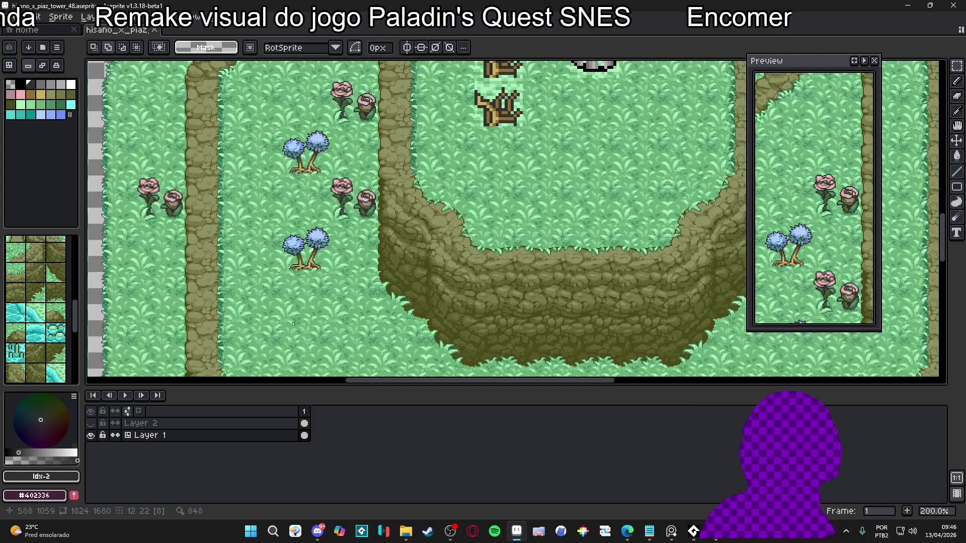
scroll(247, 326, "up", 1)
scroll(371, 287, "down", 1)
scroll(451, 217, "up", 1)
left_click_drag(443, 203, 406, 230)
scroll(413, 227, "up", 1)
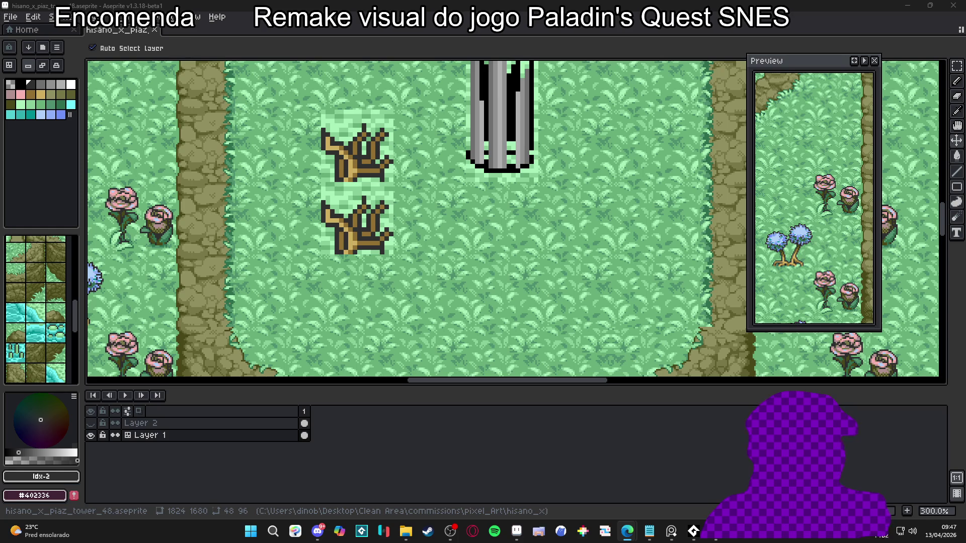
left_click_drag(357, 237, 365, 248)
Show the tile grid and delete both dead stump tiles with a rectangular selection.
key("ctrl+apostrophe")
key("m")
left_click_drag(331, 123, 399, 264)
key("Delete")
scroll(362, 201, "down", 1)
left_click_drag(352, 178, 362, 201)
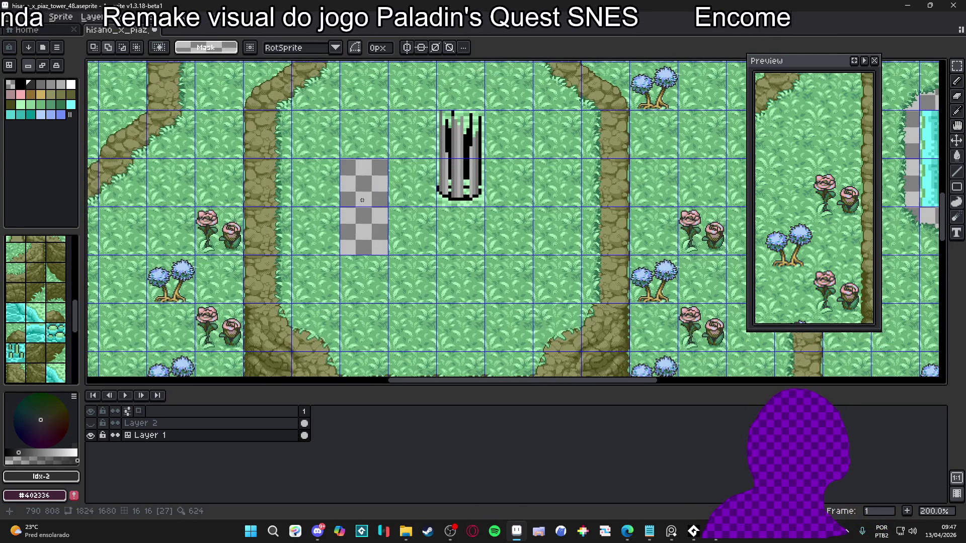
Reselect the stump tiles and delete them again so the patch is fully empty.
key("b")
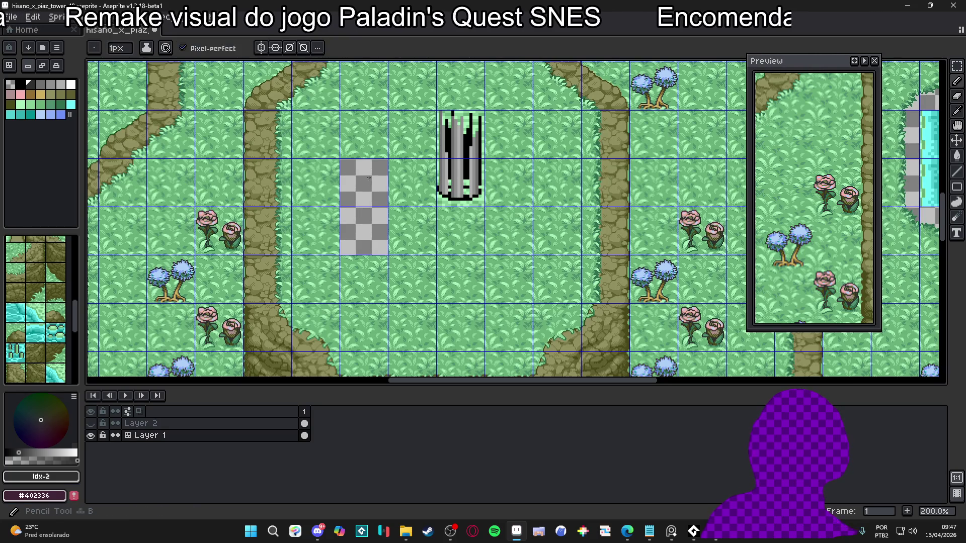
scroll(372, 186, "up", 2)
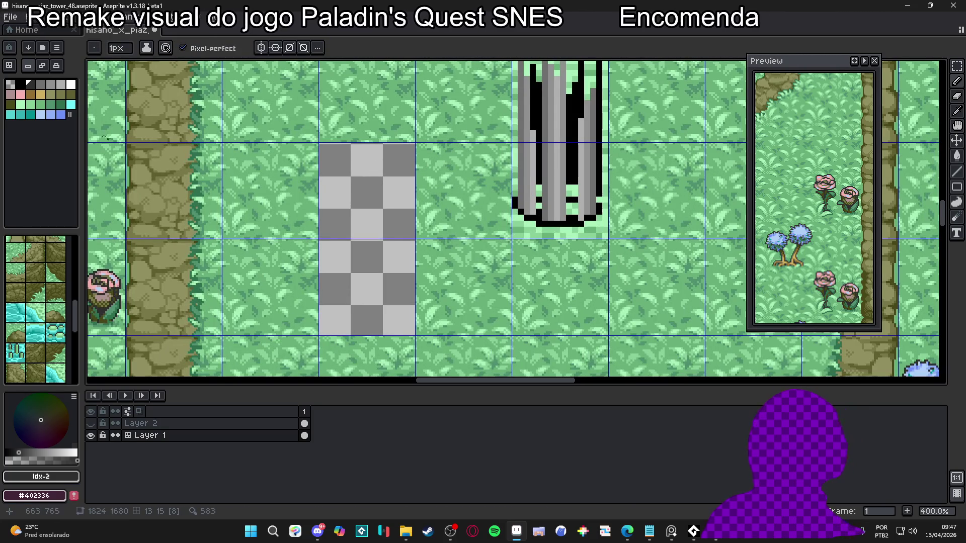
scroll(318, 233, "down", 4)
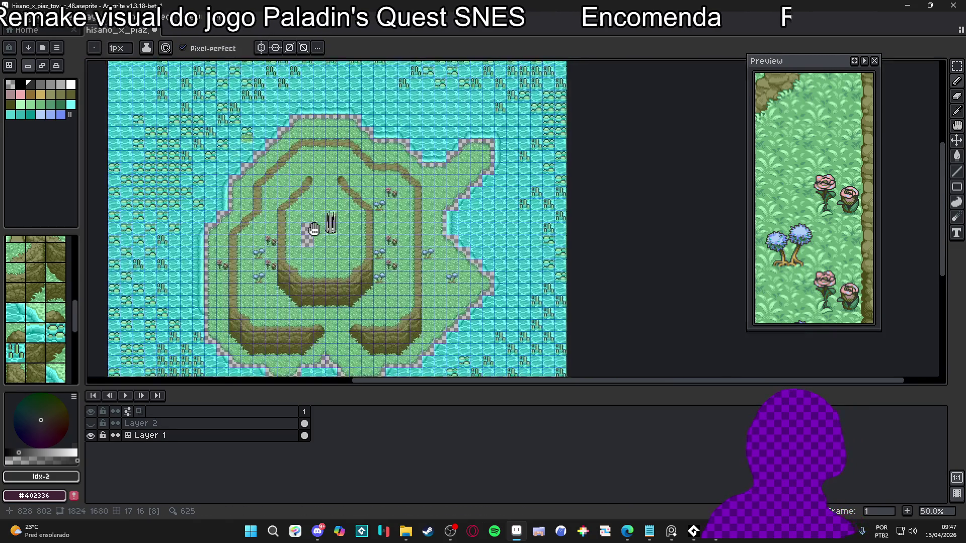
scroll(302, 230, "up", 3)
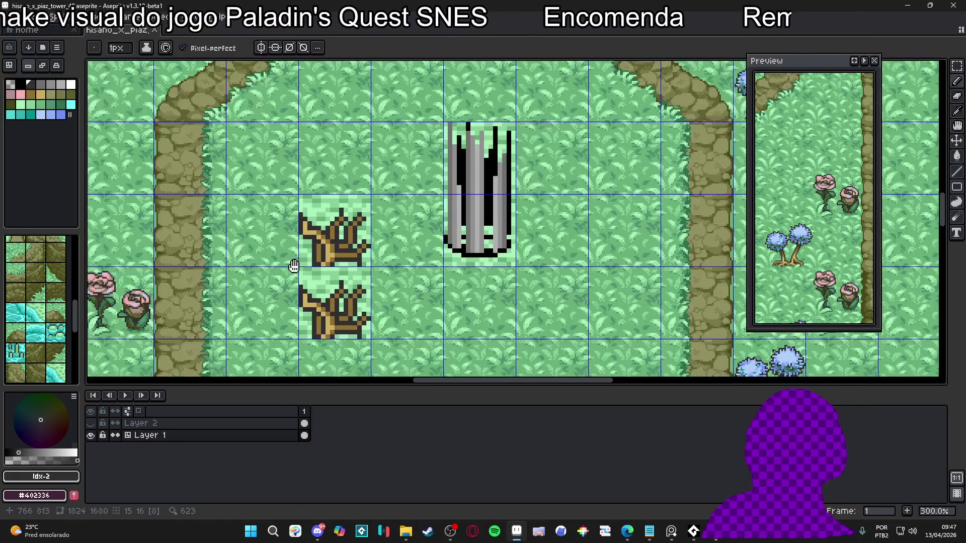
scroll(349, 187, "down", 1)
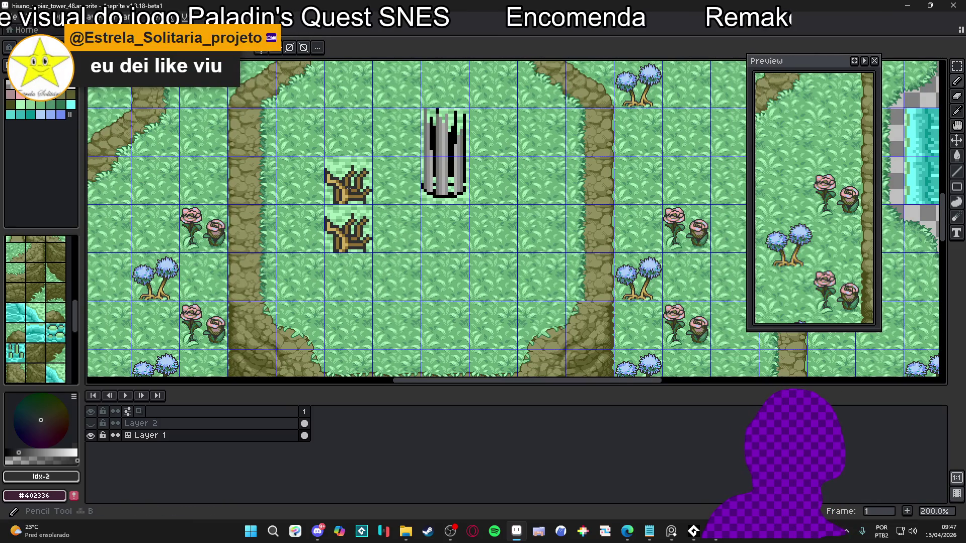
left_click_drag(349, 188, 341, 210)
key("Delete")
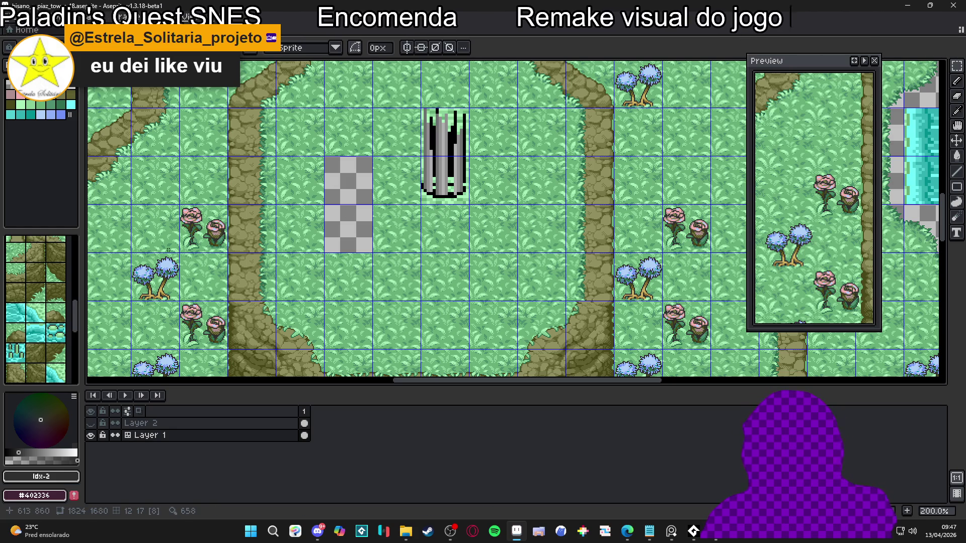
scroll(144, 304, "up", 3)
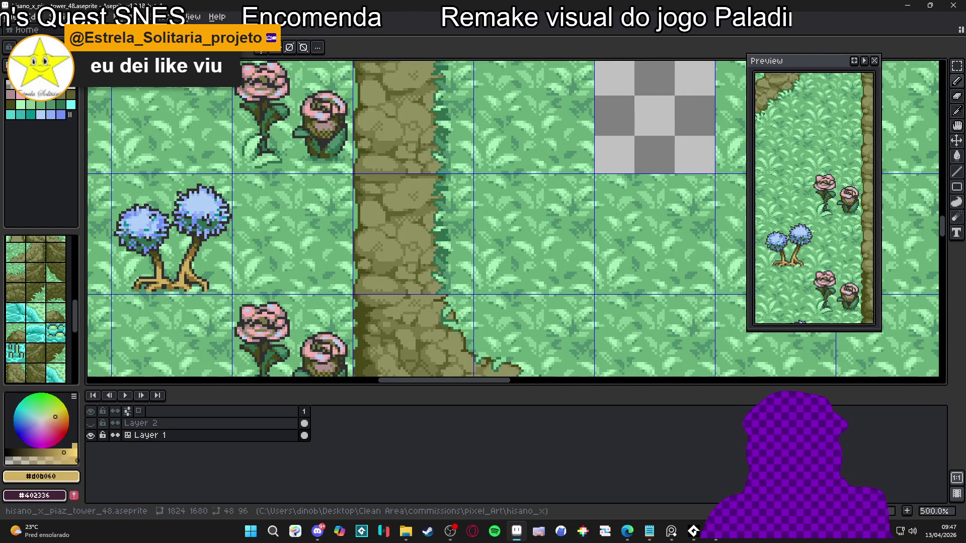
key("alt+Tab")
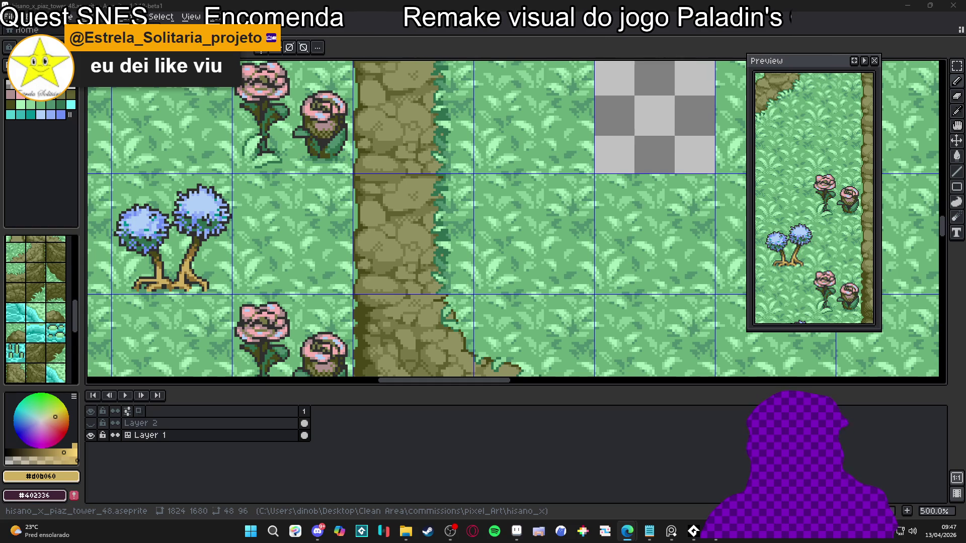
Draw the tan tree trunk in the cleared tile and thicken its base.
mouse_move(622, 33)
left_mouse_down()
mouse_move(397, 75)
mouse_move(356, 161)
mouse_move(344, 219)
left_mouse_up()
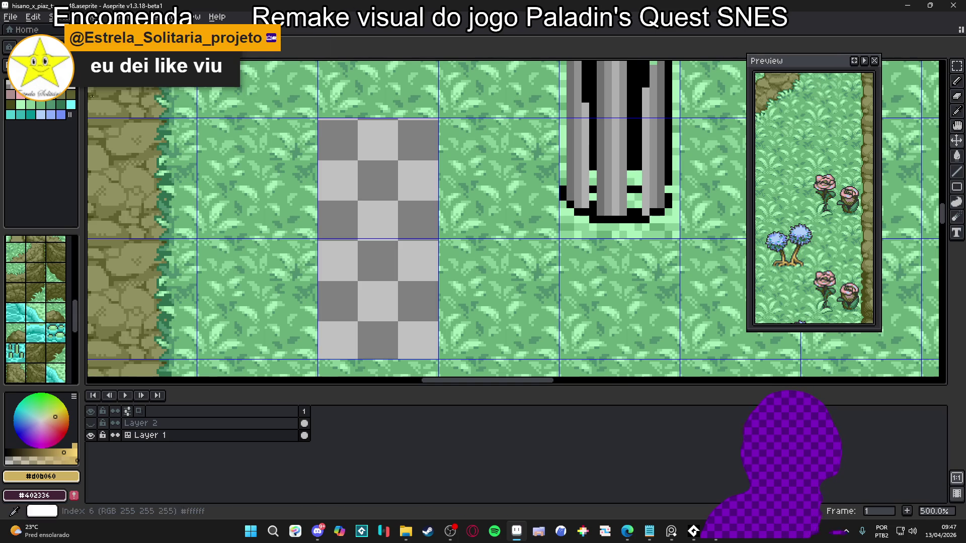
left_click_drag(345, 322, 364, 183)
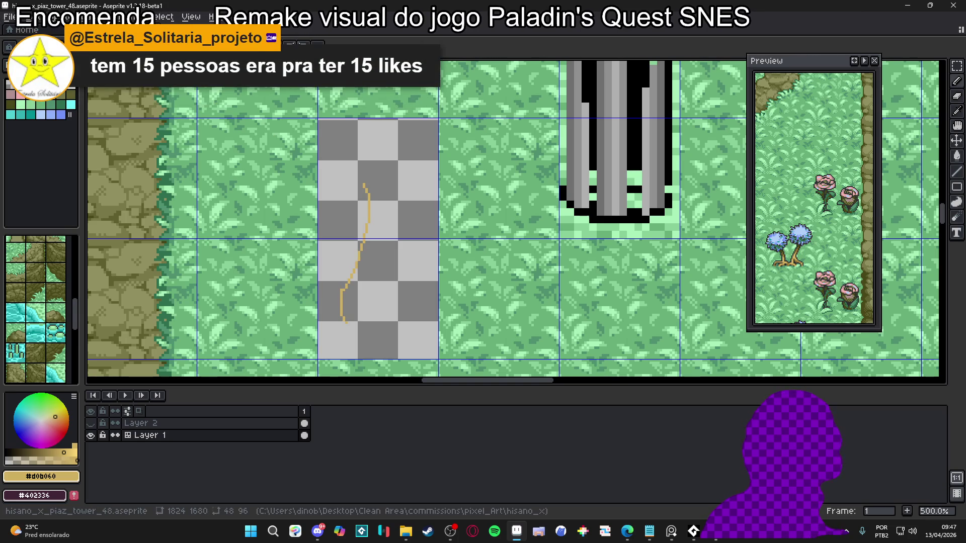
left_click_drag(445, 228, 442, 235)
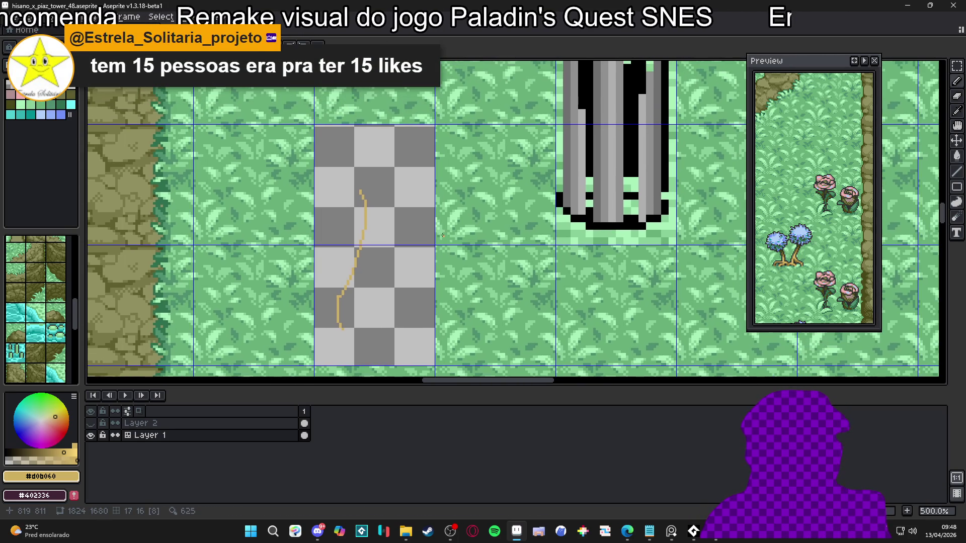
mouse_move(337, 326)
left_mouse_down()
mouse_move(366, 197)
mouse_move(331, 323)
left_mouse_up()
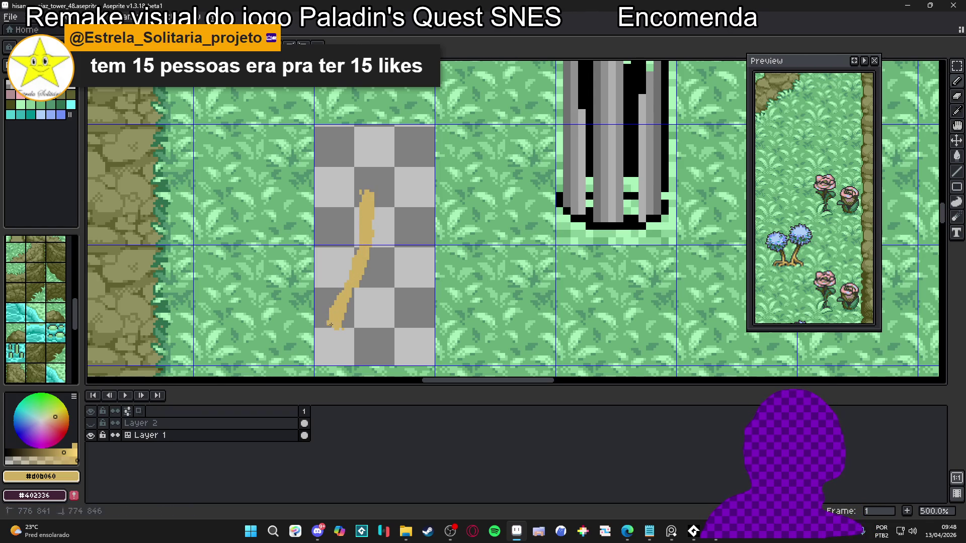
Add two spreading roots and a right fork and left limb to the tree.
mouse_move(368, 272)
left_mouse_down()
mouse_move(356, 313)
mouse_move(368, 329)
mouse_move(367, 316)
left_mouse_up()
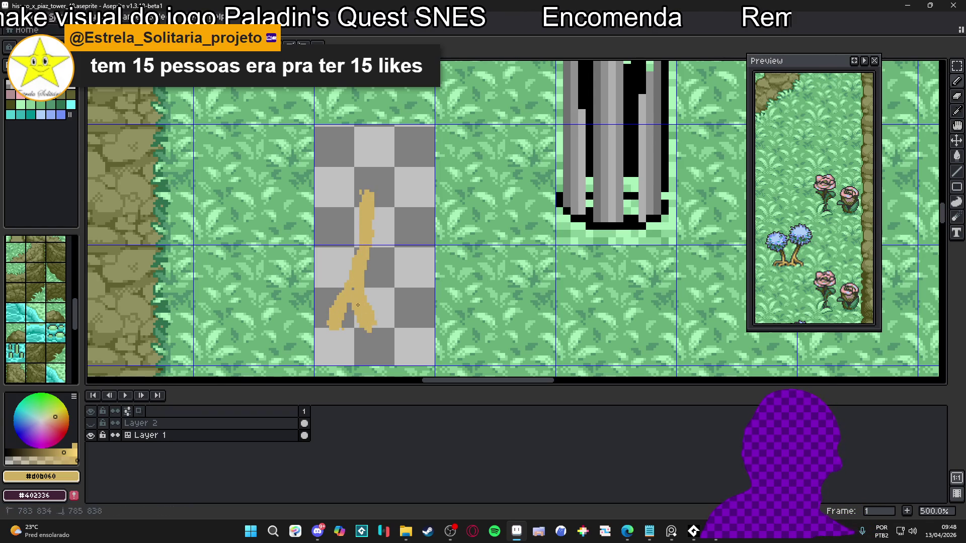
left_click_drag(368, 272, 408, 328)
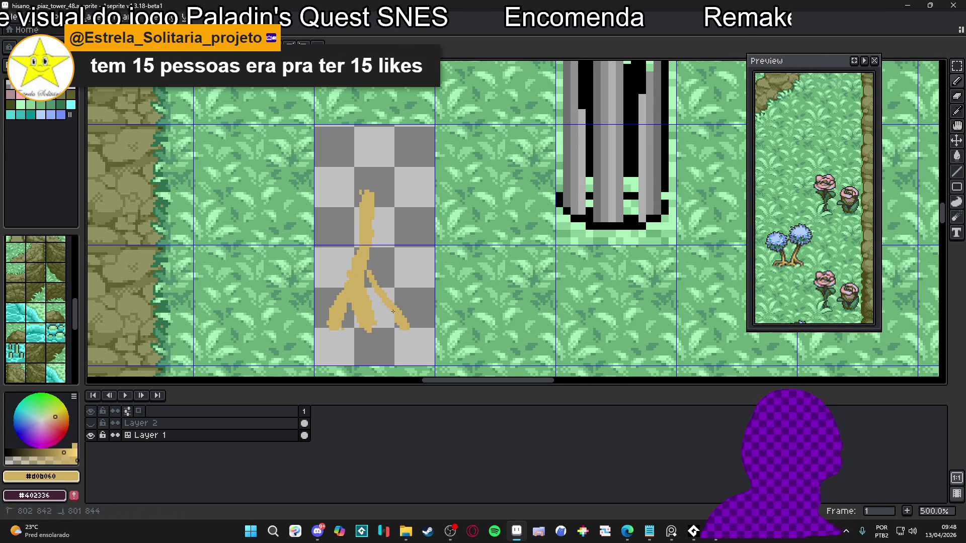
mouse_move(391, 199)
left_mouse_down()
mouse_move(415, 179)
mouse_move(399, 151)
left_mouse_up()
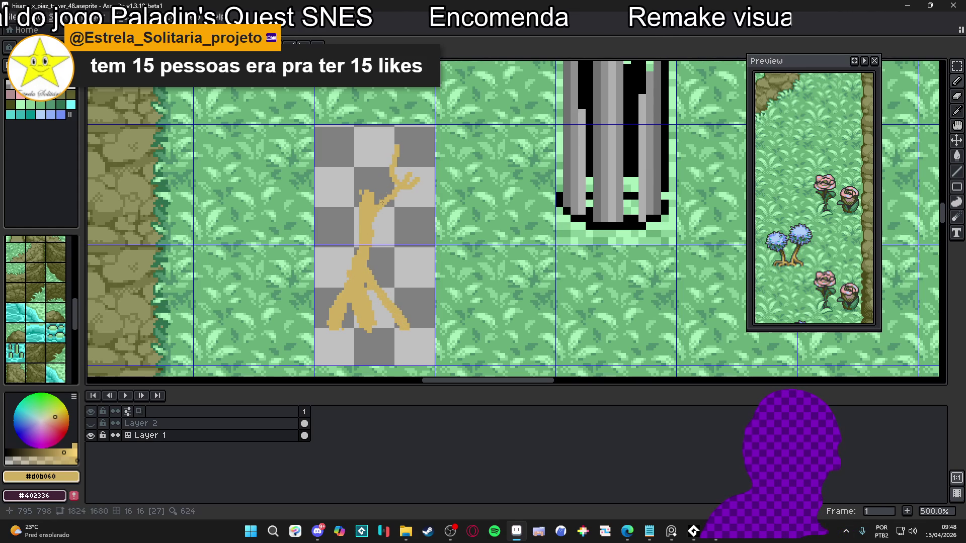
left_click_drag(362, 187, 348, 163)
key("alt+Tab")
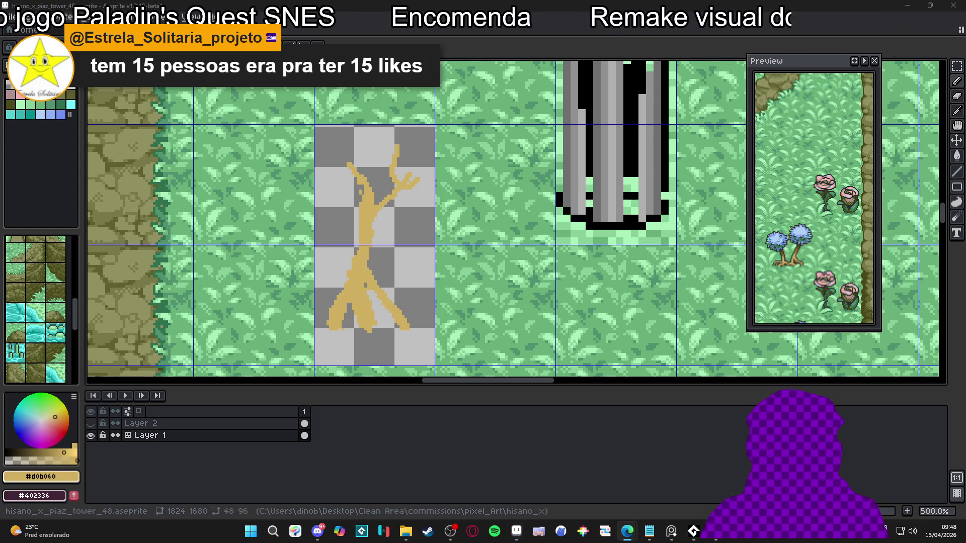
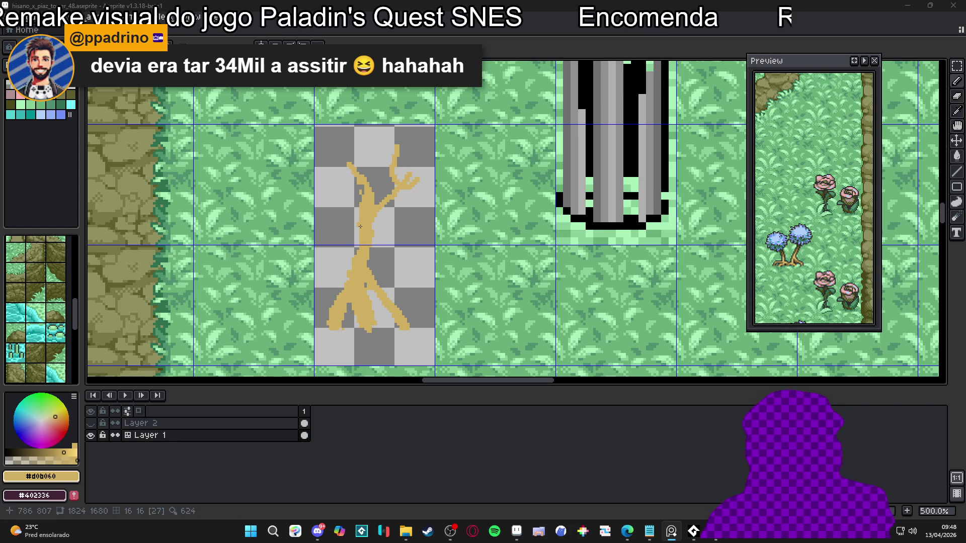
Fill the gap right of the lower trunk and erase the split tan tail at its base.
scroll(357, 262, "up", 2)
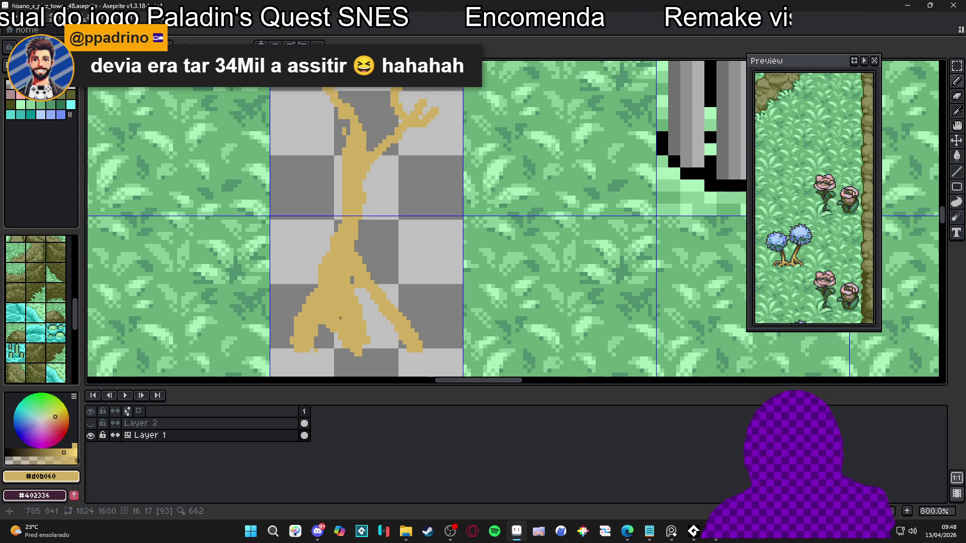
mouse_move(358, 295)
left_mouse_down()
mouse_move(372, 342)
mouse_move(361, 291)
mouse_move(385, 342)
mouse_move(369, 302)
mouse_move(377, 338)
mouse_move(323, 345)
mouse_move(302, 302)
mouse_move(307, 336)
left_mouse_up()
key("e")
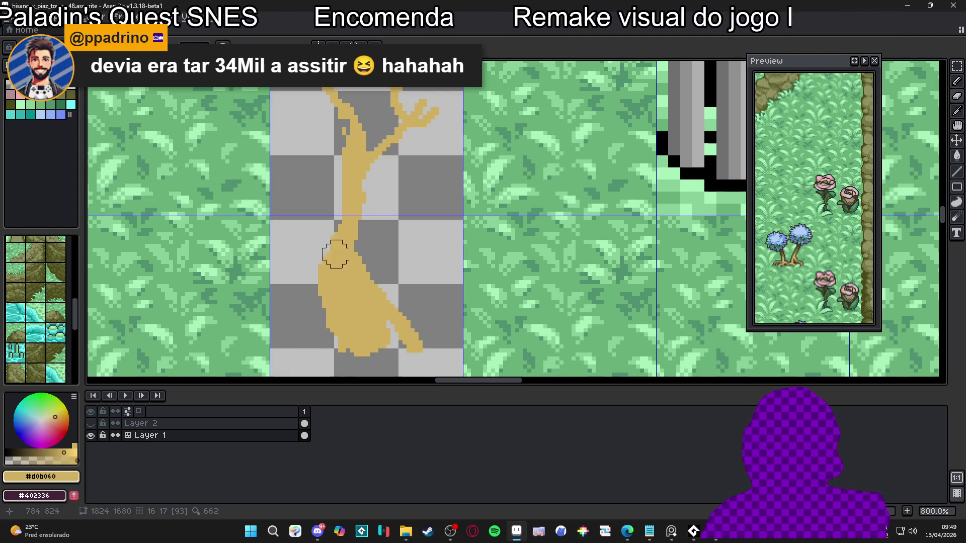
mouse_move(374, 281)
left_mouse_down()
mouse_move(396, 327)
mouse_move(409, 317)
mouse_move(338, 352)
mouse_move(326, 339)
left_mouse_up()
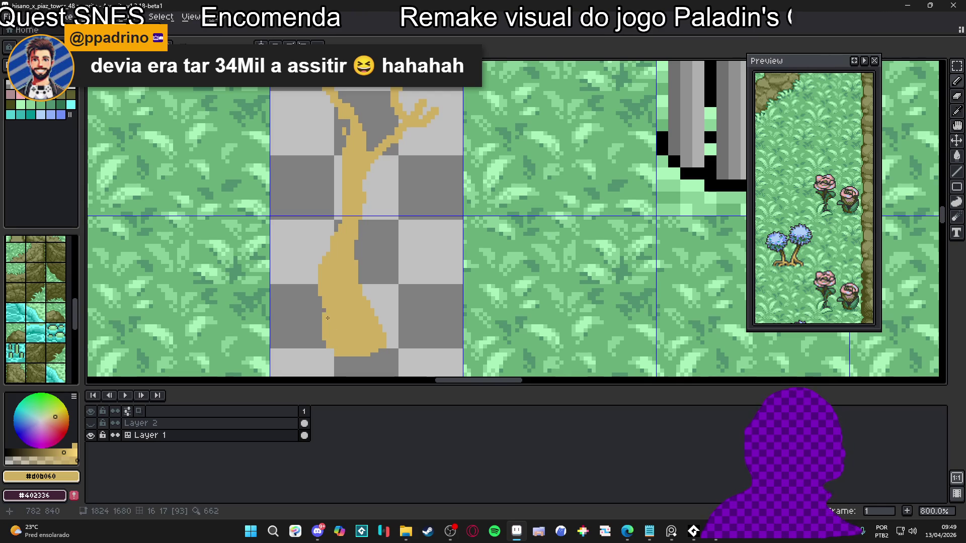
key("ctrl+z")
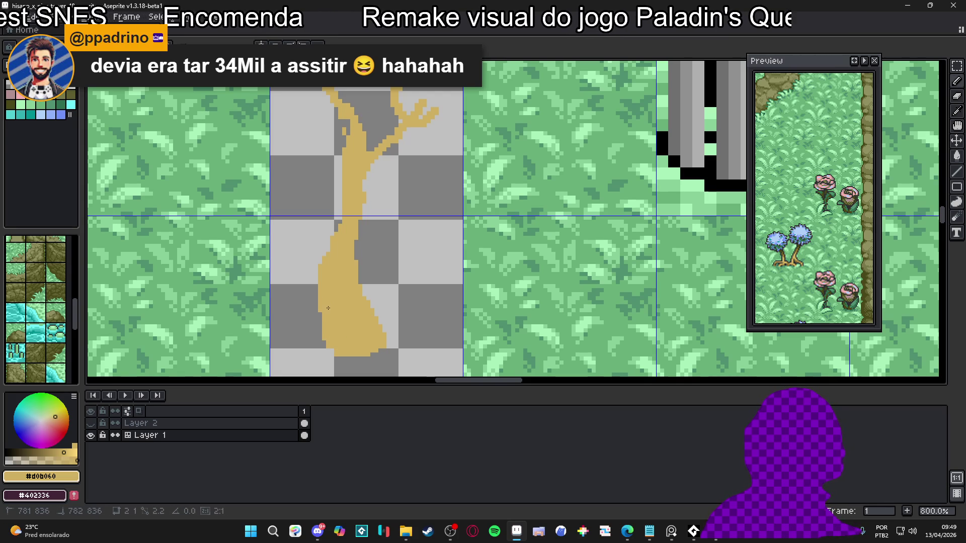
left_click_drag(327, 282, 327, 287)
key("ctrl+z")
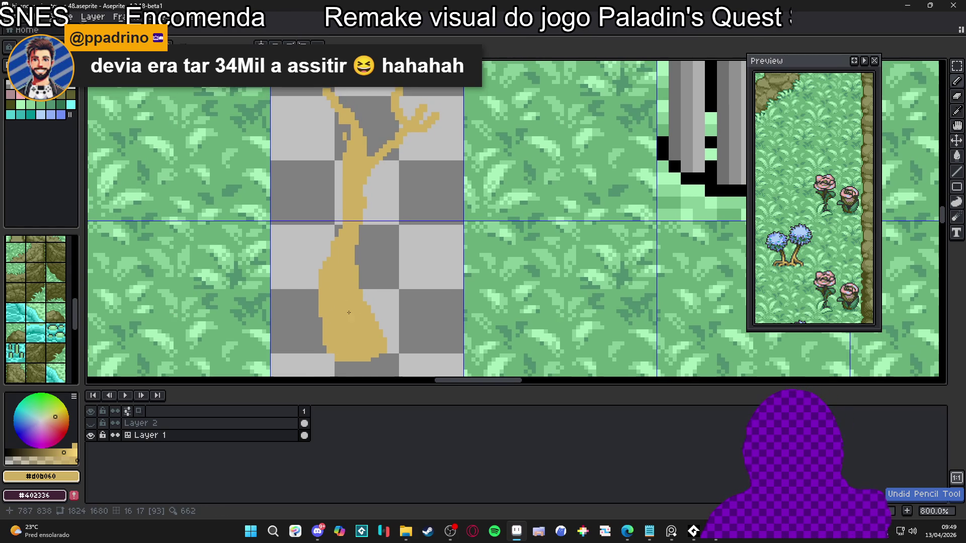
scroll(348, 320, "down", 2)
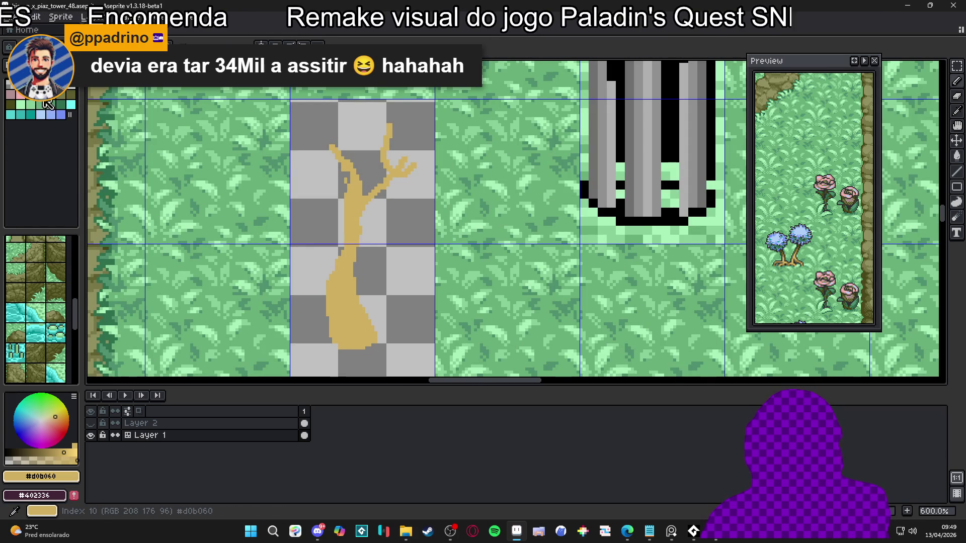
Eyedrop the dark brown #907030 from the artwork as the drawing colour.
left_click(46, 105)
scroll(363, 256, "down", 2)
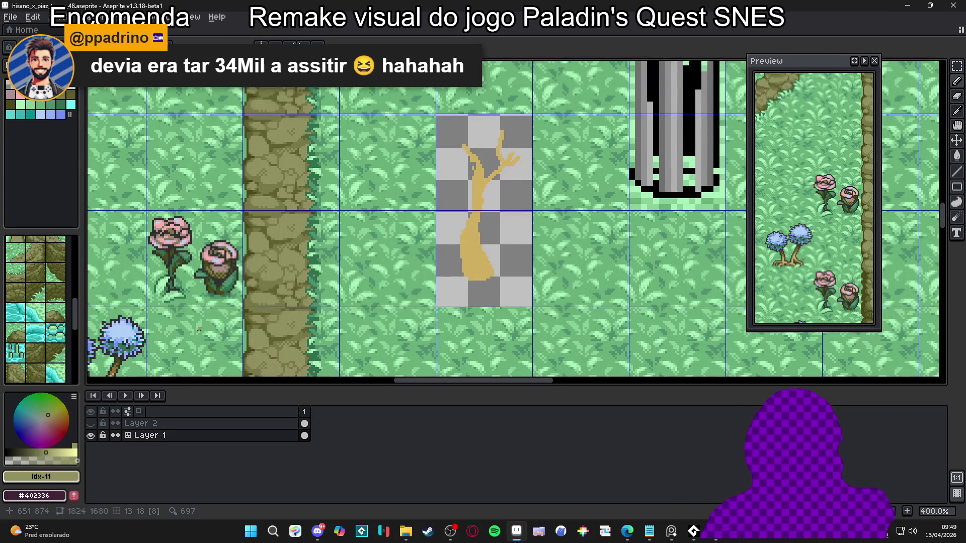
scroll(206, 328, "up", 1)
left_click(173, 294, "alt")
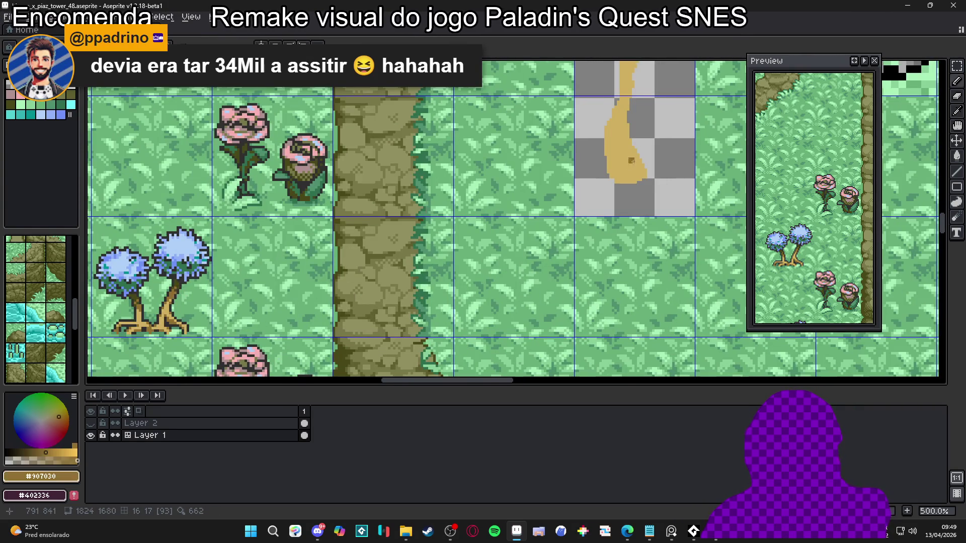
Paint a vertical #907030 dark brown streak inside the tree's lower trunk.
scroll(631, 161, "up", 2)
mouse_move(454, 163)
left_mouse_down()
mouse_move(474, 197)
mouse_move(455, 205)
left_mouse_up()
key("Tab")
scroll(457, 204, "up", 3)
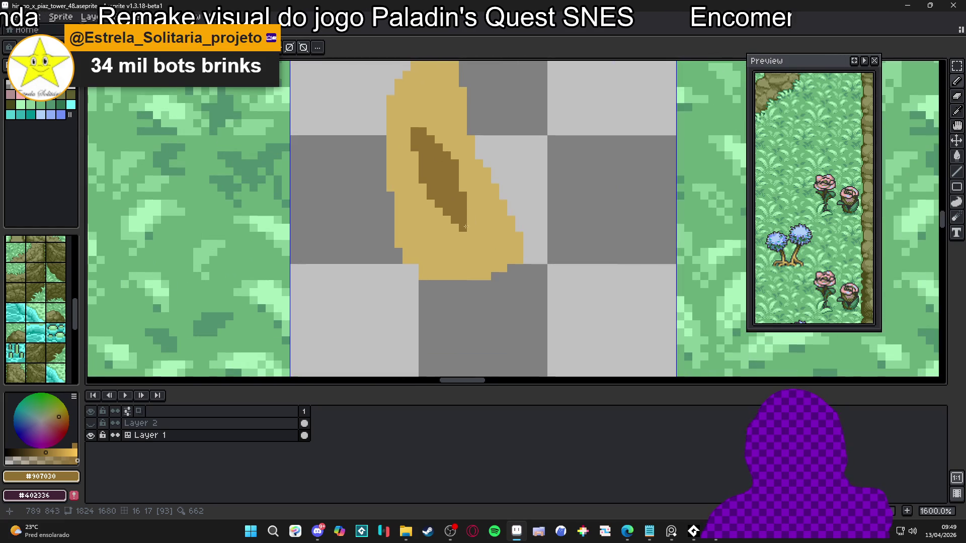
scroll(420, 150, "down", 3)
scroll(421, 151, "down", 3)
mouse_move(433, 192)
left_mouse_down()
mouse_move(423, 238)
mouse_move(431, 256)
left_mouse_up()
scroll(447, 245, "up", 5)
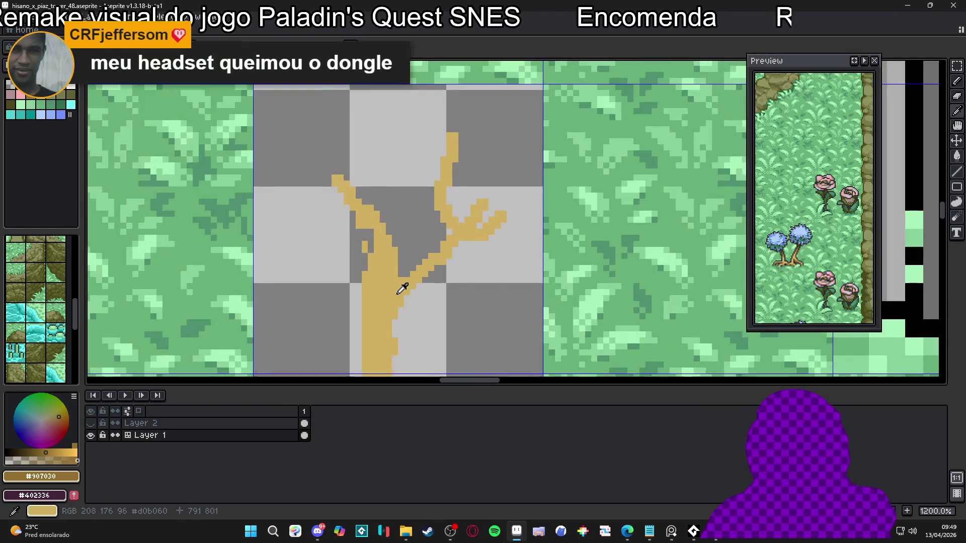
Switch back to tan #d0b060 and draw a stepped pixel diagonal along the trunk's right edge.
left_click(428, 267, "alt")
left_click(439, 274)
mouse_move(430, 281)
left_mouse_down()
mouse_move(389, 322)
mouse_move(456, 274)
left_mouse_up()
left_click(413, 299)
left_click(458, 266)
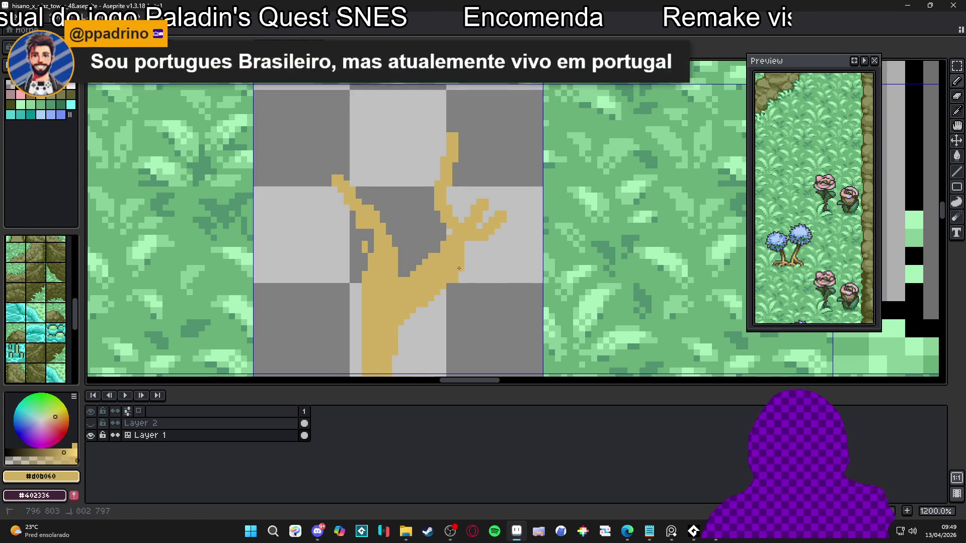
Thicken the trunk's left edge with tan from the lower to the upper trunk.
scroll(442, 274, "down", 1)
left_click_drag(456, 244, 460, 250)
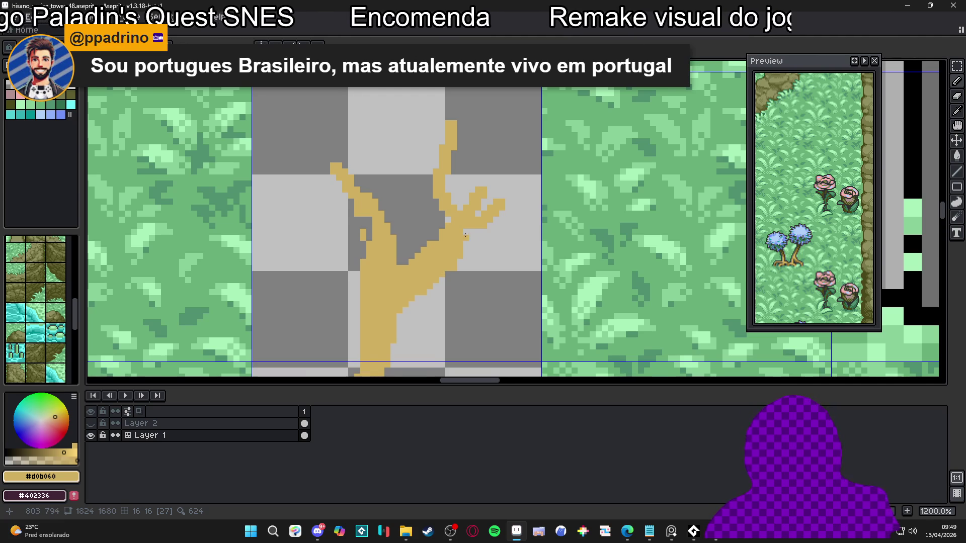
scroll(467, 233, "up", 1)
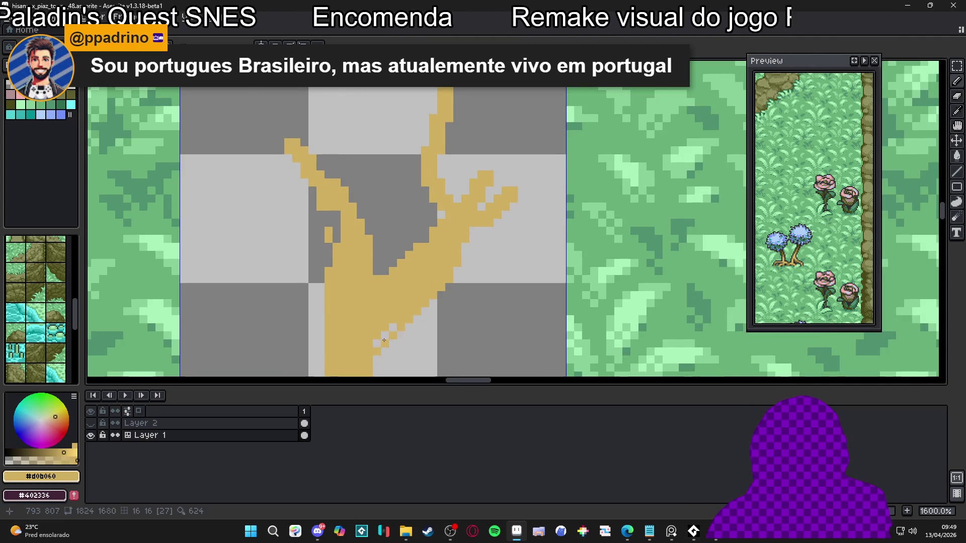
mouse_move(380, 348)
left_mouse_down()
mouse_move(422, 236)
mouse_move(394, 155)
left_mouse_up()
scroll(429, 218, "down", 1)
scroll(394, 155, "down", 2)
scroll(395, 155, "up", 2)
mouse_move(340, 182)
left_mouse_down()
mouse_move(363, 245)
mouse_move(332, 311)
mouse_move(334, 264)
mouse_move(355, 231)
left_mouse_up()
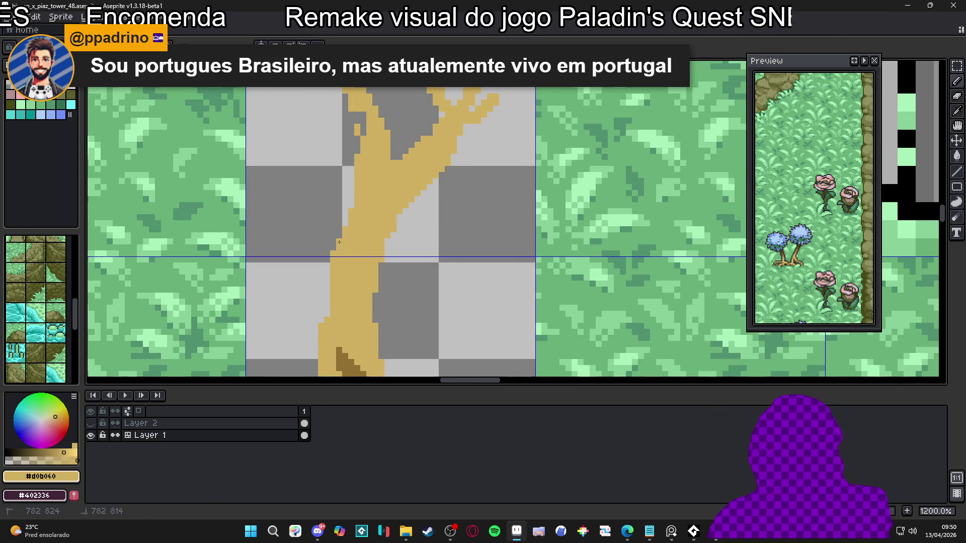
left_click_drag(332, 265, 327, 309)
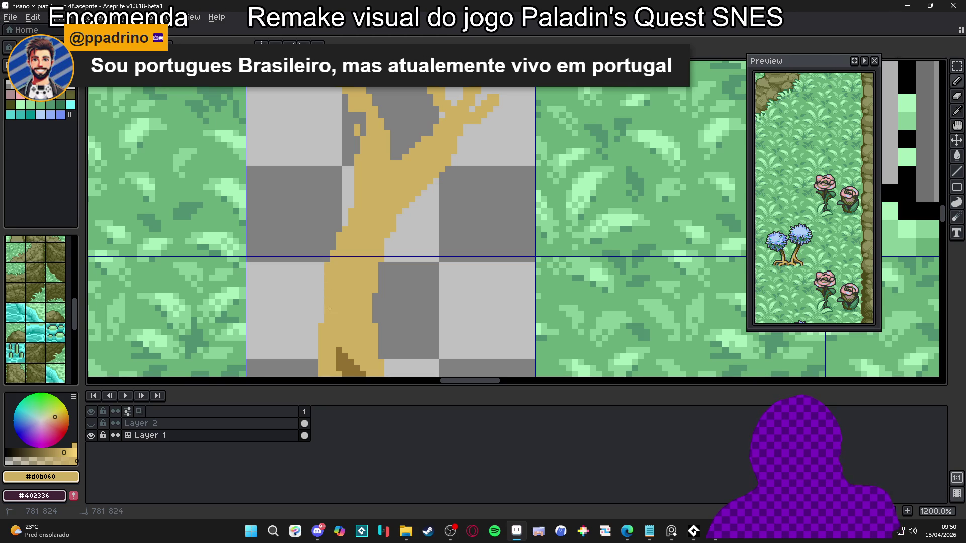
left_click_drag(336, 232, 356, 181)
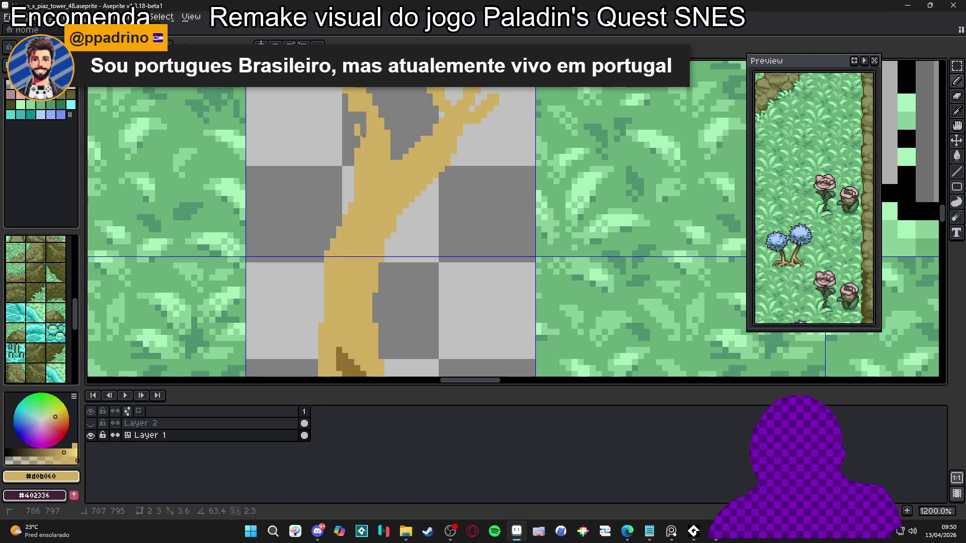
scroll(361, 140, "down", 4)
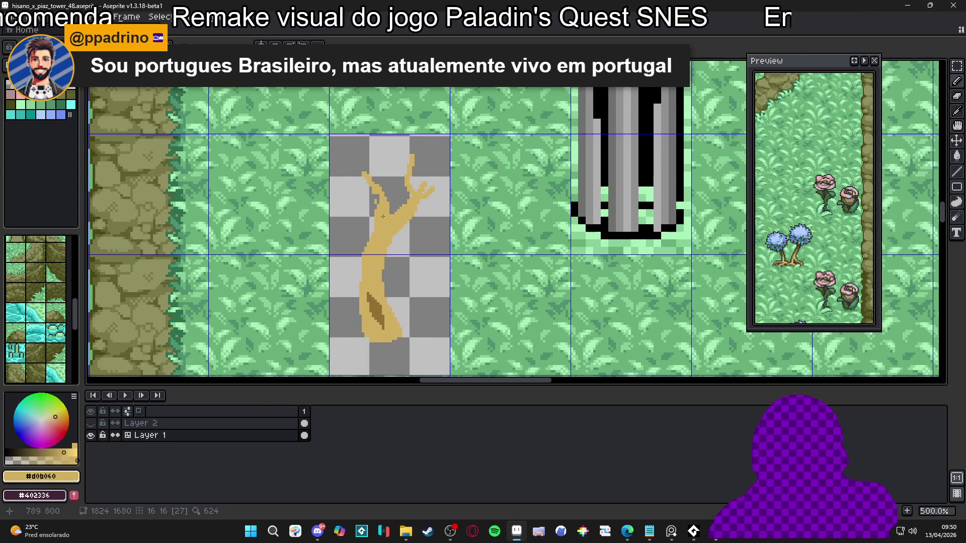
Fill in the trunk's lower-left edge and bottom notch with tan.
scroll(371, 270, "up", 5)
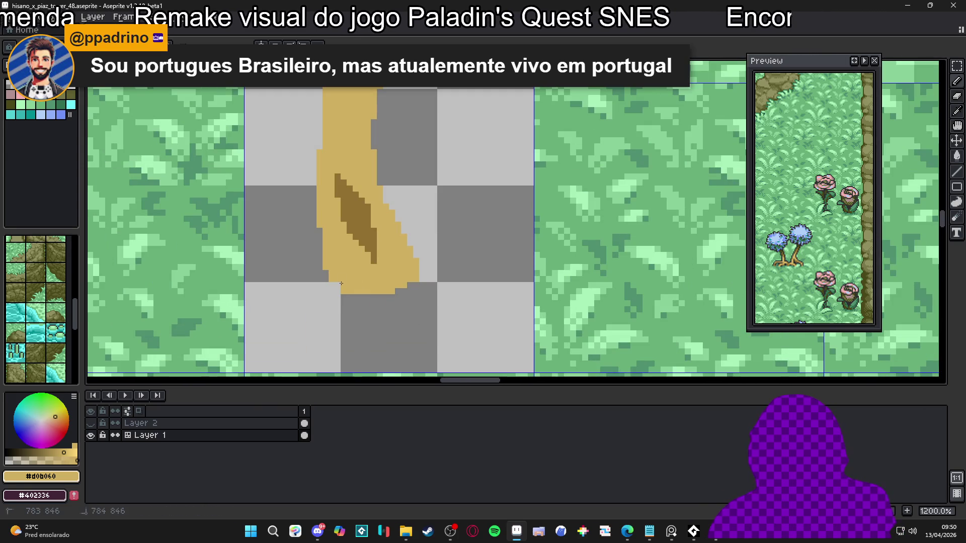
mouse_move(326, 285)
left_mouse_down()
mouse_move(320, 261)
mouse_move(320, 287)
mouse_move(331, 292)
left_mouse_up()
scroll(331, 293, "up", 1)
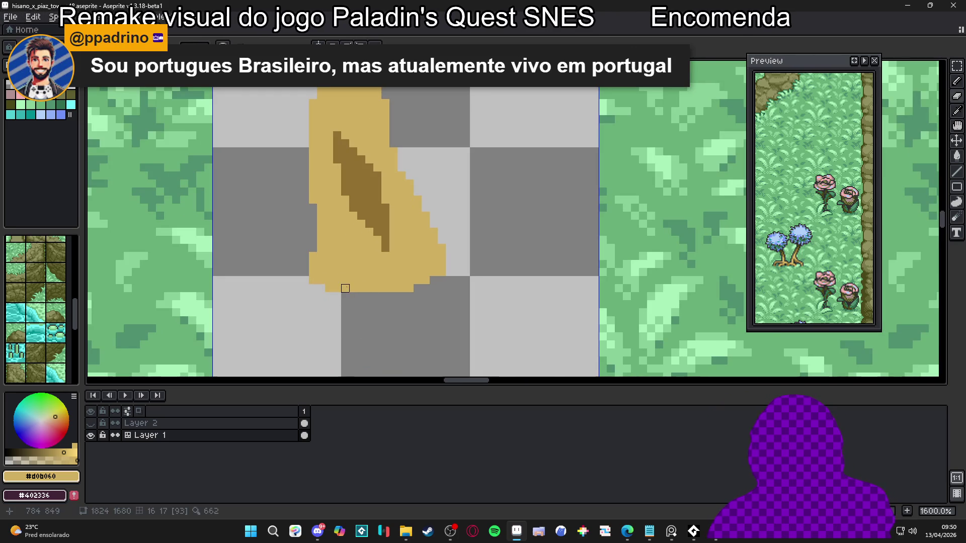
Trim stray tan pixels along the trunk bottom and its bottom-right corner.
left_click_drag(345, 274, 353, 288)
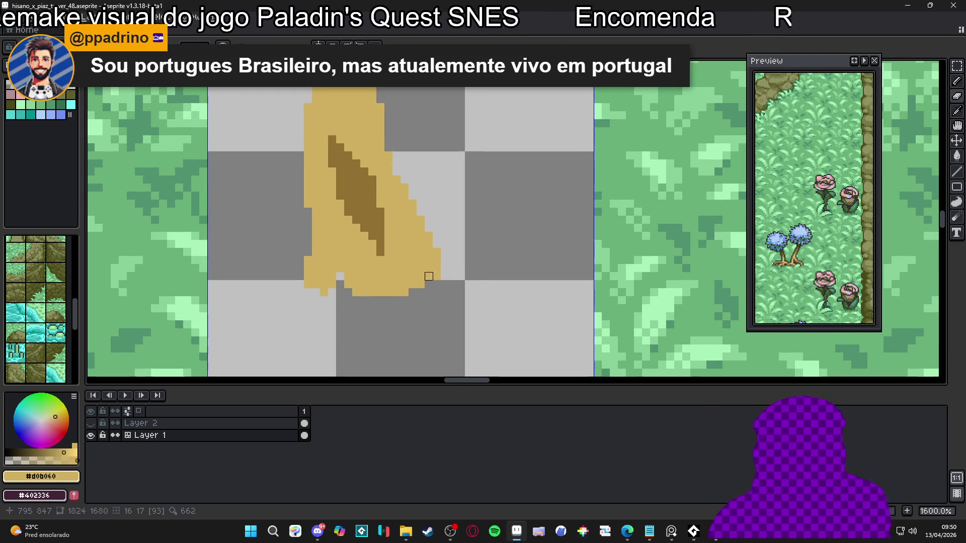
left_click(446, 268)
left_click(441, 270)
left_click_drag(422, 284, 404, 276)
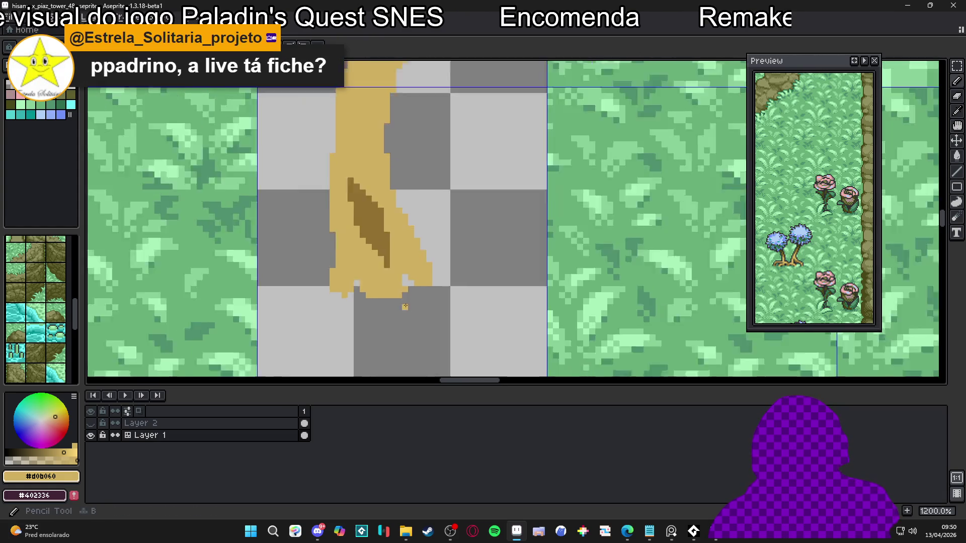
scroll(403, 280, "down", 5)
scroll(395, 284, "up", 3)
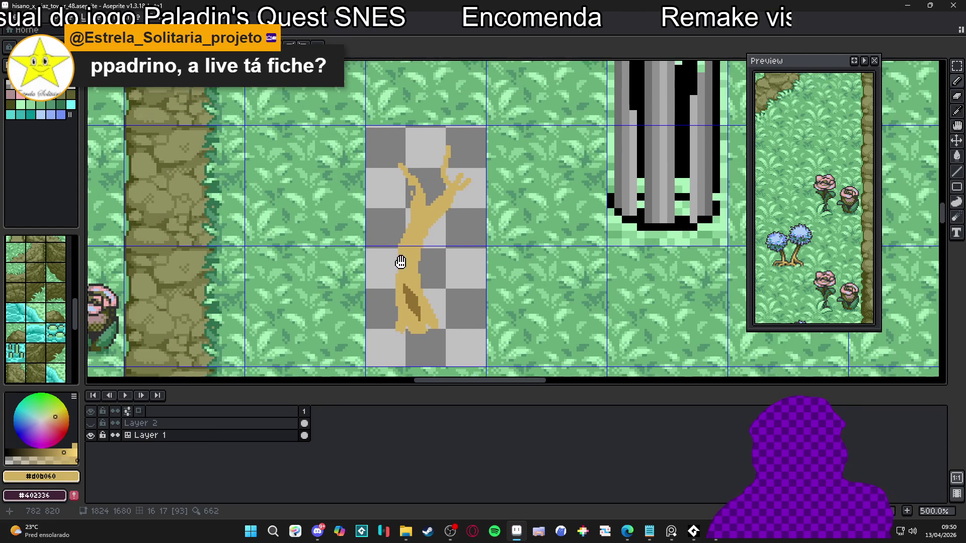
scroll(411, 235, "up", 1)
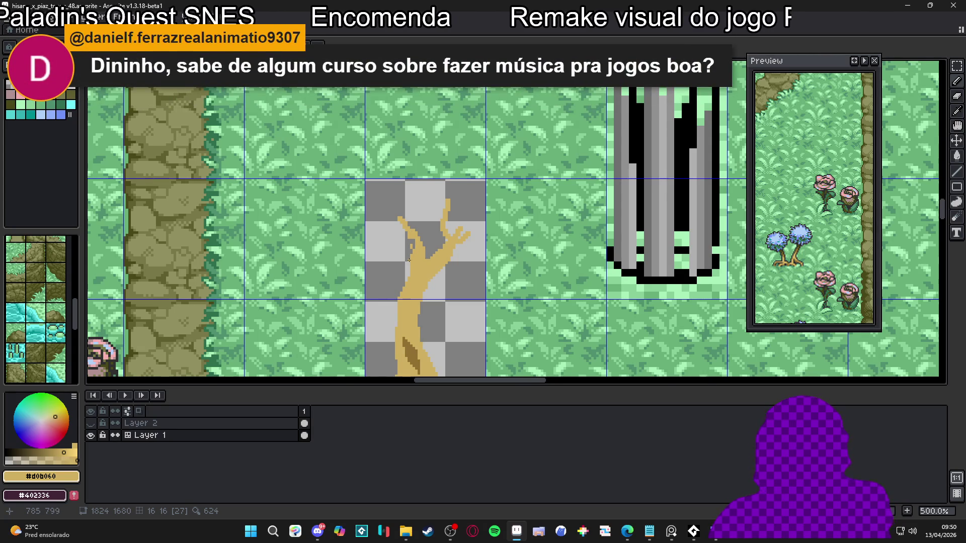
scroll(420, 277, "up", 2)
mouse_move(420, 265)
left_mouse_down()
mouse_move(414, 136)
mouse_move(435, 254)
mouse_move(438, 233)
left_mouse_up()
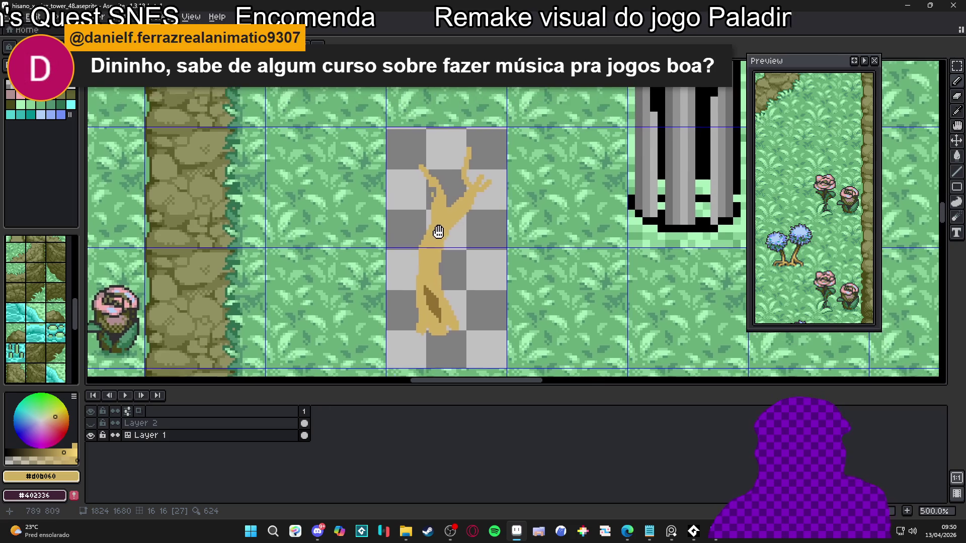
scroll(446, 238, "up", 1)
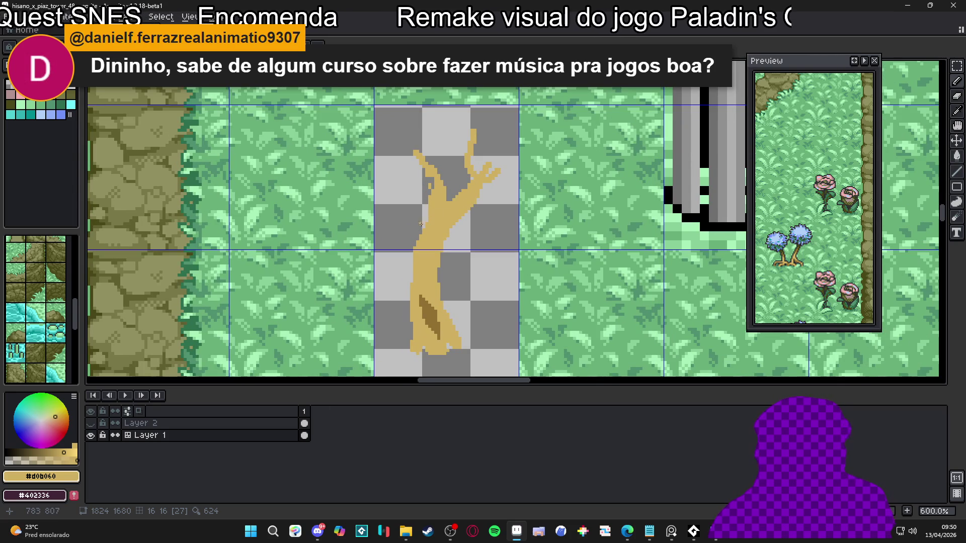
Draw a new left branch from the trunk, extending its tip upward with a down-left twig.
scroll(430, 197, "up", 3)
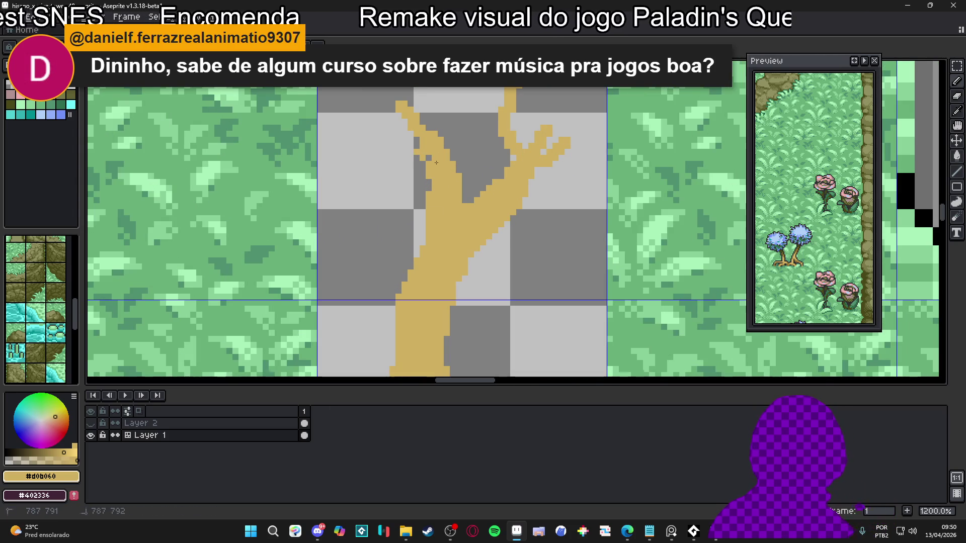
mouse_move(419, 171)
left_mouse_down()
mouse_move(390, 160)
mouse_move(365, 204)
mouse_move(373, 215)
left_mouse_up()
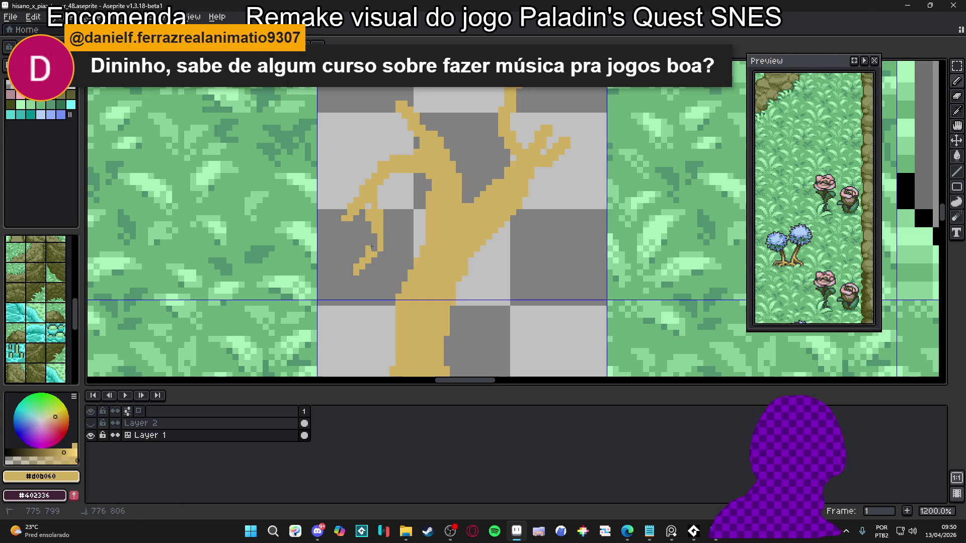
mouse_move(373, 195)
left_mouse_down()
mouse_move(378, 247)
mouse_move(356, 227)
mouse_move(342, 246)
left_mouse_up()
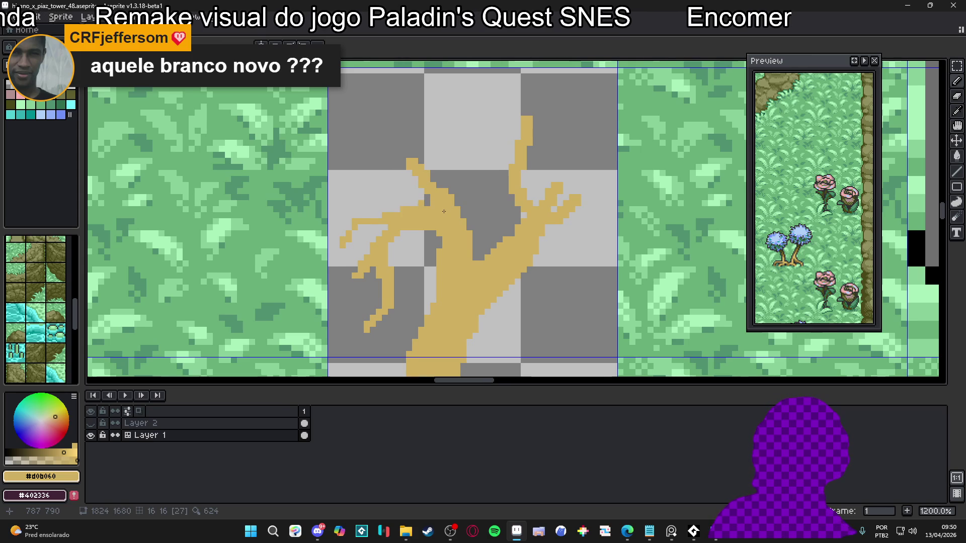
left_click_drag(398, 215, 369, 231)
mouse_move(384, 182)
left_mouse_down()
mouse_move(380, 158)
mouse_move(420, 151)
left_mouse_up()
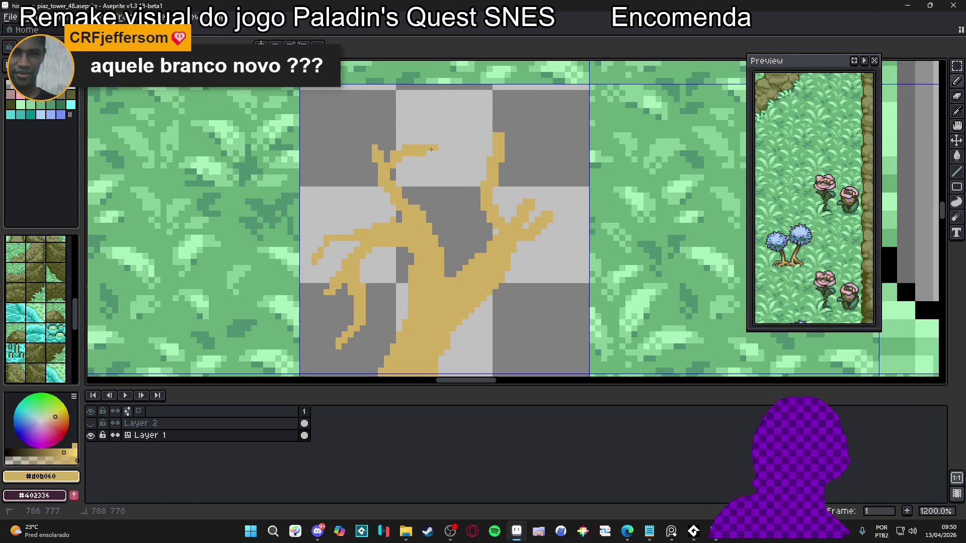
mouse_move(357, 134)
left_mouse_down()
mouse_move(364, 142)
mouse_move(344, 141)
left_mouse_up()
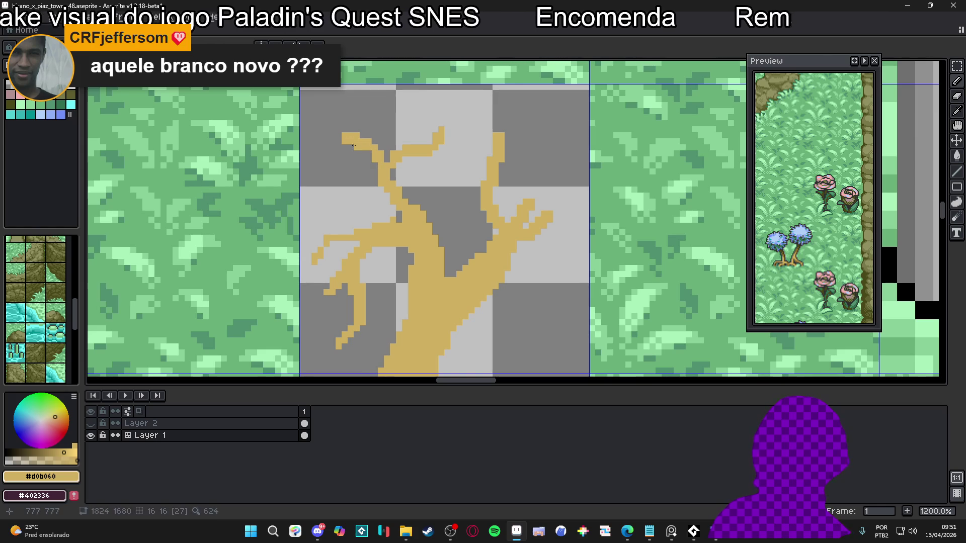
key("ctrl+z")
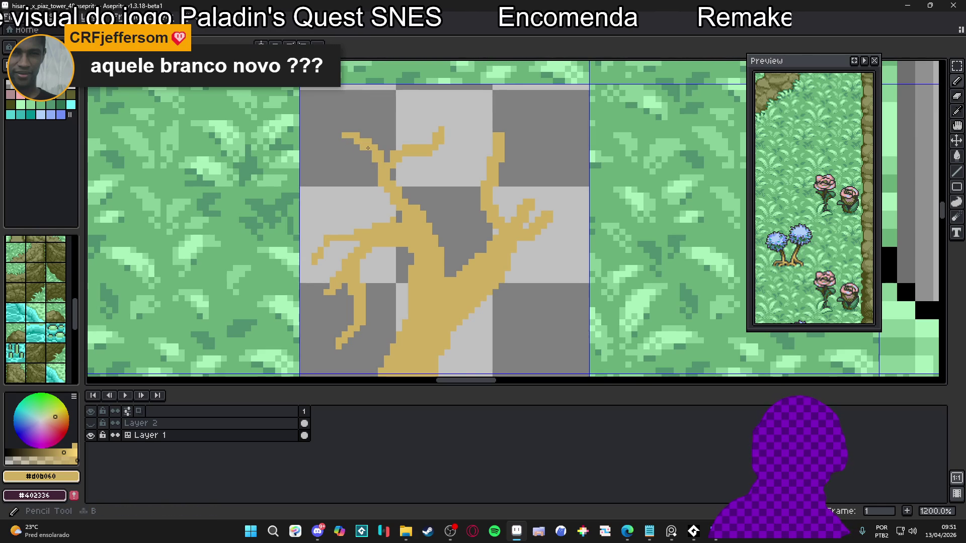
mouse_move(370, 150)
left_mouse_down()
mouse_move(333, 172)
mouse_move(319, 140)
left_mouse_up()
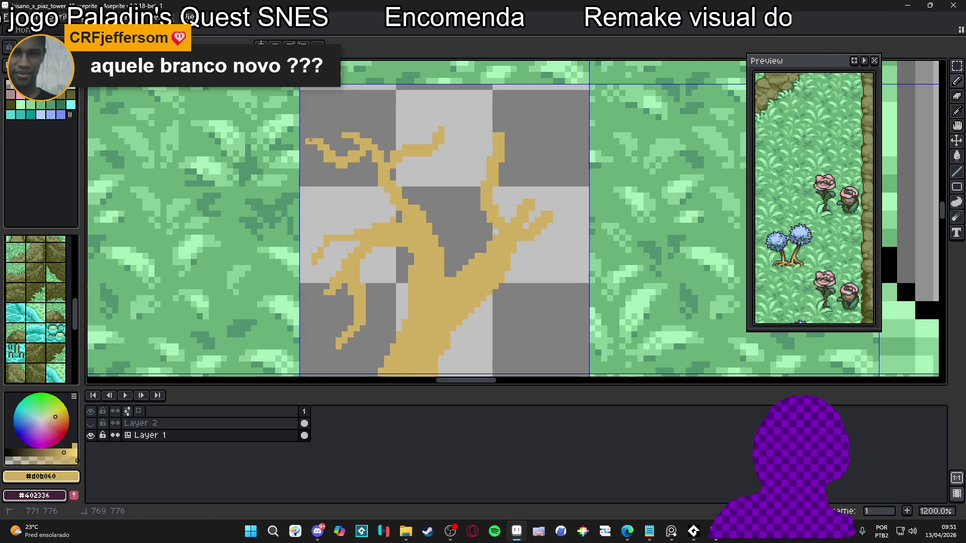
Erase the right branch tip and redraw it extending diagonally down-right in tan.
scroll(320, 143, "down", 3)
scroll(371, 172, "up", 3)
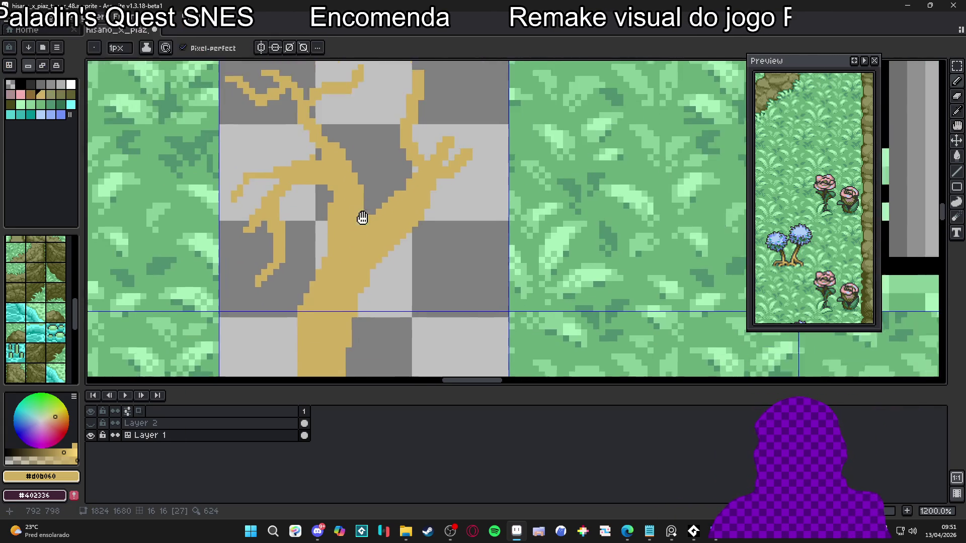
left_click_drag(362, 218, 340, 264)
key("e")
left_click_drag(448, 185, 425, 205)
key("b")
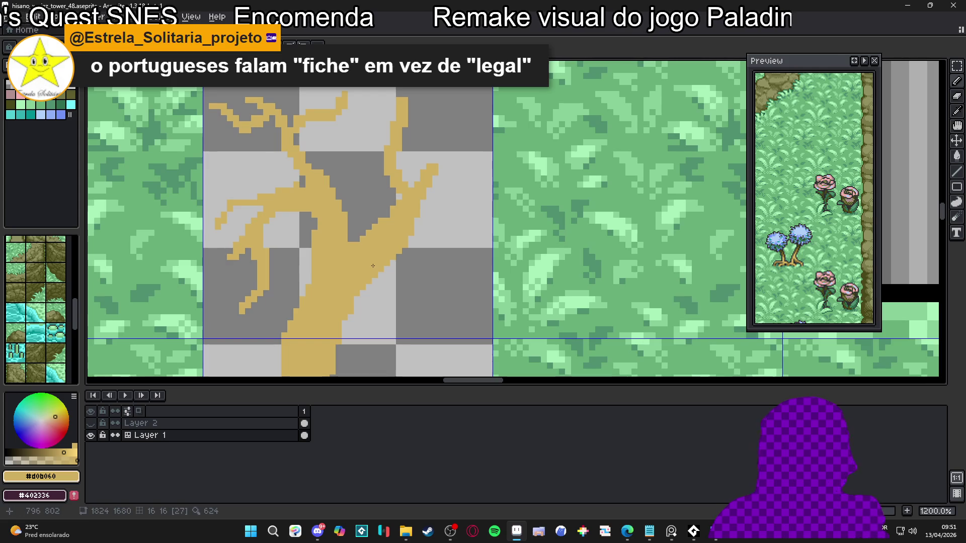
left_click(423, 245)
mouse_move(451, 258)
left_mouse_down()
mouse_move(462, 308)
mouse_move(478, 313)
left_mouse_up()
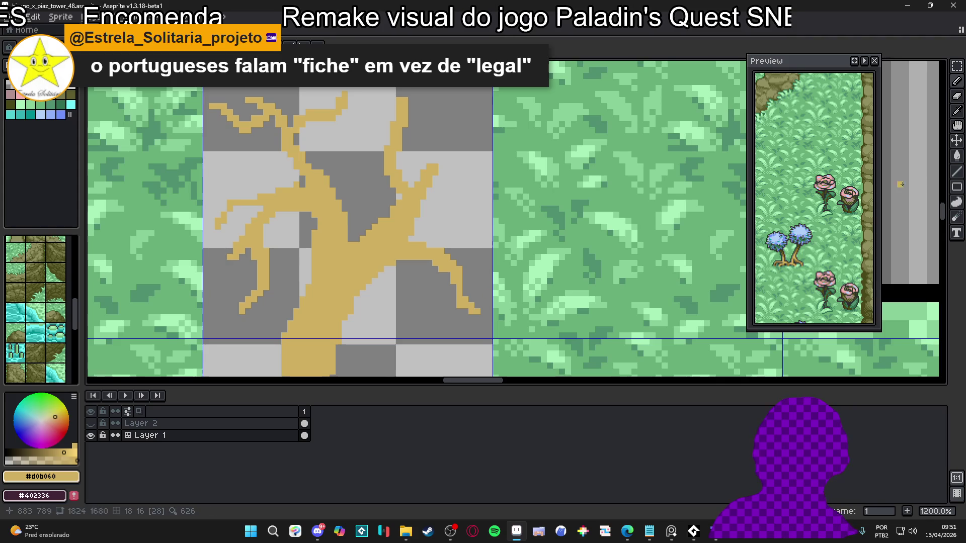
Thicken the right branch's underside with tan pixels.
left_click(855, 62)
scroll(384, 261, "up", 1)
scroll(383, 261, "down", 1)
scroll(383, 258, "up", 1)
mouse_move(383, 258)
left_mouse_down()
mouse_move(431, 254)
mouse_move(452, 266)
mouse_move(459, 242)
mouse_move(480, 241)
left_mouse_up()
scroll(446, 261, "down", 1)
scroll(456, 246, "up", 1)
Extend the right branch tip further right, removing a stray pixel above it.
left_click(431, 249)
left_click(445, 240)
left_click(470, 233)
key("e")
left_click(474, 229)
key("b")
left_click(487, 250)
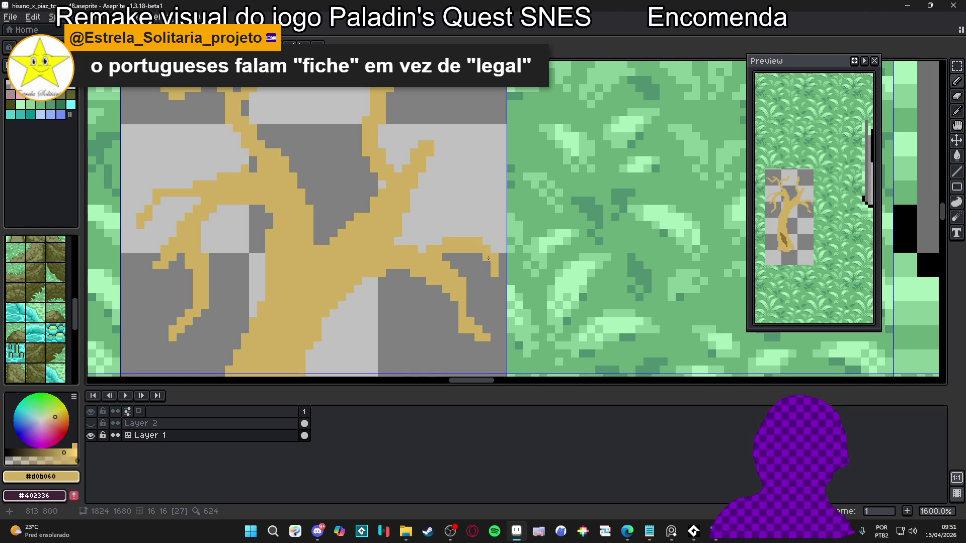
Add a tan line above the right branch joined to the trunk, plus a new up-right branch.
scroll(447, 278, "down", 6)
scroll(432, 275, "down", 2)
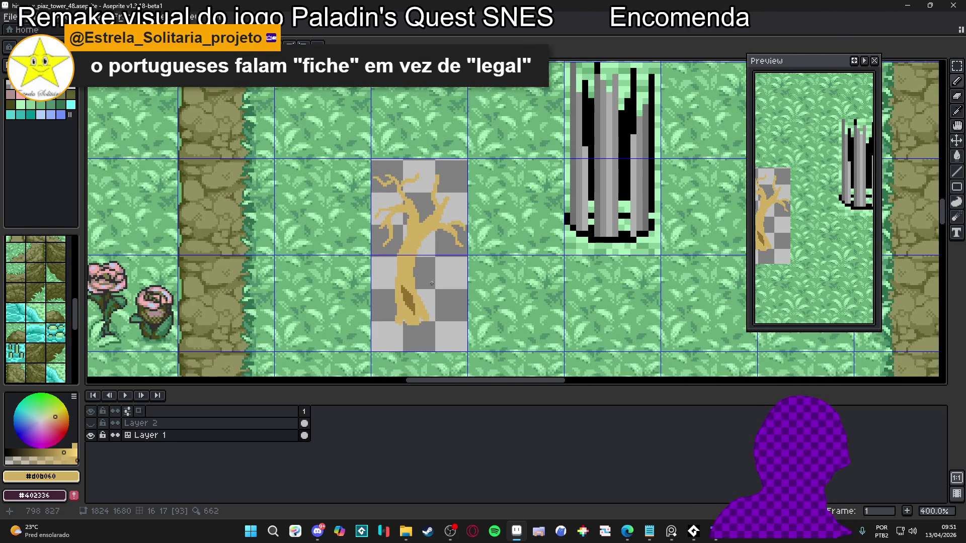
scroll(437, 215, "up", 2)
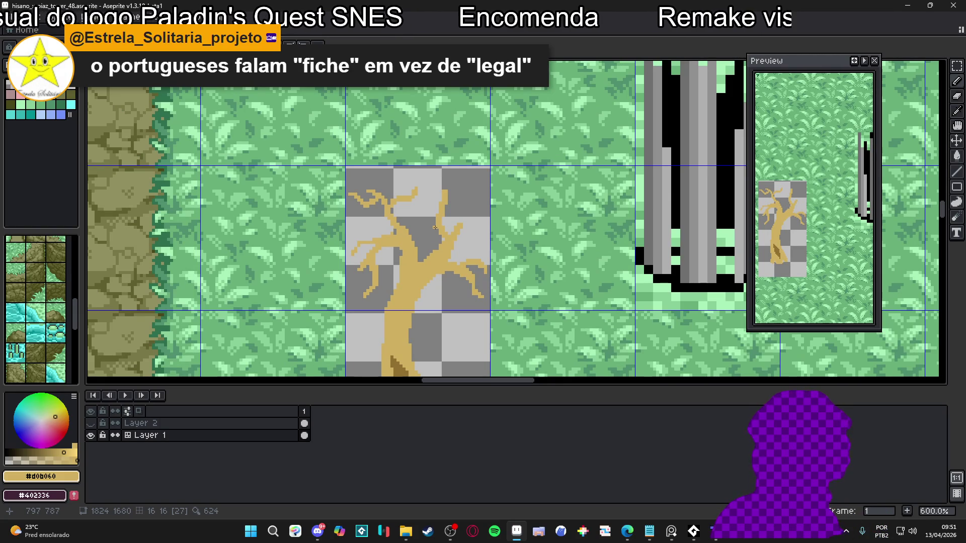
scroll(441, 219, "up", 4)
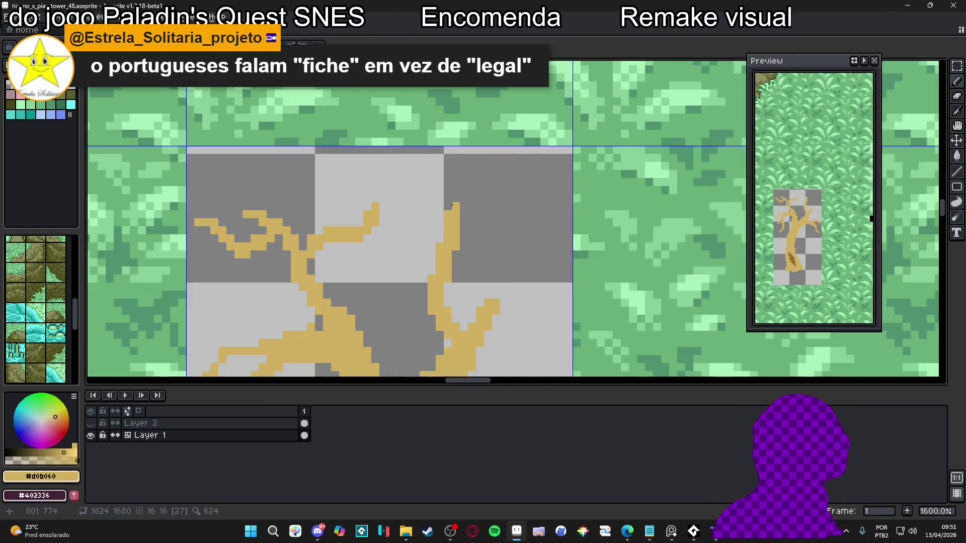
left_click(454, 185)
left_click(455, 212, "shift")
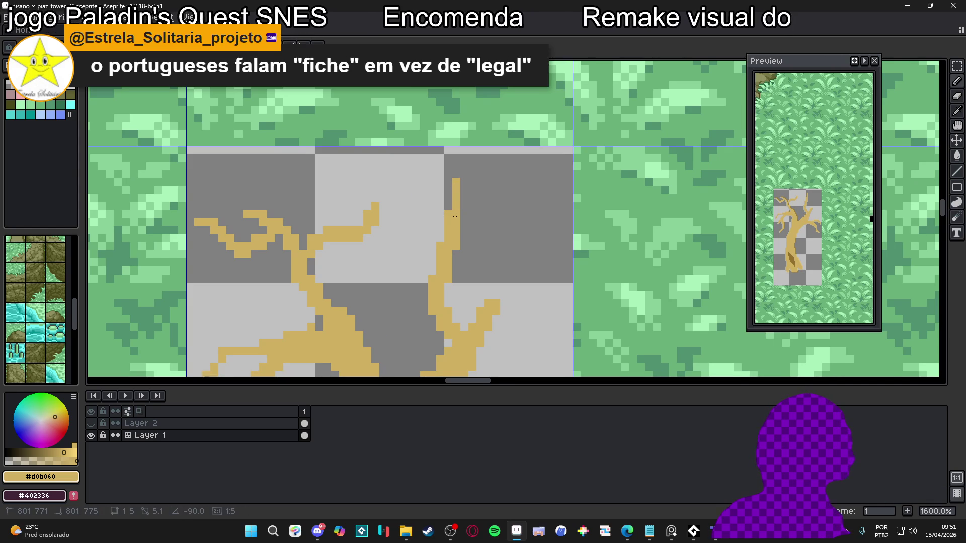
left_click(496, 303)
left_click(520, 261, "shift")
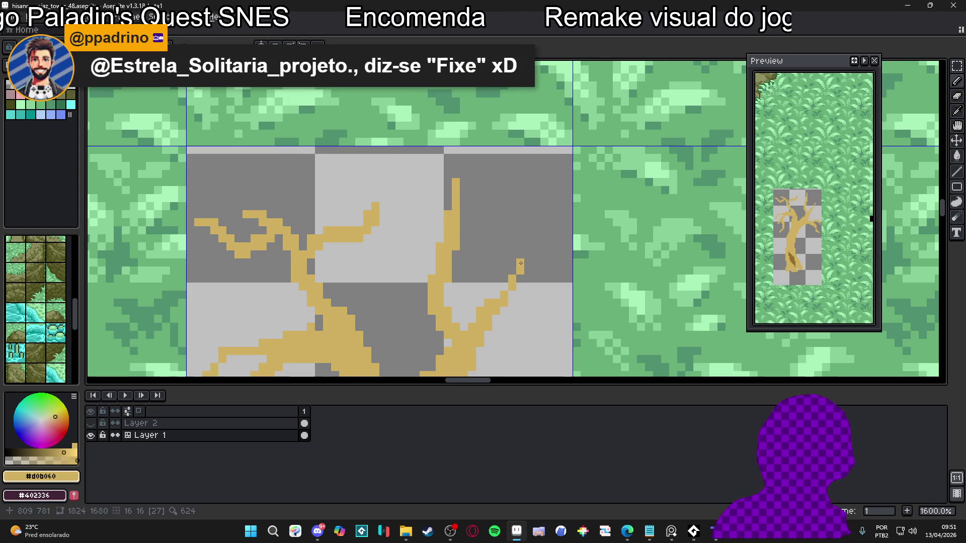
left_click(525, 242, "shift")
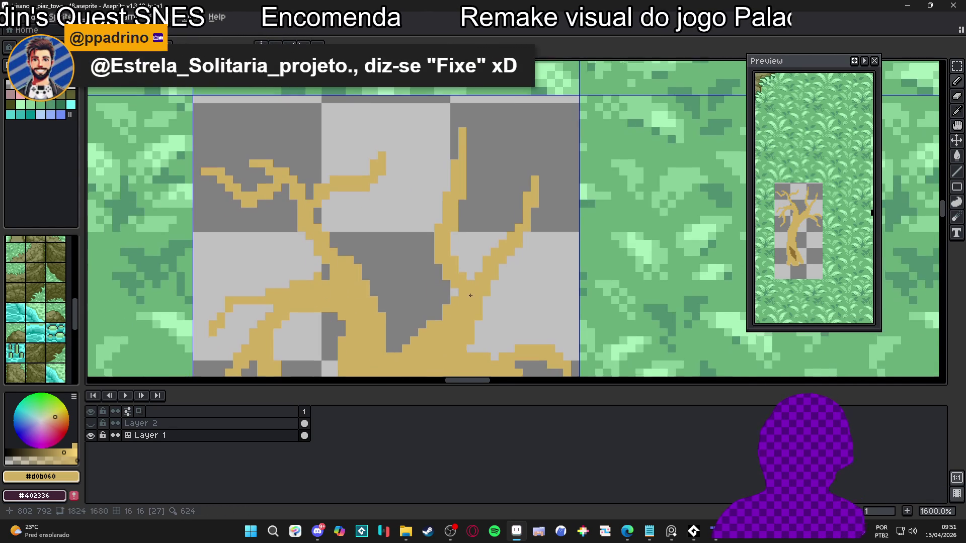
Draw a diagonal tan twig and a branch reaching right and upward, removing its end nub.
scroll(440, 219, "down", 2)
scroll(439, 219, "up", 1)
mouse_move(435, 204)
left_mouse_down()
mouse_move(455, 223)
mouse_move(430, 161)
mouse_move(436, 175)
mouse_move(425, 168)
left_mouse_up()
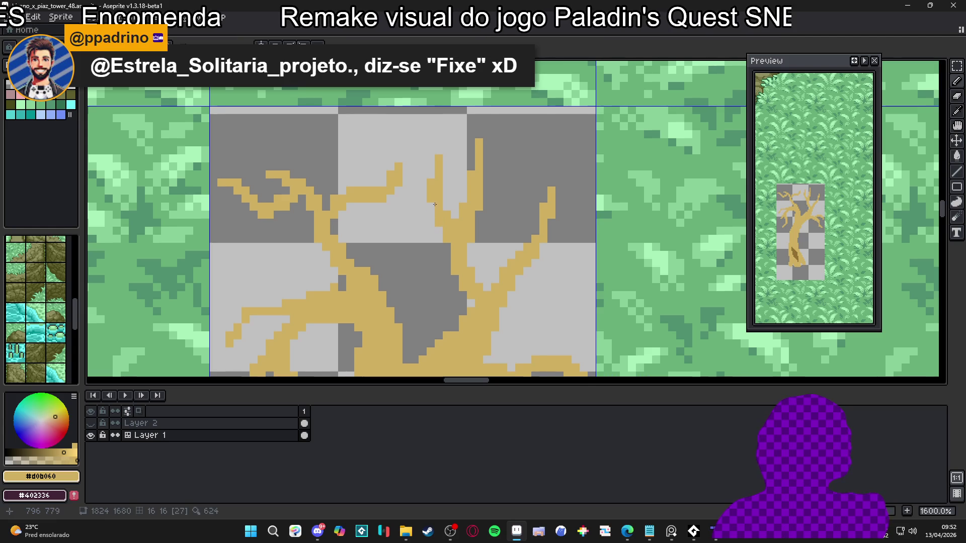
scroll(457, 246, "down", 3)
scroll(443, 221, "up", 3)
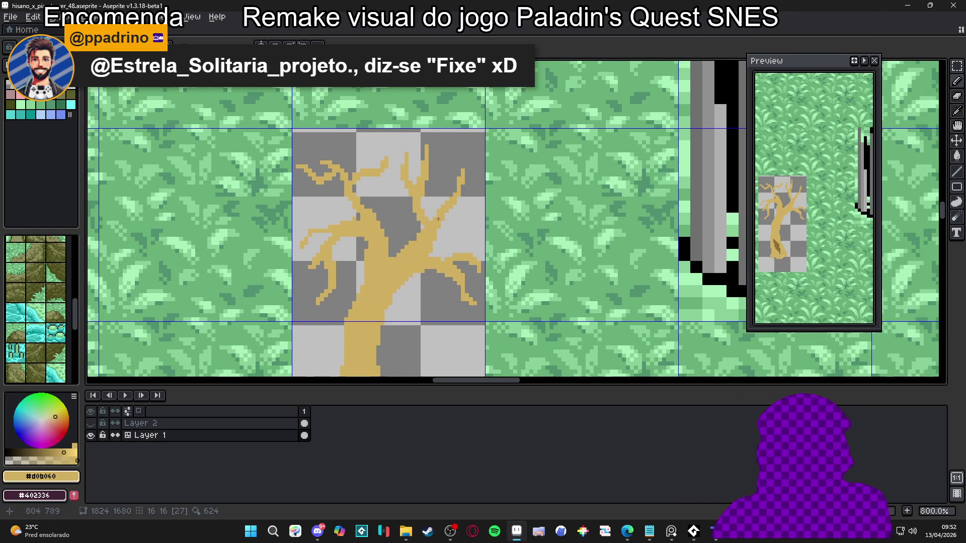
mouse_move(452, 214)
left_mouse_down()
mouse_move(505, 210)
mouse_move(513, 194)
left_mouse_up()
key("ctrl+z")
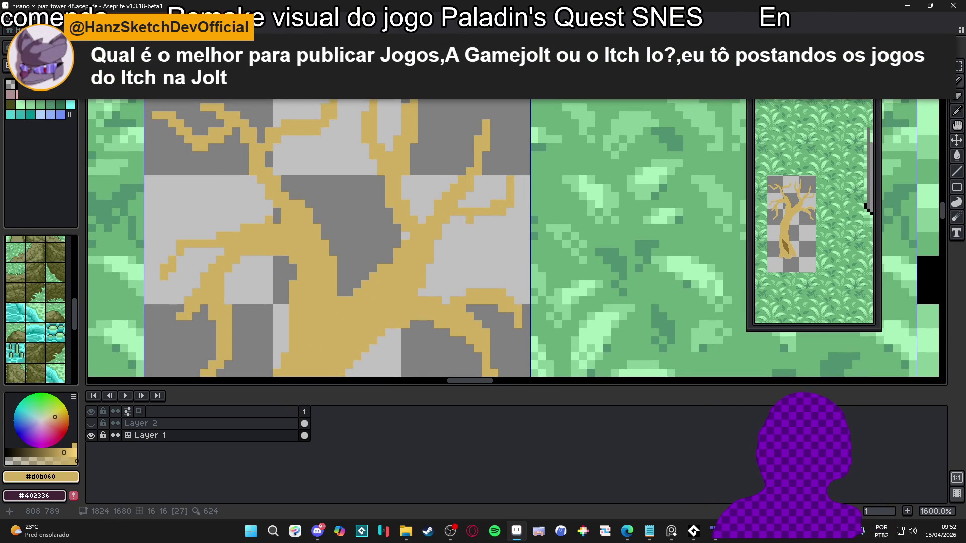
Add a one-pixel tan column under the branch with a tan pixel beside it.
scroll(435, 234, "down", 2)
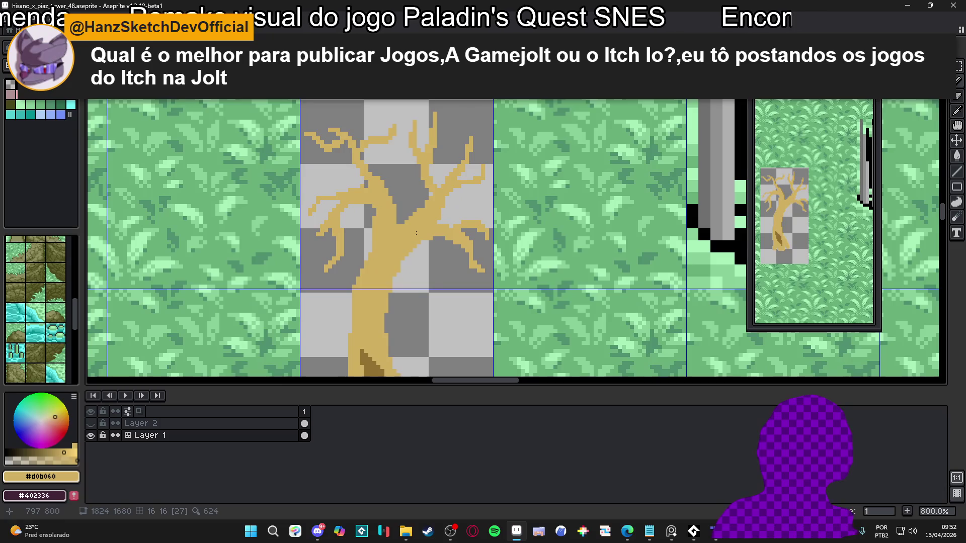
scroll(439, 208, "up", 1)
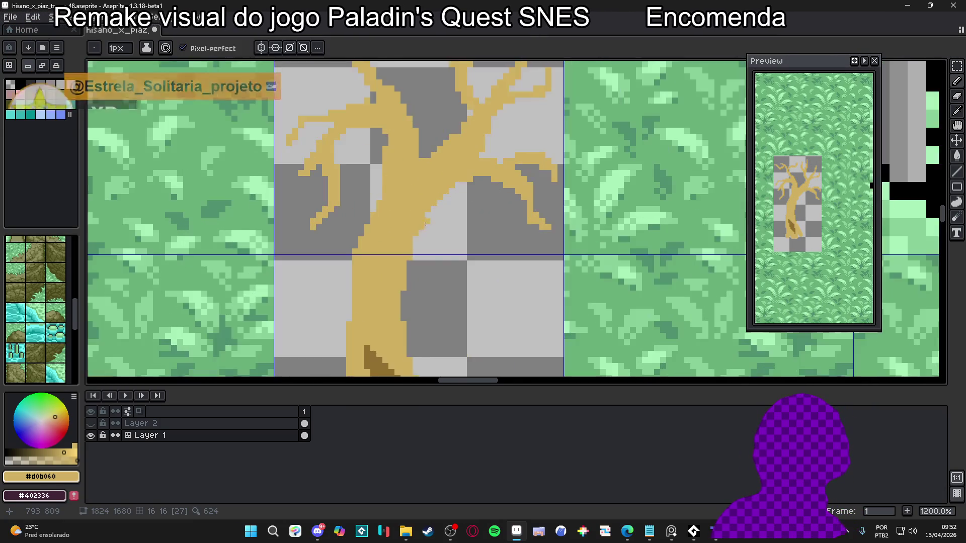
scroll(419, 230, "down", 3)
scroll(420, 235, "up", 1)
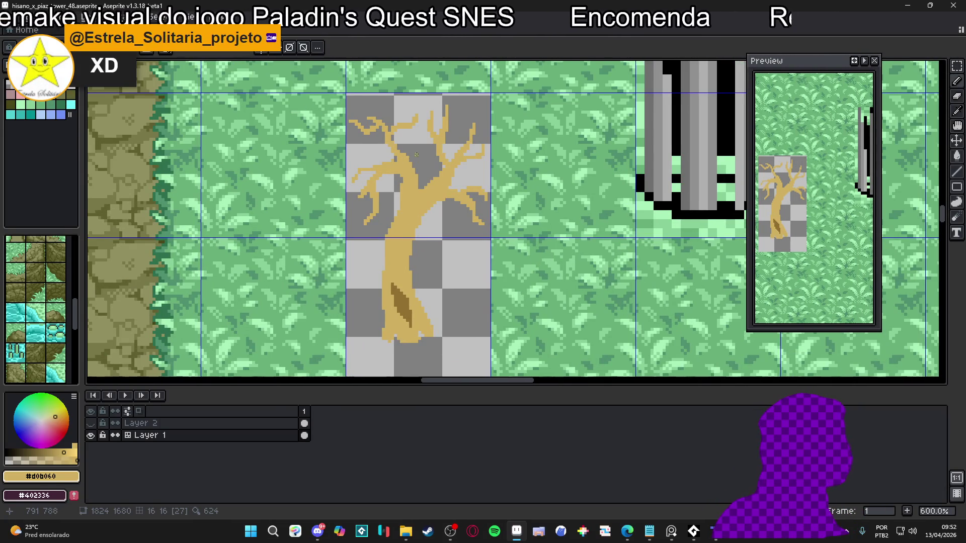
scroll(433, 166, "up", 4)
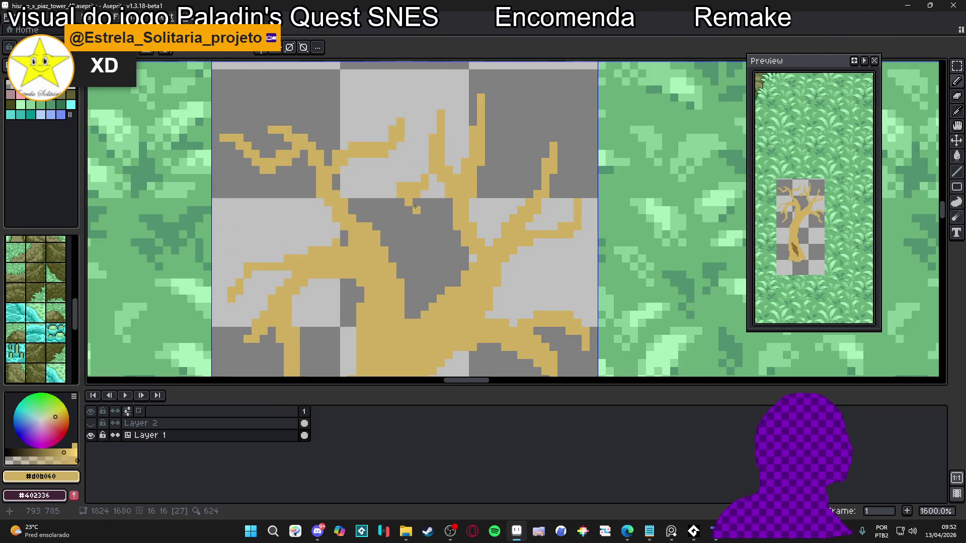
key("e")
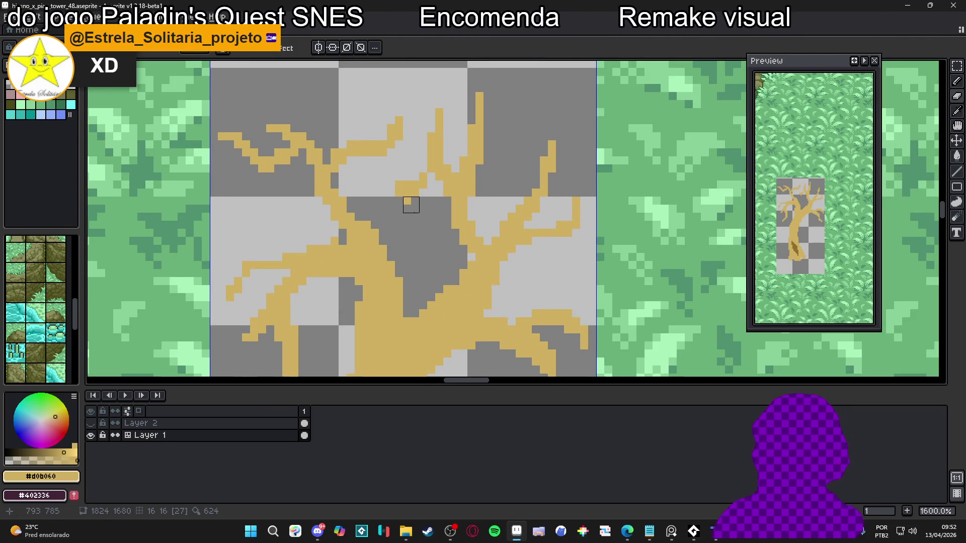
scroll(419, 220, "up", 1)
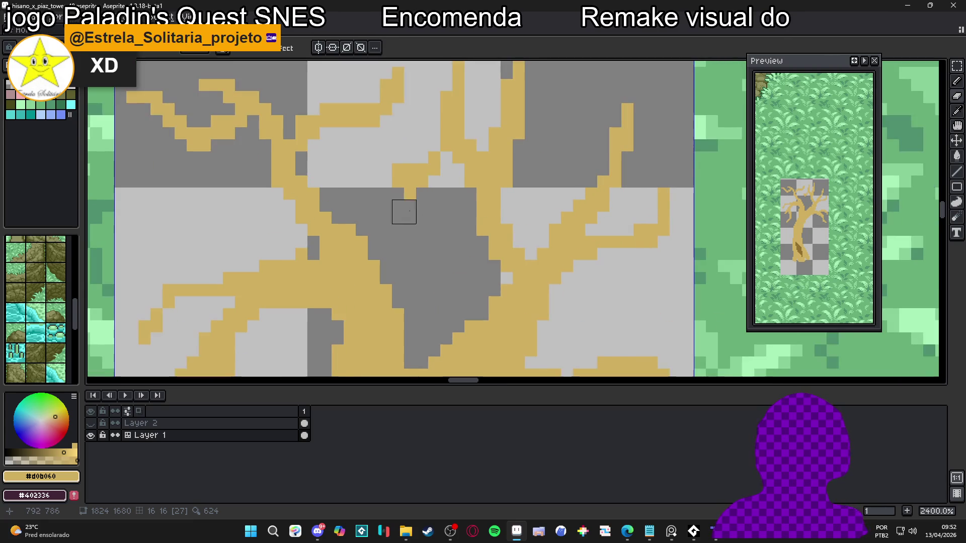
key("b")
left_click_drag(387, 178, 386, 206)
right_click(385, 170)
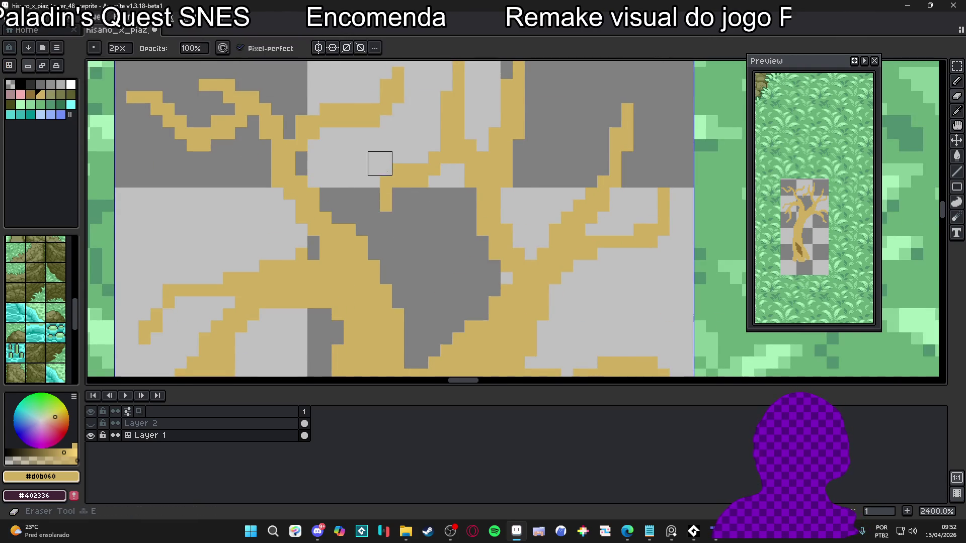
left_click(406, 203)
key("ctrl+z")
left_click(420, 201)
Erase two stray tan pixels from the branch.
scroll(433, 195, "down", 2)
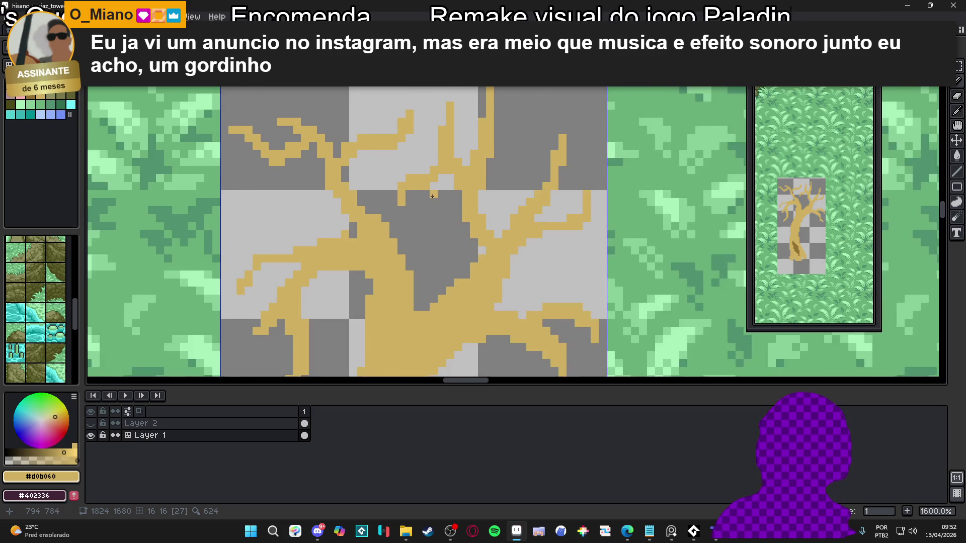
left_click_drag(403, 209, 386, 210)
scroll(398, 209, "down", 2)
scroll(402, 208, "up", 2)
scroll(414, 207, "down", 1)
scroll(414, 207, "down", 2)
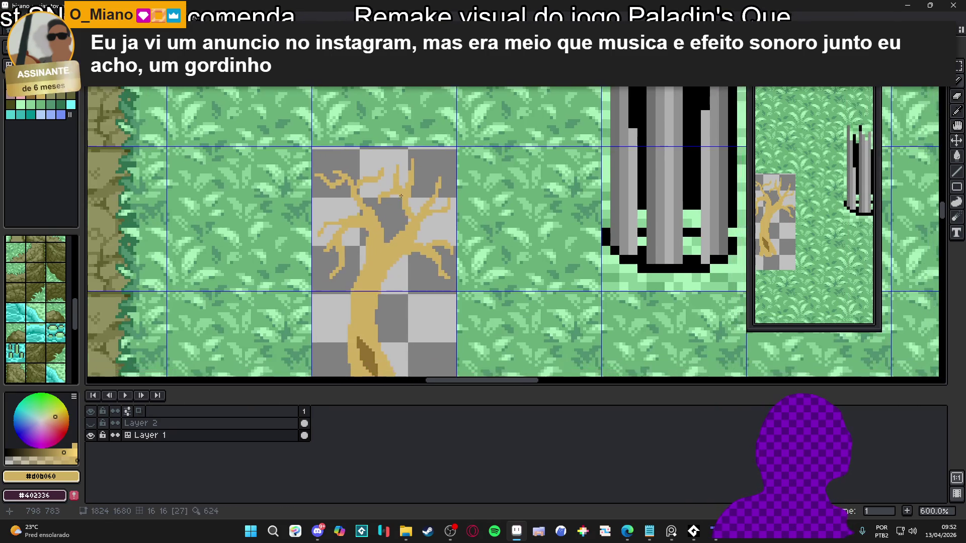
scroll(372, 179, "up", 3)
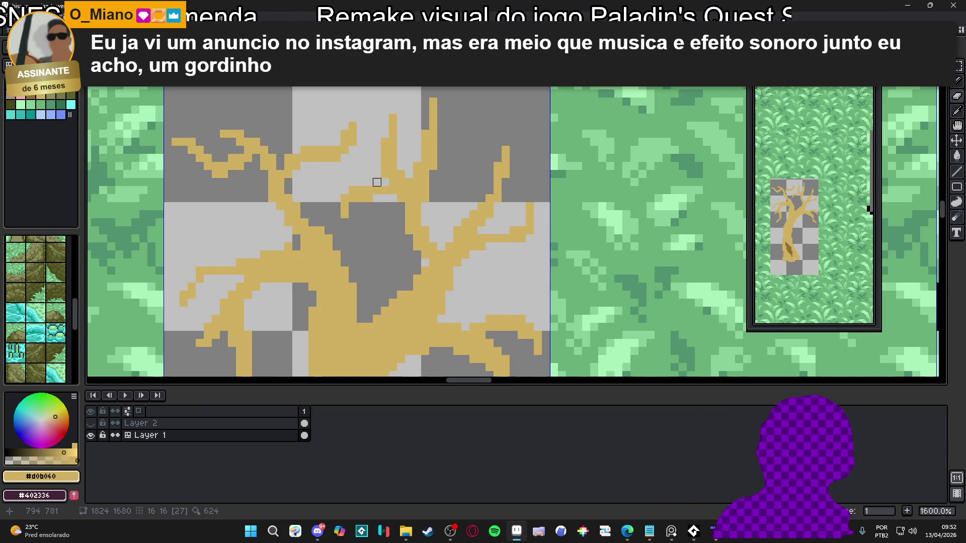
scroll(384, 184, "down", 2)
scroll(384, 185, "up", 3)
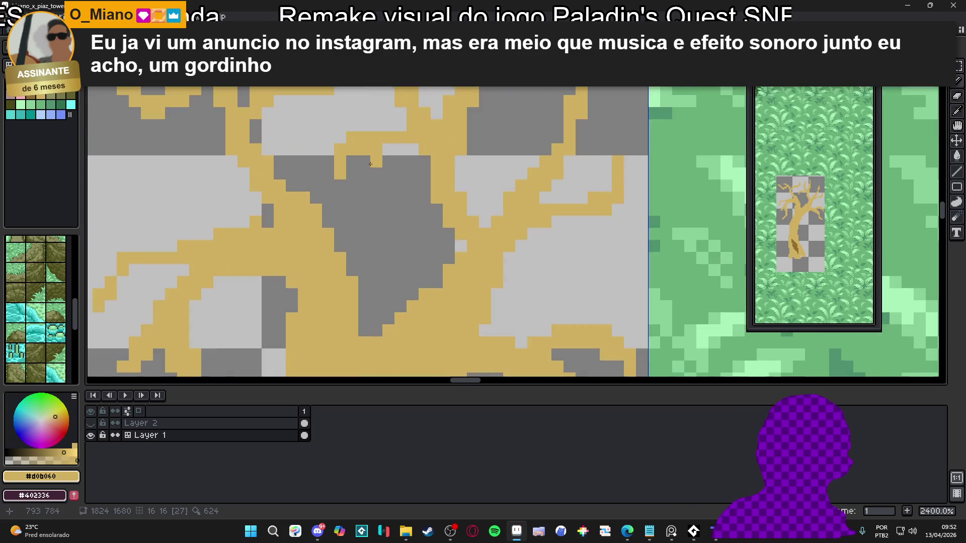
scroll(382, 171, "down", 3)
scroll(378, 128, "up", 2)
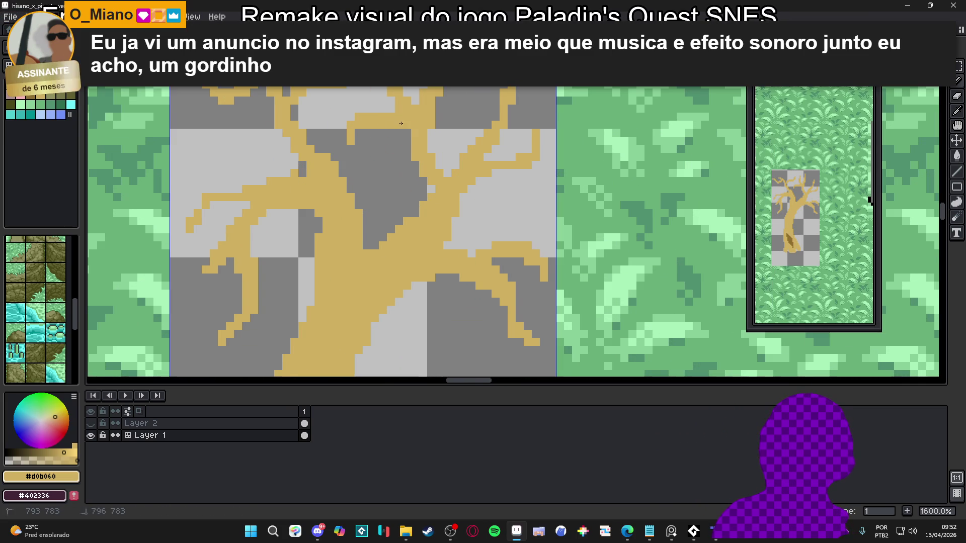
key("e")
scroll(389, 164, "down", 3)
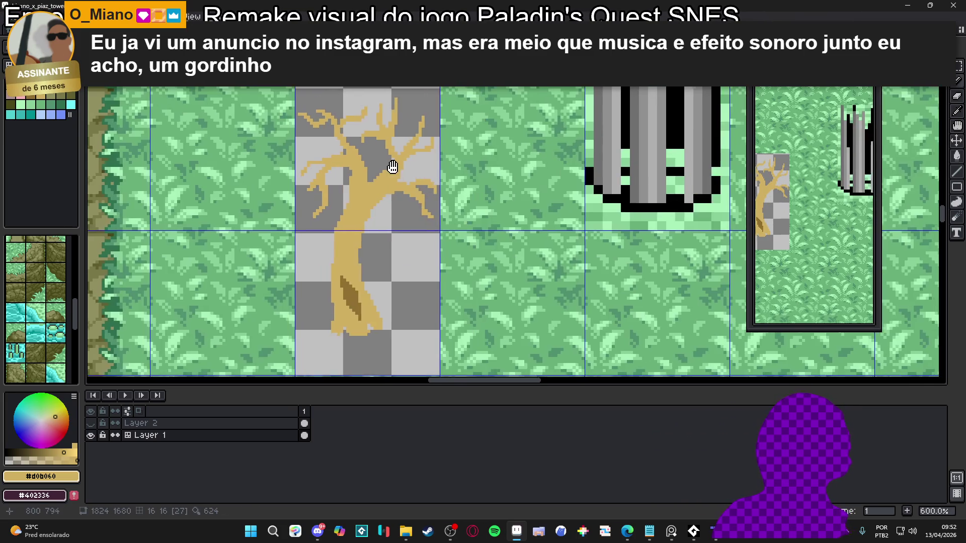
scroll(372, 146, "up", 3)
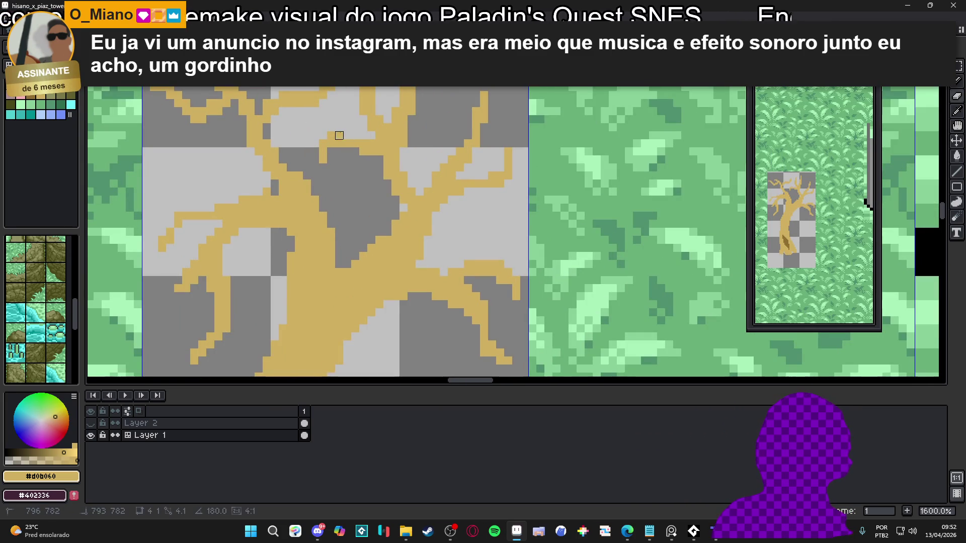
scroll(375, 134, "down", 2)
scroll(370, 211, "down", 1)
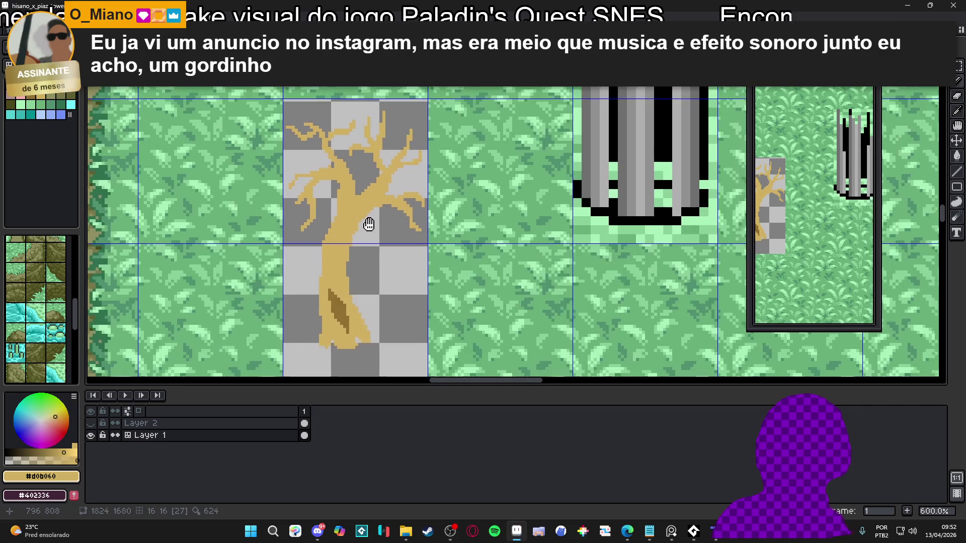
scroll(365, 187, "up", 2)
scroll(365, 188, "up", 2)
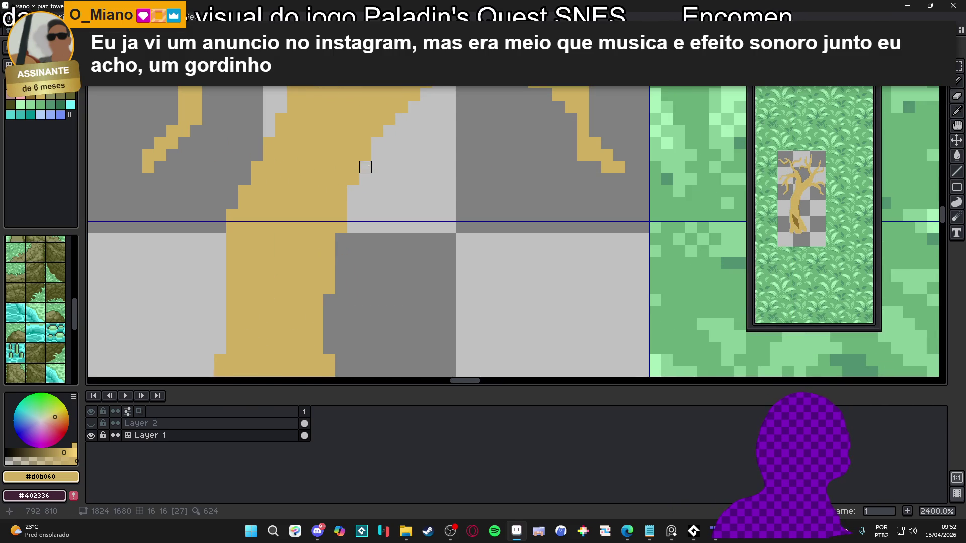
scroll(345, 203, "down", 5)
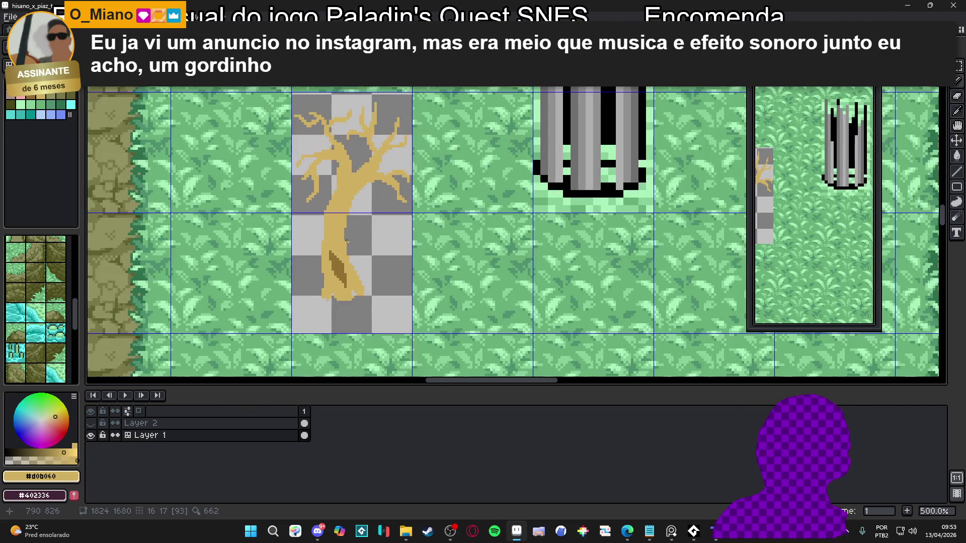
scroll(357, 189, "up", 5)
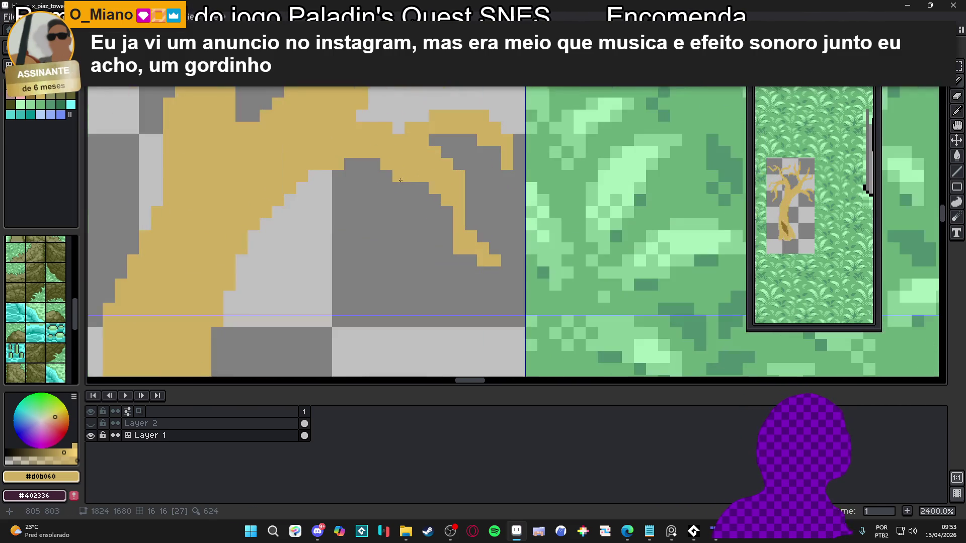
left_click_drag(411, 176, 434, 188)
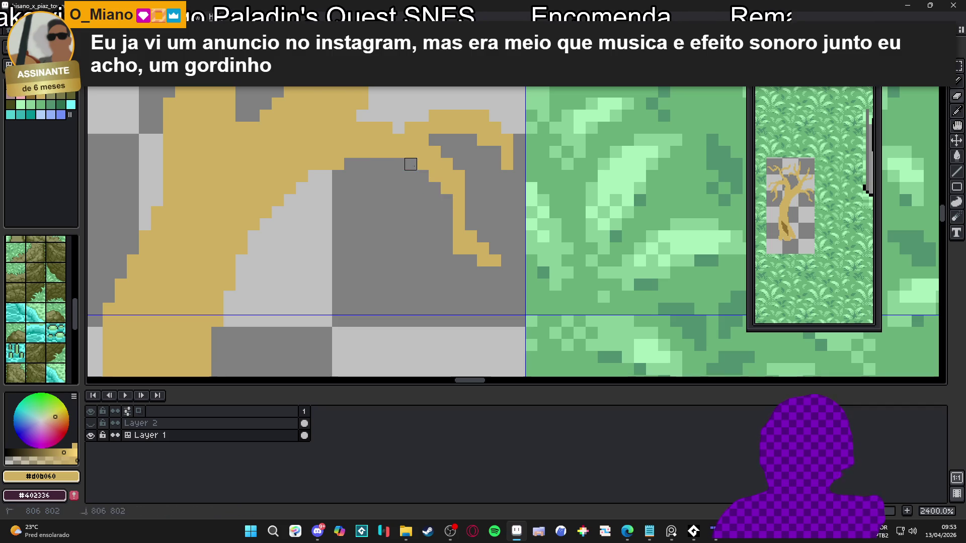
Eyedrop the dark brown #907030 from the trunk streak.
scroll(414, 186, "down", 5)
scroll(413, 186, "up", 4)
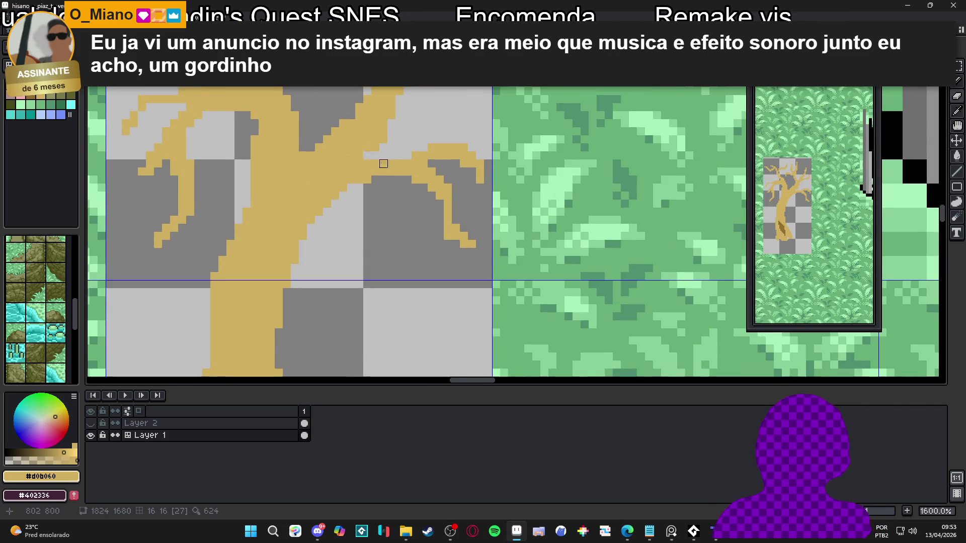
scroll(387, 159, "down", 2)
scroll(387, 159, "up", 5)
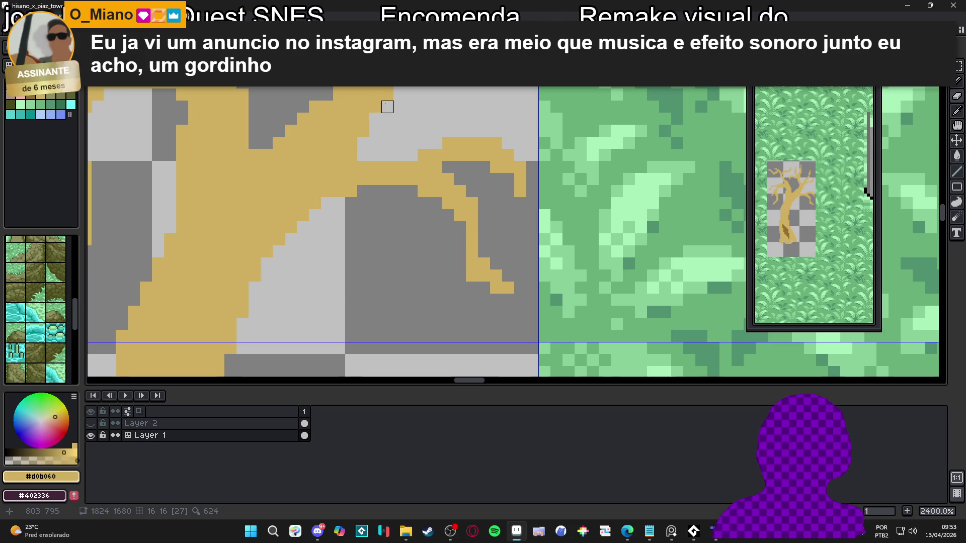
scroll(386, 103, "down", 5)
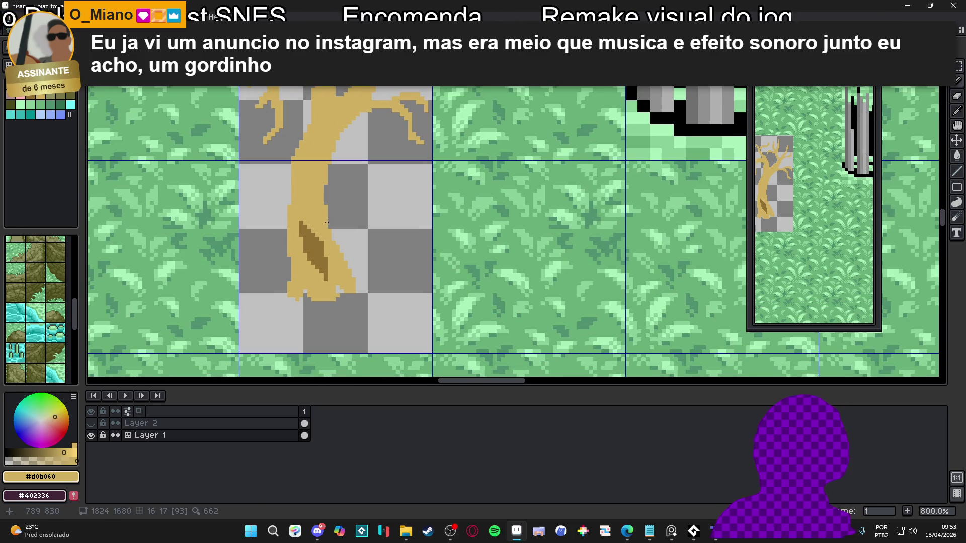
scroll(316, 225, "up", 1)
left_click(301, 262, "alt")
Extend the #907030 dark brown streak up the trunk and return its top-left pixel to tan.
mouse_move(288, 206)
left_mouse_down()
mouse_move(288, 197)
mouse_move(320, 233)
left_mouse_up()
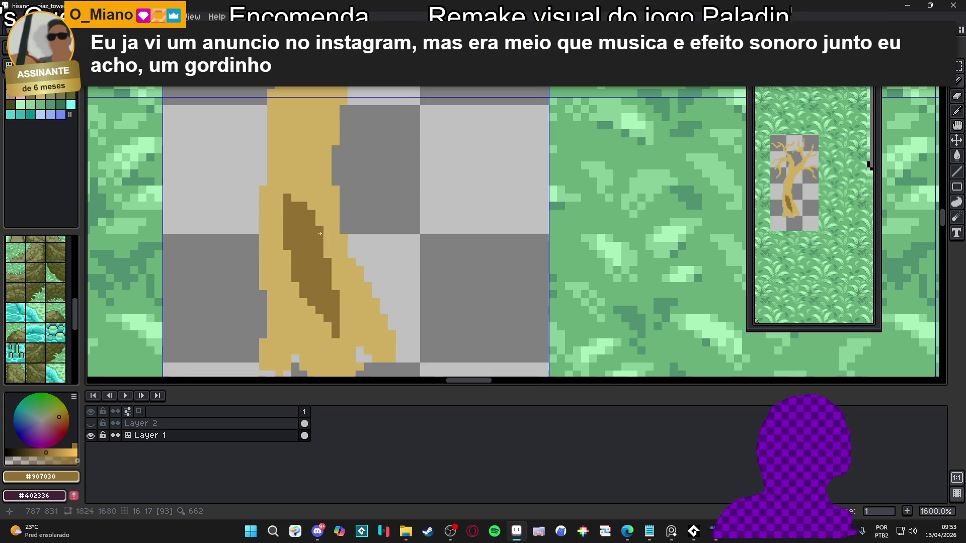
left_click(328, 196, "alt")
left_click(290, 205)
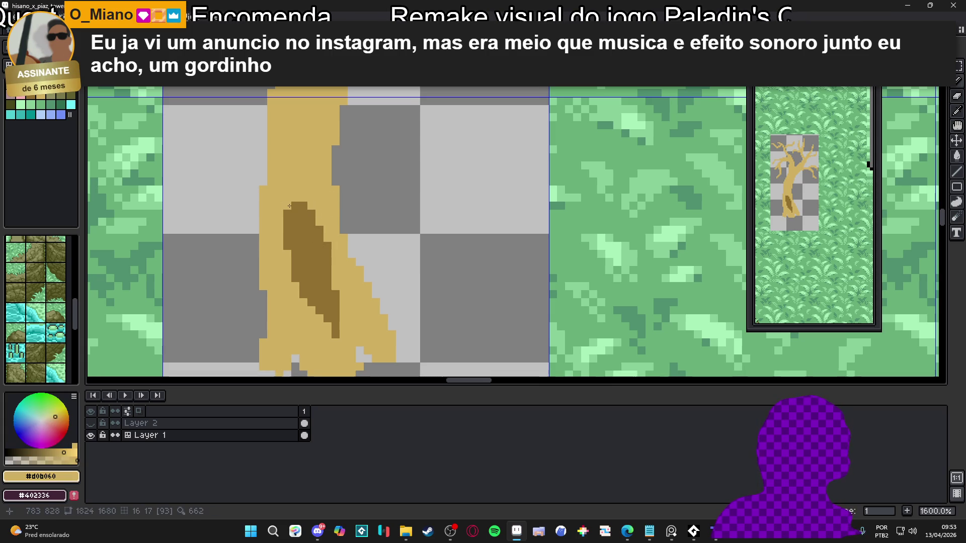
scroll(289, 206, "down", 1)
left_click(284, 199, "alt")
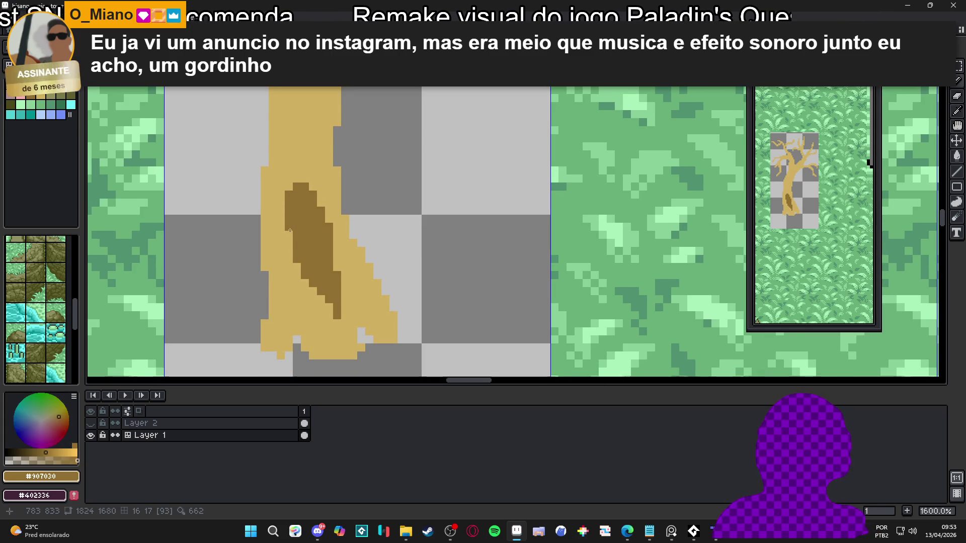
left_click(287, 249, "alt")
Reshape the streak's lower end into a thinner tail, alternating #907030 and #d0b060 pixels.
mouse_move(314, 270)
left_mouse_down()
mouse_move(311, 247)
mouse_move(311, 294)
mouse_move(327, 249)
mouse_move(332, 284)
mouse_move(294, 293)
mouse_move(327, 232)
mouse_move(311, 255)
left_mouse_up()
left_click(325, 260, "alt")
left_click(322, 293, "alt")
left_click(310, 267)
left_click(307, 232, "alt")
left_click(321, 298, "alt")
left_click(307, 231, "alt")
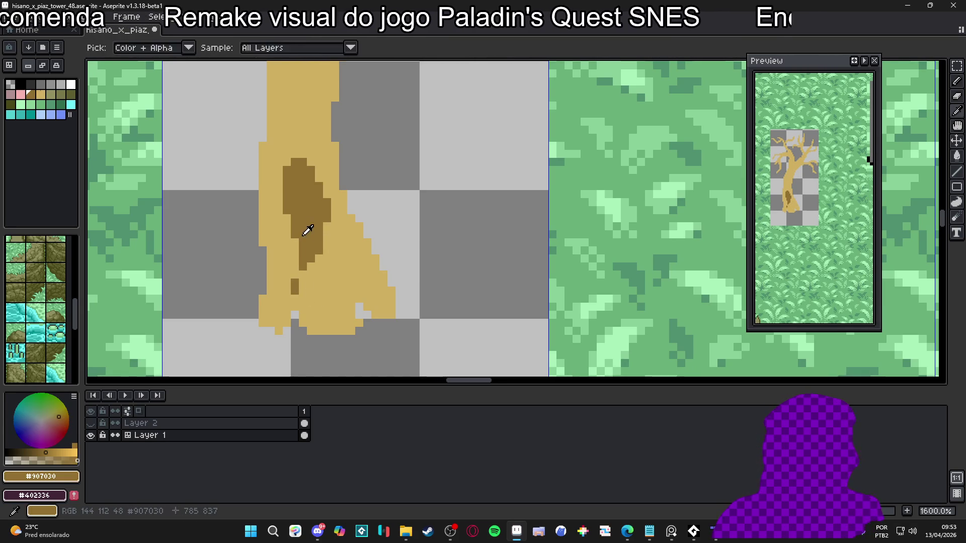
scroll(312, 249, "down", 5)
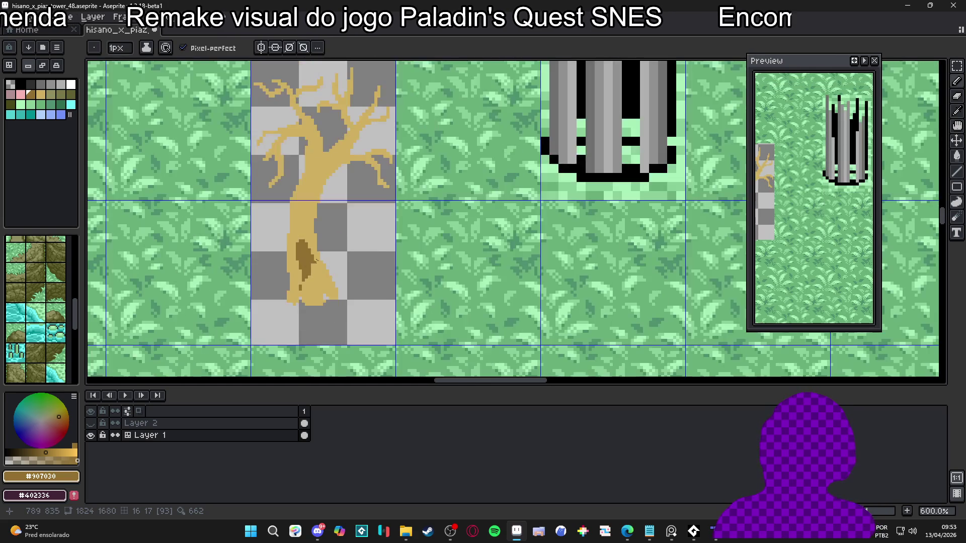
scroll(325, 245, "down", 3)
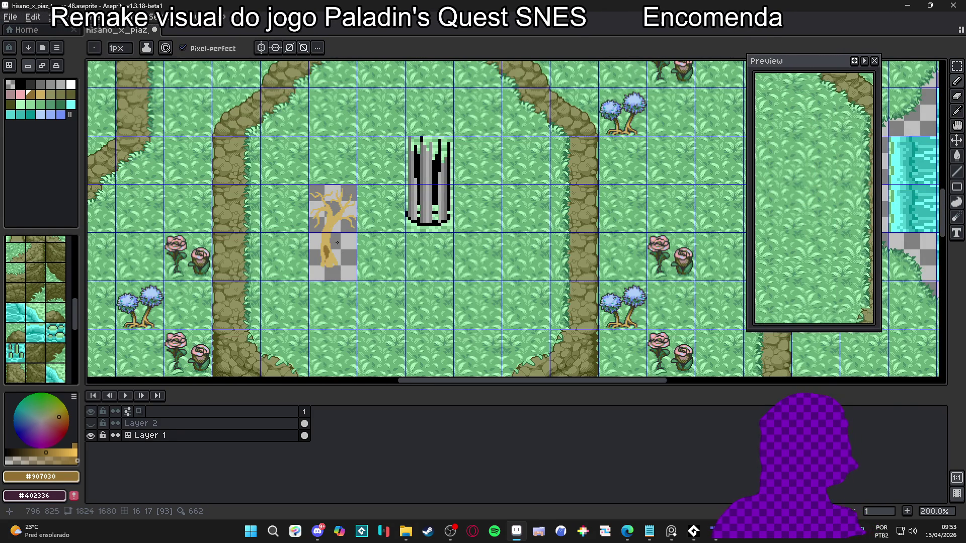
scroll(328, 223, "up", 7)
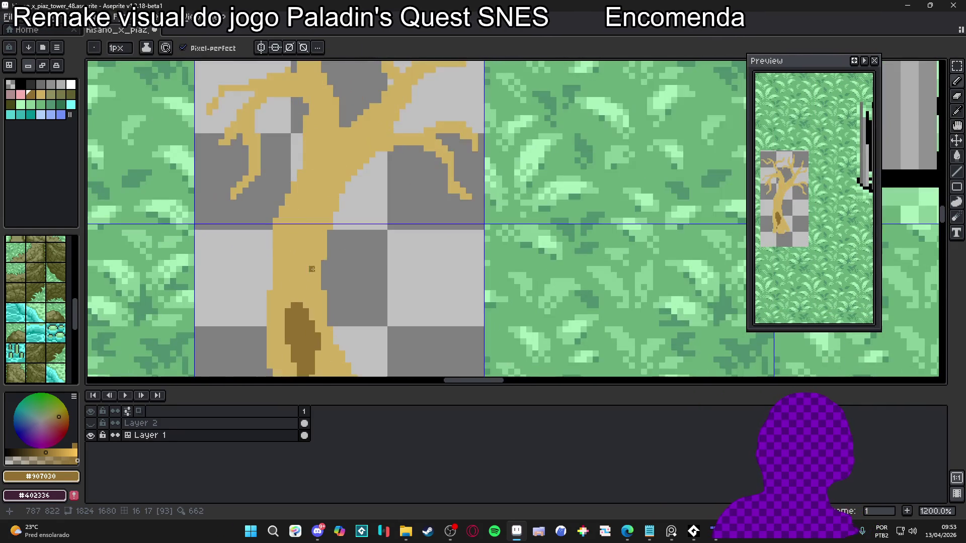
Draw a short 1-pixel tan side branch extending right from the trunk.
left_click(324, 263, "alt")
key("minus")
left_click_drag(328, 251, 383, 254)
left_click(375, 249)
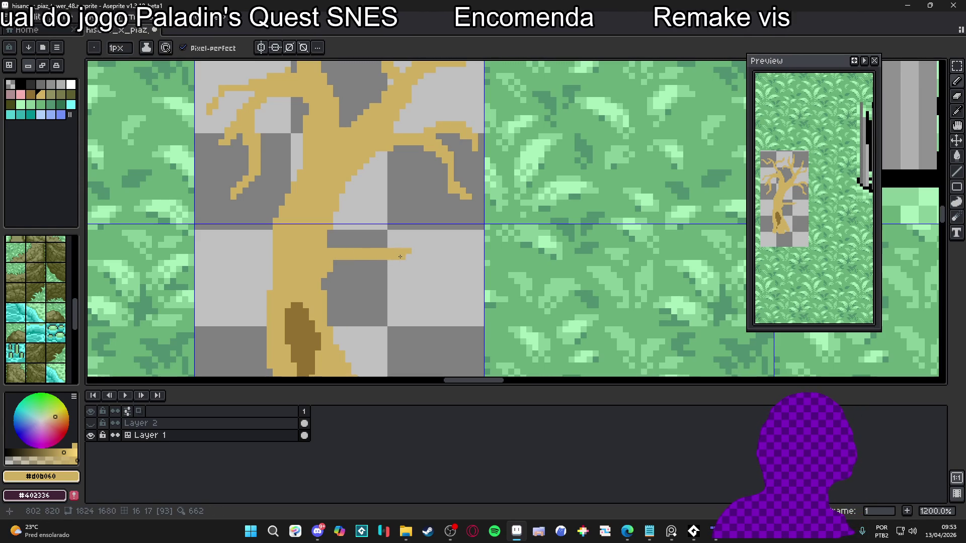
left_click(333, 261)
left_click_drag(332, 261, 399, 263)
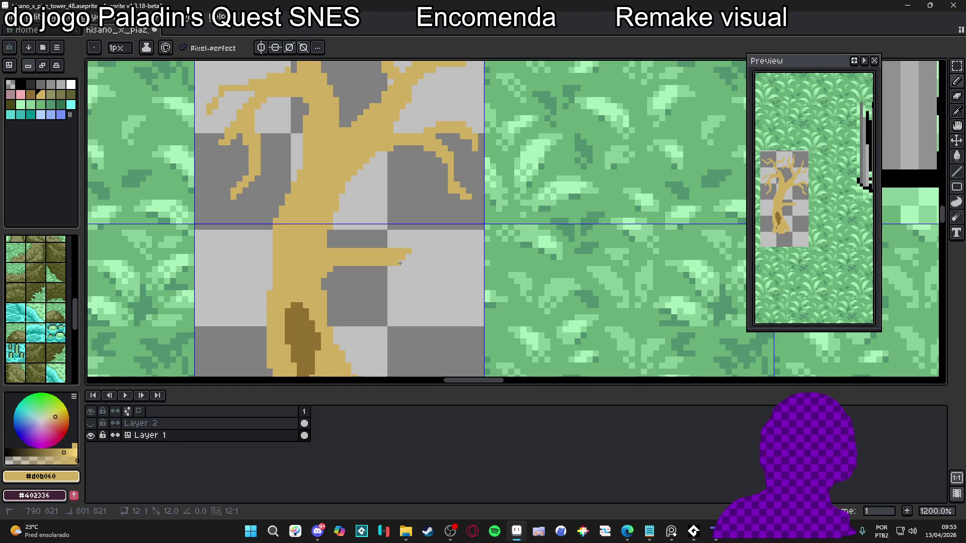
scroll(408, 264, "down", 2)
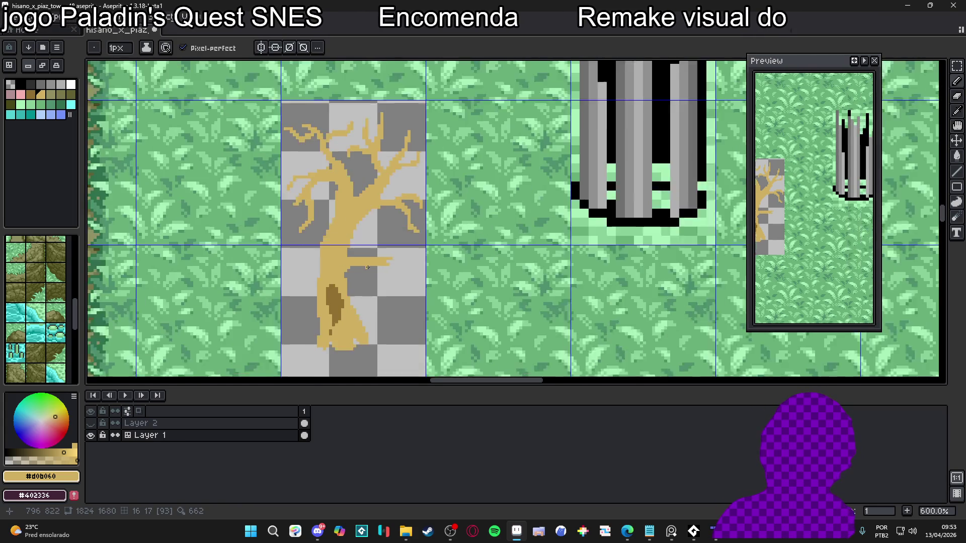
scroll(353, 267, "up", 3)
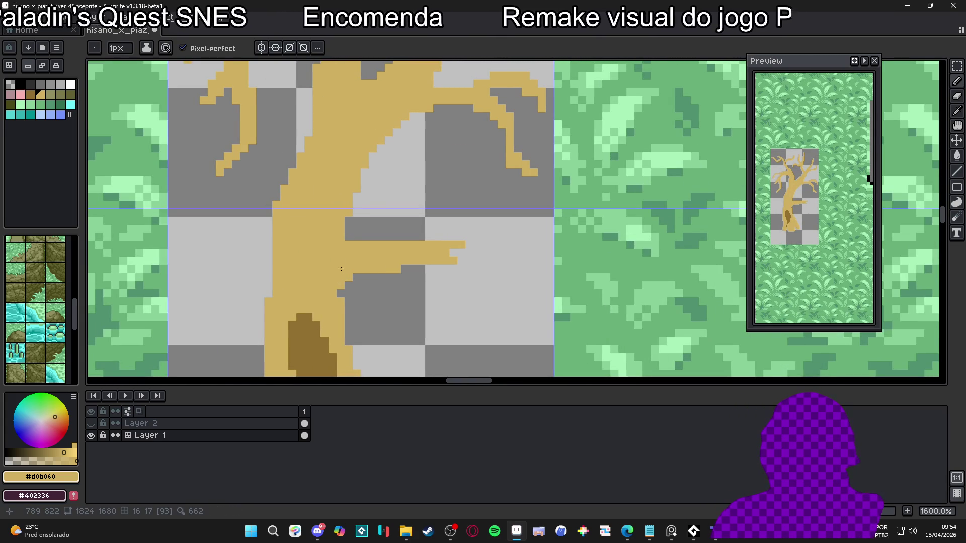
scroll(337, 249, "up", 2)
left_click(378, 230)
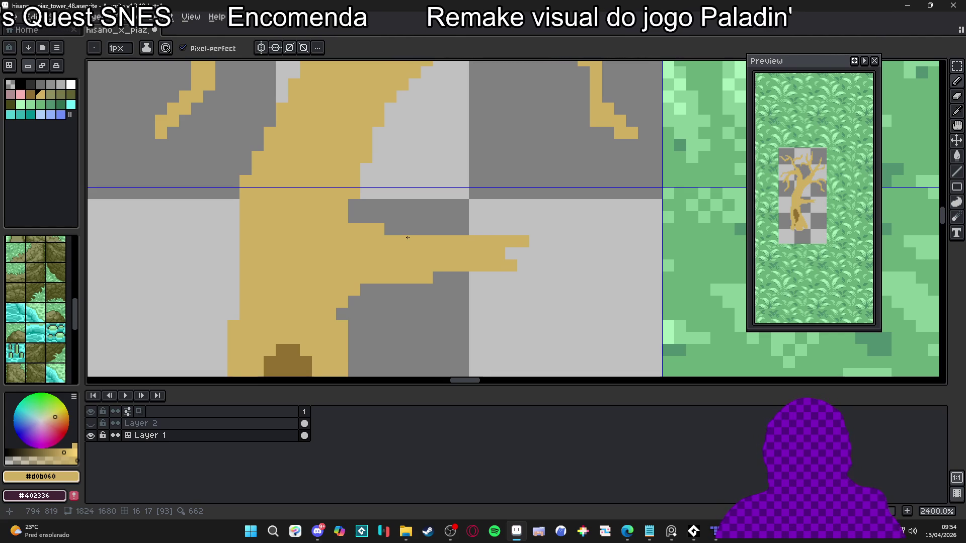
scroll(407, 237, "down", 7)
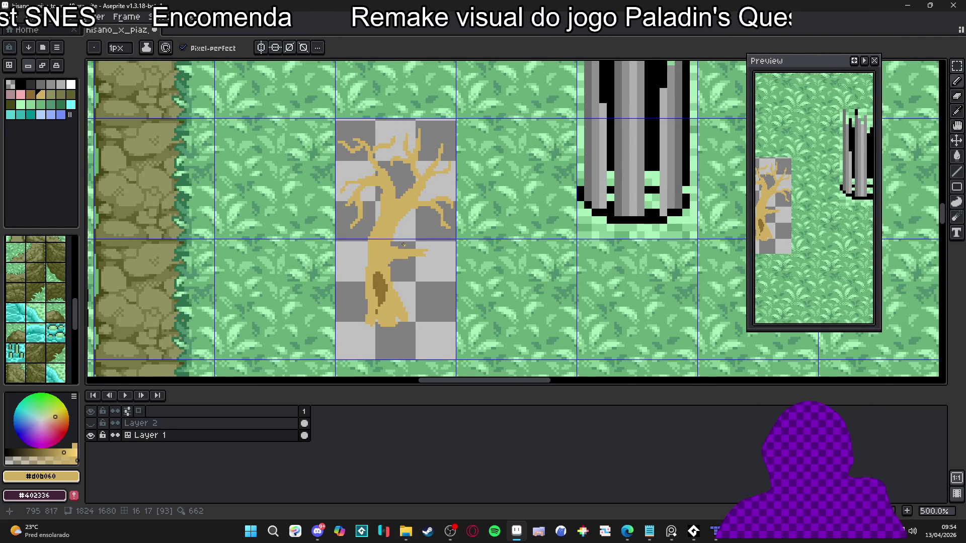
scroll(357, 248, "down", 2)
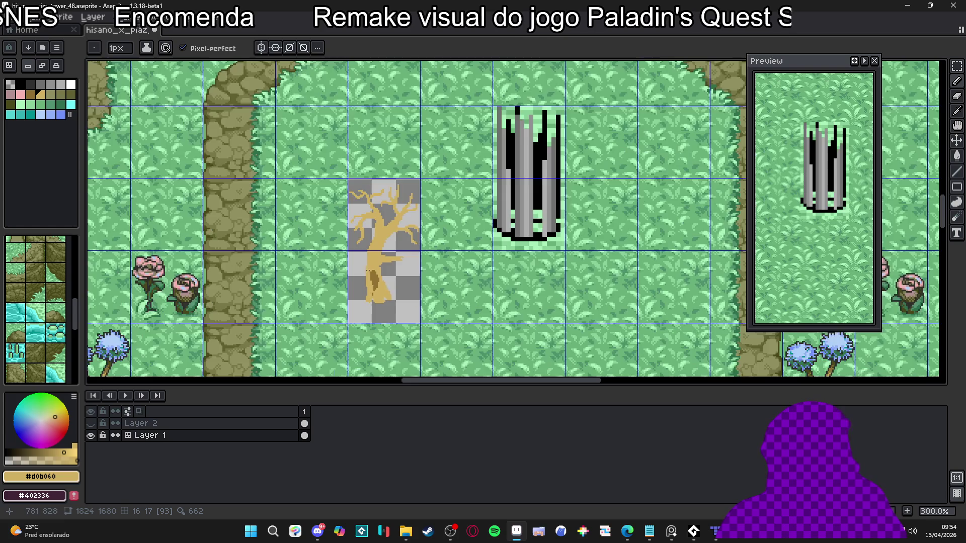
scroll(372, 330, "up", 7)
Pencil thin tan roots curling out from the left and right of the trunk base.
left_click_drag(372, 330, 367, 313)
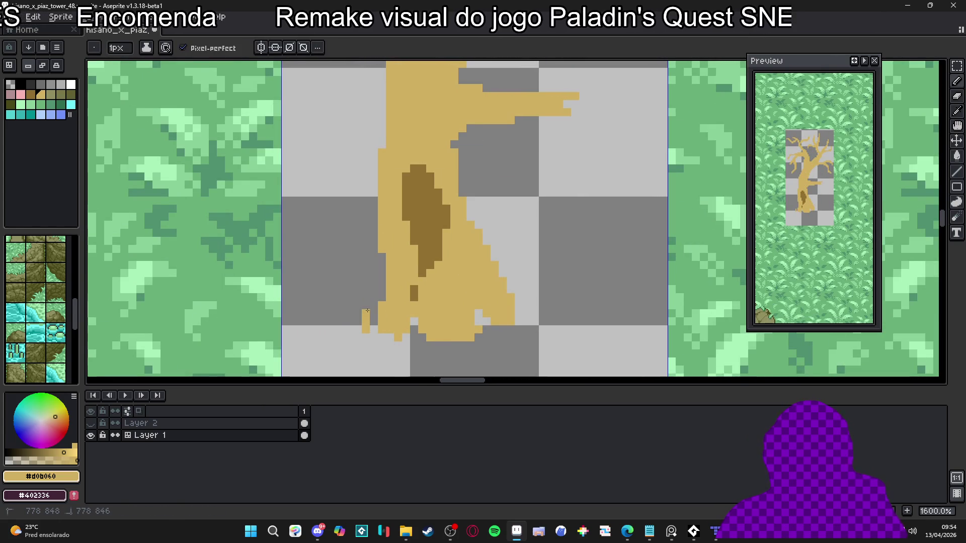
left_click(350, 305)
left_click(358, 319)
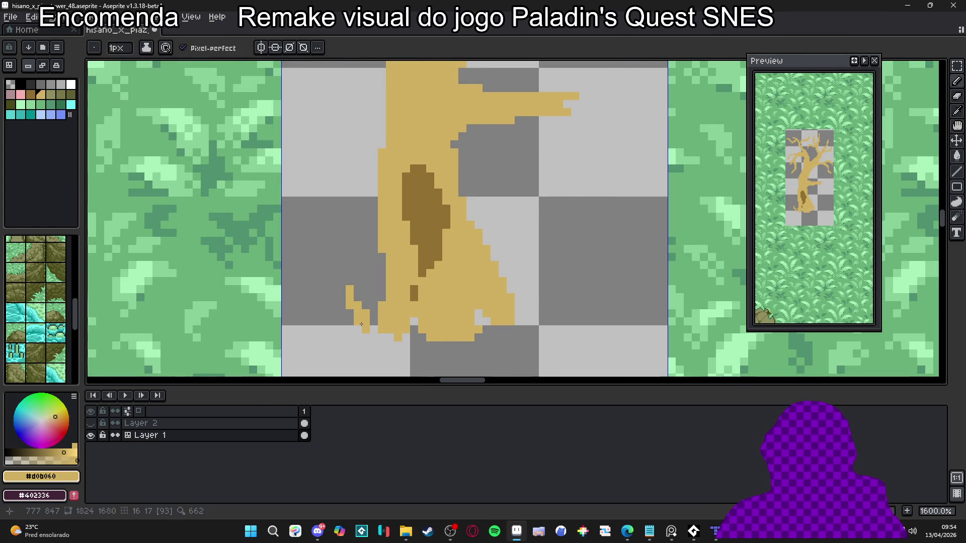
left_click(345, 328)
mouse_move(526, 315)
left_mouse_down()
mouse_move(553, 319)
mouse_move(511, 346)
left_mouse_up()
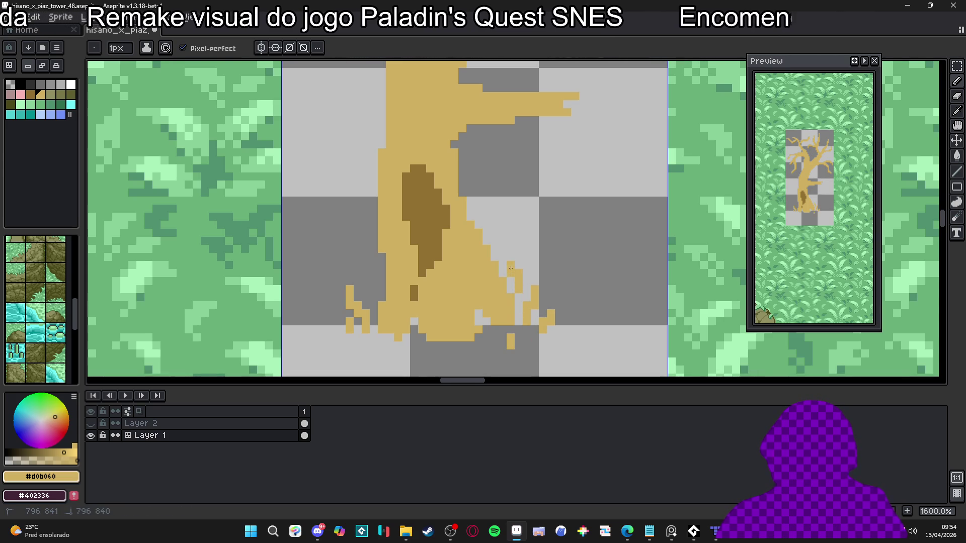
scroll(500, 309, "down", 4)
scroll(498, 312, "up", 4)
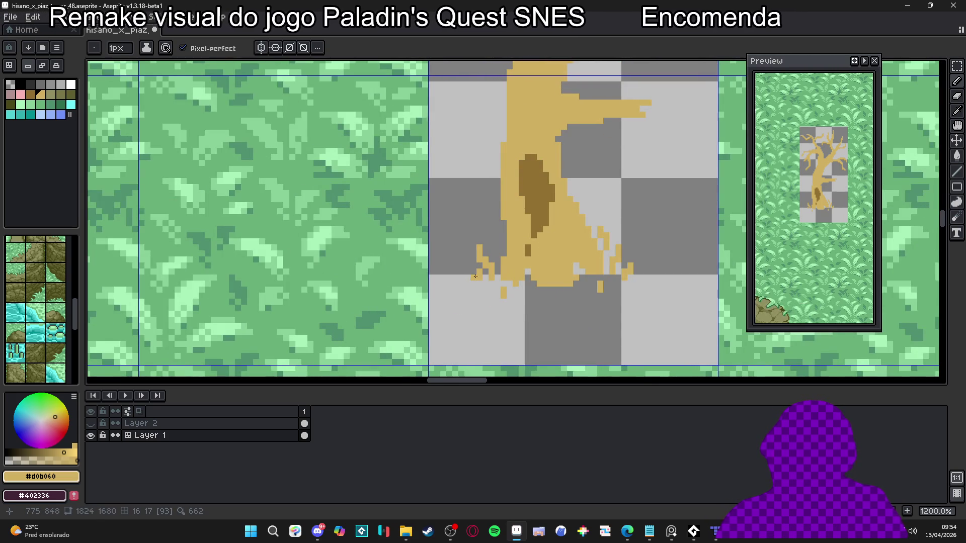
scroll(470, 279, "up", 3)
key("alt")
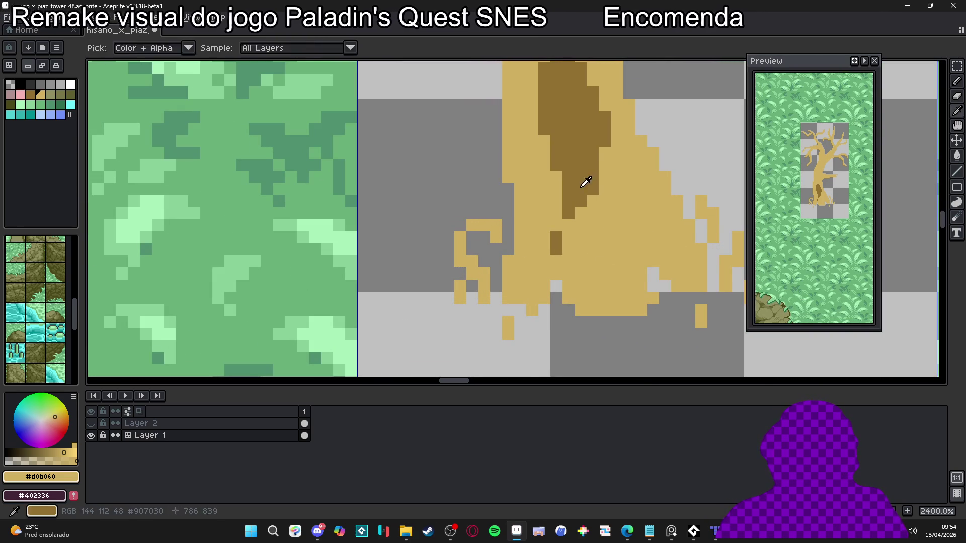
Place a dark brown pixel near the base, then paint olive (Idx-12) moss pixels left of it.
left_click(586, 182, "alt")
left_click(499, 225)
left_click(61, 94)
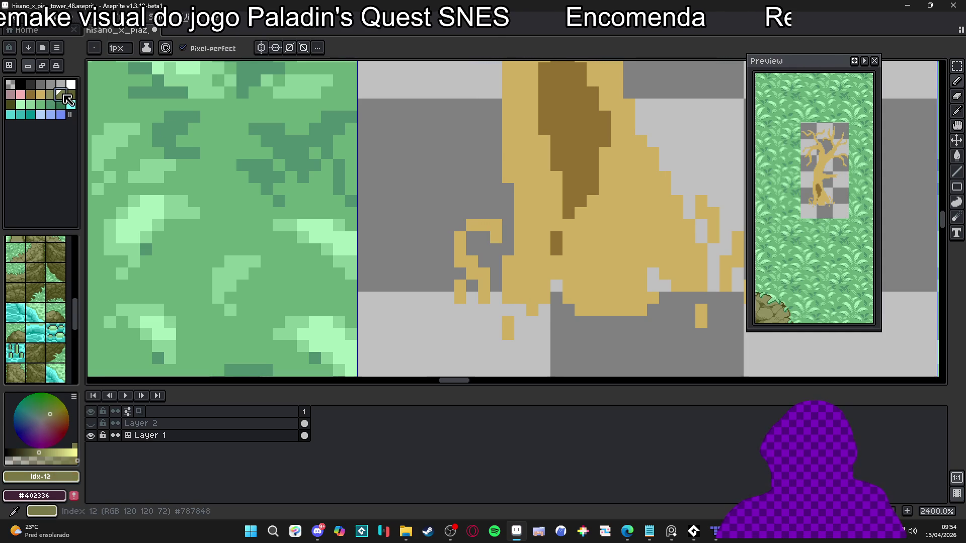
mouse_move(496, 224)
left_mouse_down()
mouse_move(496, 235)
mouse_move(478, 229)
mouse_move(473, 206)
mouse_move(476, 225)
left_mouse_up()
key("e")
scroll(476, 225, "down", 2)
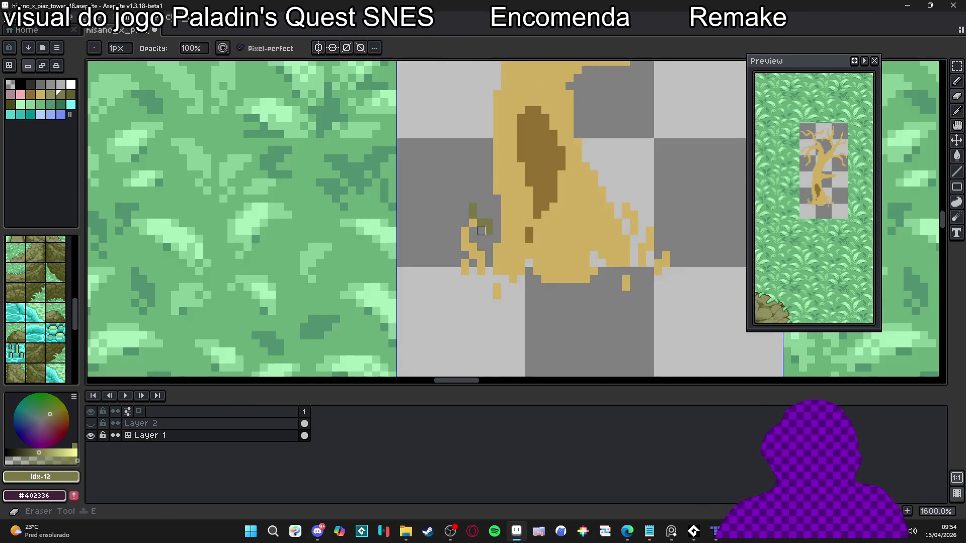
key("b")
scroll(642, 214, "up", 2)
Add more olive moss pixels on the right side of the base and resample the trunk's dark brown.
left_click_drag(606, 220, 599, 201)
left_click(613, 248)
scroll(563, 251, "down", 5)
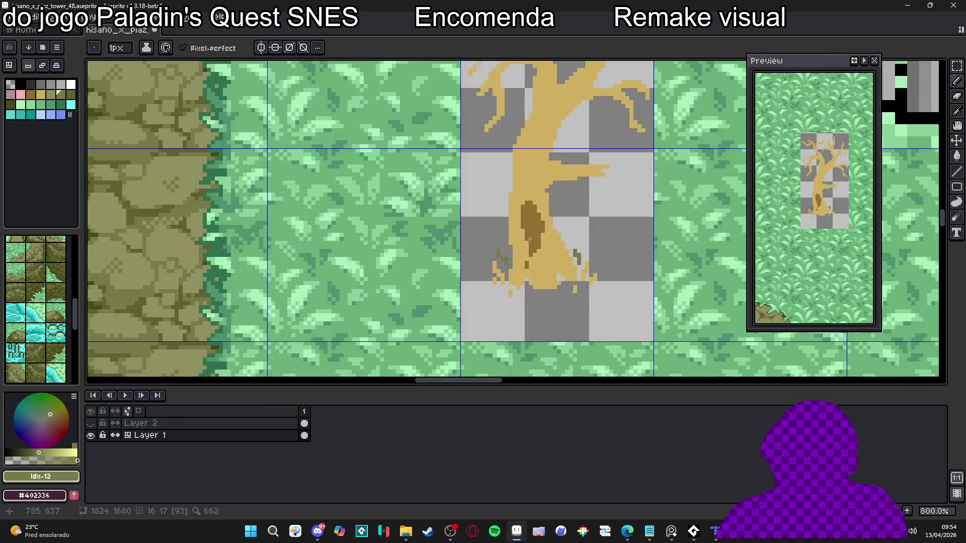
left_click(529, 239, "alt")
scroll(422, 210, "down", 2)
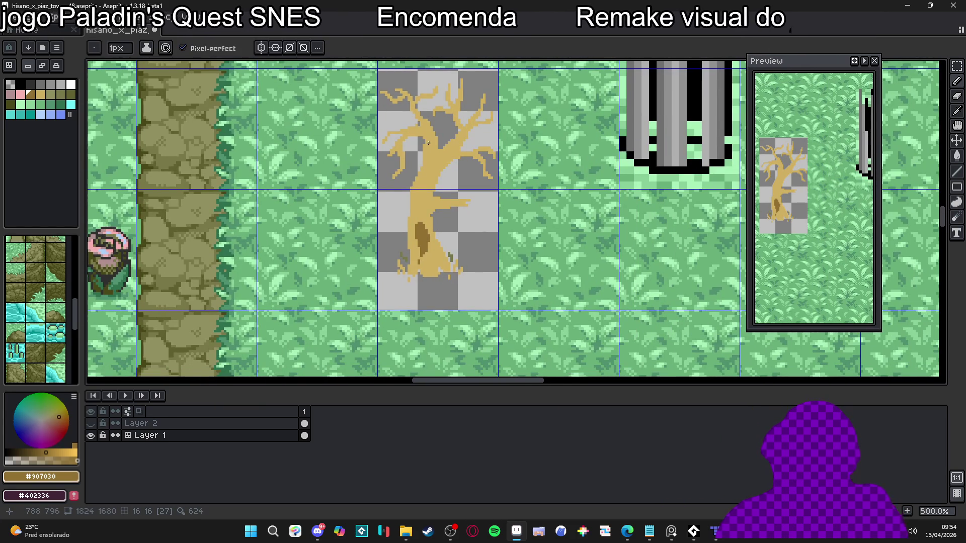
key("m")
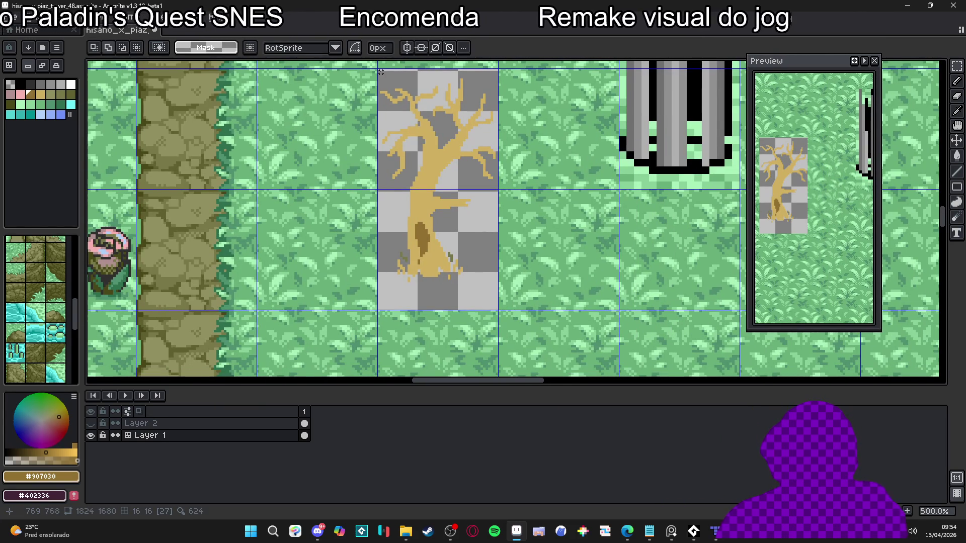
left_click_drag(378, 69, 515, 315)
left_click(446, 166)
key("ctrl+shift+d")
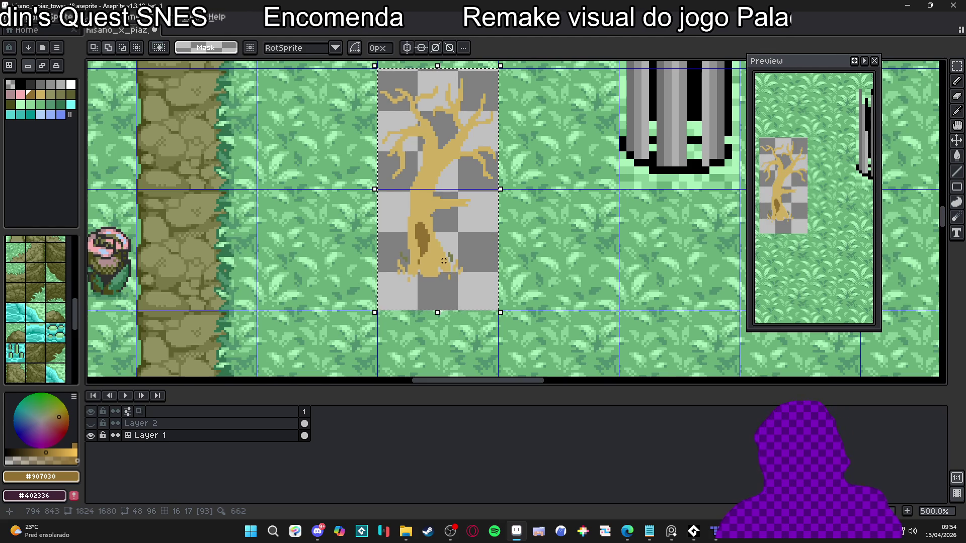
key("shift+o")
key("Return")
scroll(405, 192, "up", 1)
key("e")
scroll(380, 77, "up", 1)
scroll(389, 109, "down", 3)
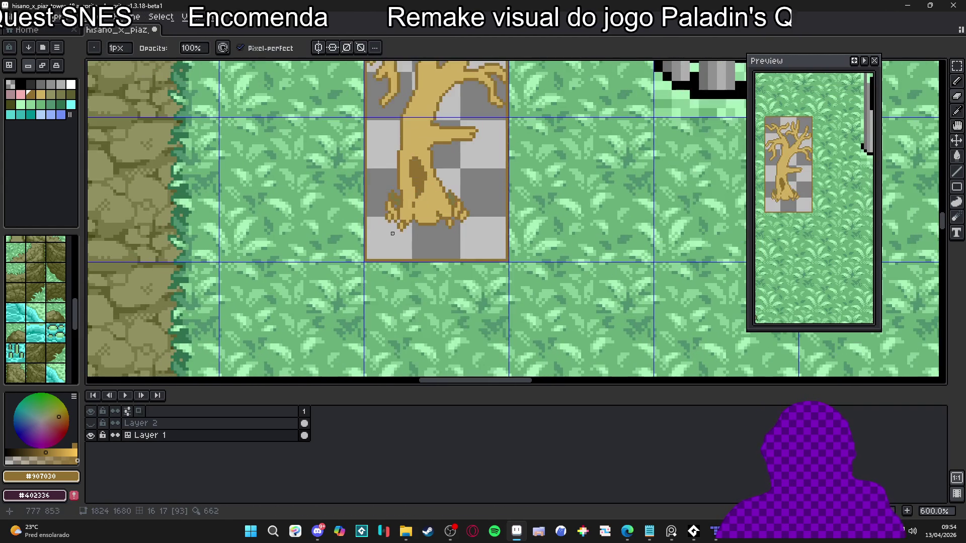
left_click(365, 263, "shift")
left_click(509, 258, "shift")
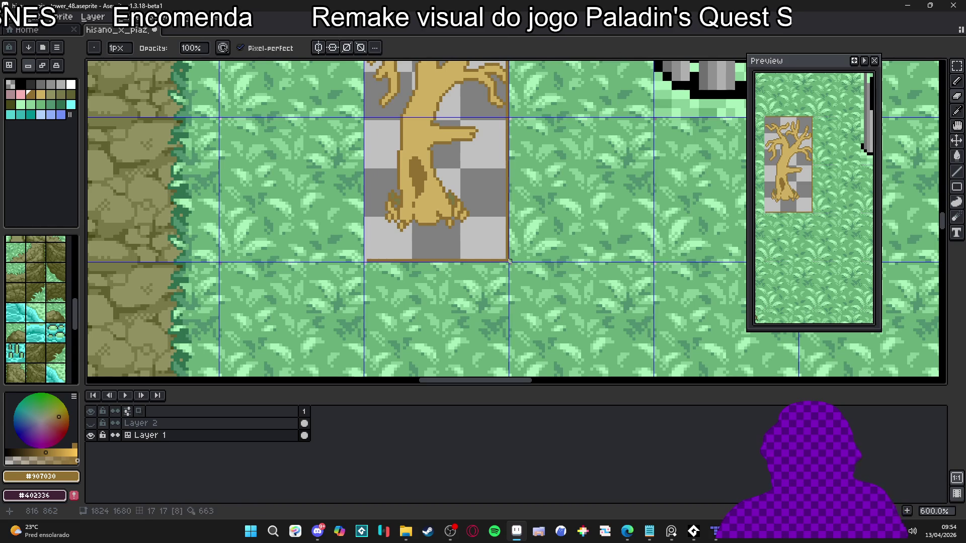
left_click(510, 260, "shift")
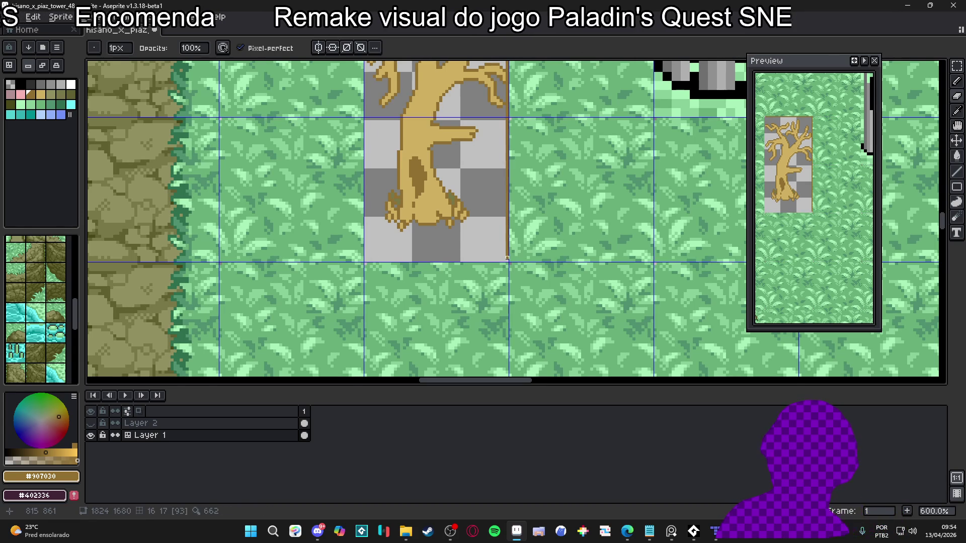
scroll(503, 218, "up", 3)
left_click_drag(508, 132, 362, 127)
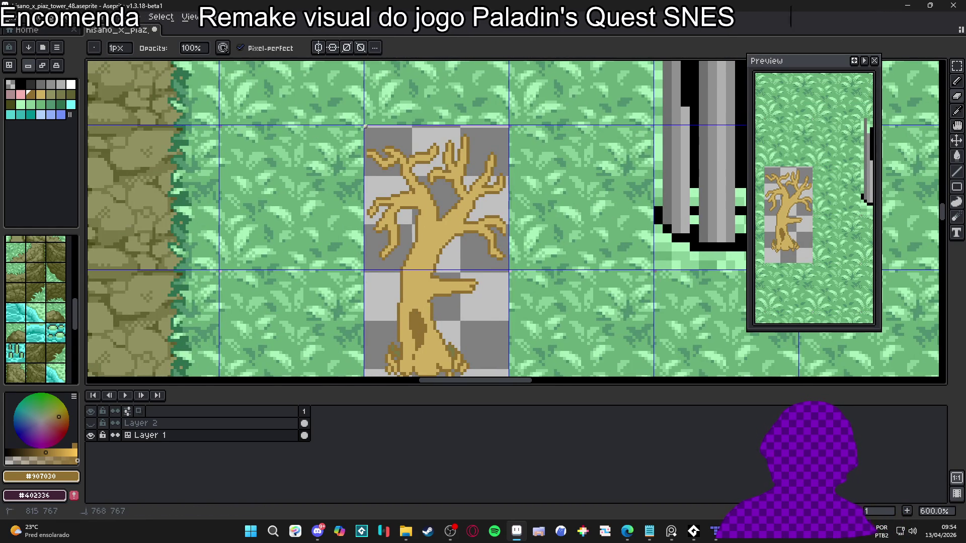
scroll(365, 126, "down", 2)
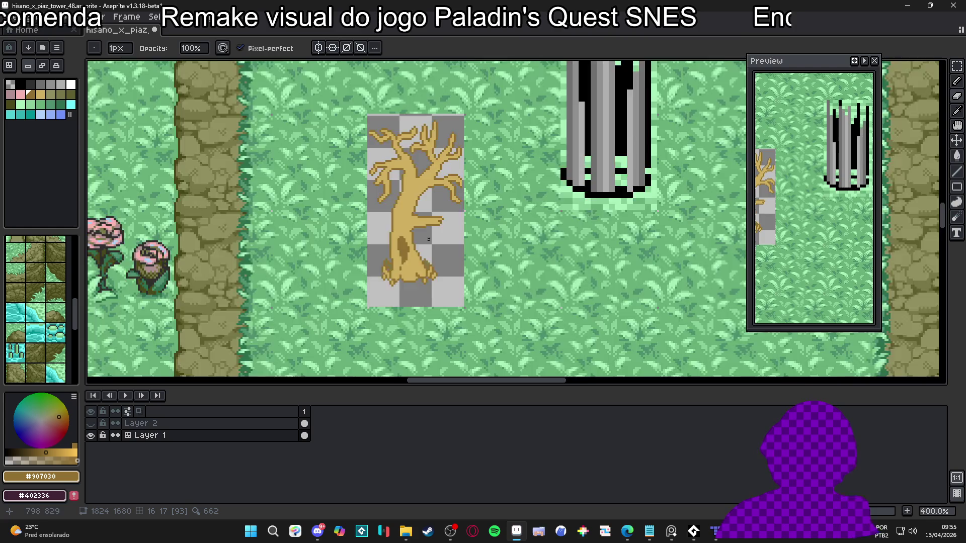
scroll(429, 239, "down", 2)
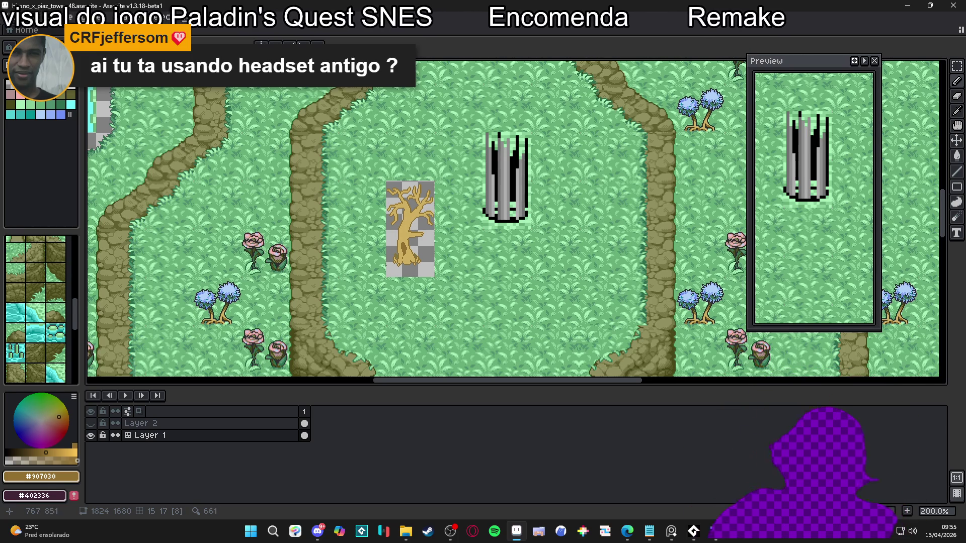
scroll(384, 265, "up", 8)
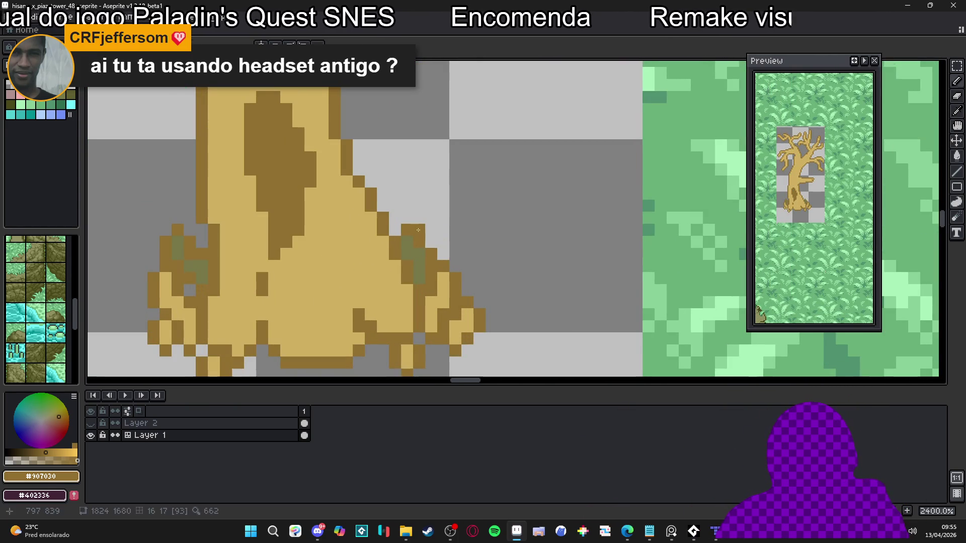
scroll(270, 227, "down", 5)
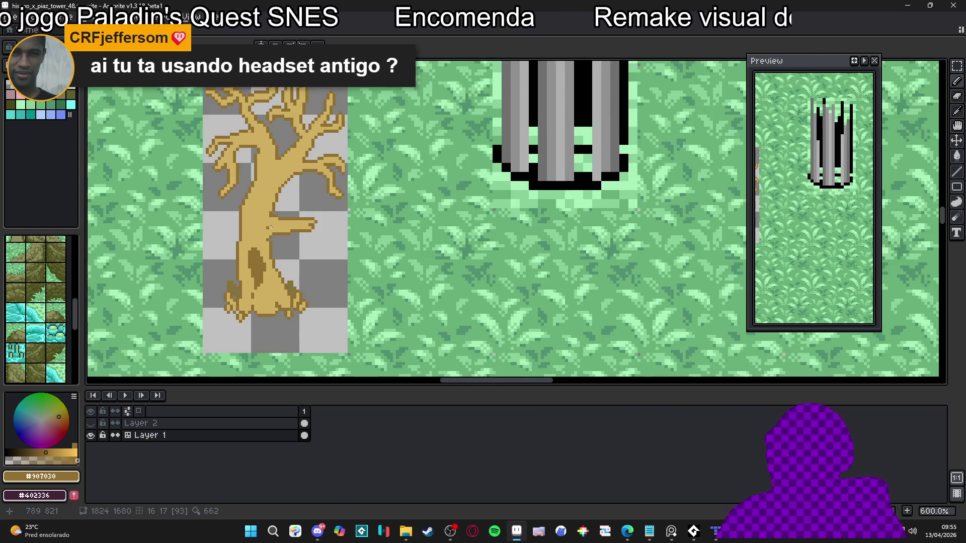
Sample the #907030 outline brown and dot the gap where the left branch meets the trunk.
left_click_drag(271, 227, 335, 216)
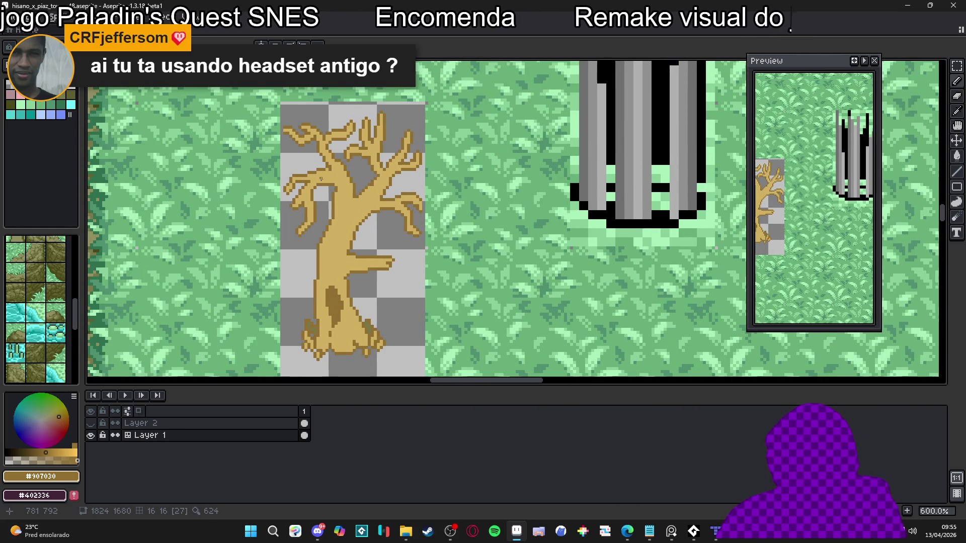
scroll(321, 178, "up", 6)
scroll(353, 204, "down", 2)
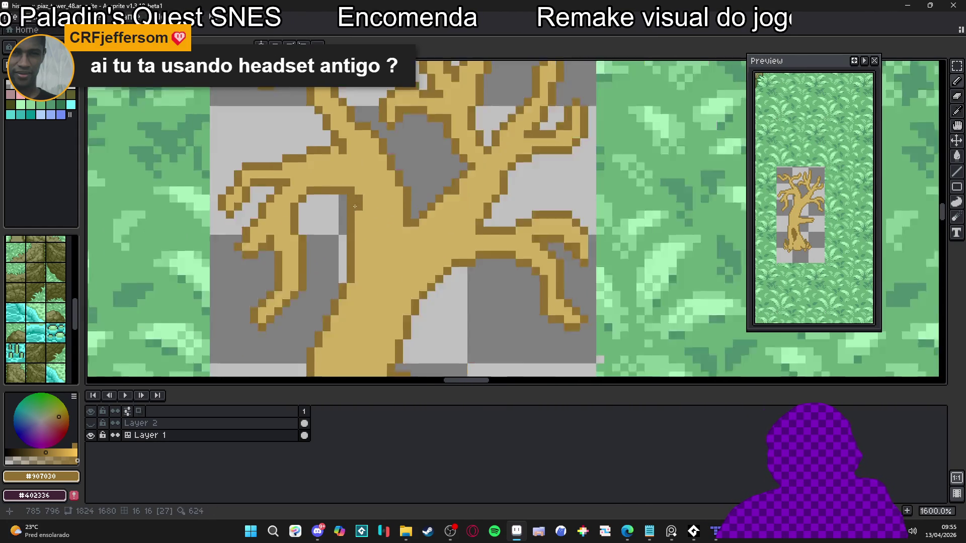
scroll(353, 204, "up", 1)
left_click(347, 202, "alt")
scroll(345, 201, "down", 2)
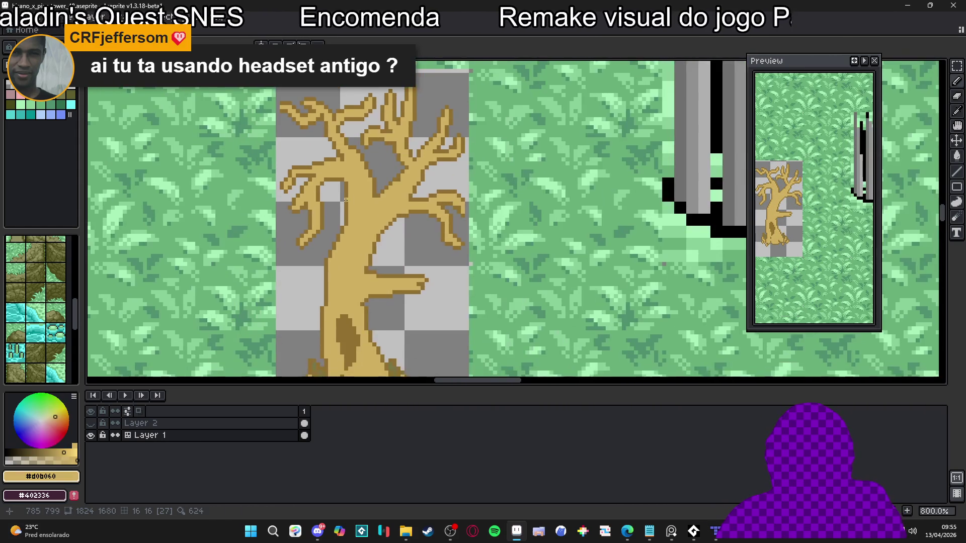
scroll(345, 201, "up", 1)
left_click(337, 211, "alt")
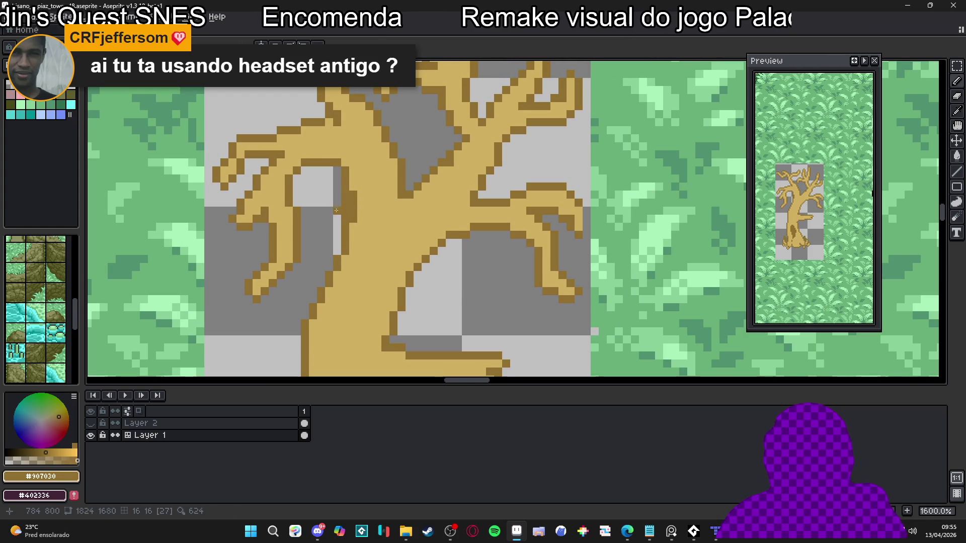
scroll(345, 195, "down", 1)
scroll(342, 216, "up", 1)
key("e")
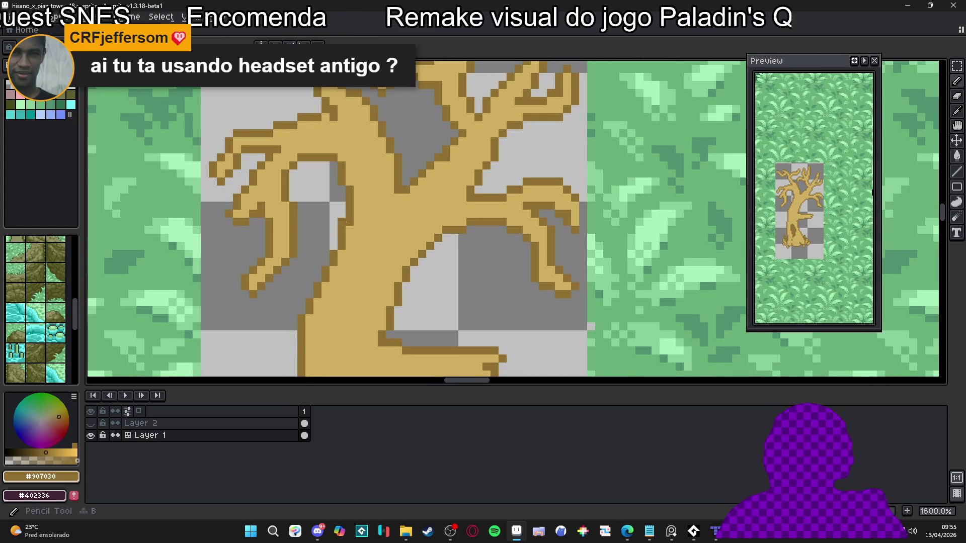
scroll(342, 222, "down", 1)
key("b")
left_click(353, 224)
scroll(348, 211, "up", 1)
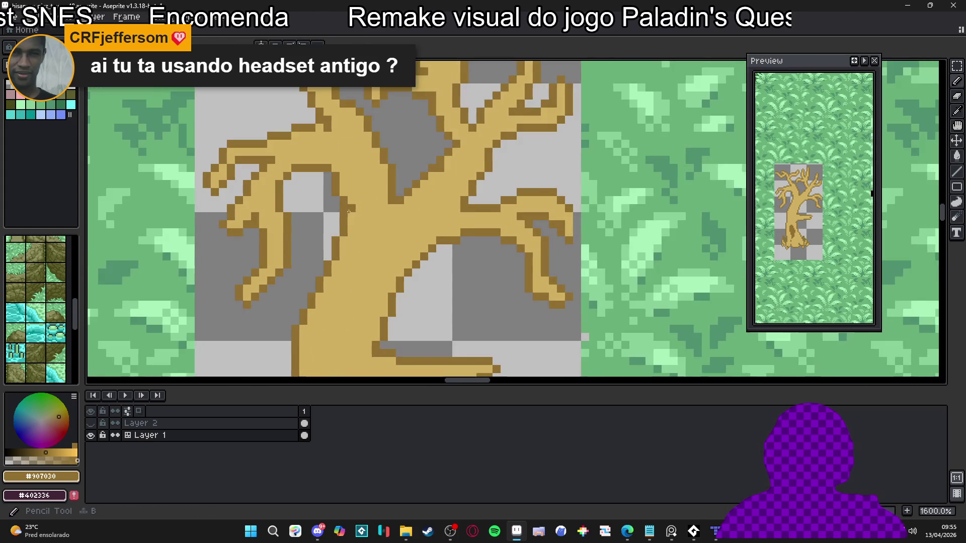
scroll(341, 219, "down", 2)
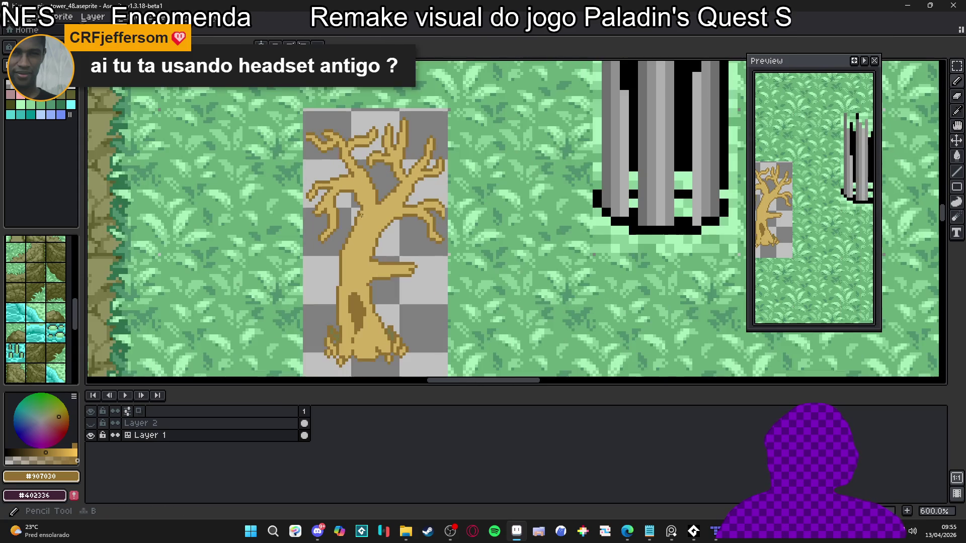
scroll(365, 223, "up", 2)
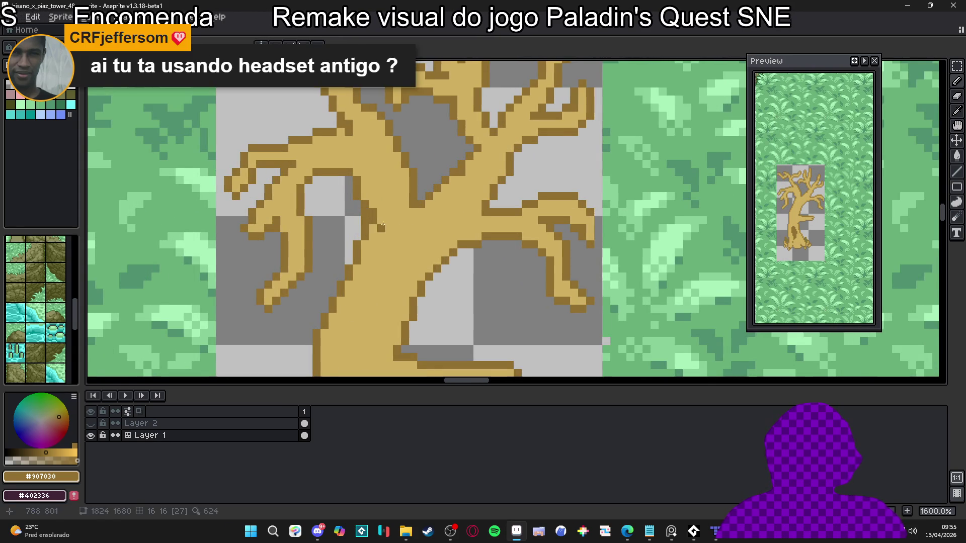
Touch up the branch joint, then marquee-select the tree's tile area.
left_click(365, 224, "alt")
scroll(372, 226, "down", 3)
scroll(379, 229, "up", 2)
scroll(375, 225, "up", 1)
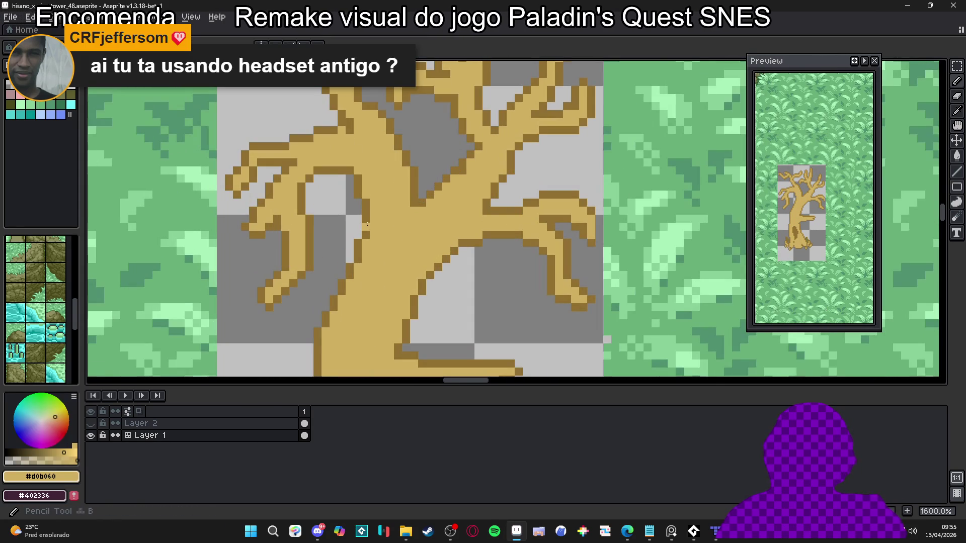
left_click(371, 222, "alt")
scroll(383, 242, "down", 3)
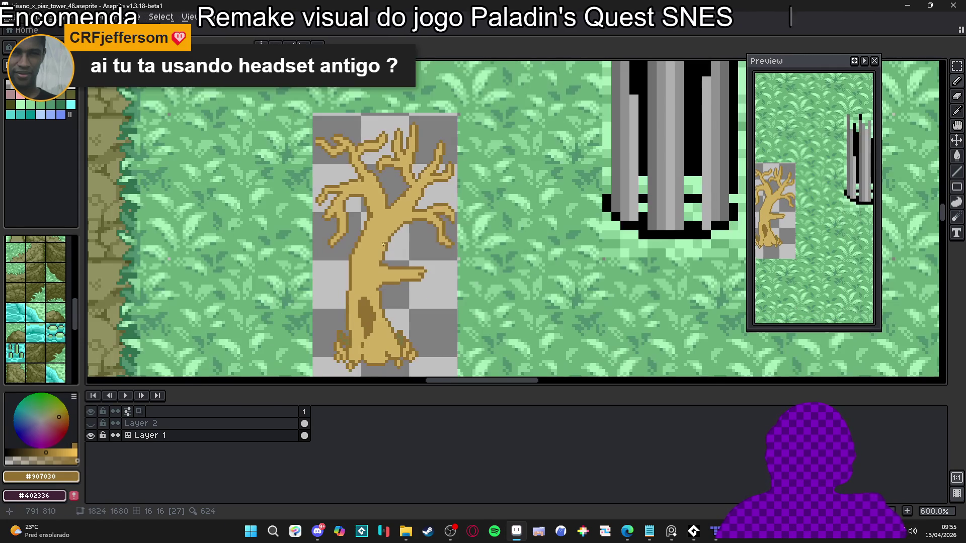
scroll(384, 246, "up", 3)
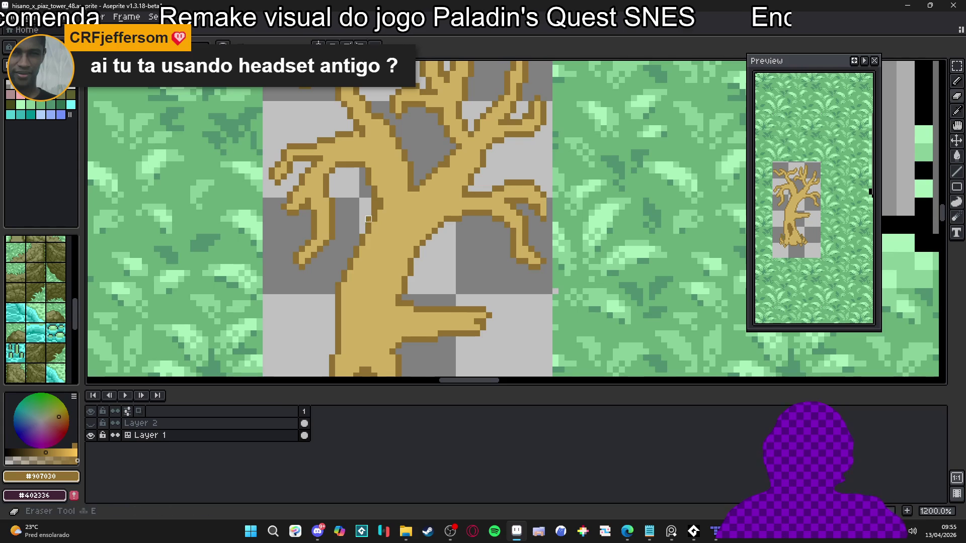
key("e")
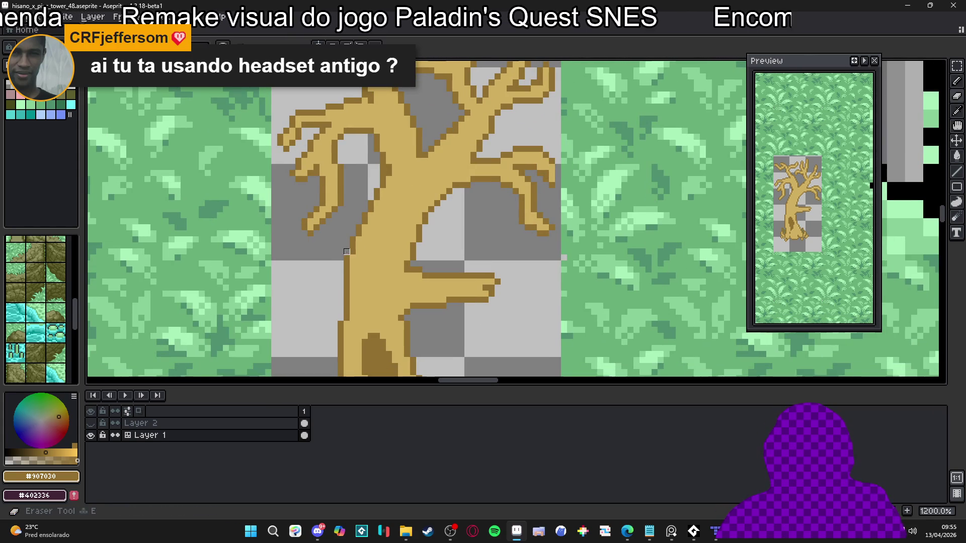
key("e")
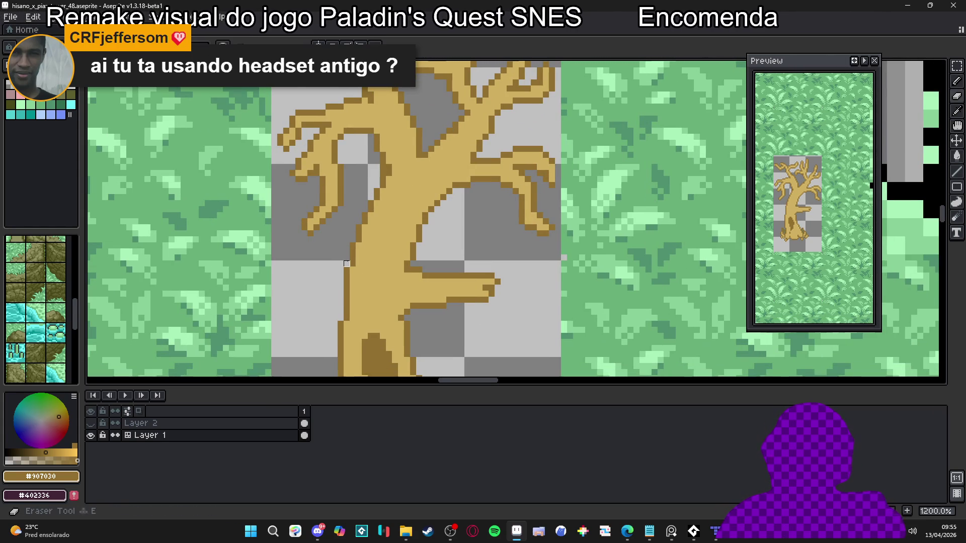
key("b")
scroll(346, 263, "down", 5)
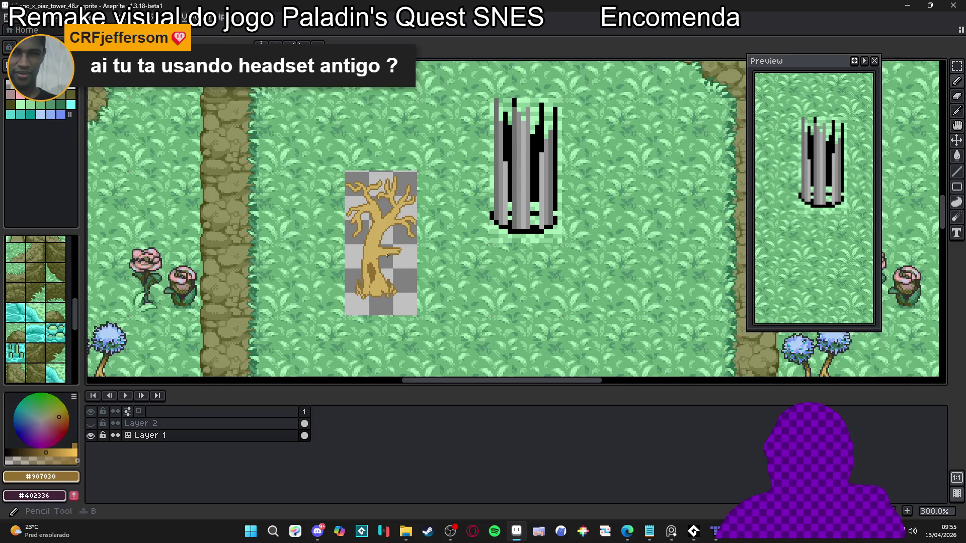
scroll(374, 242, "down", 1)
scroll(374, 279, "up", 3)
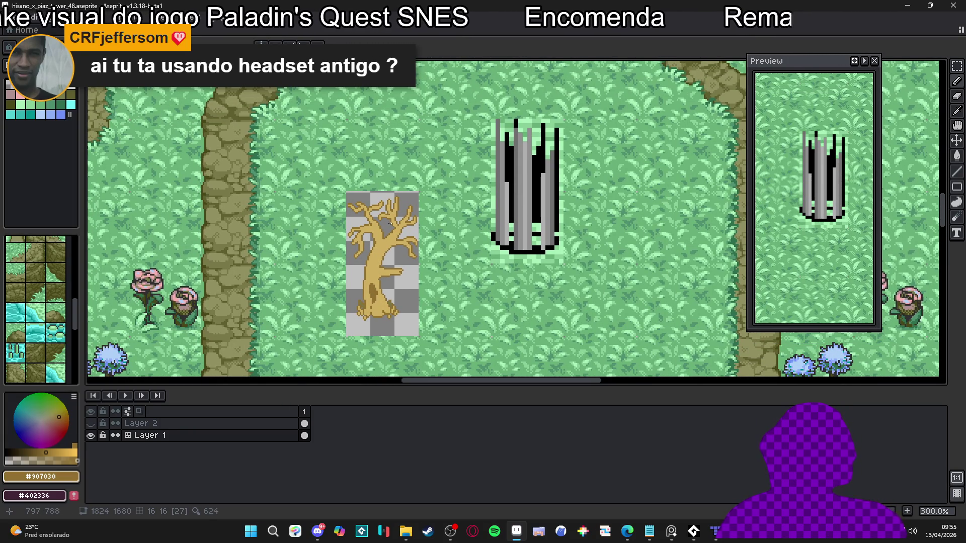
scroll(376, 228, "up", 2)
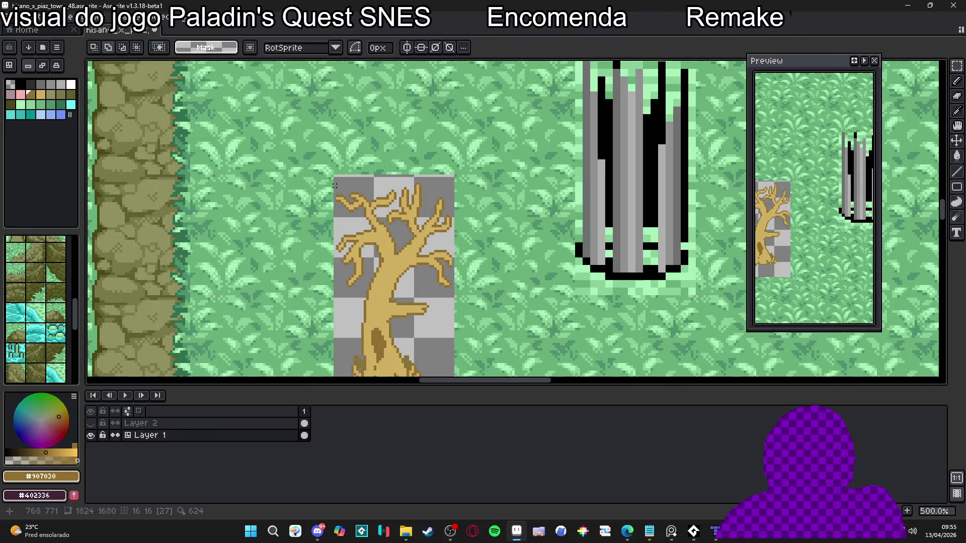
mouse_move(335, 178)
left_mouse_down()
mouse_move(453, 376)
mouse_move(452, 287)
left_mouse_up()
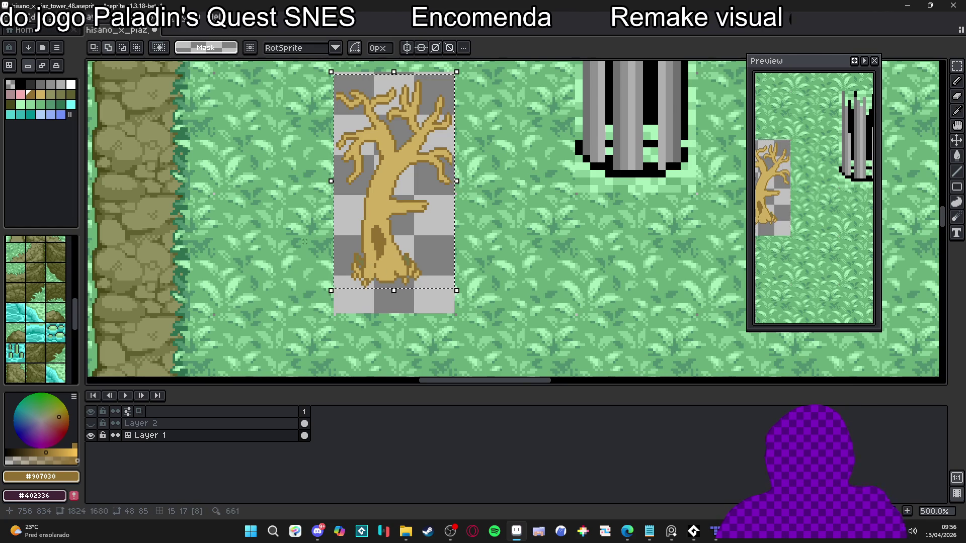
Pick black, apply an Inside Outline effect (Shift+O) to the selected tree, and deselect.
left_click_drag(606, 169, 711, 178)
key("alt")
left_click(711, 178, "alt")
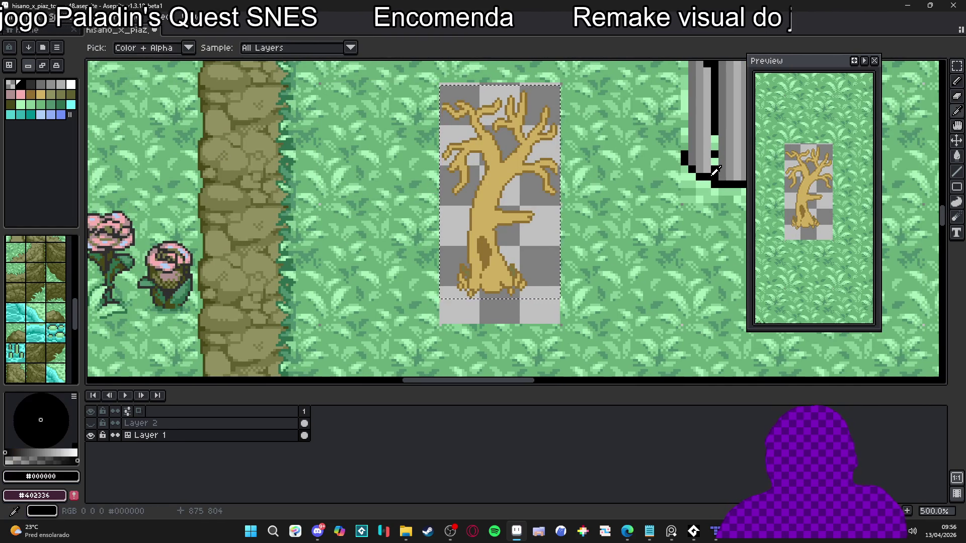
key("shift+o")
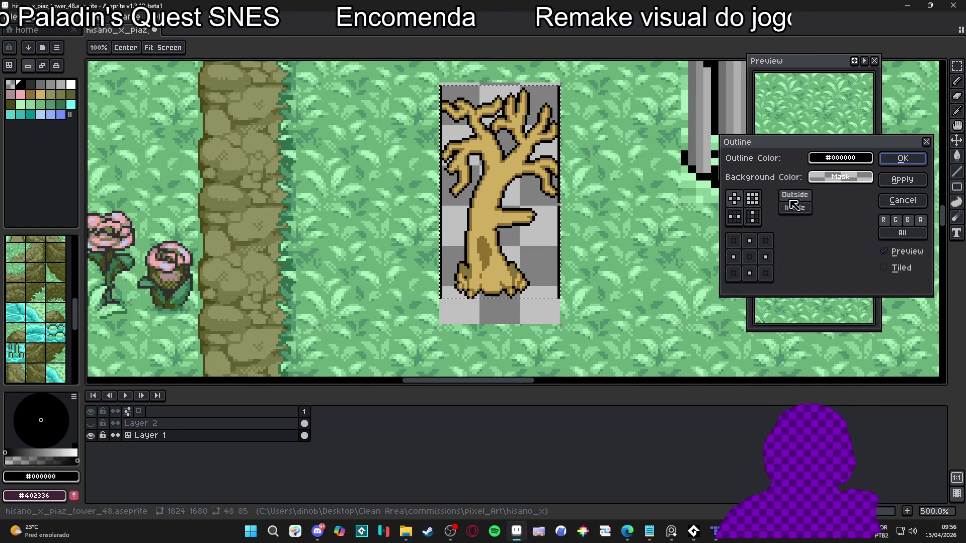
left_click(795, 208)
left_click(902, 158)
key("ctrl+d")
key("b")
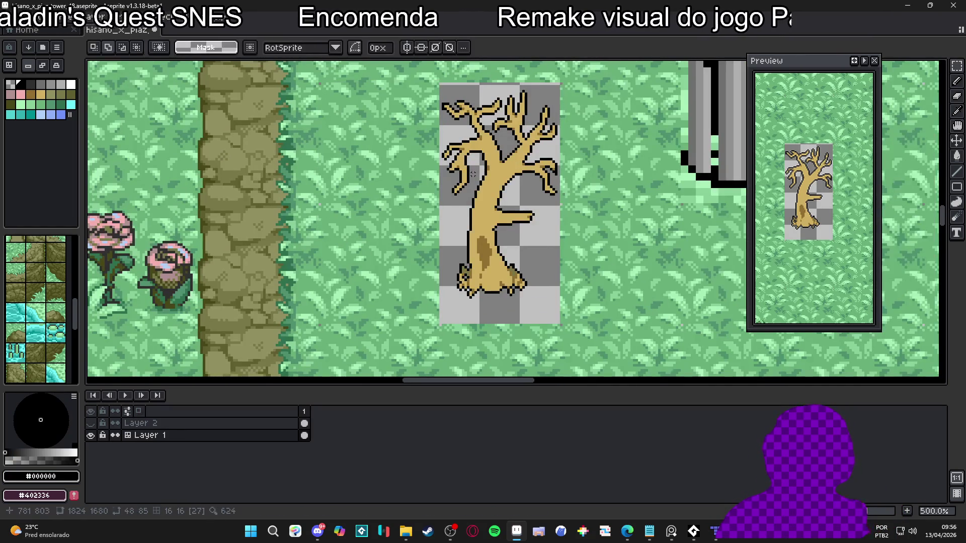
scroll(479, 182, "up", 5)
scroll(398, 212, "down", 2)
scroll(402, 207, "up", 1)
scroll(407, 201, "down", 2)
Erase the stray black outline pixels at the bottom of the trunk.
left_click_drag(422, 210, 409, 198)
scroll(378, 274, "up", 4)
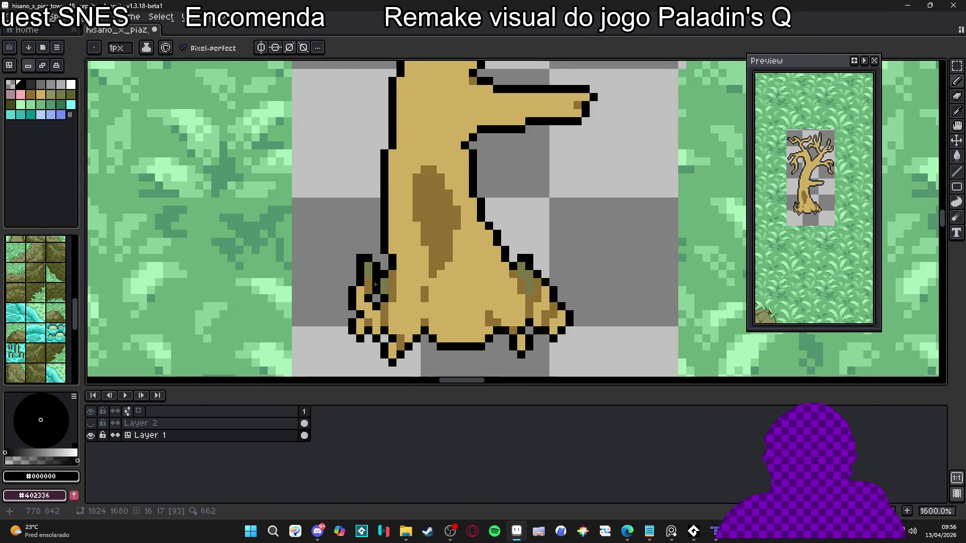
scroll(513, 275, "up", 2)
scroll(476, 285, "down", 1)
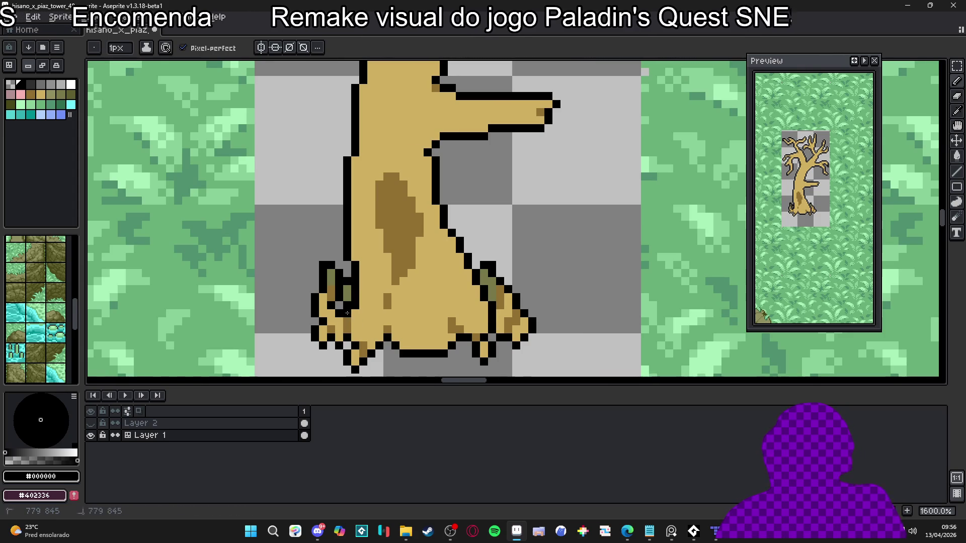
key("e")
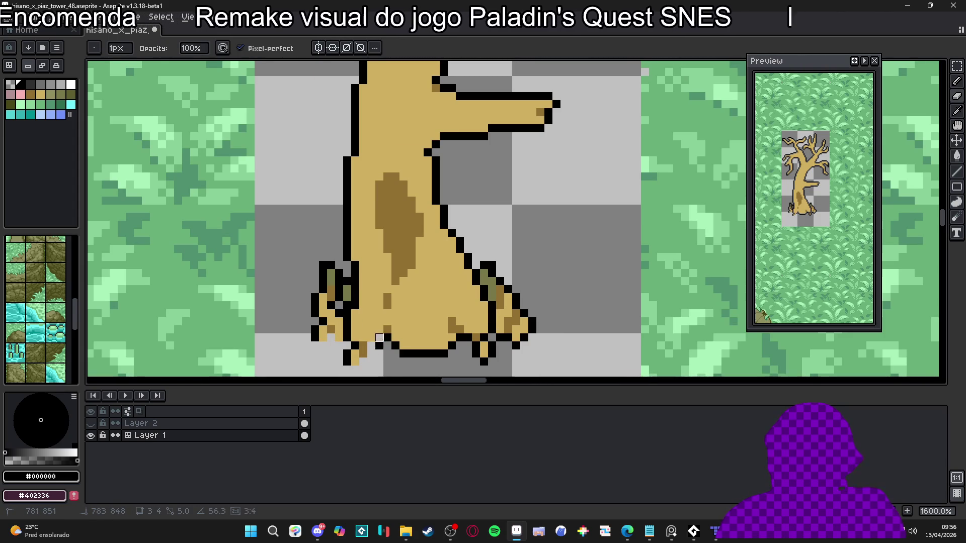
left_click_drag(387, 338, 403, 354)
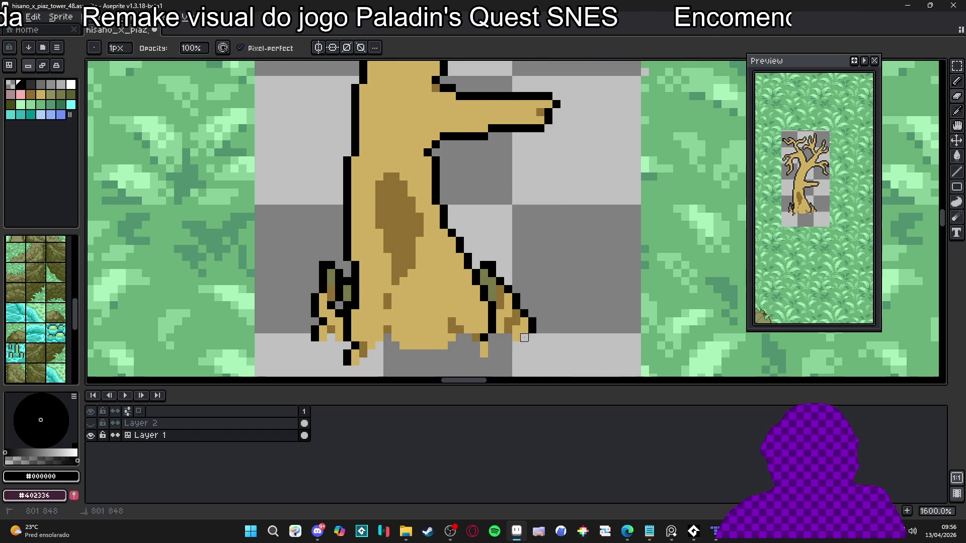
scroll(532, 322, "down", 3)
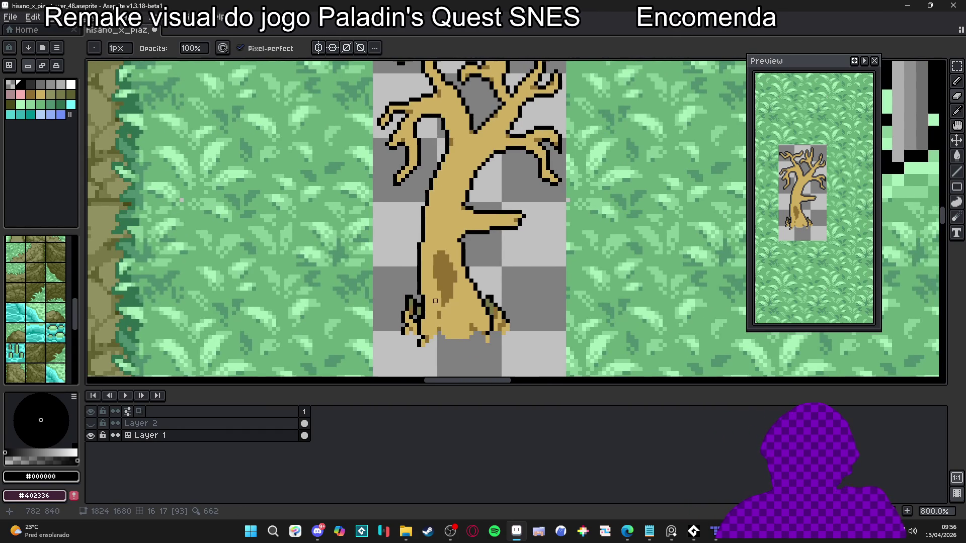
scroll(423, 305, "down", 2)
scroll(472, 280, "up", 5)
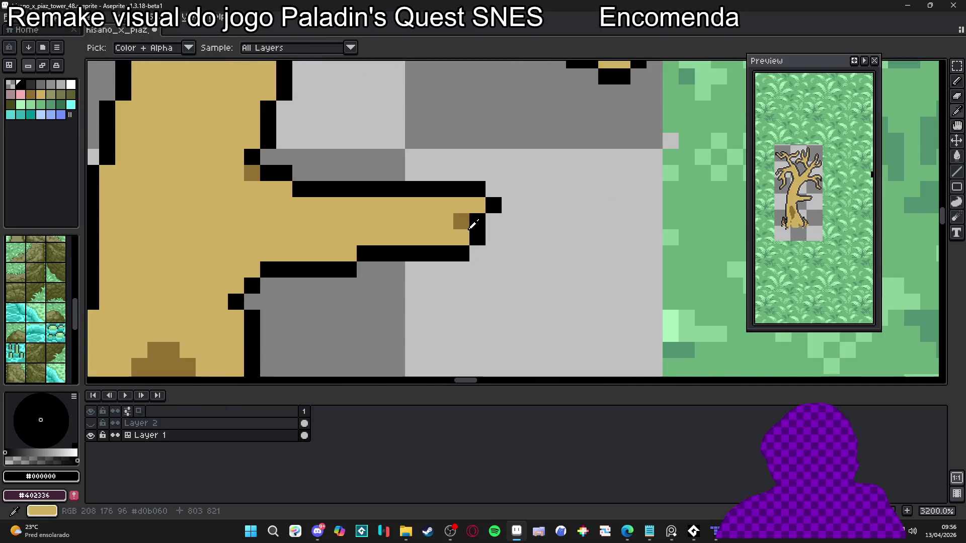
Repaint the right branch tip with brown pixels capped by black outline pixels.
left_click(470, 227, "alt")
mouse_move(445, 222)
left_mouse_down()
mouse_move(427, 237)
mouse_move(460, 237)
mouse_move(418, 223)
mouse_move(462, 221)
left_mouse_up()
left_click(477, 236, "alt")
scroll(472, 256, "down", 4)
scroll(445, 270, "down", 4)
left_click_drag(449, 272, 428, 272)
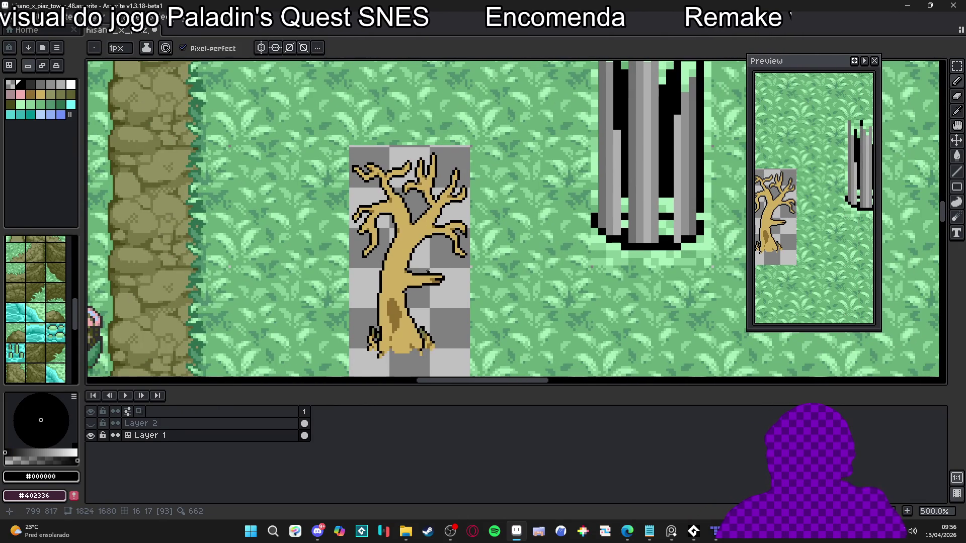
scroll(428, 272, "down", 3)
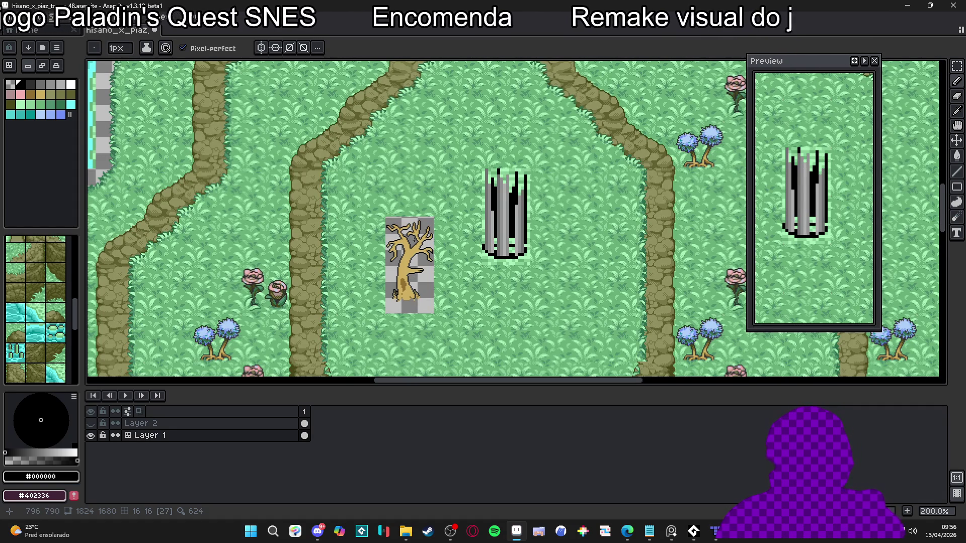
scroll(405, 256, "up", 4)
scroll(405, 254, "down", 1)
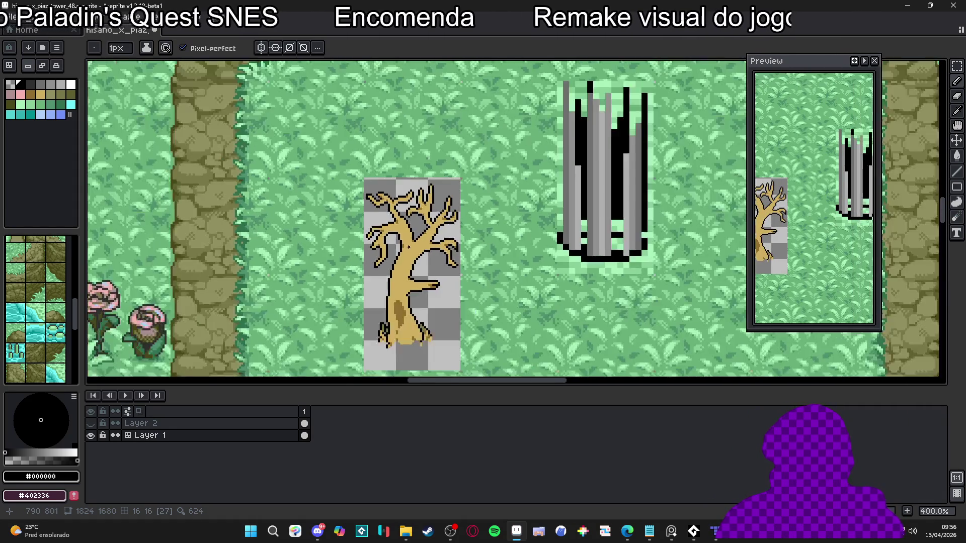
scroll(405, 249, "up", 5)
Dot #907030 shading on the trunk, including a diagonal streak, and along the lower-left branch.
left_click(394, 231)
left_click(401, 231)
left_click(401, 238)
left_click(406, 229)
left_click_drag(377, 187, 396, 203)
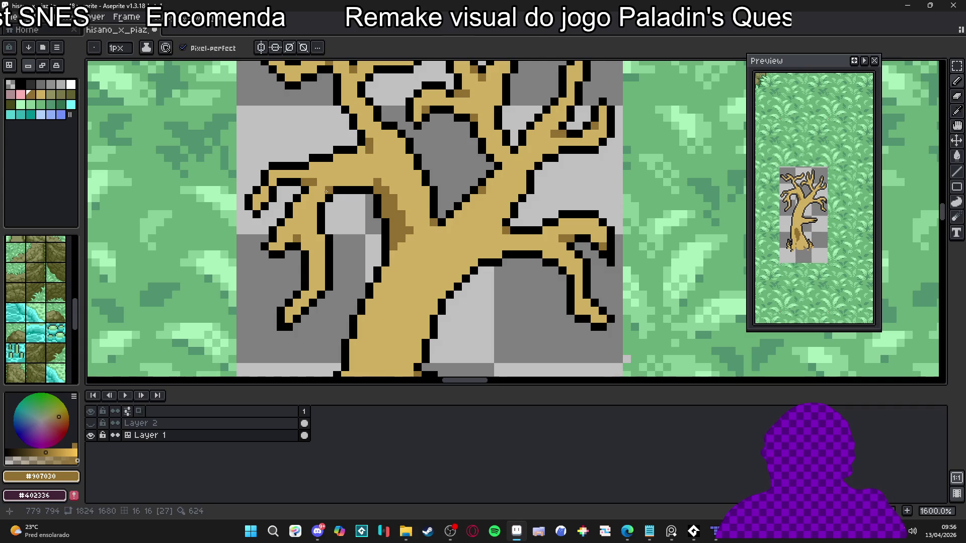
left_click(307, 238)
left_click(305, 302)
left_click(311, 295)
left_click(289, 312)
left_click(297, 304)
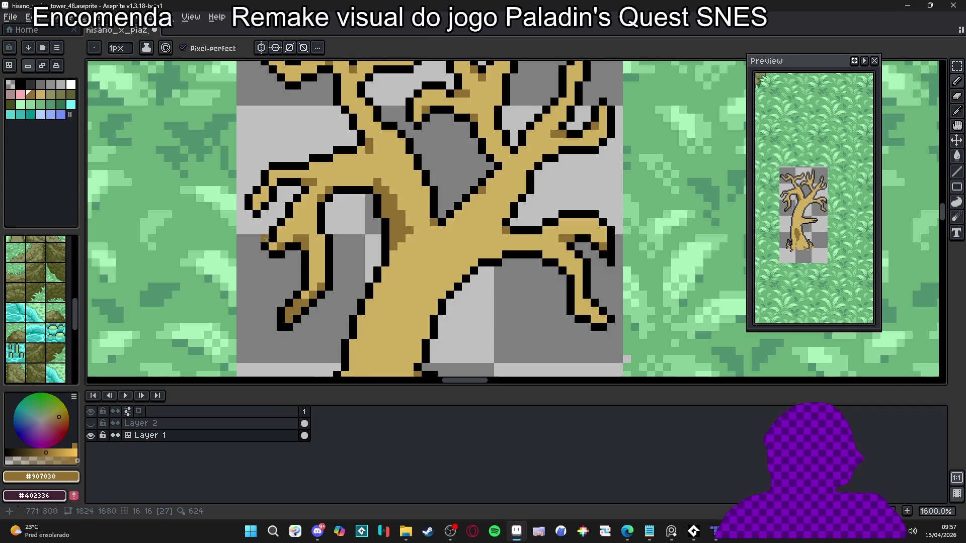
left_click(281, 246)
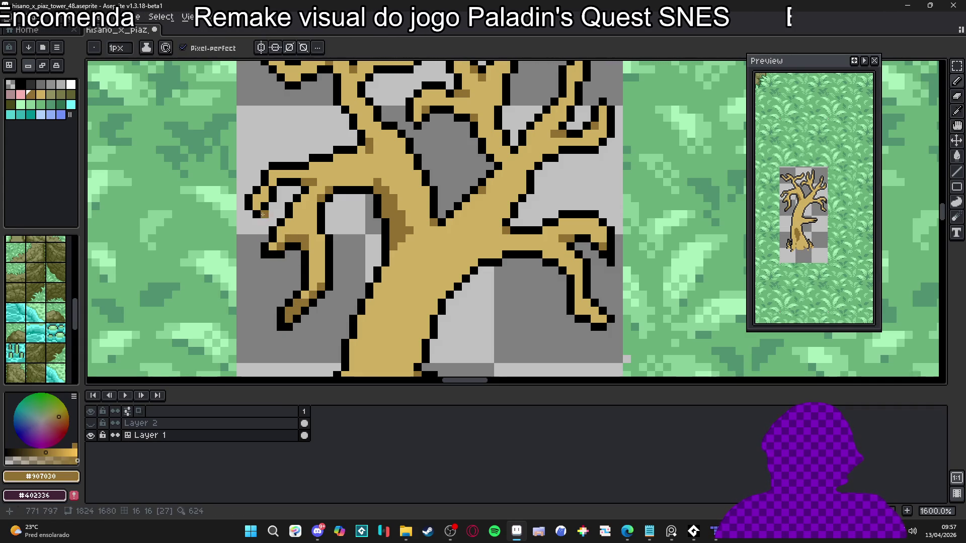
Switch to black and add outline pixels at the upper and left branch tips.
left_click(262, 215, "alt")
scroll(299, 151, "down", 1)
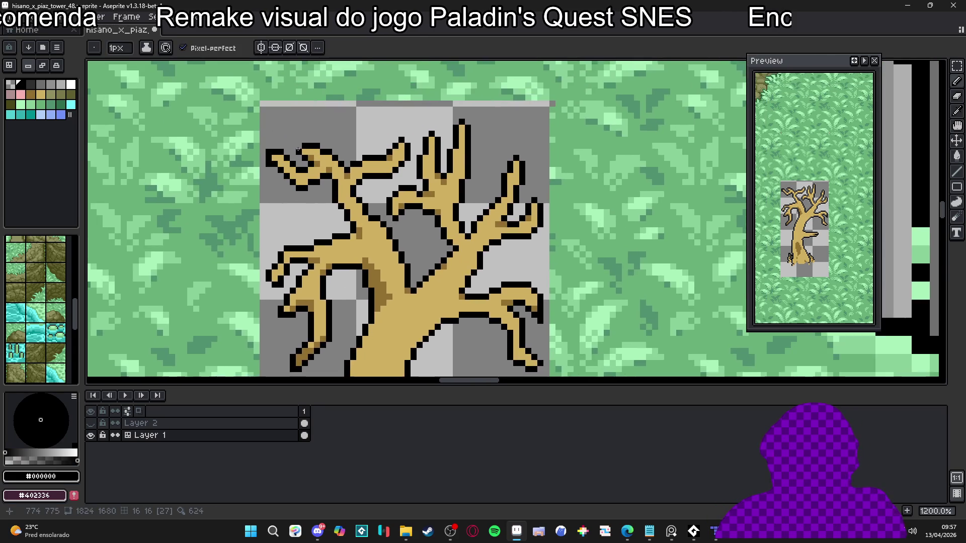
scroll(298, 151, "up", 3)
left_click(517, 130)
left_click_drag(548, 128, 427, 159)
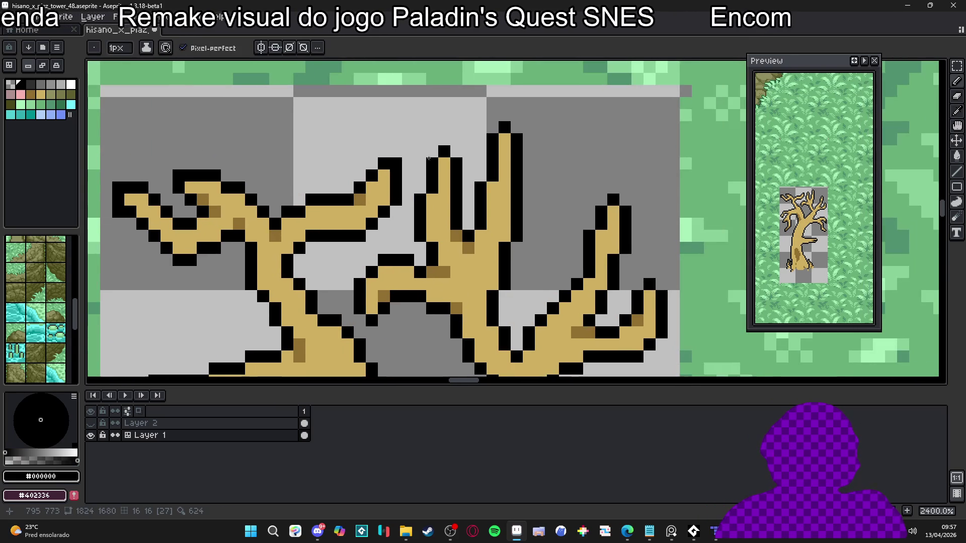
scroll(508, 165, "right", 3)
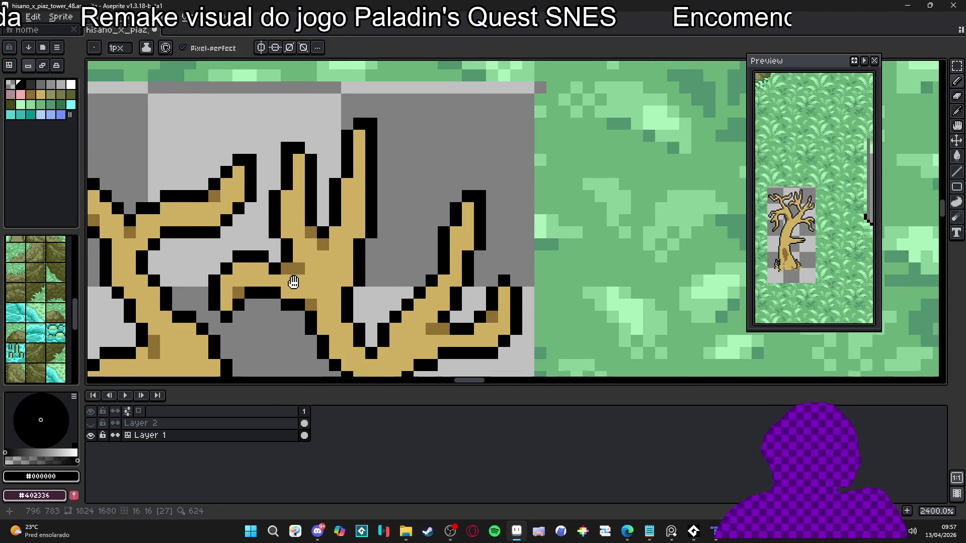
scroll(294, 283, "down", 1)
left_click(251, 276)
scroll(451, 313, "down", 4)
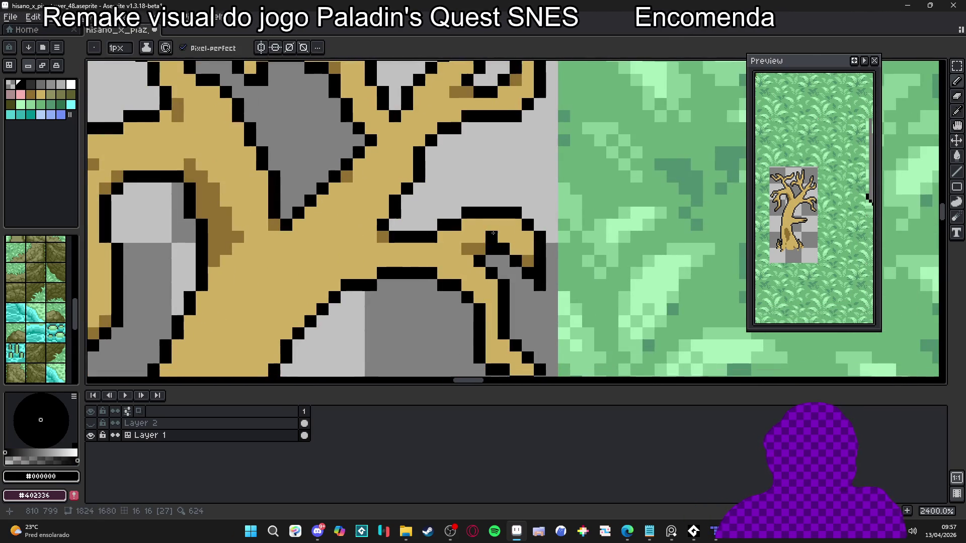
scroll(533, 289, "down", 2)
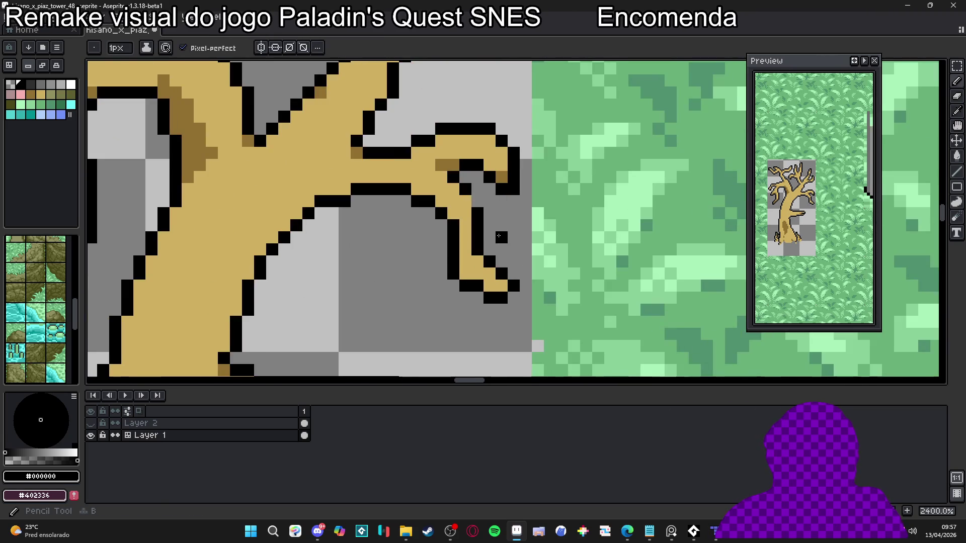
scroll(391, 320, "down", 3)
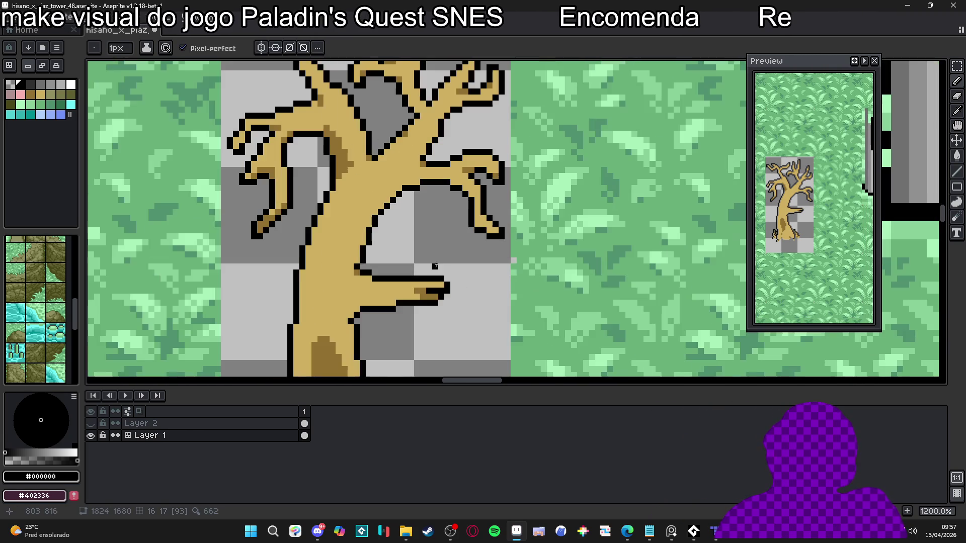
scroll(436, 305, "down", 3)
scroll(370, 238, "up", 2)
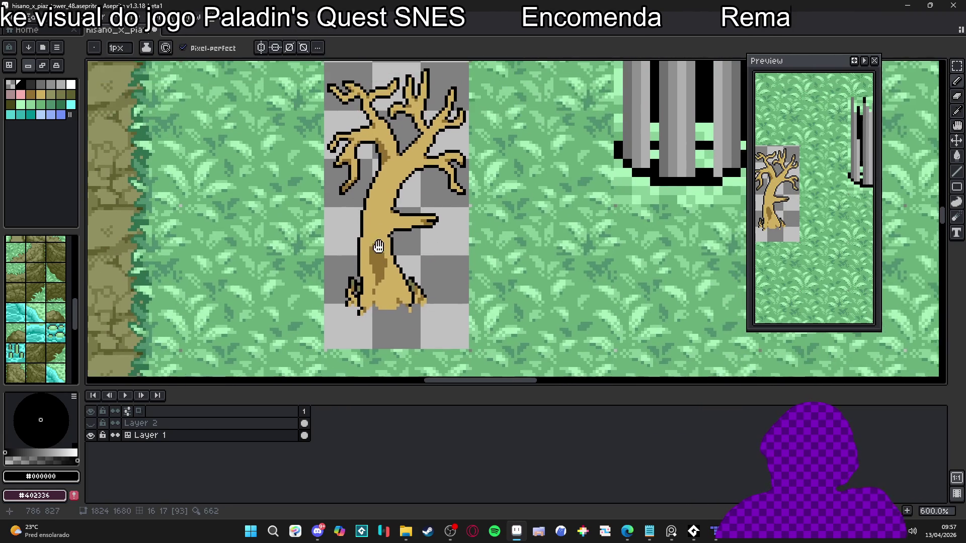
scroll(370, 239, "up", 3)
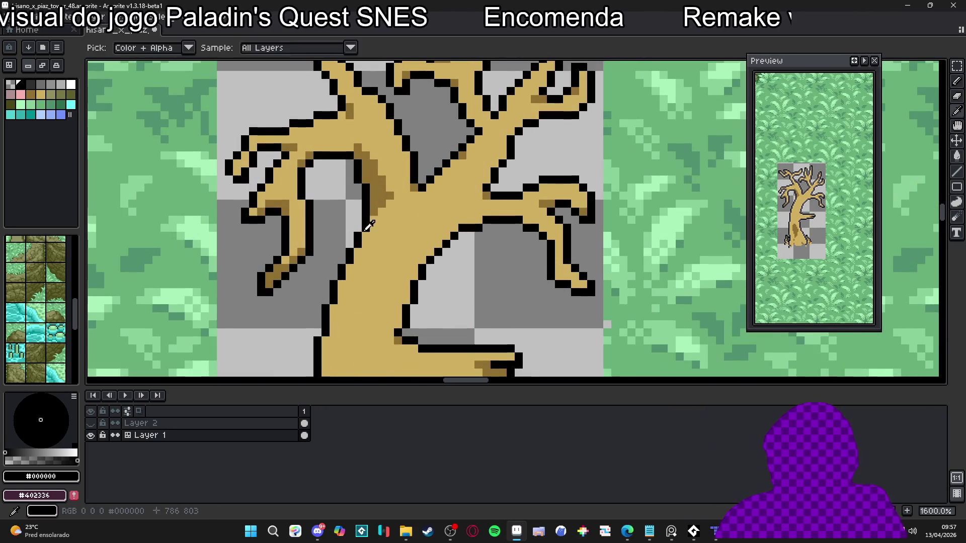
Try two dark olive moss pixels on the trunk, then undo them.
left_click(10, 104)
left_click(390, 220)
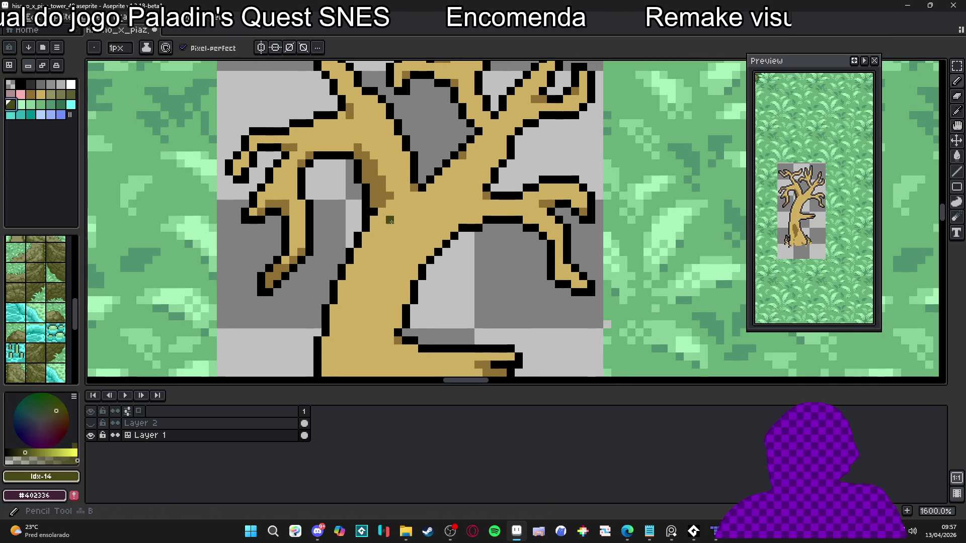
left_click(382, 204)
key("ctrl+z")
left_click(395, 209, "alt")
key("ctrl+z")
Paint darker brown diagonal streaks up the trunk, sampled from the trunk's shading.
scroll(393, 224, "down", 3)
scroll(392, 224, "up", 1)
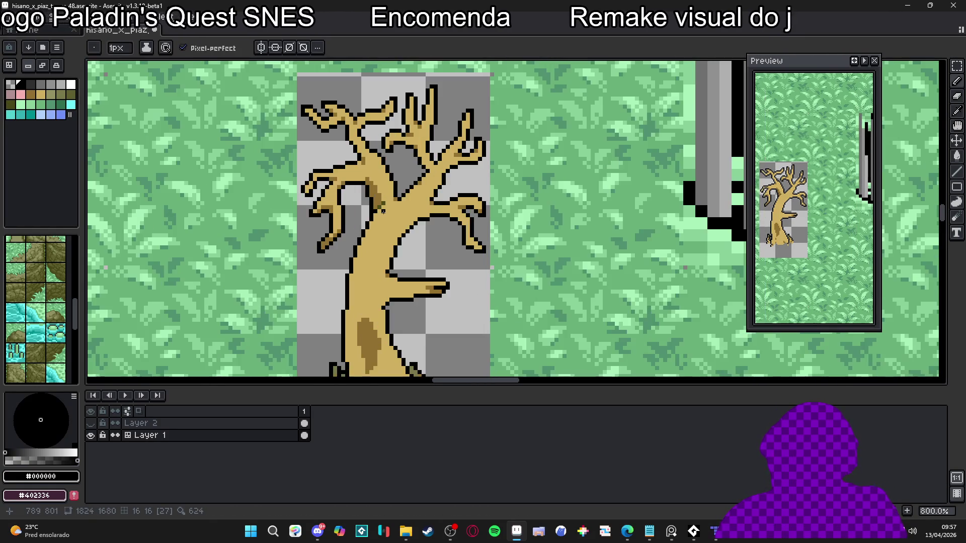
scroll(392, 231, "down", 2)
scroll(390, 258, "up", 2)
left_click_drag(391, 258, 399, 228)
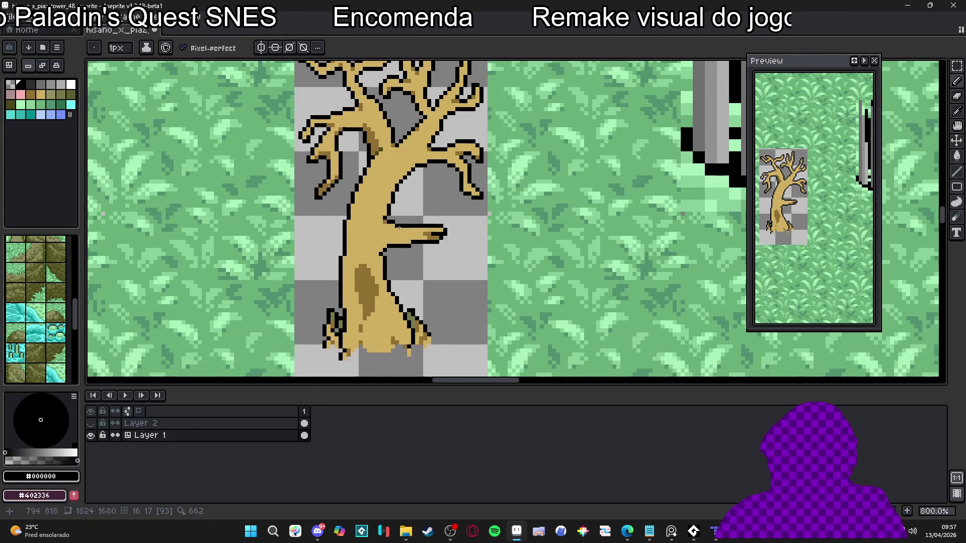
scroll(376, 270, "up", 3)
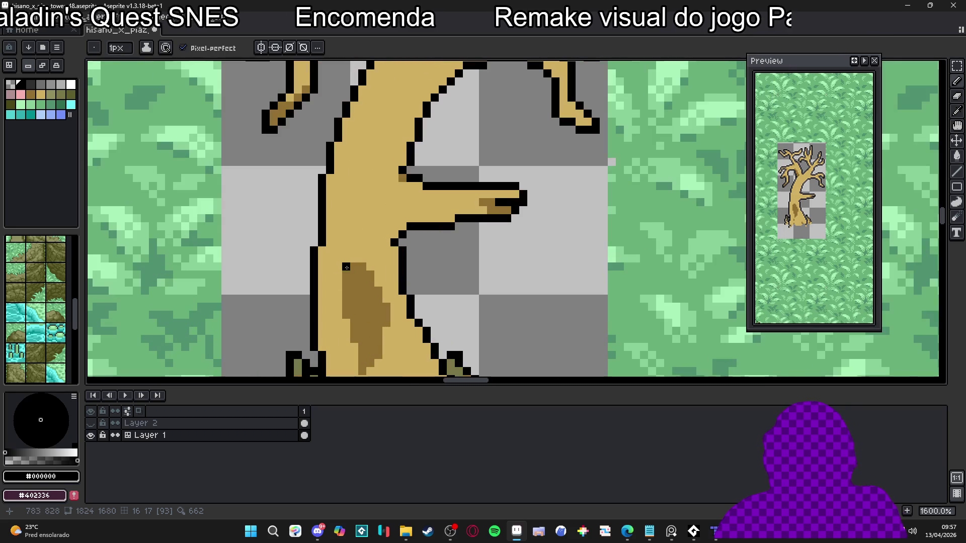
left_click(334, 251, "alt")
mouse_move(328, 242)
left_mouse_down()
mouse_move(371, 187)
mouse_move(371, 270)
mouse_move(361, 218)
mouse_move(402, 154)
mouse_move(402, 123)
left_mouse_up()
left_click(393, 157)
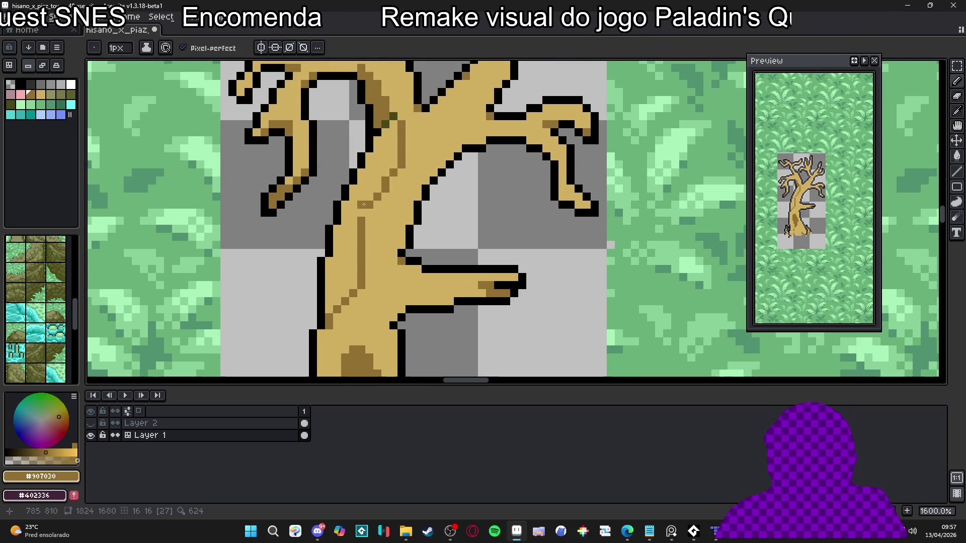
mouse_move(327, 267)
left_mouse_down()
mouse_move(353, 226)
mouse_move(353, 201)
mouse_move(357, 229)
left_mouse_up()
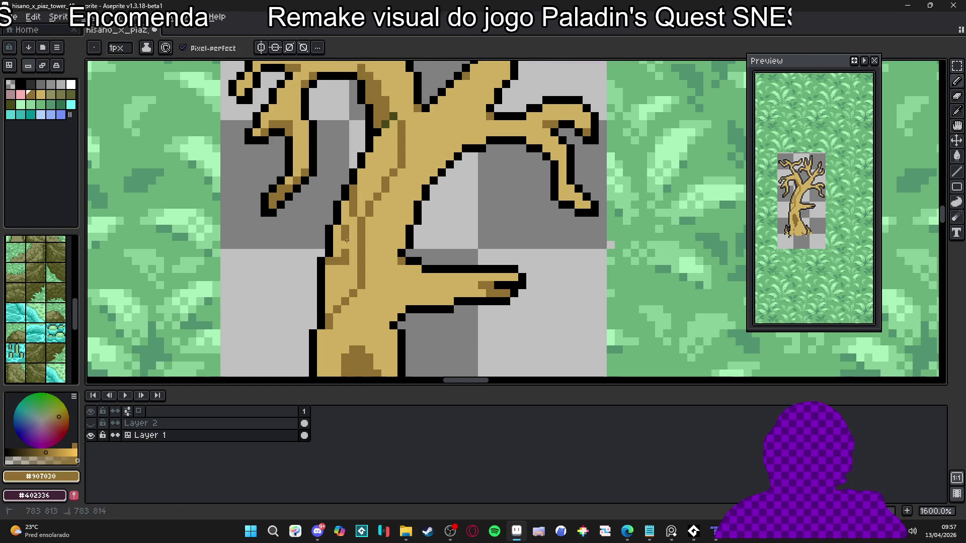
left_click(345, 244)
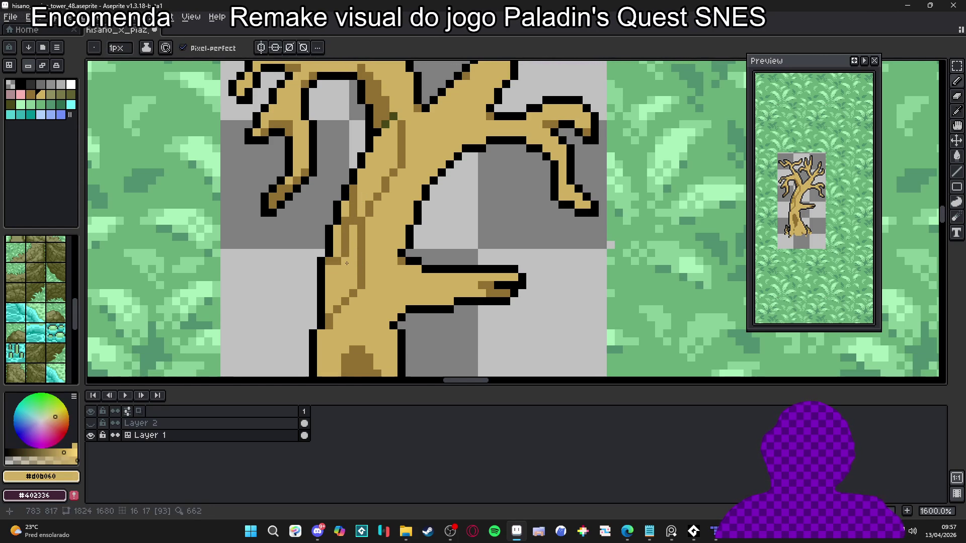
Dot an olive moss pixel on the lower trunk, then switch to the neighbouring olive swatch.
left_click(61, 94)
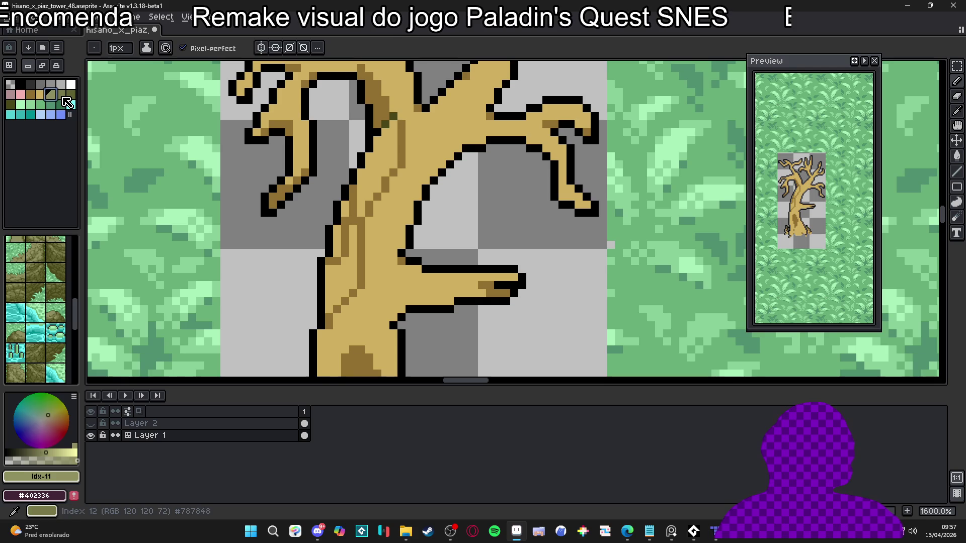
left_click(312, 261)
left_click(51, 94)
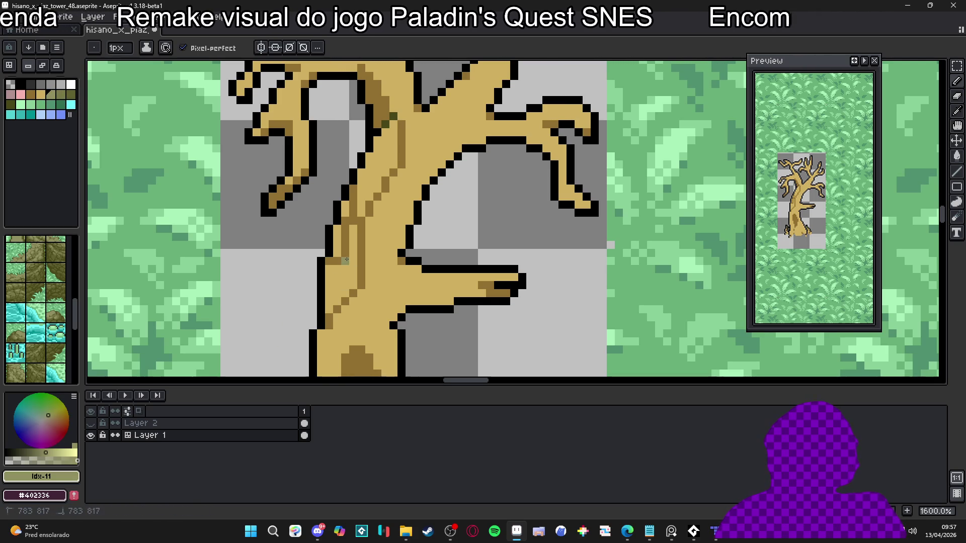
scroll(347, 259, "down", 4)
scroll(362, 316, "up", 5)
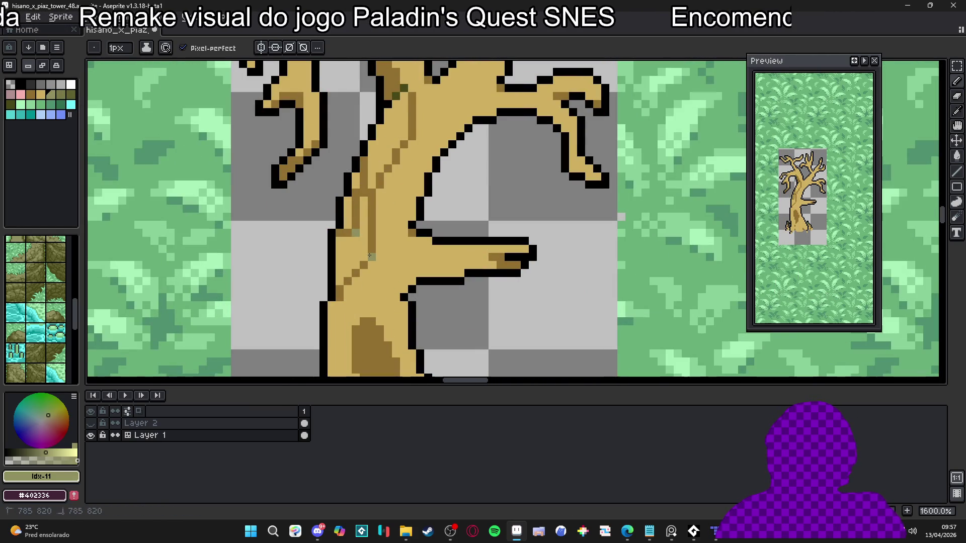
scroll(371, 194, "up", 2)
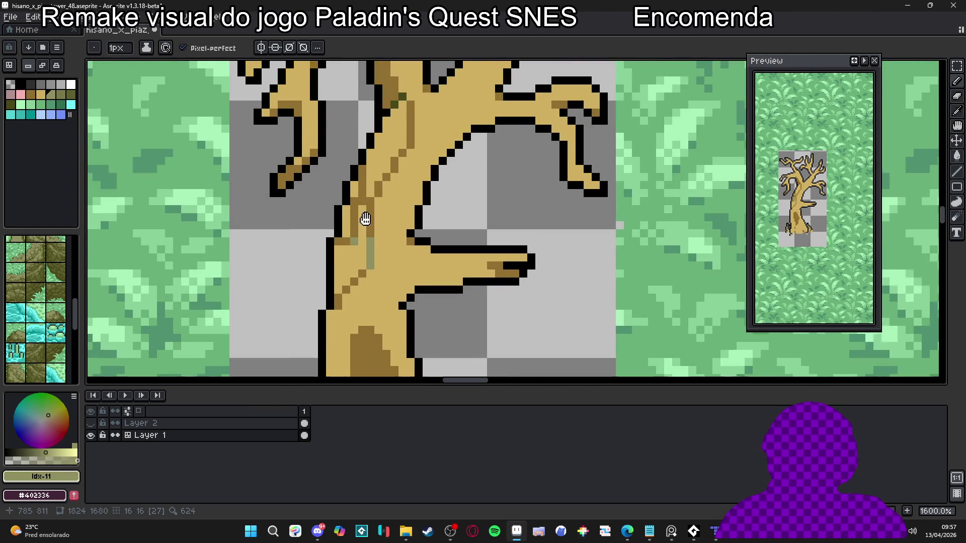
scroll(398, 219, "down", 8)
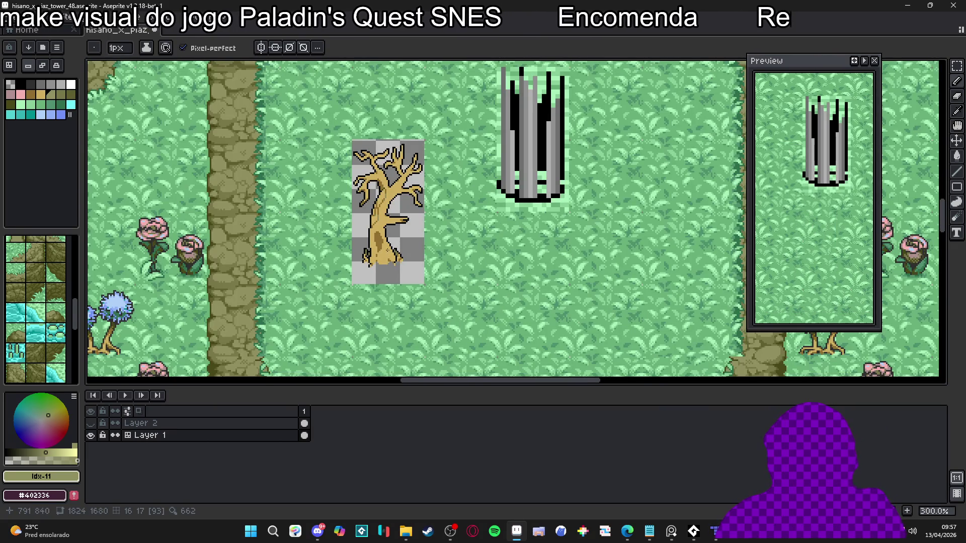
scroll(393, 250, "up", 1)
scroll(301, 257, "down", 1)
scroll(200, 263, "up", 2)
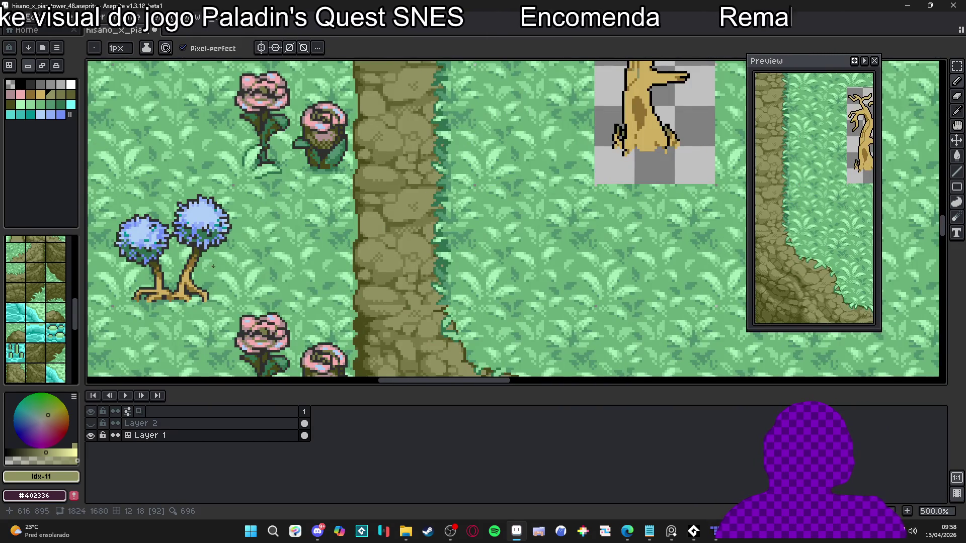
scroll(200, 268, "down", 1)
scroll(352, 227, "right", 5)
scroll(352, 226, "up", 4)
scroll(453, 221, "up", 1)
scroll(459, 222, "down", 2)
scroll(226, 261, "up", 2)
scroll(222, 293, "up", 1)
scroll(222, 293, "down", 1)
scroll(302, 251, "down", 1)
scroll(453, 226, "right", 5)
scroll(479, 220, "up", 1)
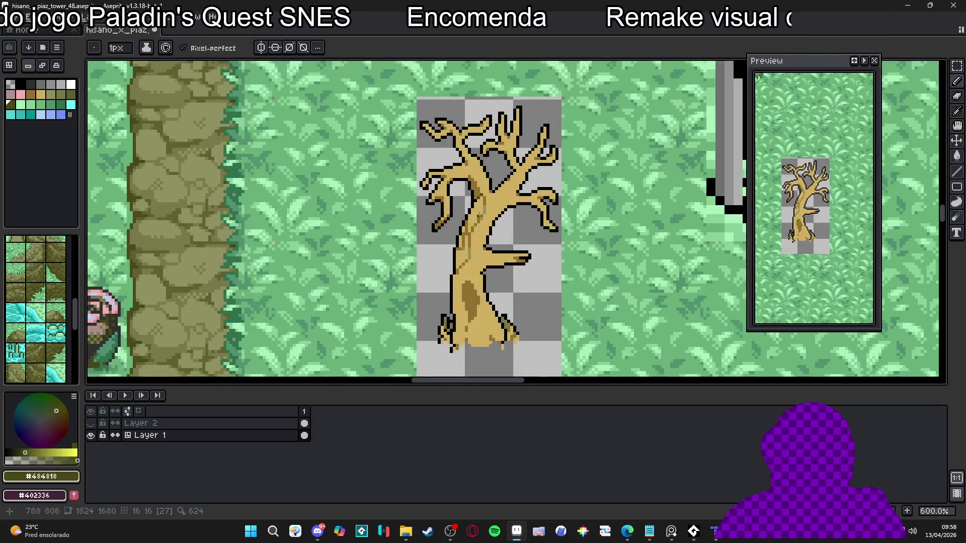
scroll(478, 220, "up", 5)
left_click(427, 254, "alt")
left_click_drag(427, 266, 428, 277)
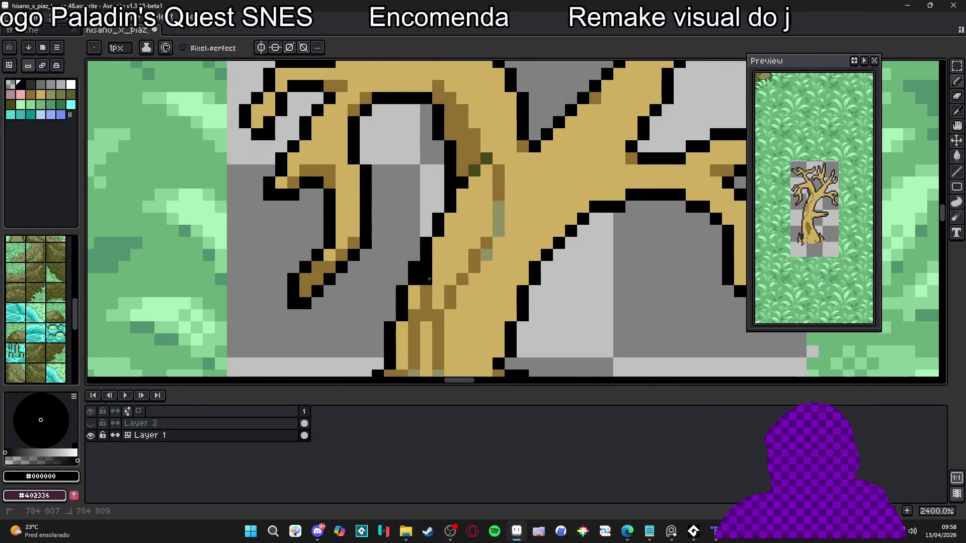
Undo the black repaint of the moss and the last pencil stroke.
key("ctrl+z")
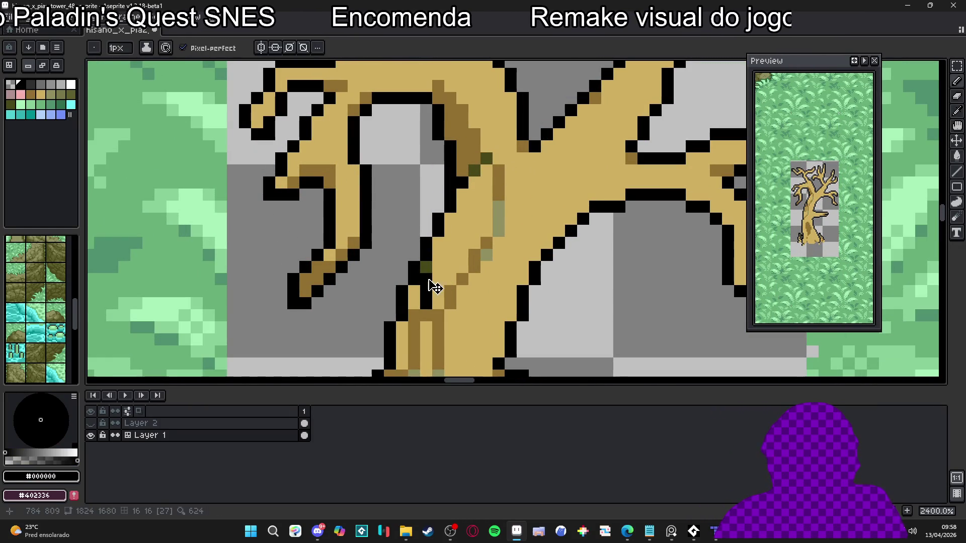
left_click(427, 295, "alt")
scroll(427, 294, "down", 2)
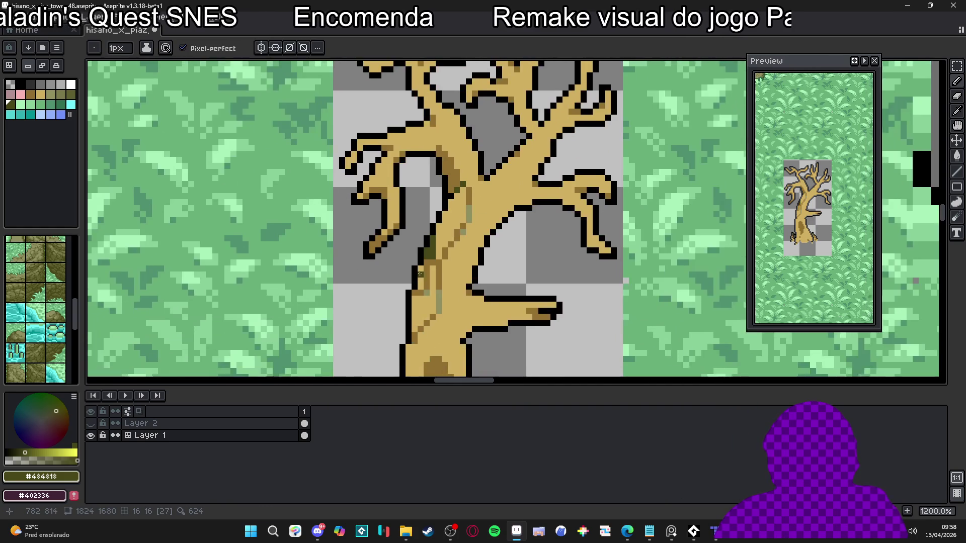
scroll(430, 258, "down", 4)
key("ctrl+z")
scroll(452, 298, "up", 4)
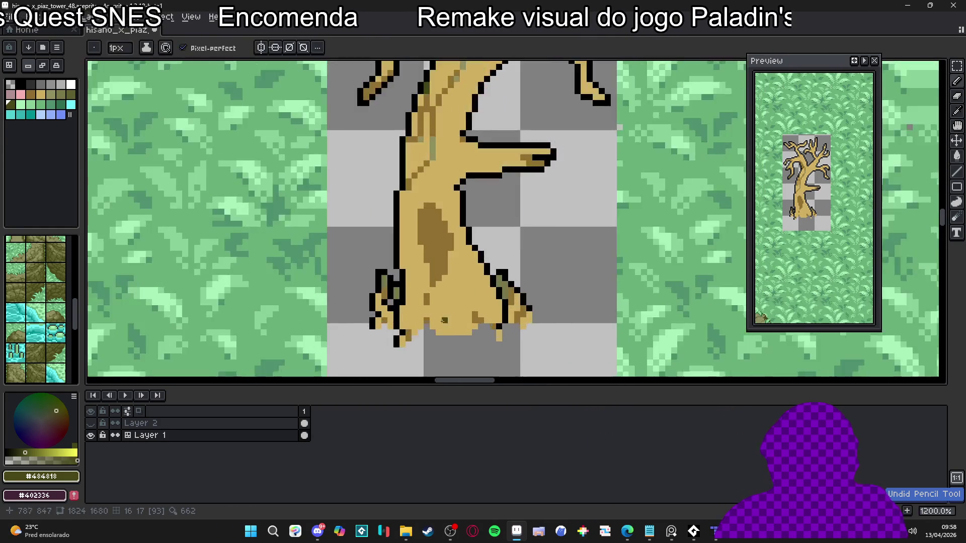
scroll(424, 247, "up", 1)
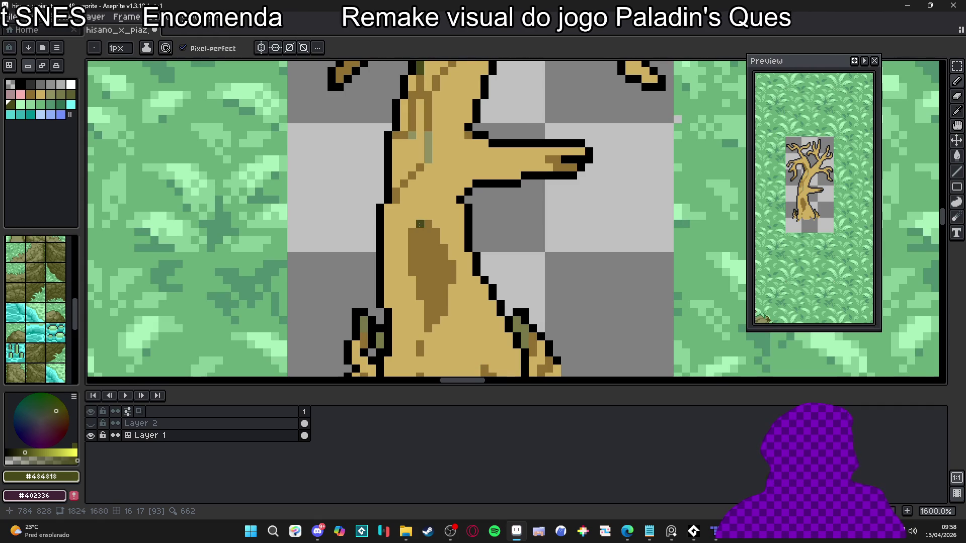
Draw a #907030 diagonal line up the trunk, then a black outline stroke near the branches.
left_click(422, 236, "alt")
mouse_move(420, 221)
left_mouse_down()
mouse_move(468, 156)
mouse_move(478, 176)
mouse_move(489, 174)
left_mouse_up()
left_click(462, 172)
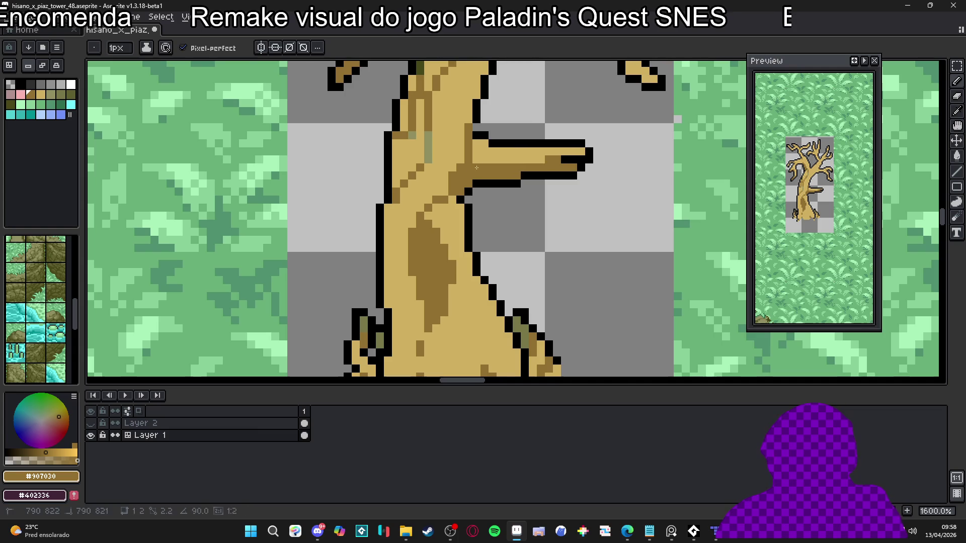
scroll(475, 211, "down", 3)
scroll(453, 210, "down", 2)
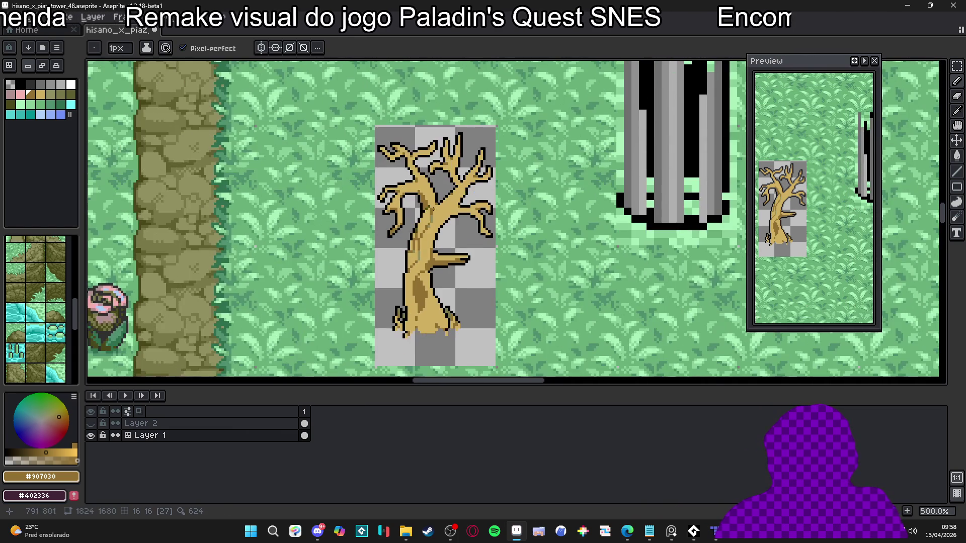
scroll(433, 209, "up", 7)
left_click(405, 216, "alt")
mouse_move(405, 197)
left_mouse_down()
mouse_move(405, 179)
mouse_move(374, 182)
left_mouse_up()
Touch up the left branch, alternating Eraser and Pencil with sampled brown and black.
key("e")
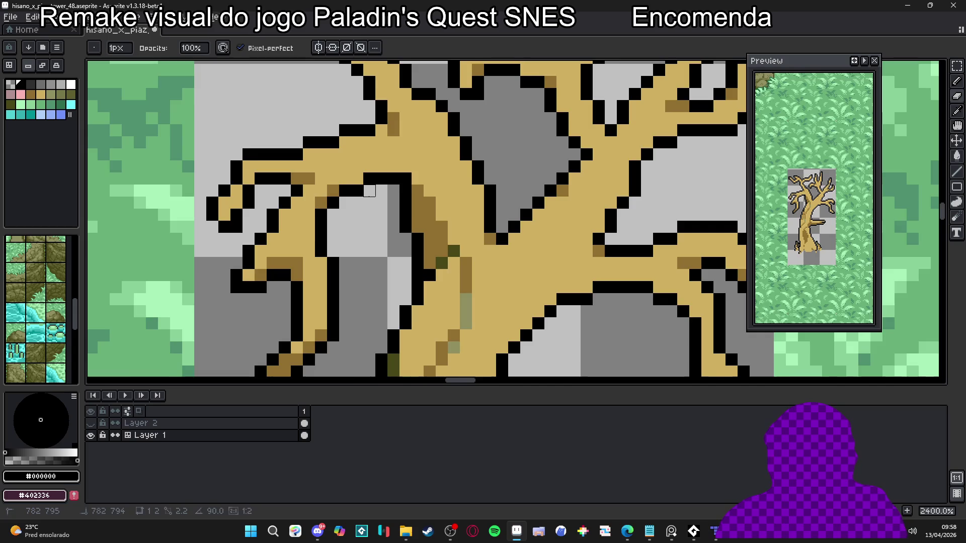
scroll(370, 190, "down", 3)
scroll(369, 191, "up", 1)
key("b")
left_click(388, 183, "alt")
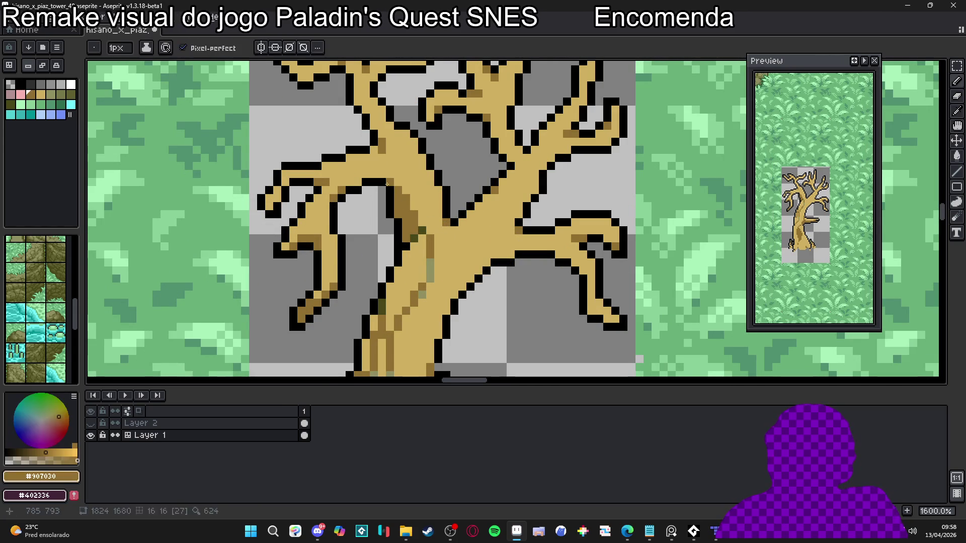
left_click(389, 180, "alt")
scroll(408, 207, "down", 3)
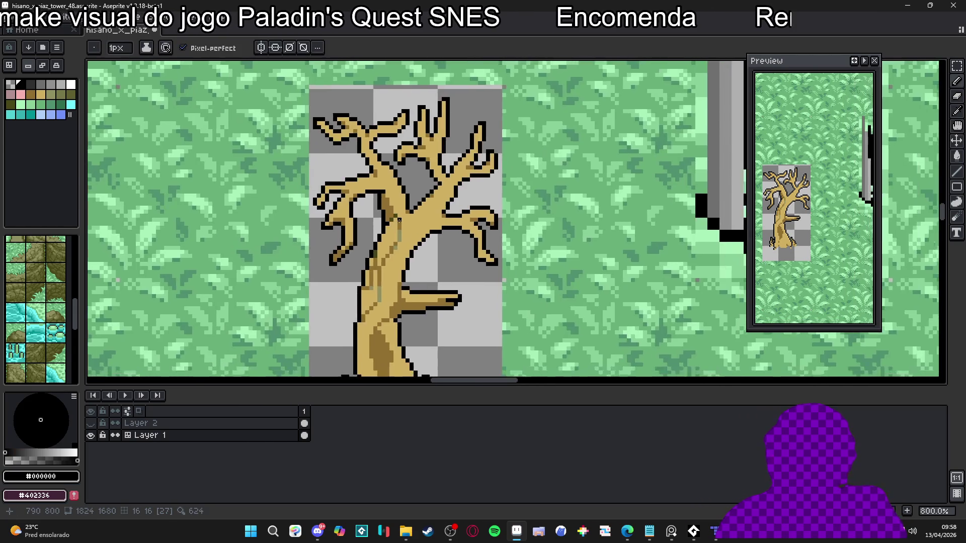
scroll(332, 223, "up", 3)
scroll(333, 223, "up", 2)
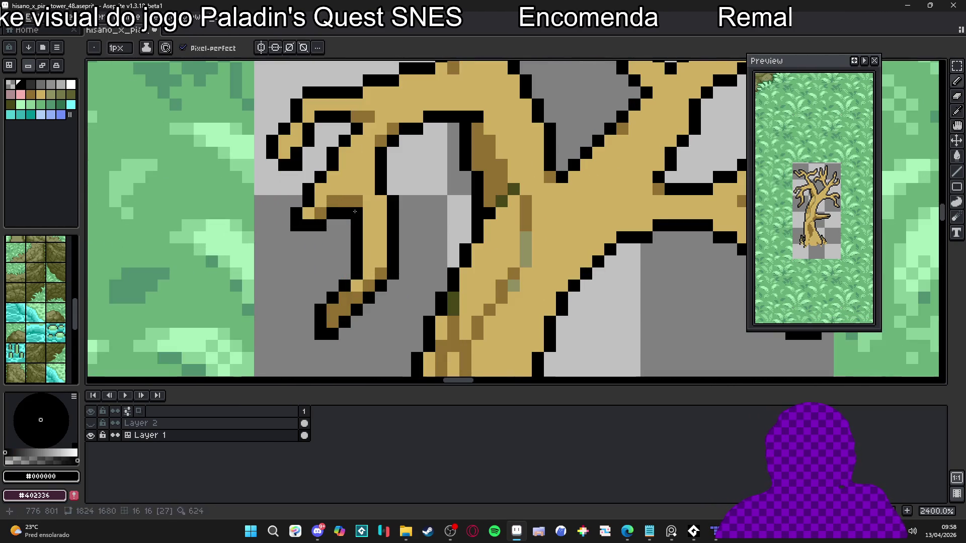
key("e")
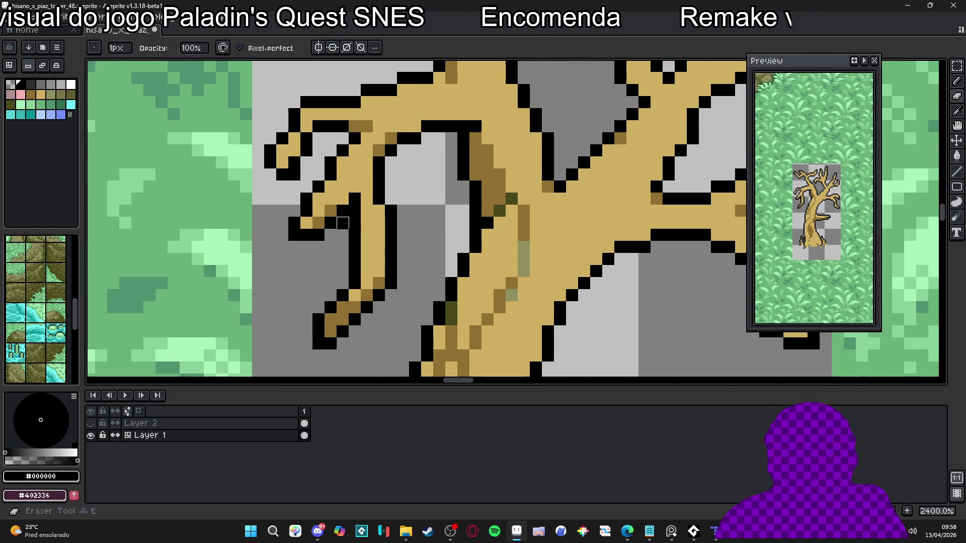
scroll(343, 223, "down", 2)
key("b")
scroll(349, 215, "up", 1)
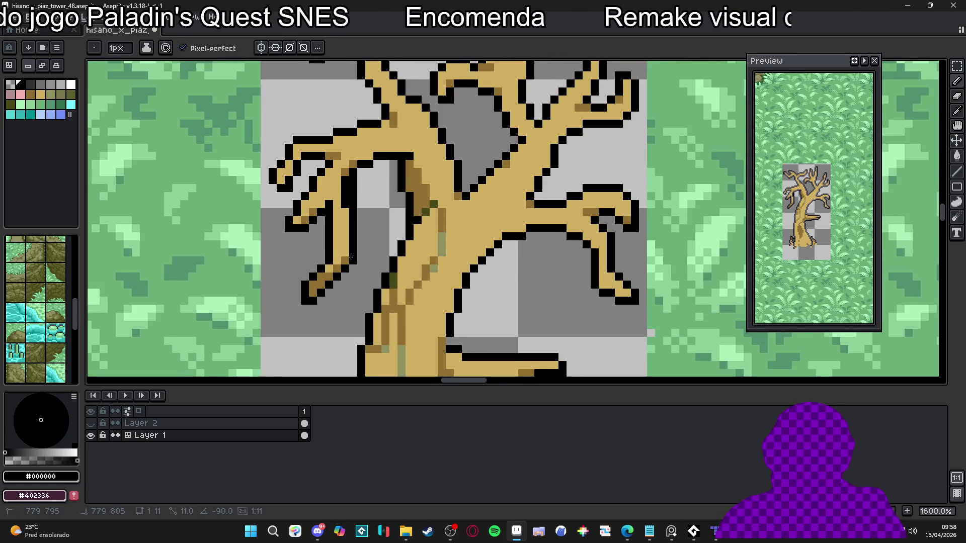
Redraw a black outline line along the left branch and trim it with the Eraser.
left_click(343, 218, "alt")
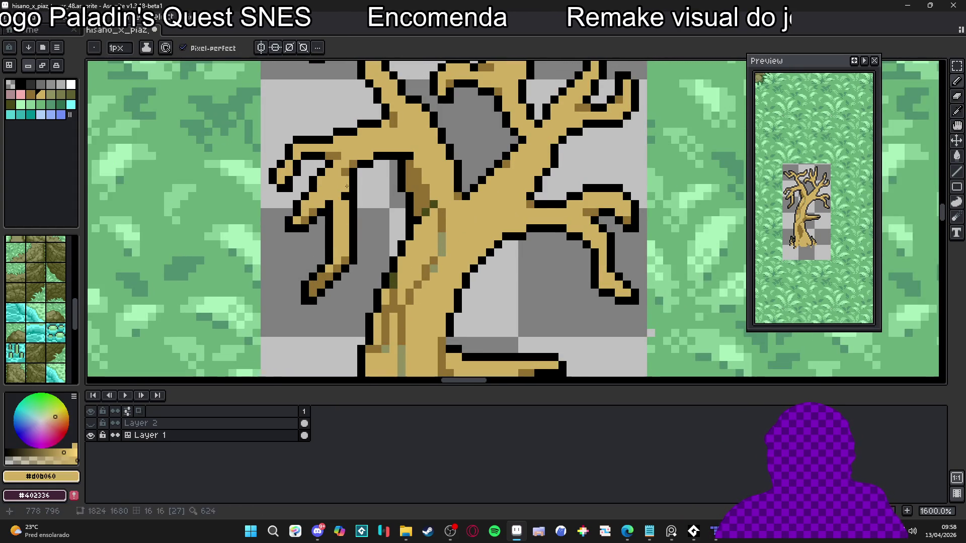
left_click(355, 164, "alt")
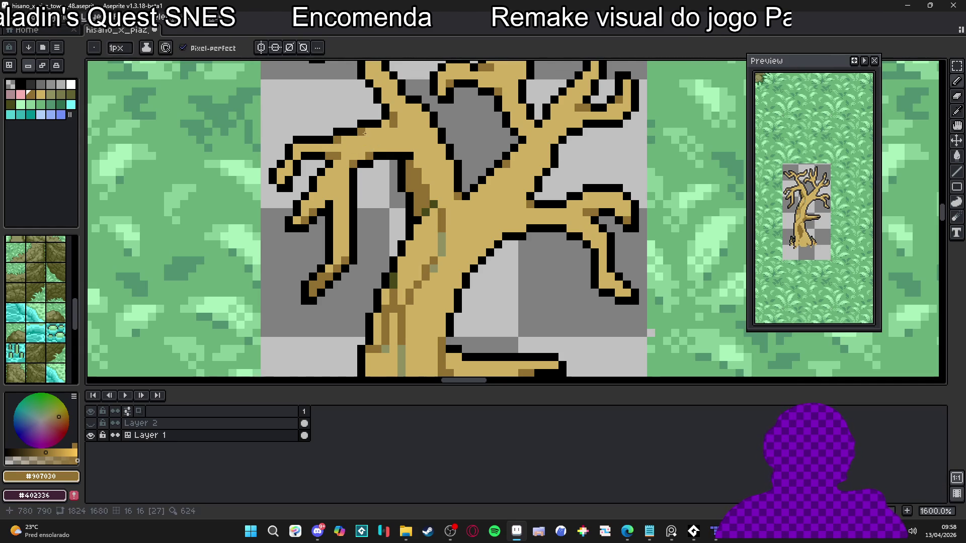
scroll(288, 175, "down", 5)
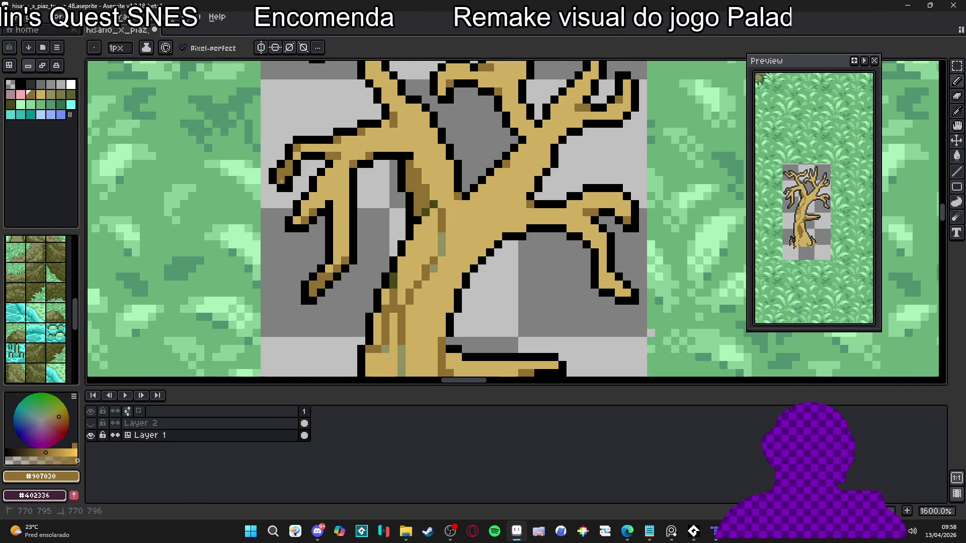
scroll(322, 177, "up", 3)
scroll(335, 178, "up", 1)
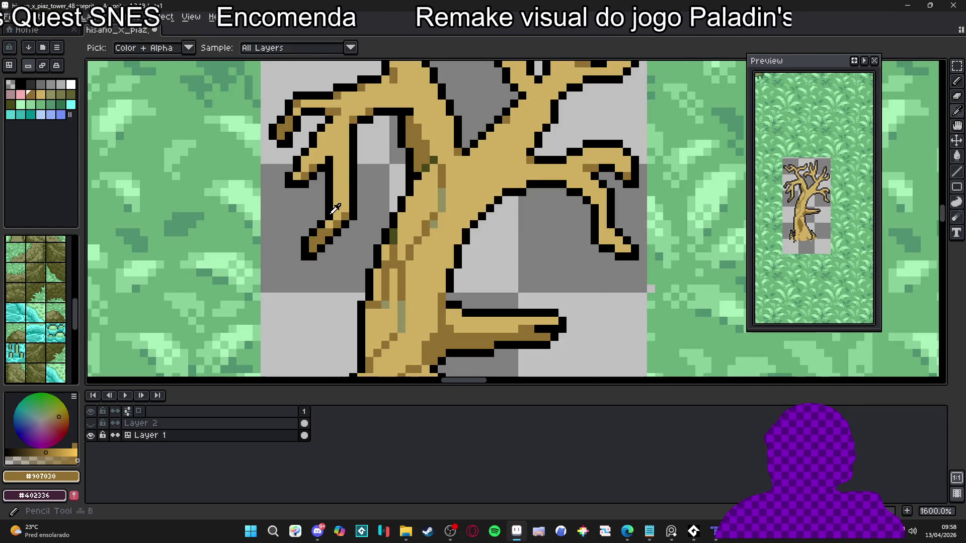
left_click(338, 155, "alt")
left_click_drag(333, 160, 329, 201)
key("e")
key("b")
scroll(329, 208, "down", 3)
scroll(332, 163, "up", 3)
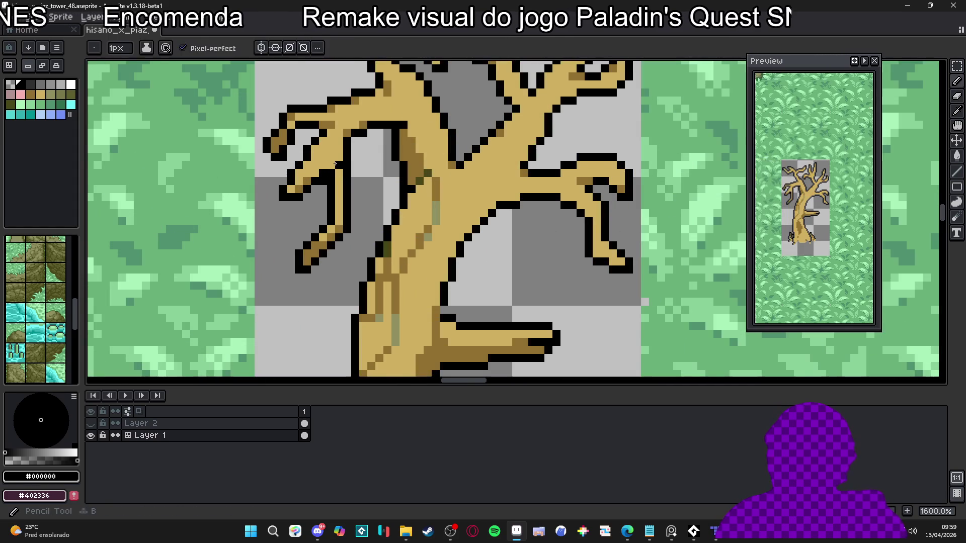
Paint #484818 dark olive moss pixels on the left branch.
left_click(426, 172, "alt")
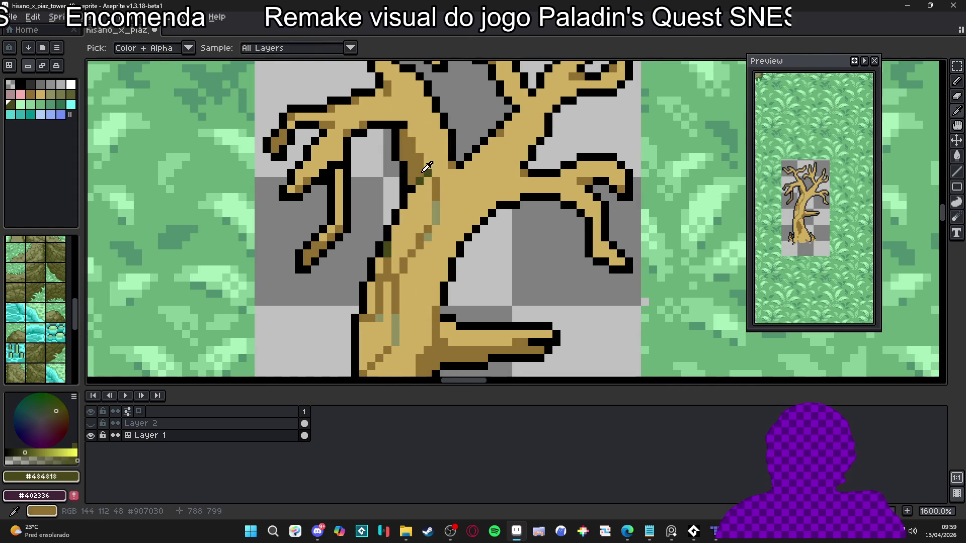
scroll(330, 174, "down", 3)
scroll(342, 186, "up", 3)
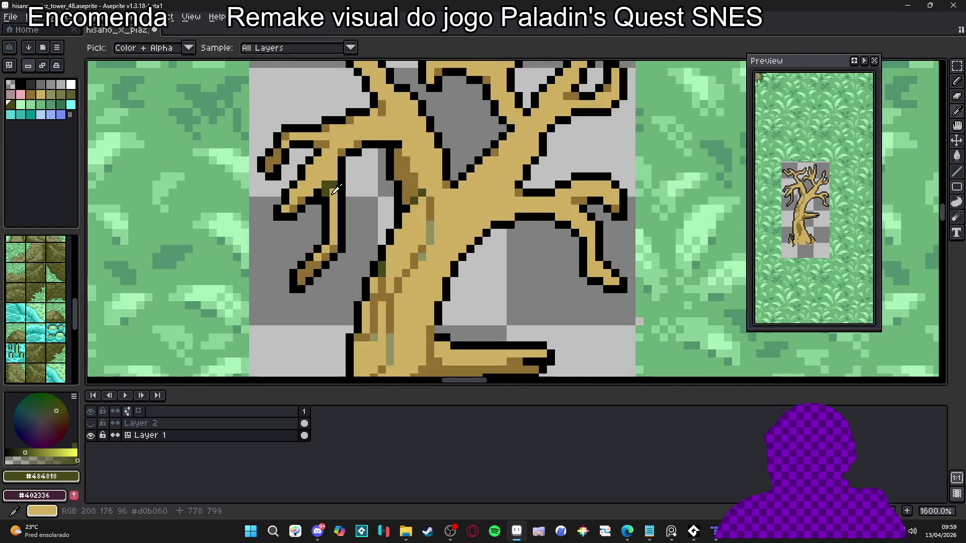
left_click(385, 176, "alt")
left_click(400, 177, "alt")
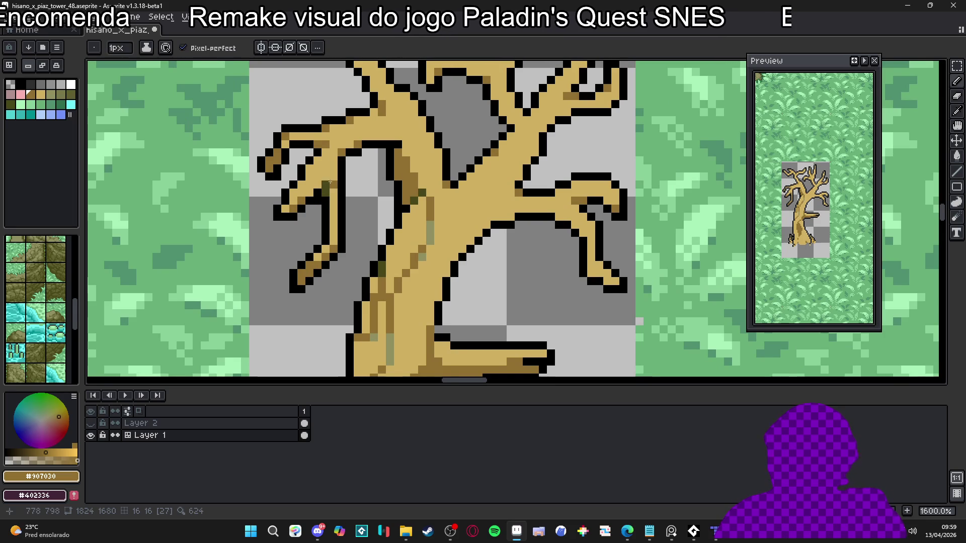
scroll(332, 191, "down", 5)
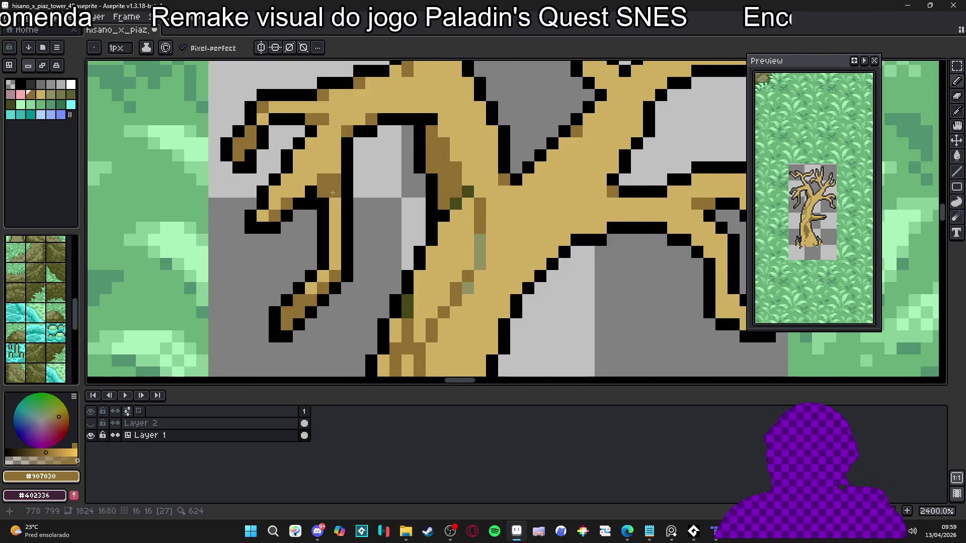
scroll(309, 201, "up", 5)
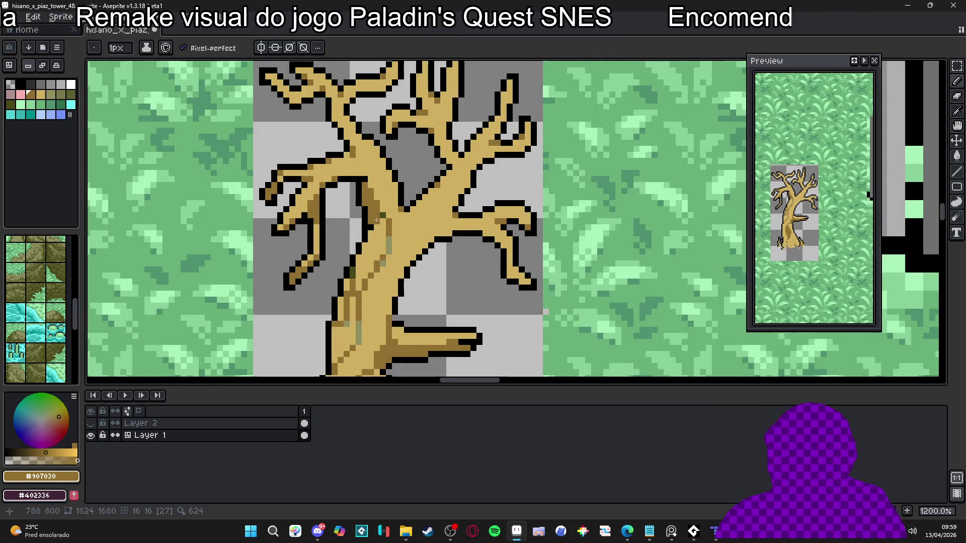
scroll(315, 197, "up", 3)
left_click(256, 204, "alt")
left_click_drag(242, 202, 252, 189)
Reselect the #907030 brown shading colour and recentre the view on the tree.
scroll(259, 187, "down", 2)
left_click(237, 196, "alt")
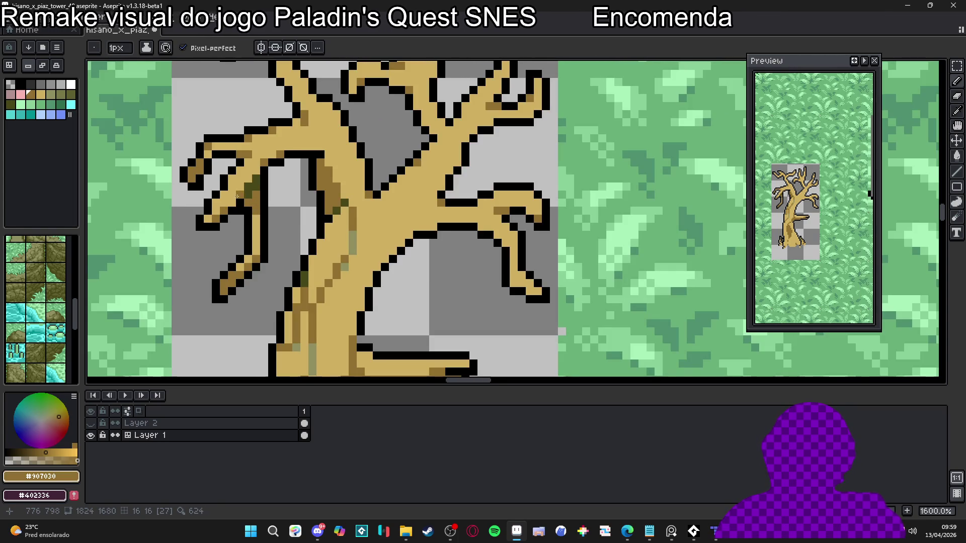
scroll(237, 199, "down", 3)
scroll(272, 213, "up", 2)
scroll(309, 204, "down", 3)
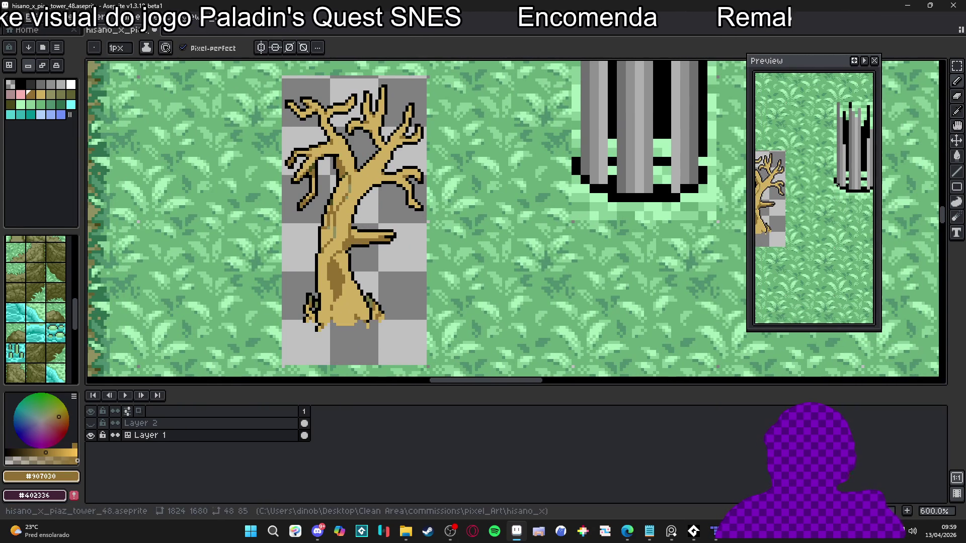
scroll(836, 185, "up", 1)
mouse_move(855, 187)
left_mouse_down()
mouse_move(866, 203)
mouse_move(857, 199)
left_mouse_up()
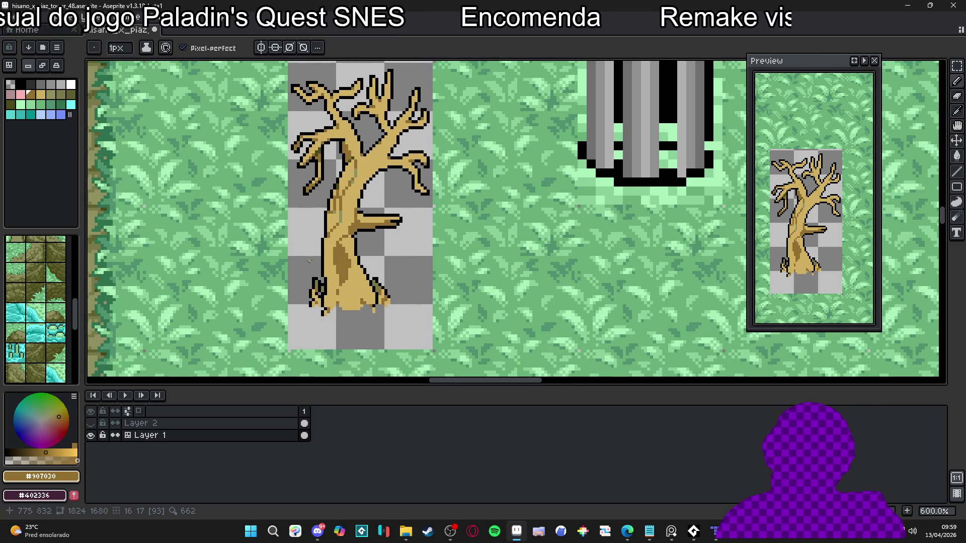
scroll(315, 253, "up", 4)
Paint a dark olive moss patch on the lower trunk.
mouse_move(315, 253)
left_mouse_down()
mouse_move(317, 226)
mouse_move(335, 222)
left_mouse_up()
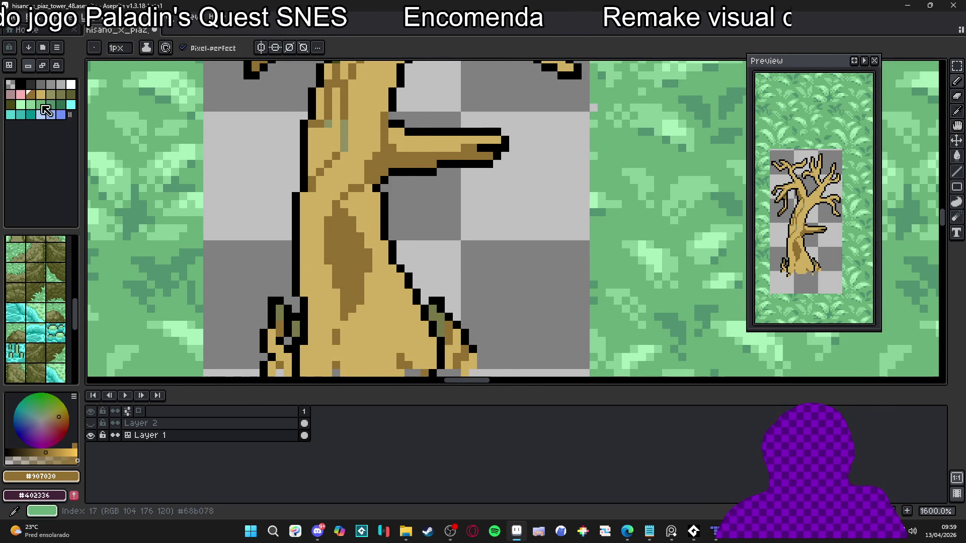
left_click(71, 94)
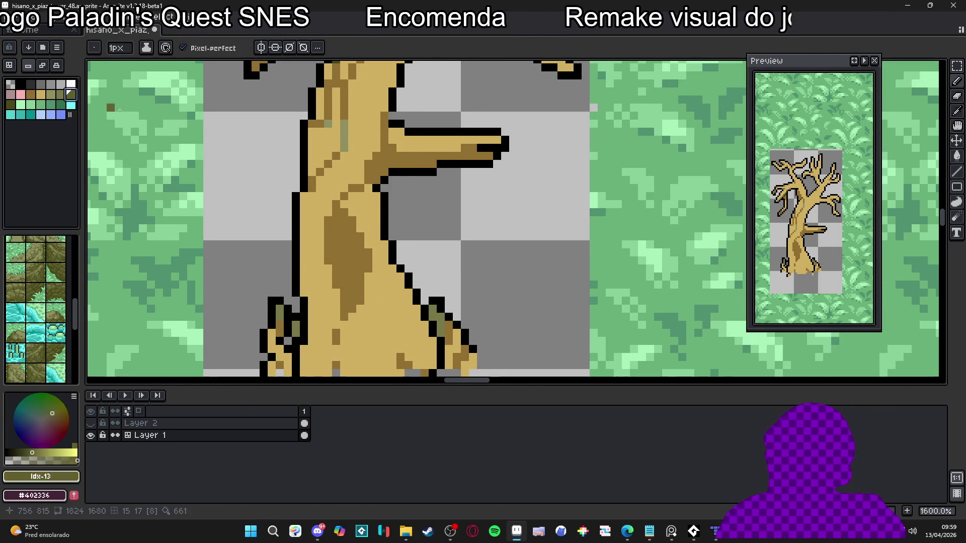
key("]")
left_click(345, 213)
mouse_move(346, 215)
left_mouse_down()
mouse_move(328, 232)
mouse_move(330, 257)
left_mouse_up()
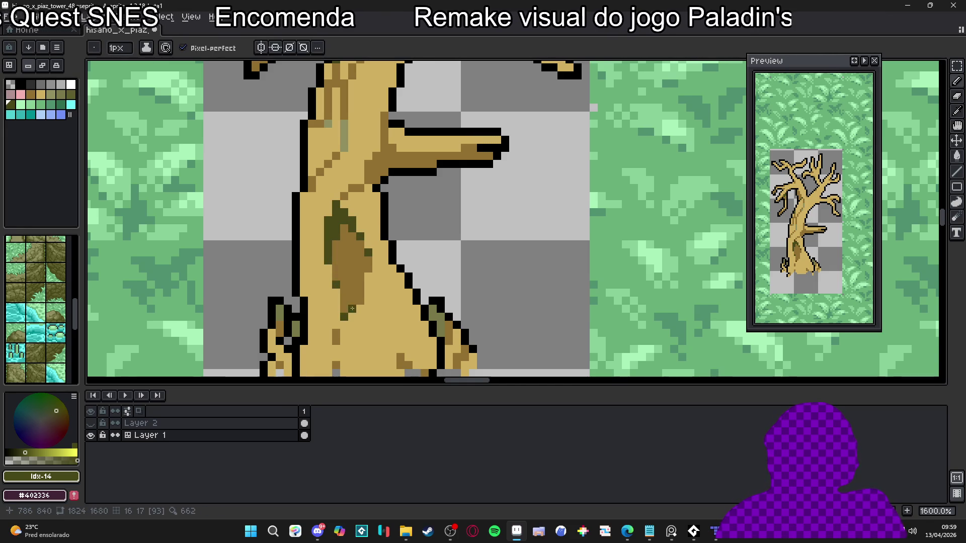
left_click_drag(352, 235, 353, 243)
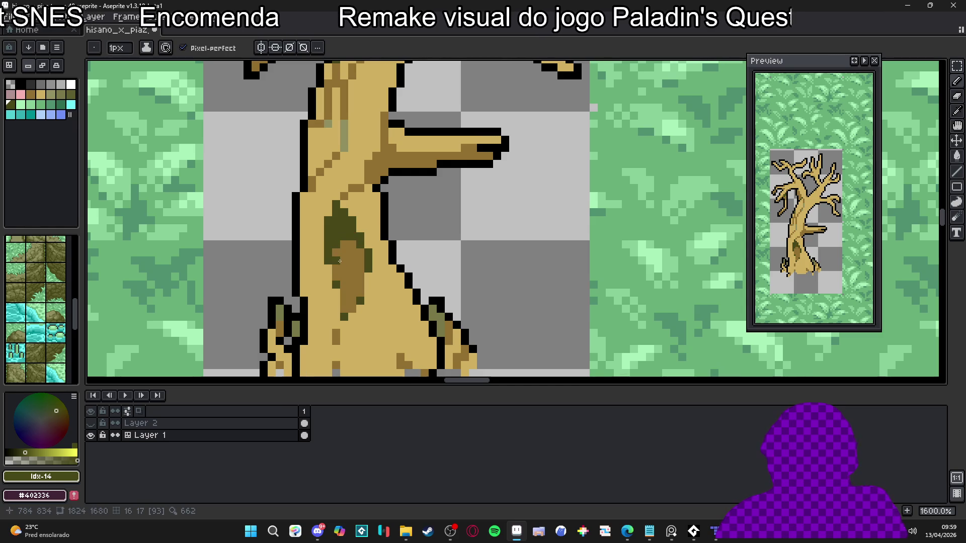
scroll(340, 259, "down", 3)
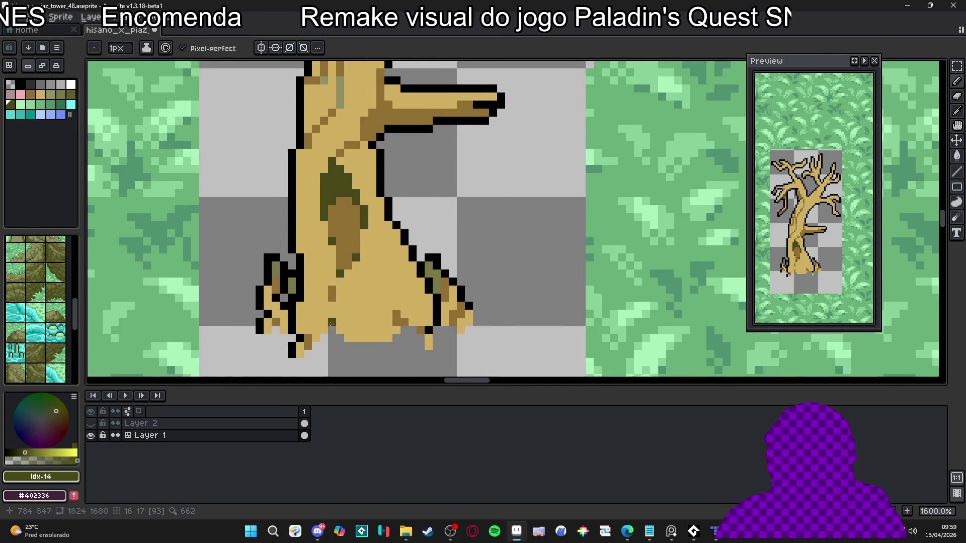
scroll(341, 327, "up", 2)
Paint a brown shading column up the middle trunk and add more moss around the patch.
left_click(341, 327, "alt")
mouse_move(341, 327)
left_mouse_down()
mouse_move(357, 341)
mouse_move(335, 304)
left_mouse_up()
mouse_move(340, 267)
left_mouse_down()
mouse_move(357, 247)
mouse_move(357, 274)
mouse_move(362, 221)
mouse_move(347, 229)
mouse_move(369, 234)
left_mouse_up()
left_click(345, 247, "alt")
scroll(362, 242, "down", 1)
left_click(355, 246)
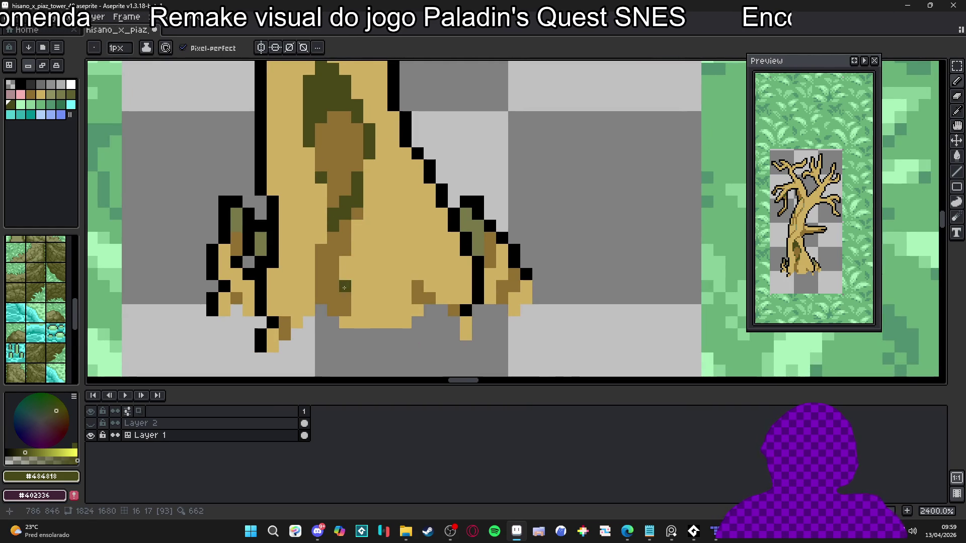
Shade the trunk bottom and lower trunk with brown pixels and a diagonal line.
left_click(333, 310, "alt")
mouse_move(345, 322)
left_mouse_down()
mouse_move(386, 323)
mouse_move(406, 310)
mouse_move(359, 315)
left_mouse_up()
left_click(418, 249)
left_click(405, 298)
left_click(441, 298)
left_click_drag(429, 285, 429, 271)
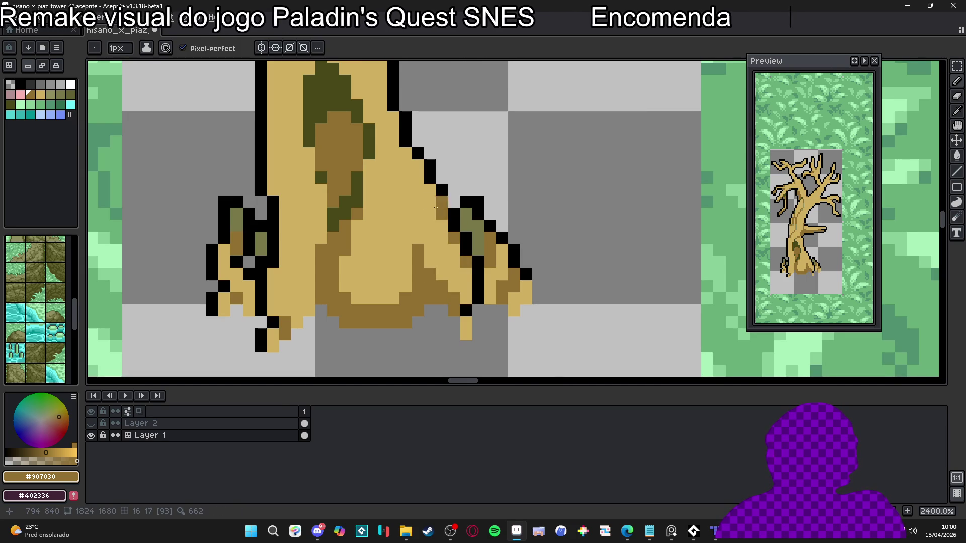
Add brown shading pixels along the trunk's edge.
left_click_drag(397, 130, 421, 232)
left_click(405, 159)
left_click(405, 147)
scroll(402, 160, "down", 5)
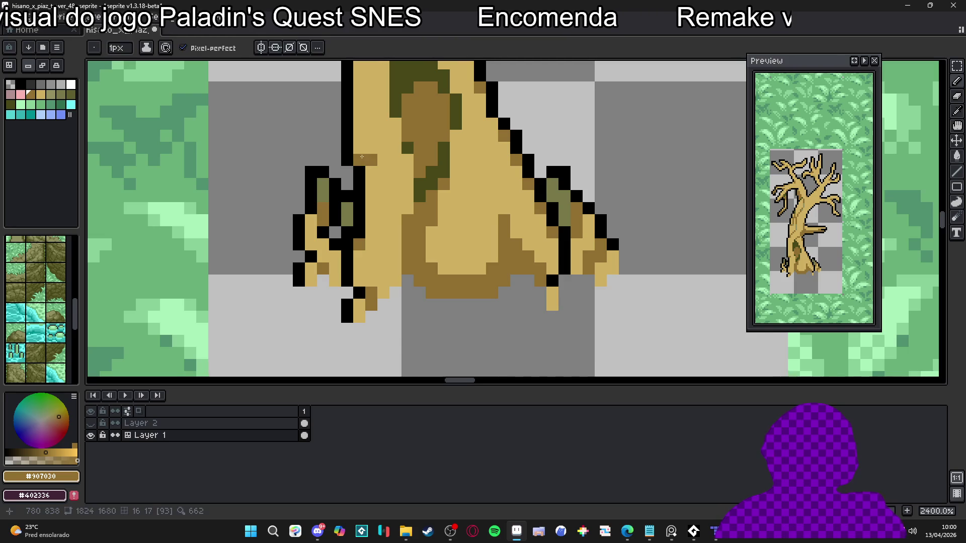
scroll(383, 175, "down", 3)
scroll(383, 175, "down", 1)
scroll(408, 239, "up", 3)
Dot brown and lighter olive pixels into the dither pattern on the trunk.
left_click(406, 262)
left_click(394, 250)
left_click(419, 251)
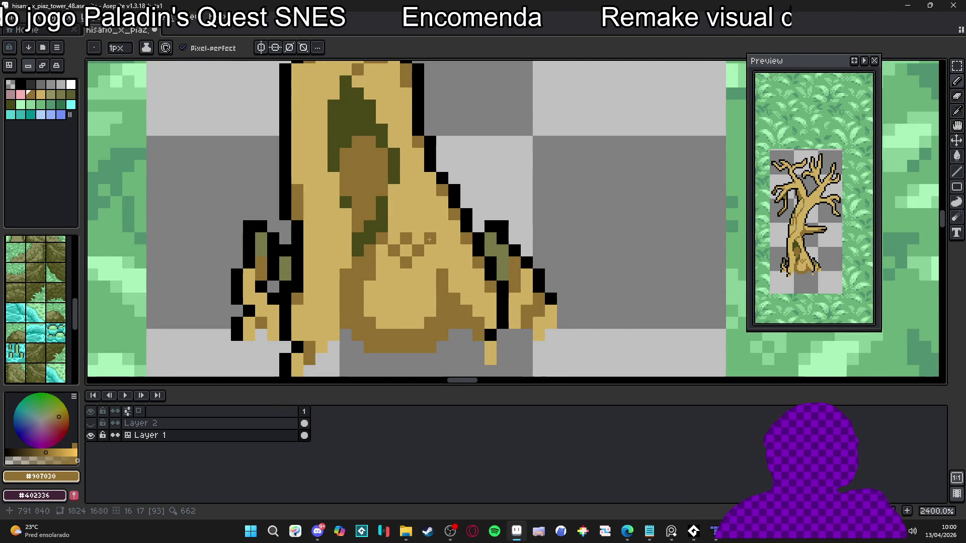
scroll(415, 231, "down", 2)
scroll(388, 254, "up", 2)
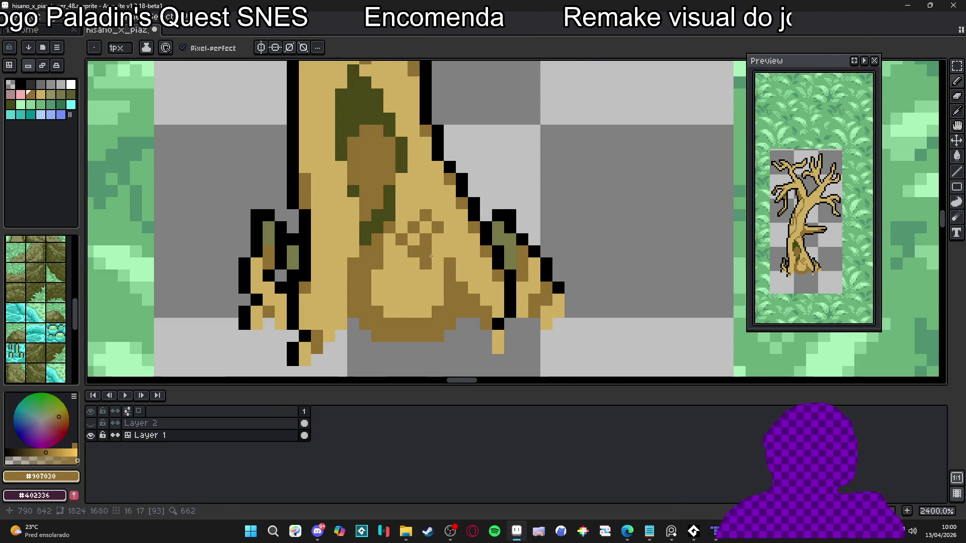
scroll(428, 261, "down", 2)
scroll(414, 252, "up", 3)
left_click(498, 242, "alt")
left_click(414, 251)
left_click(405, 249)
scroll(359, 230, "down", 3)
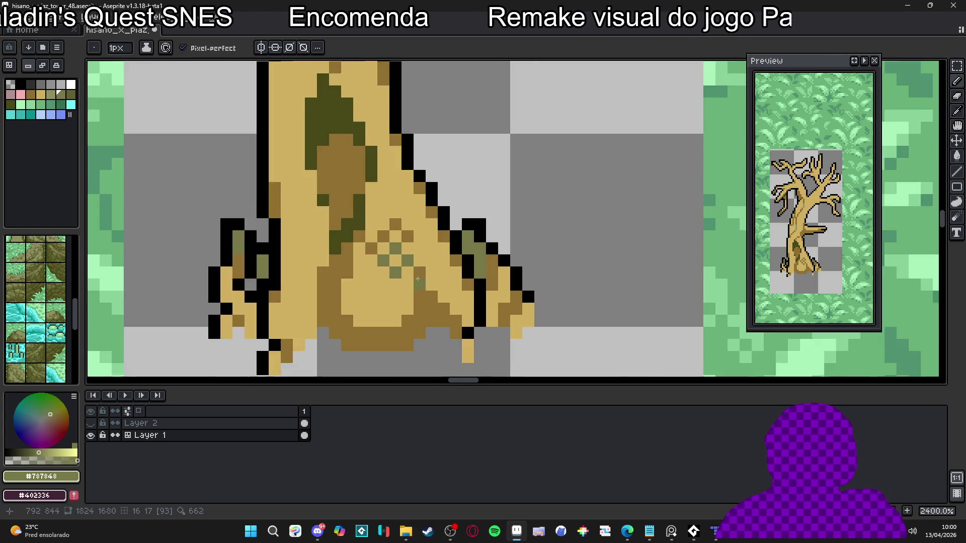
scroll(433, 262, "up", 2)
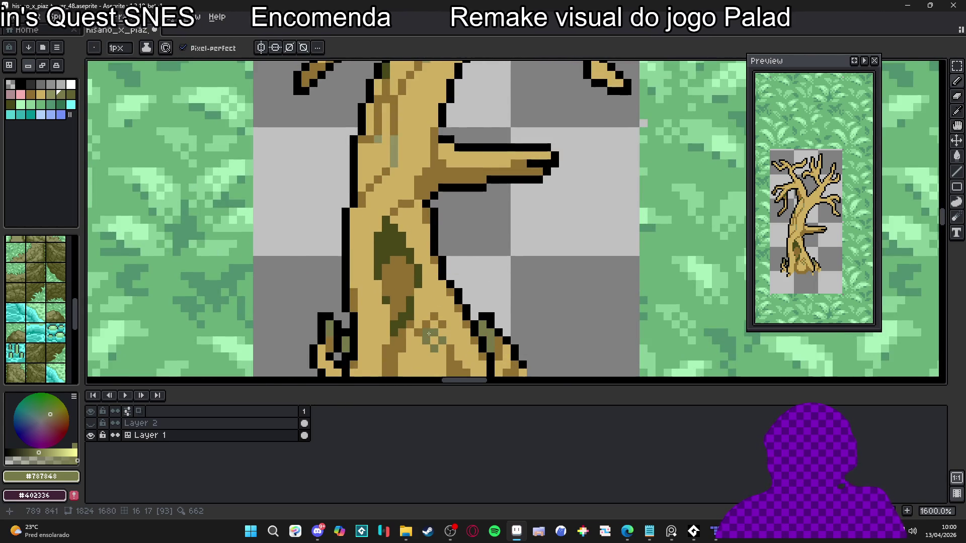
scroll(429, 334, "up", 1)
Widen the olive patch on the lower trunk with a 3px brush, then paint tan over part of it.
left_click(417, 308, "alt")
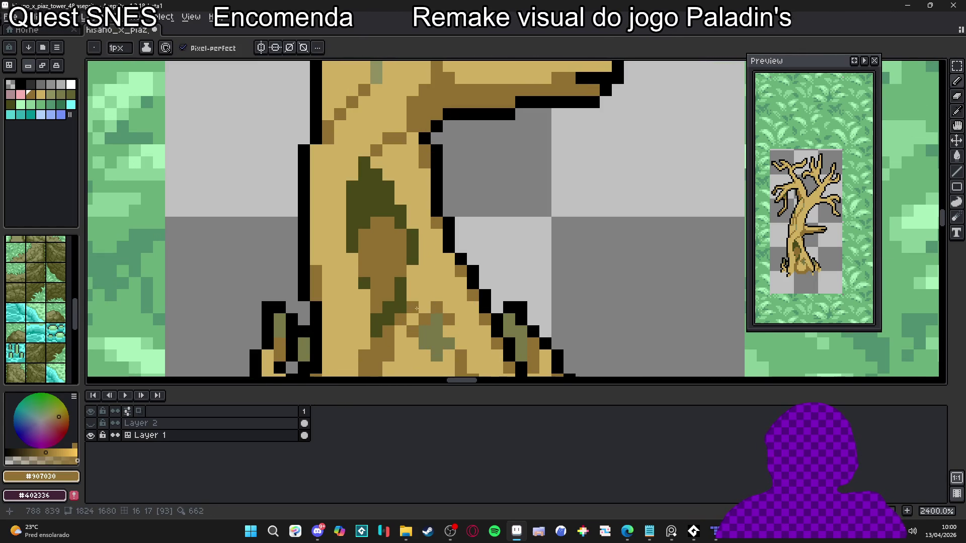
scroll(426, 297, "down", 3)
scroll(433, 299, "up", 1)
scroll(437, 302, "up", 2)
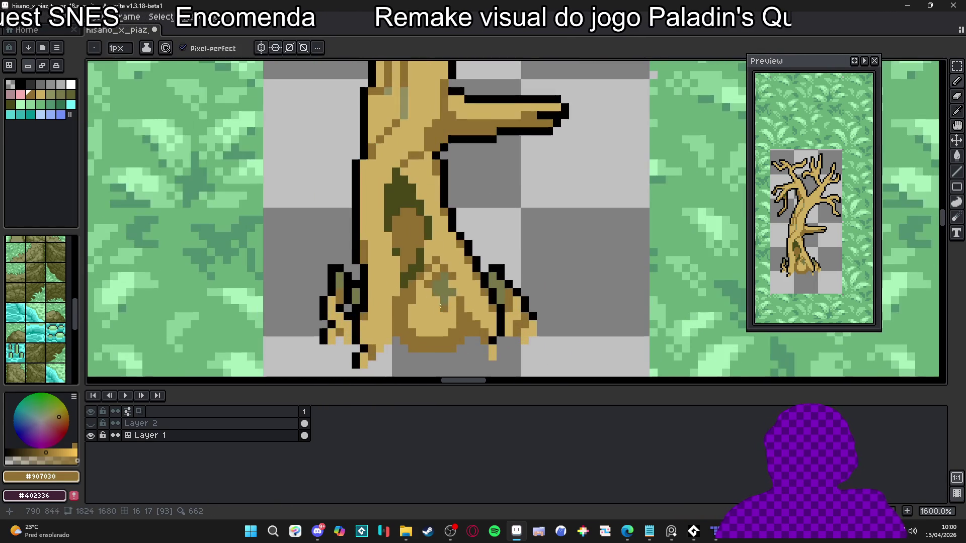
left_click(441, 303, "alt")
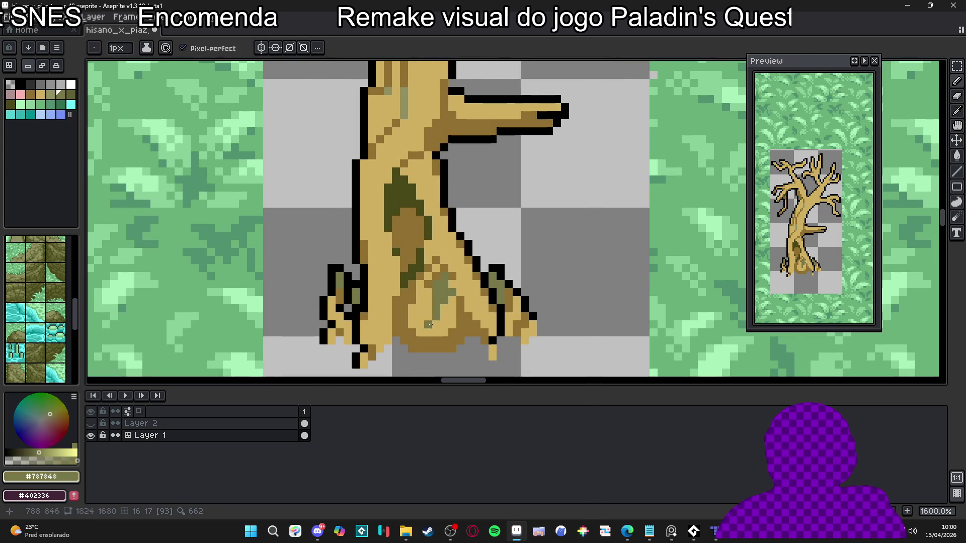
scroll(428, 325, "up", 1)
key("plus")
key("plus")
mouse_move(450, 322)
left_mouse_down()
mouse_move(455, 269)
mouse_move(445, 319)
mouse_move(444, 256)
mouse_move(422, 297)
left_mouse_up()
left_click(463, 283, "alt")
left_click(405, 272, "alt")
key("minus")
key("minus")
scroll(414, 286, "down", 3)
scroll(414, 286, "up", 1)
key("plus")
key("plus")
Paint #484818 olive moss dots with a 2px brush and extend the moss down the lower trunk.
left_click(411, 238, "alt")
scroll(411, 238, "up", 1)
left_click(396, 314)
key("ctrl+z")
key("minus")
left_click(396, 315)
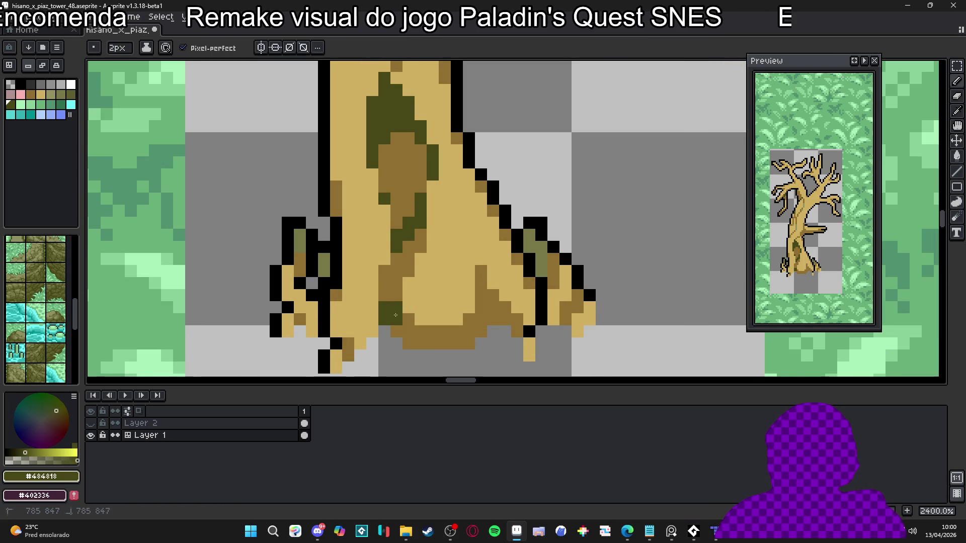
left_click(382, 295)
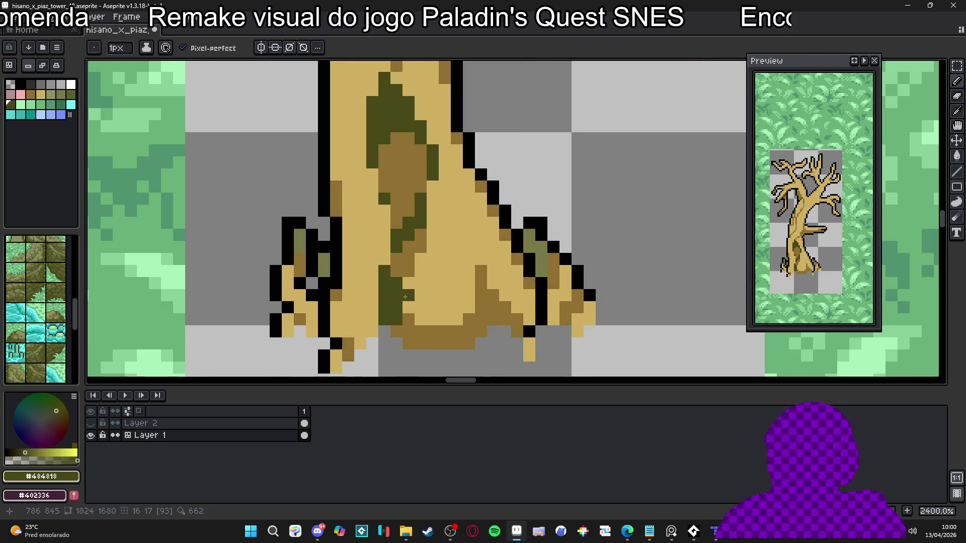
scroll(400, 296, "down", 2)
scroll(470, 308, "up", 3)
left_click(470, 302)
left_click_drag(459, 296, 460, 264)
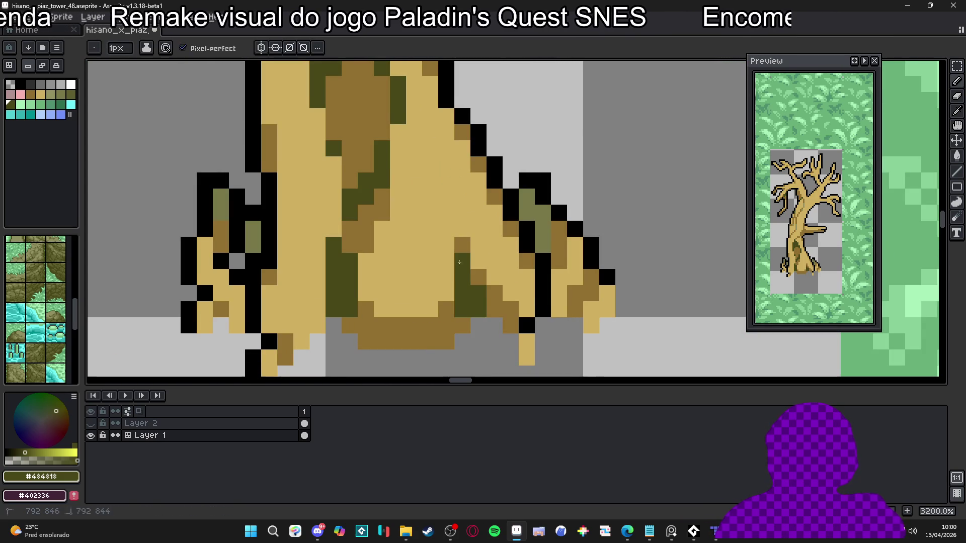
Dither #907030 brown in a checkerboard across the right side of the trunk base.
left_click_drag(292, 278, 390, 278)
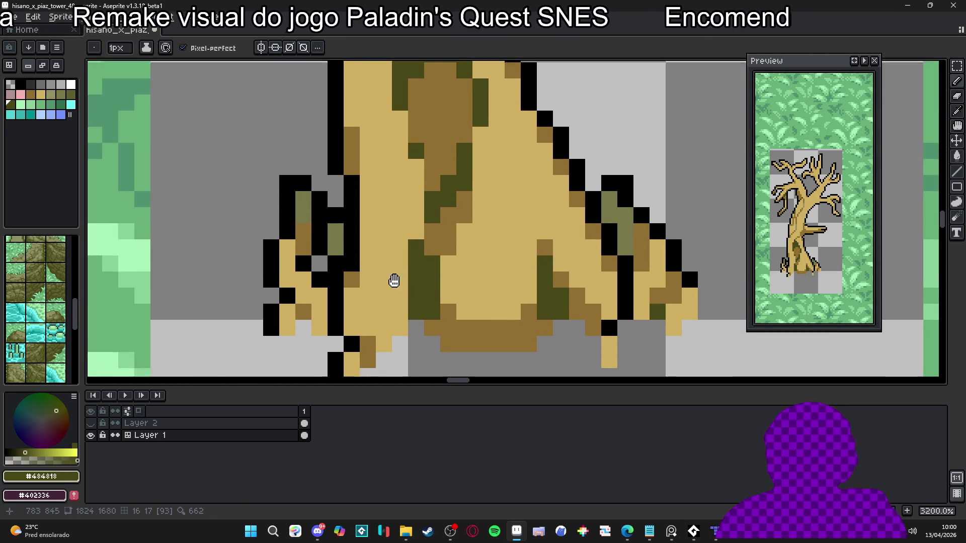
scroll(372, 279, "up", 2)
left_click(488, 342, "alt")
mouse_move(513, 342)
left_mouse_down()
mouse_move(575, 339)
mouse_move(488, 317)
mouse_move(513, 317)
mouse_move(513, 292)
mouse_move(566, 286)
left_mouse_up()
mouse_move(585, 318)
left_mouse_down()
mouse_move(586, 270)
mouse_move(537, 245)
mouse_move(556, 250)
left_mouse_up()
left_click(513, 246)
scroll(563, 246, "down", 2)
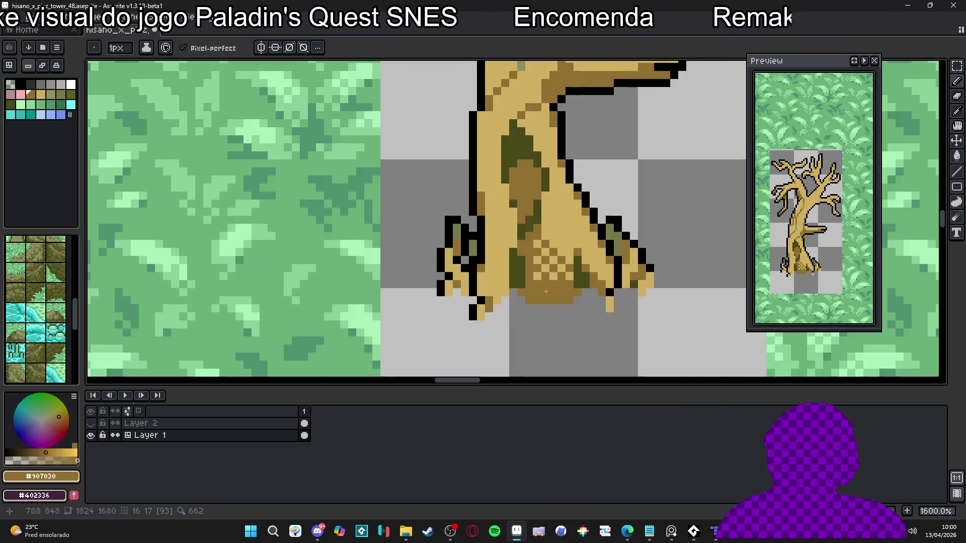
scroll(555, 268, "down", 3)
scroll(589, 267, "up", 3)
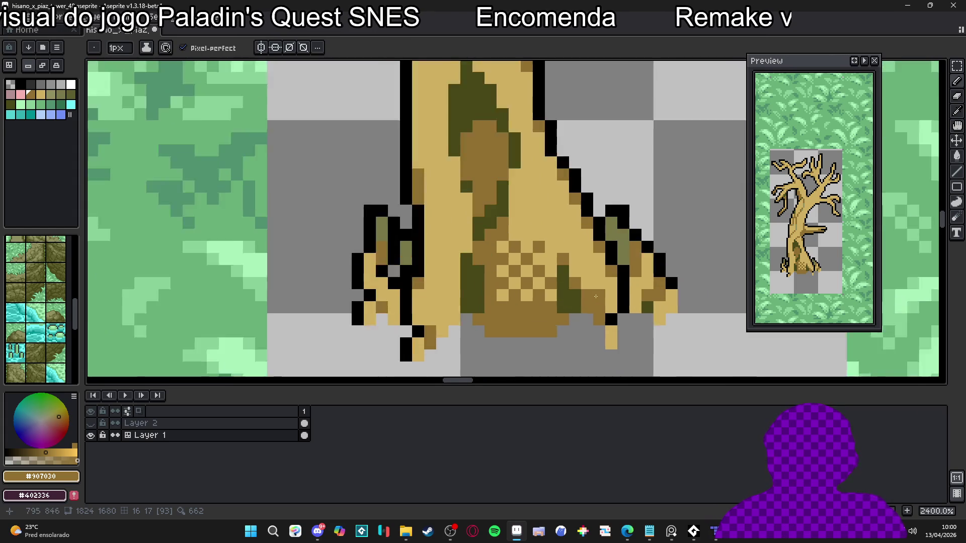
left_click_drag(600, 278, 589, 267)
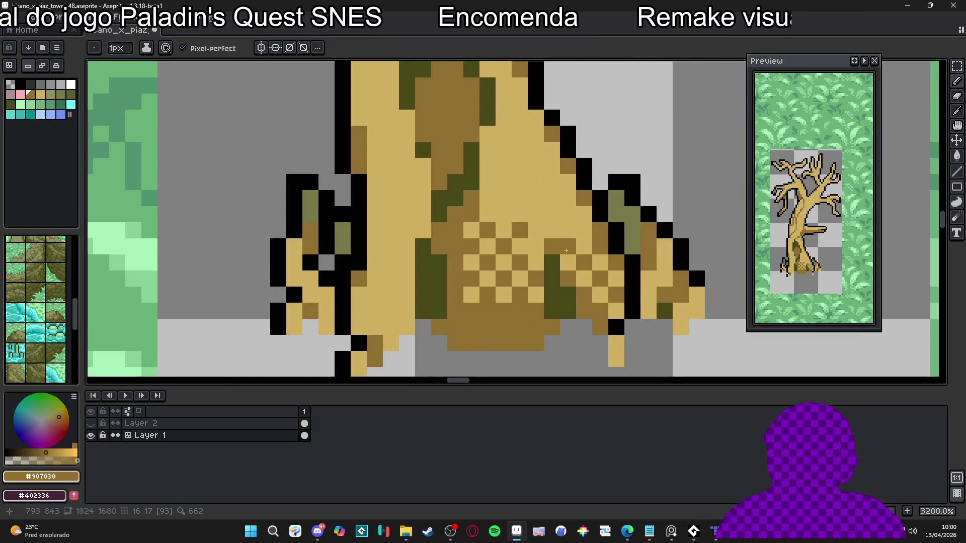
scroll(566, 250, "down", 5)
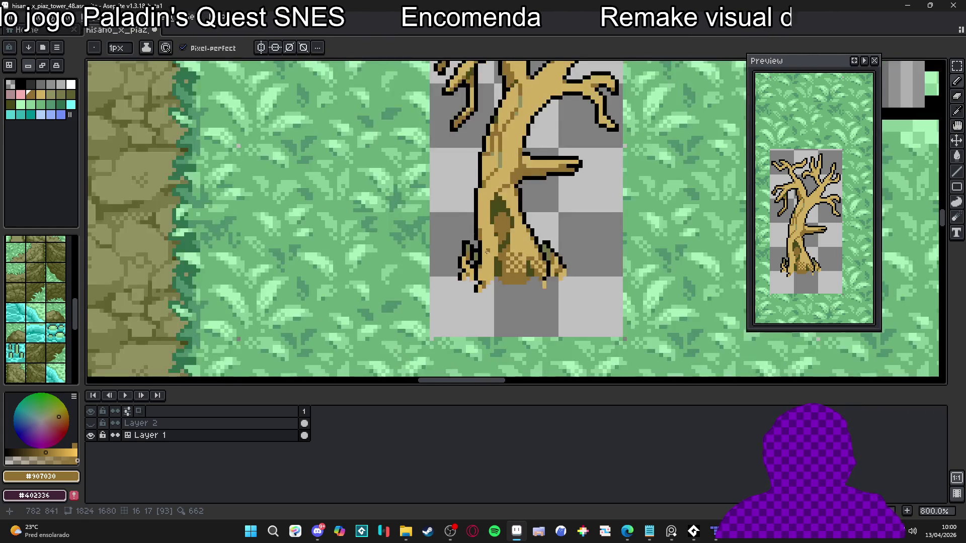
Paint an olive strip beside the side branch and up the trunk edge.
scroll(487, 250, "down", 3)
scroll(384, 268, "up", 6)
left_click(384, 267, "alt")
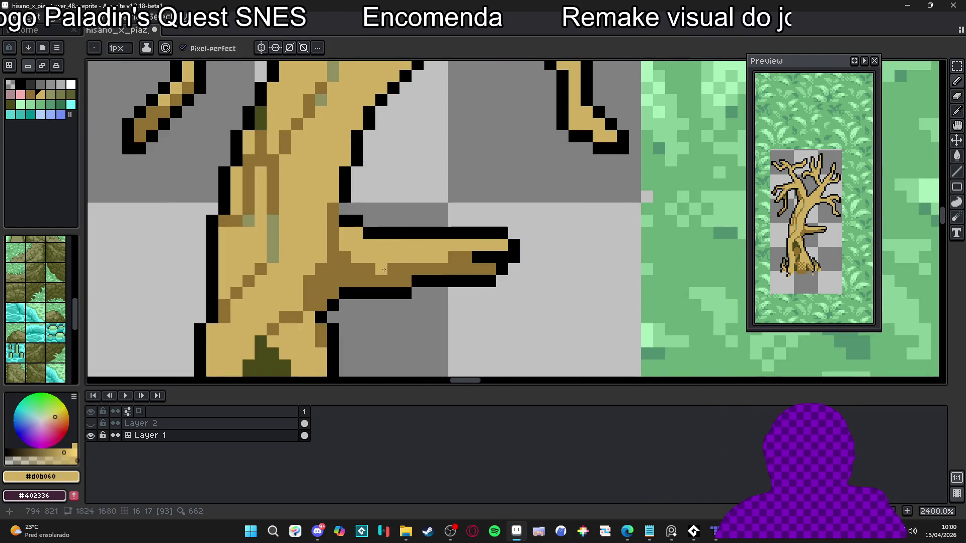
scroll(384, 267, "down", 2)
scroll(397, 256, "up", 1)
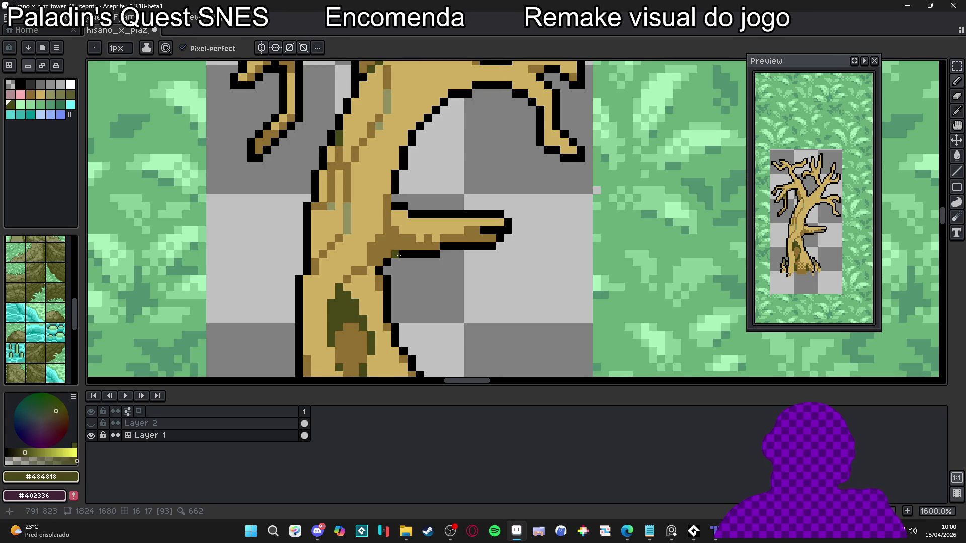
scroll(398, 257, "up", 1)
left_click(384, 250)
left_click(372, 250)
left_click_drag(384, 236, 385, 212)
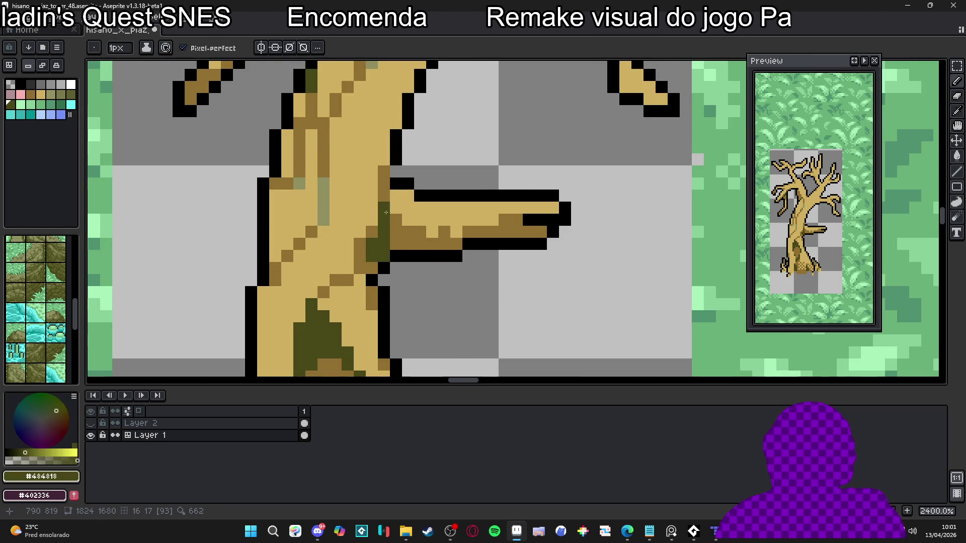
scroll(398, 244, "down", 6)
scroll(404, 243, "up", 4)
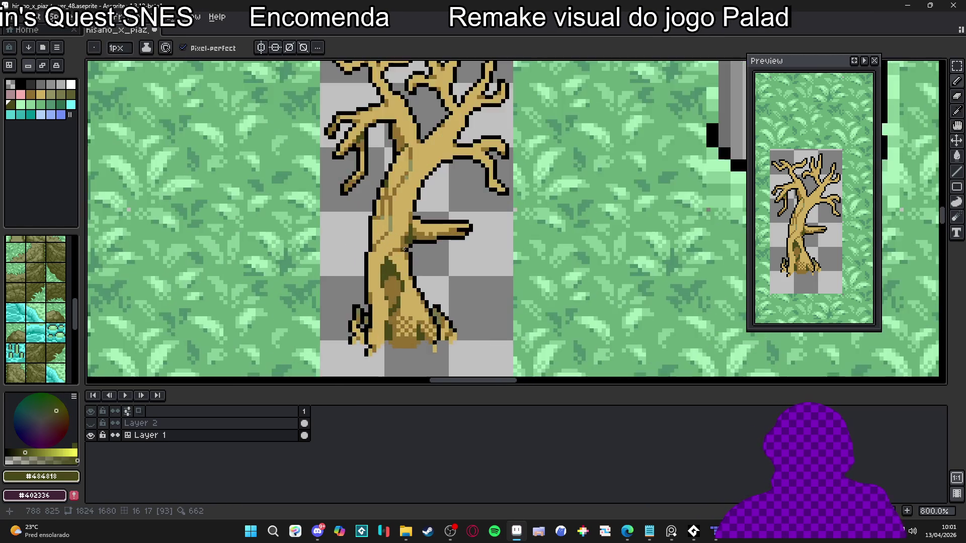
Darken a vertical run of trunk pixels with #907030 brown using a 1px brush.
left_click(394, 249, "alt")
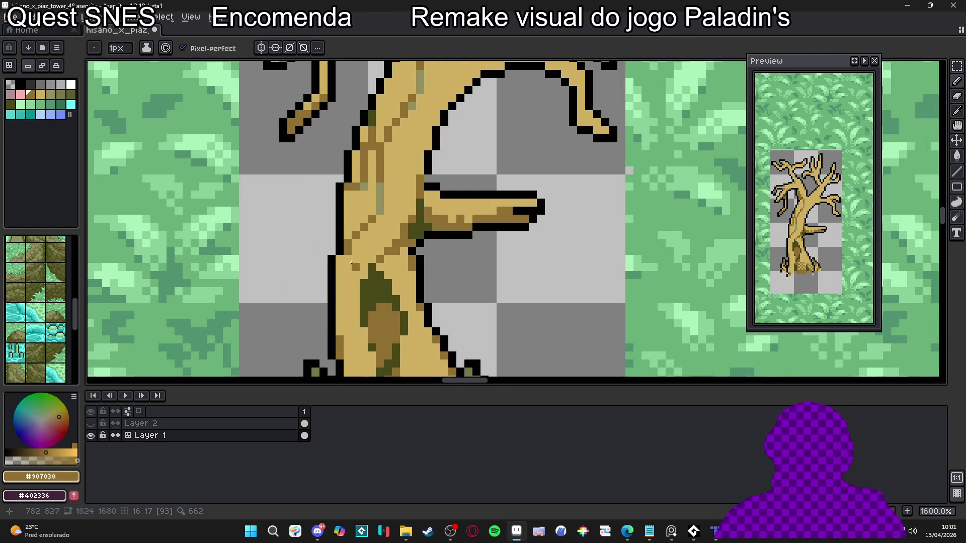
scroll(346, 259, "down", 2)
scroll(353, 251, "up", 1)
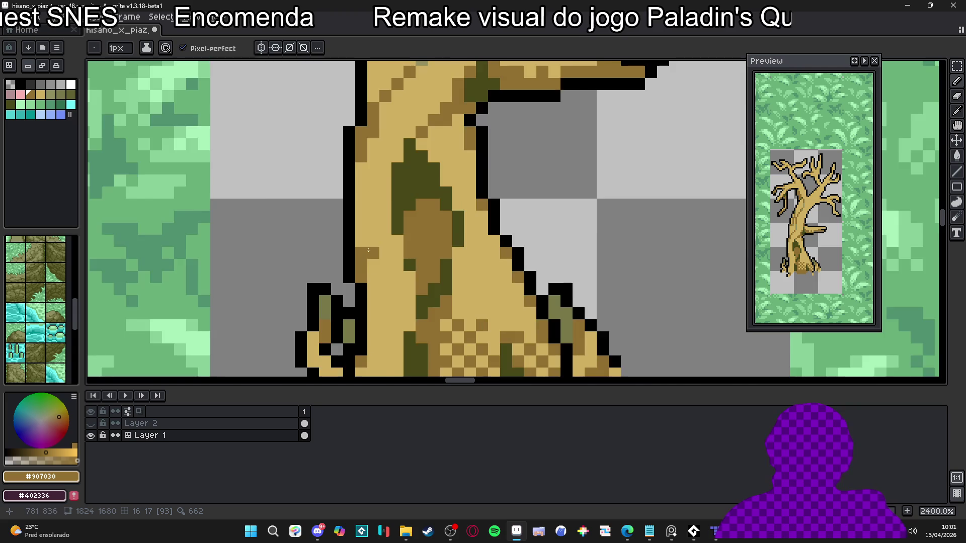
scroll(367, 254, "down", 2)
scroll(364, 233, "up", 1)
scroll(368, 235, "down", 2)
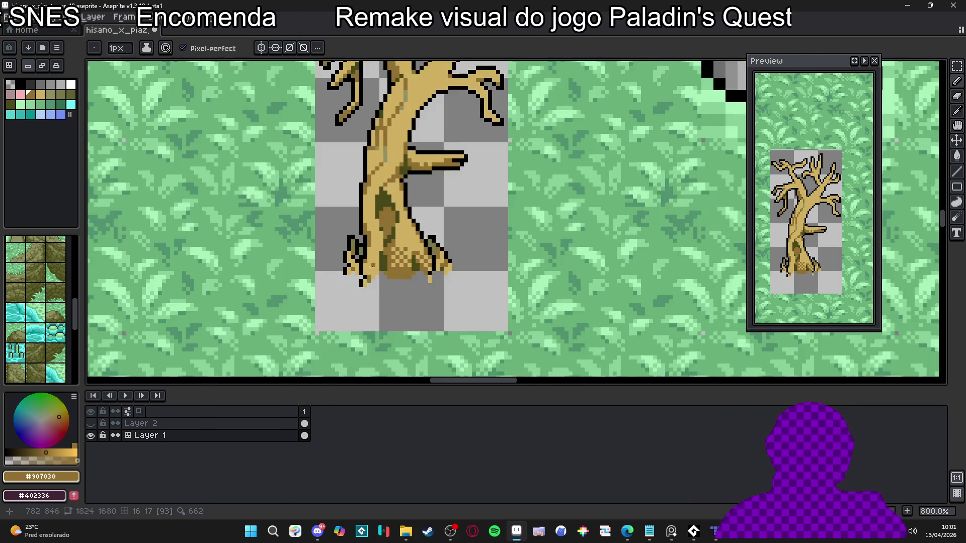
scroll(387, 217, "up", 2)
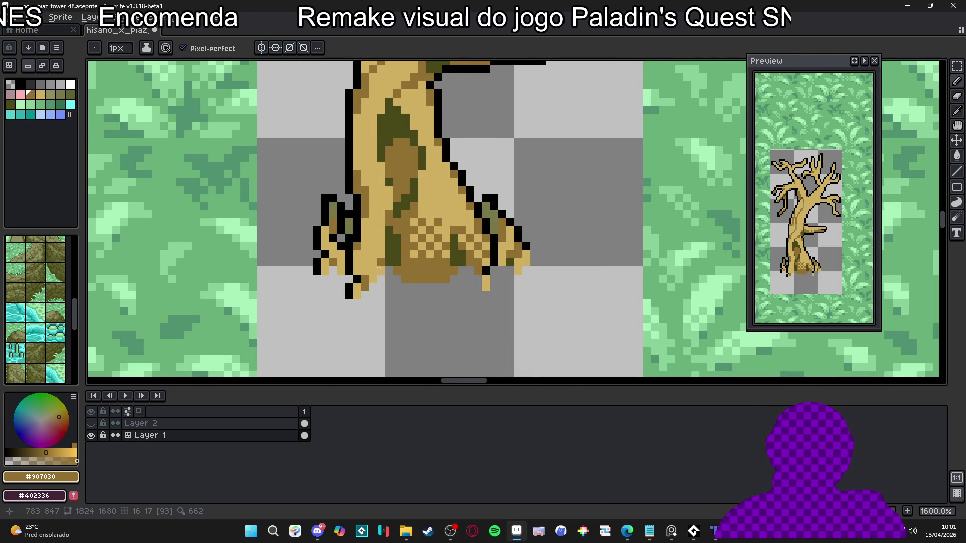
scroll(366, 274, "down", 5)
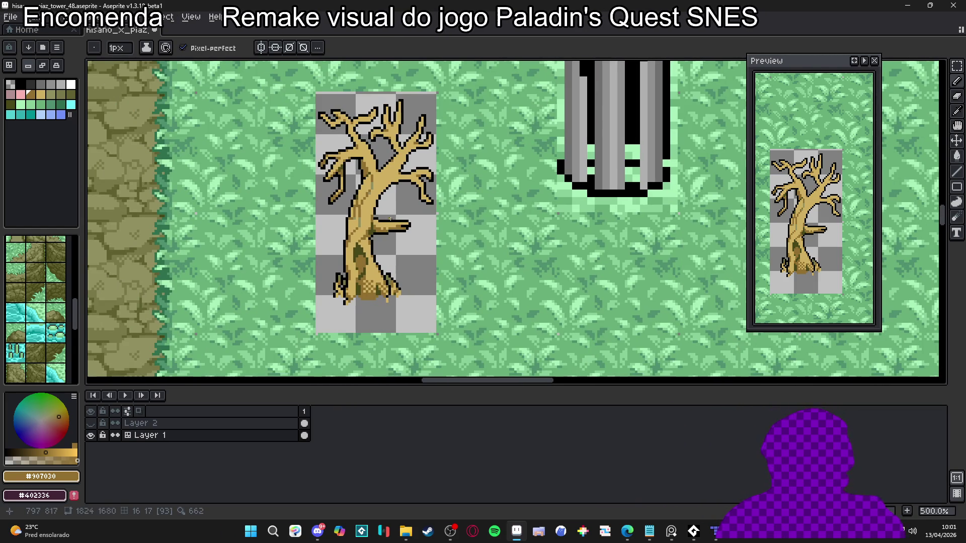
scroll(383, 196, "down", 1)
scroll(373, 221, "up", 6)
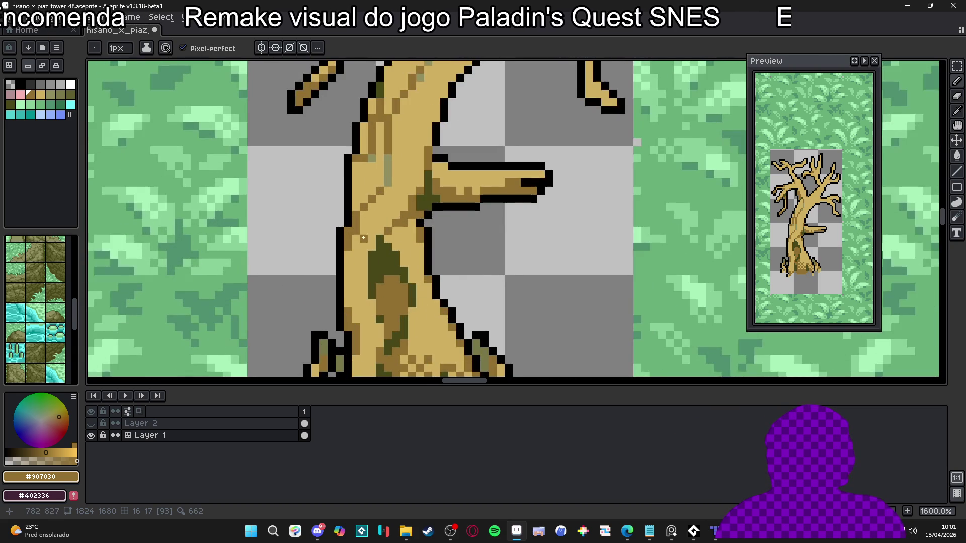
key("minus")
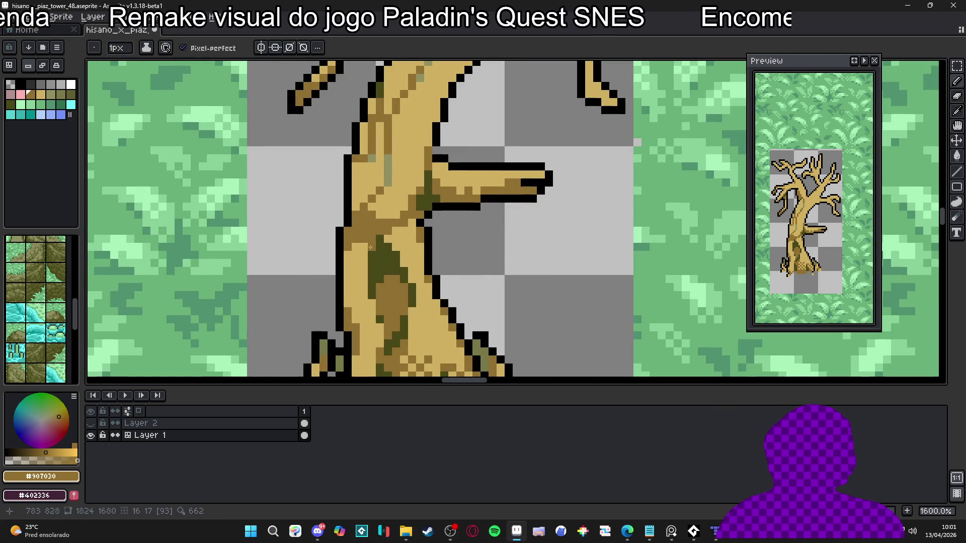
mouse_move(356, 248)
left_mouse_down()
mouse_move(365, 258)
mouse_move(357, 307)
left_mouse_up()
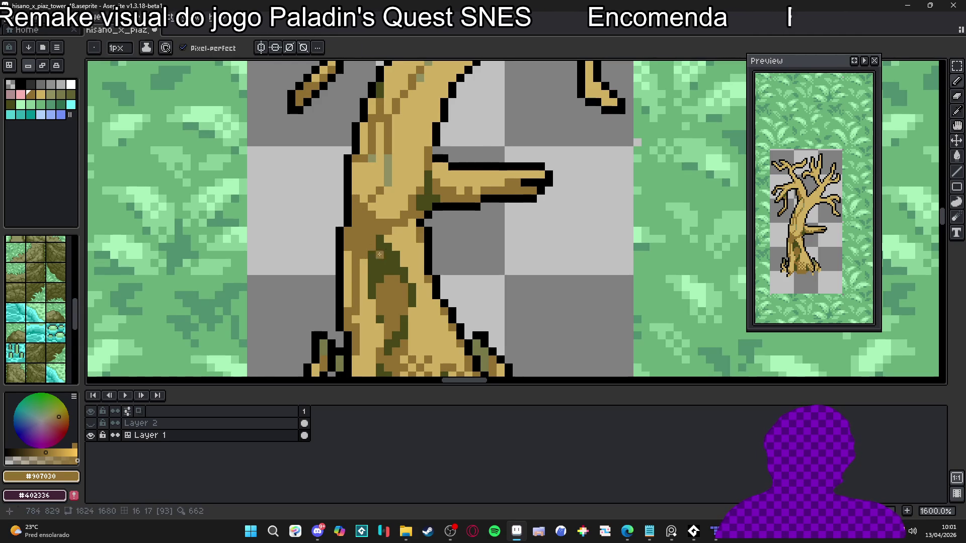
Add a short dark olive stroke down the trunk's left edge.
left_click(374, 257, "alt")
left_click_drag(356, 237, 359, 260)
scroll(364, 240, "down", 3)
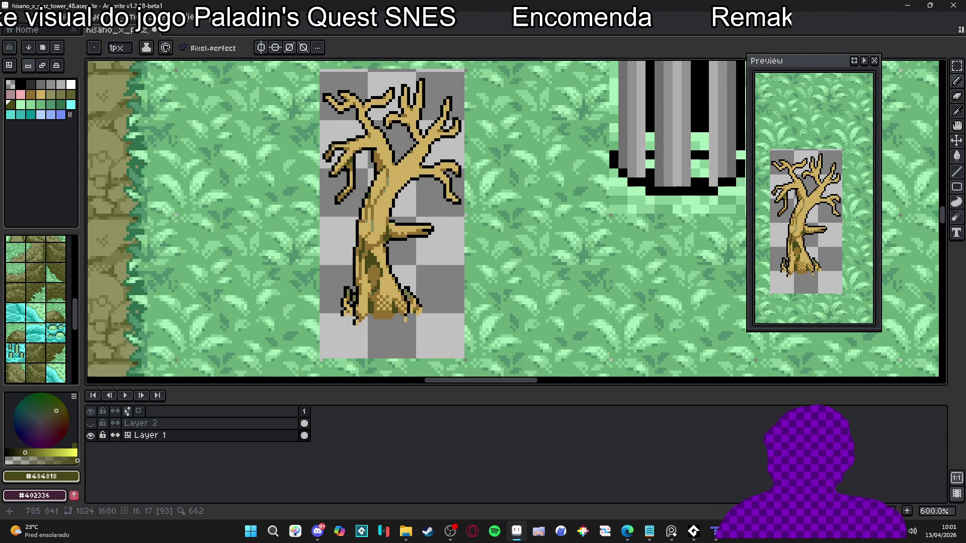
scroll(377, 262, "down", 1)
scroll(387, 216, "up", 1)
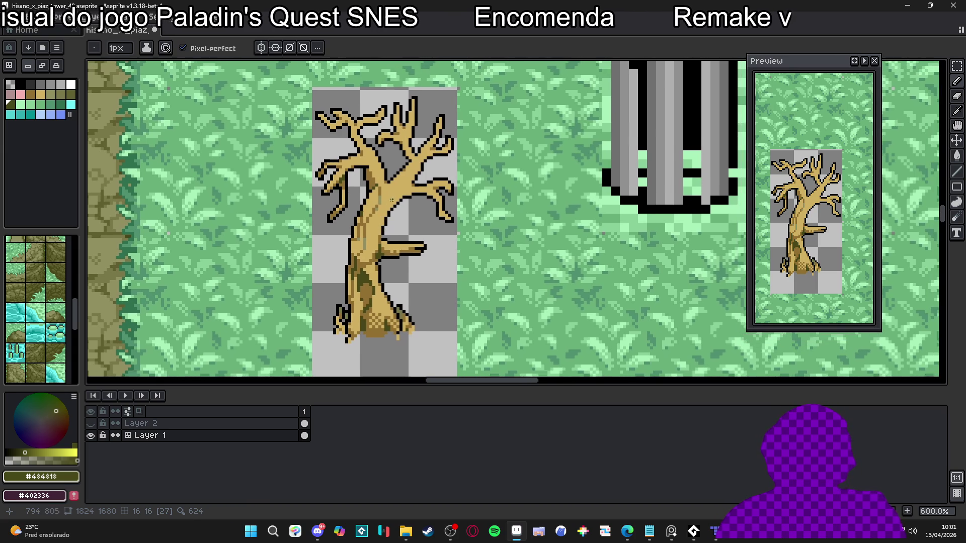
scroll(390, 205, "up", 1)
scroll(400, 224, "left", 1)
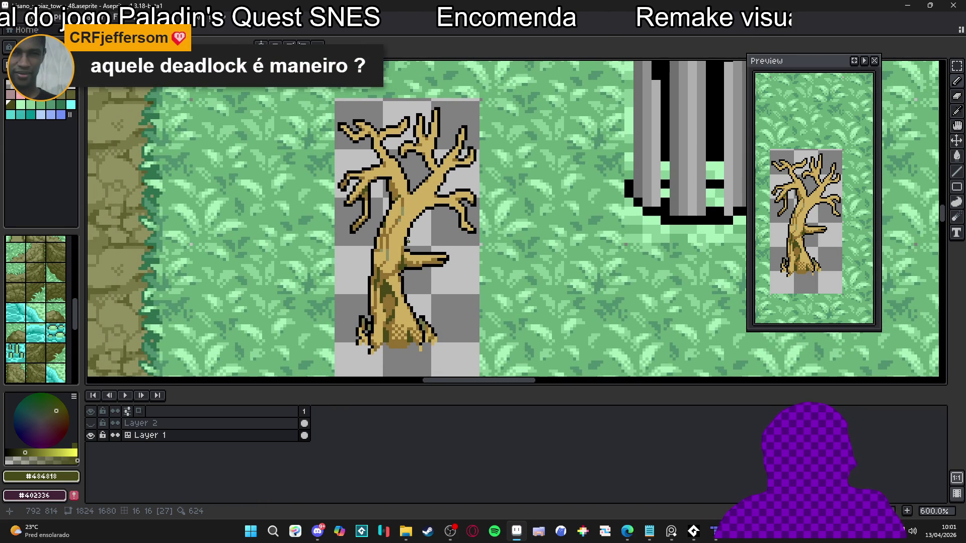
scroll(392, 202, "up", 5)
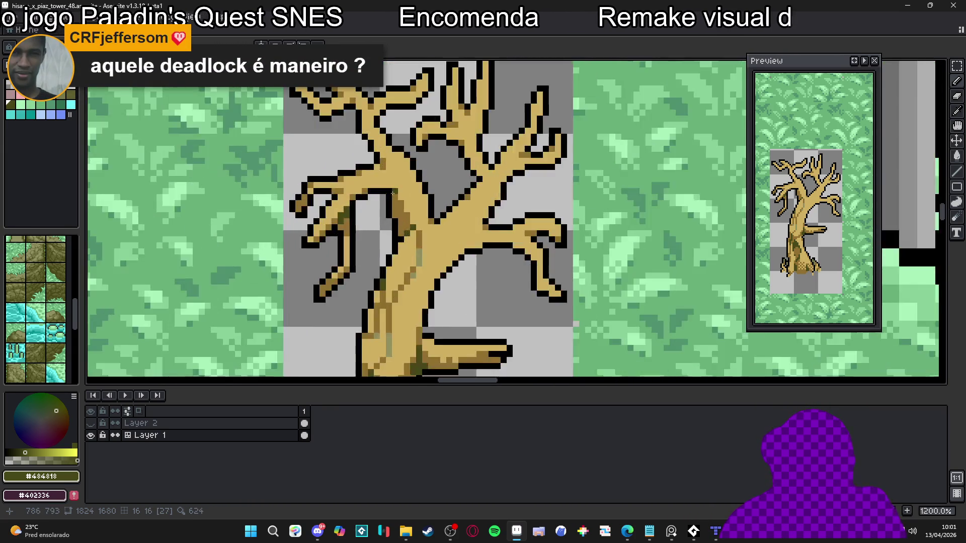
scroll(407, 225, "down", 3)
scroll(394, 202, "up", 3)
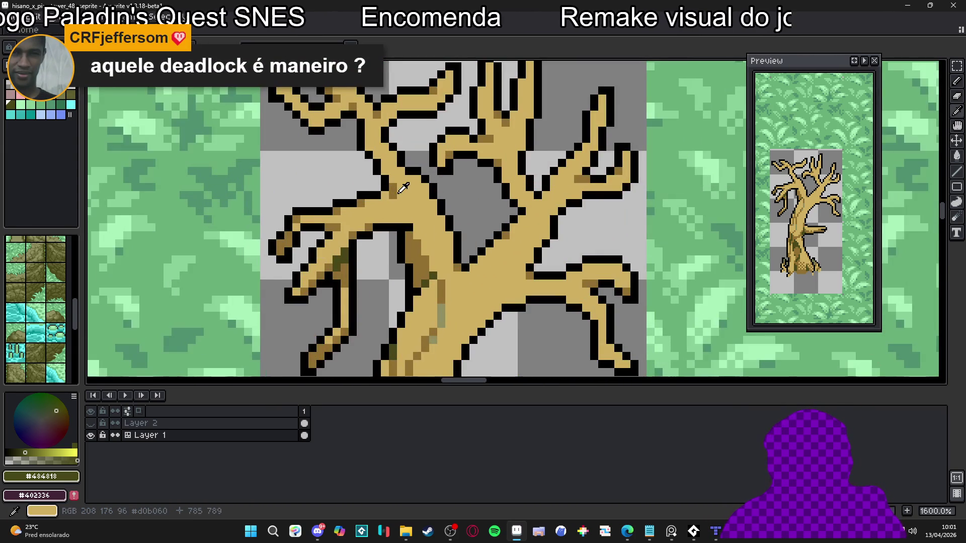
Shade the lower branch with brown and add two brown pixels higher up.
left_click(394, 187, "alt")
left_click(389, 174, "alt")
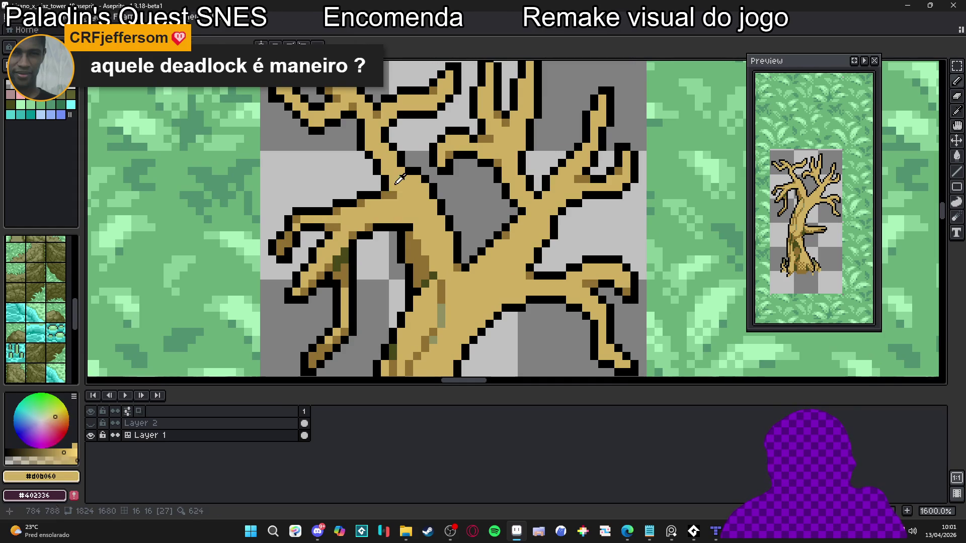
left_click(392, 194, "alt")
scroll(370, 146, "down", 3)
scroll(419, 198, "up", 5)
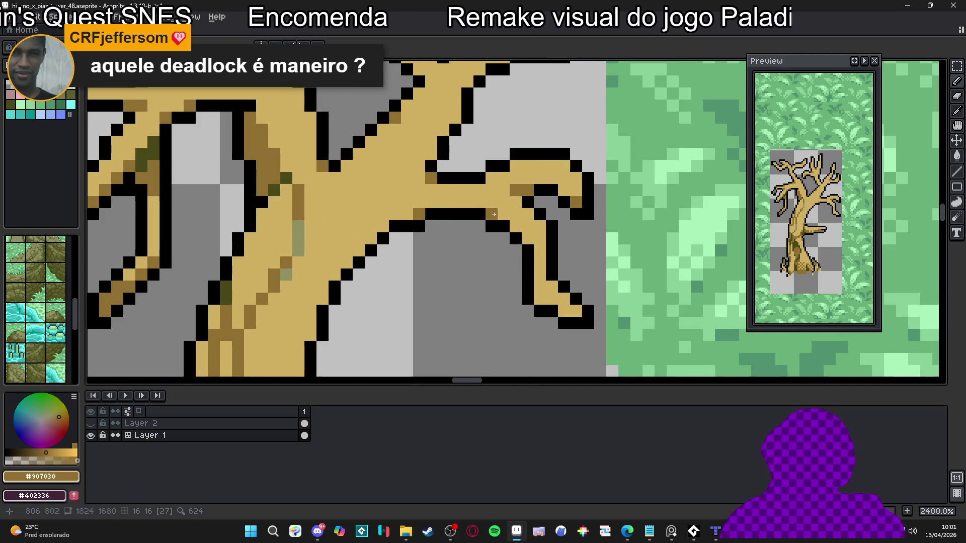
left_click(543, 276)
mouse_move(538, 292)
left_mouse_down()
mouse_move(573, 311)
mouse_move(539, 275)
mouse_move(531, 231)
left_mouse_up()
scroll(514, 228, "down", 4)
scroll(514, 228, "up", 5)
left_click_drag(533, 186, 547, 187)
Shade a brown row along the upper branch and darken the trunk's right edge.
scroll(562, 206, "down", 3)
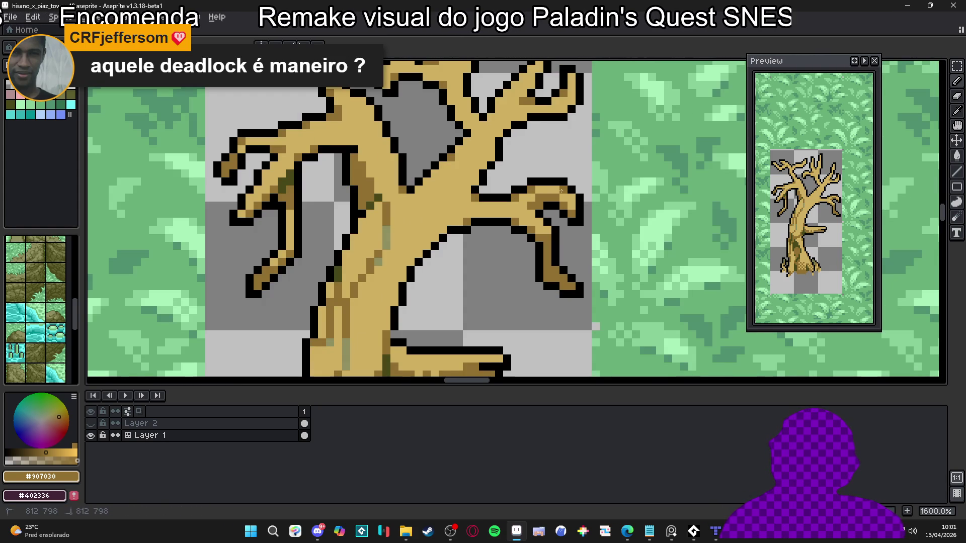
scroll(545, 207, "down", 1)
scroll(518, 211, "up", 1)
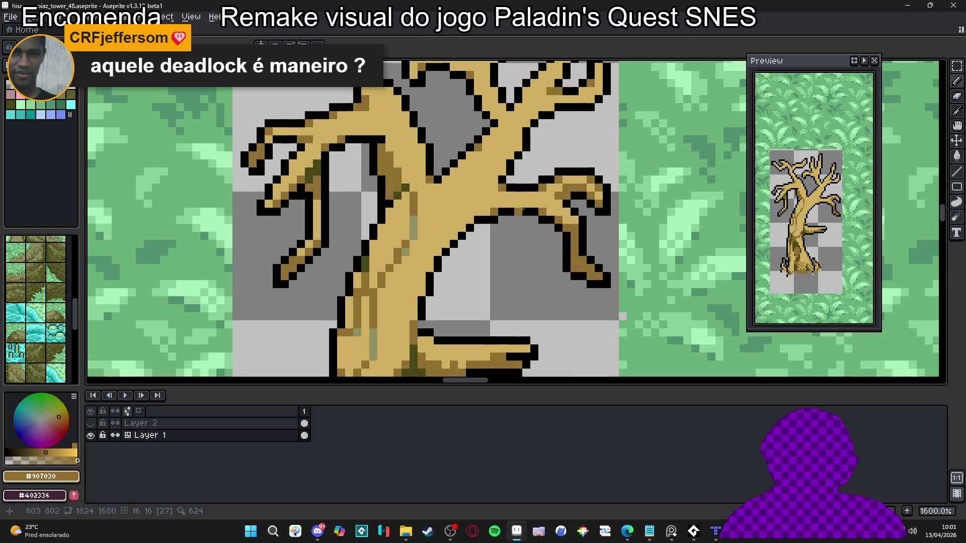
left_click_drag(524, 204, 490, 211)
left_click_drag(459, 257, 442, 293)
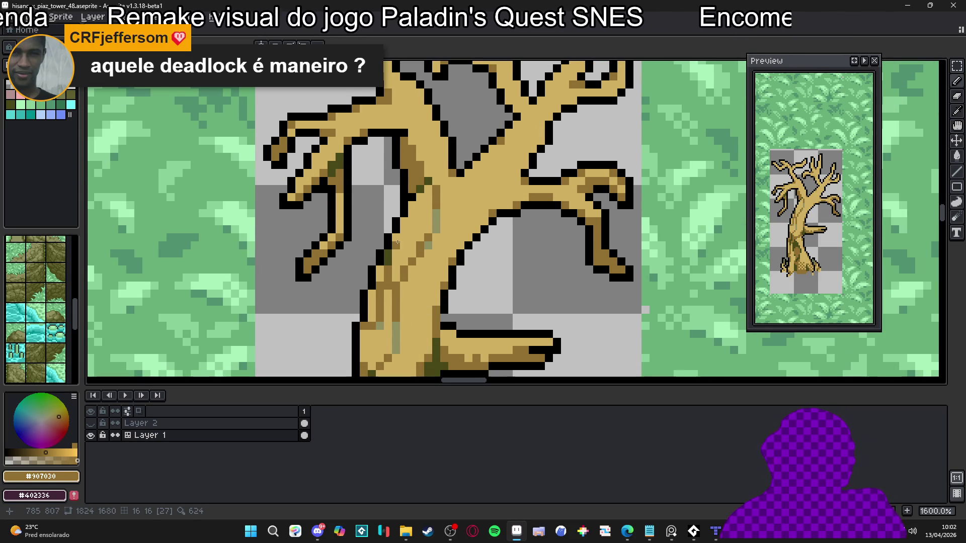
scroll(431, 227, "down", 3)
scroll(436, 259, "up", 4)
scroll(441, 293, "down", 3)
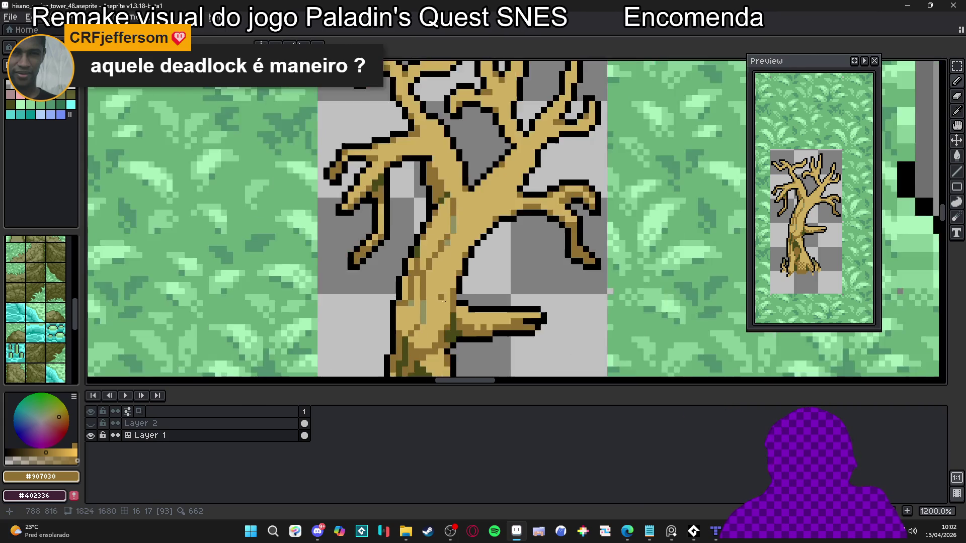
scroll(441, 292, "up", 1)
left_click(412, 202, "alt")
Touch up the trunk's moss with a few more olive pixels.
scroll(412, 201, "up", 2)
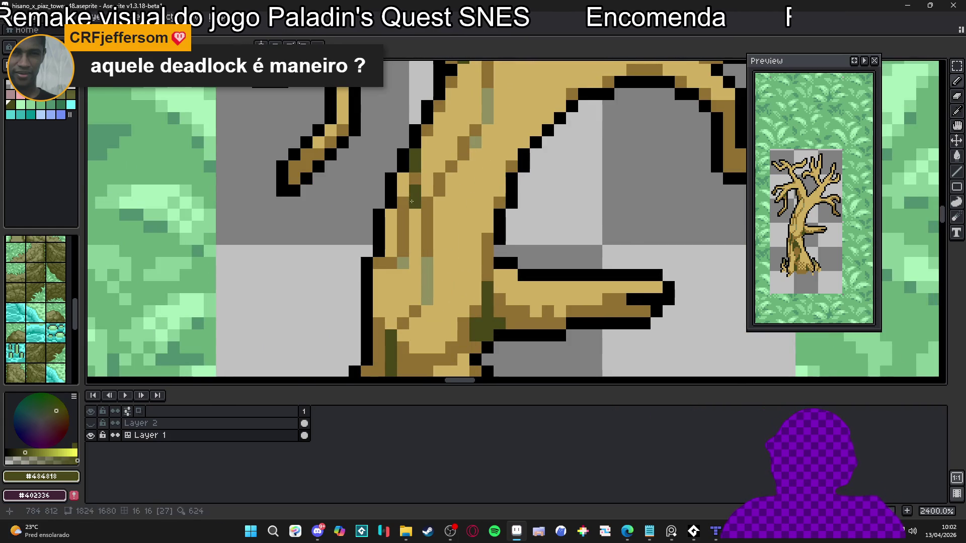
left_click(402, 203)
left_click_drag(427, 228, 427, 192)
left_click(439, 179)
left_click(428, 192, "alt")
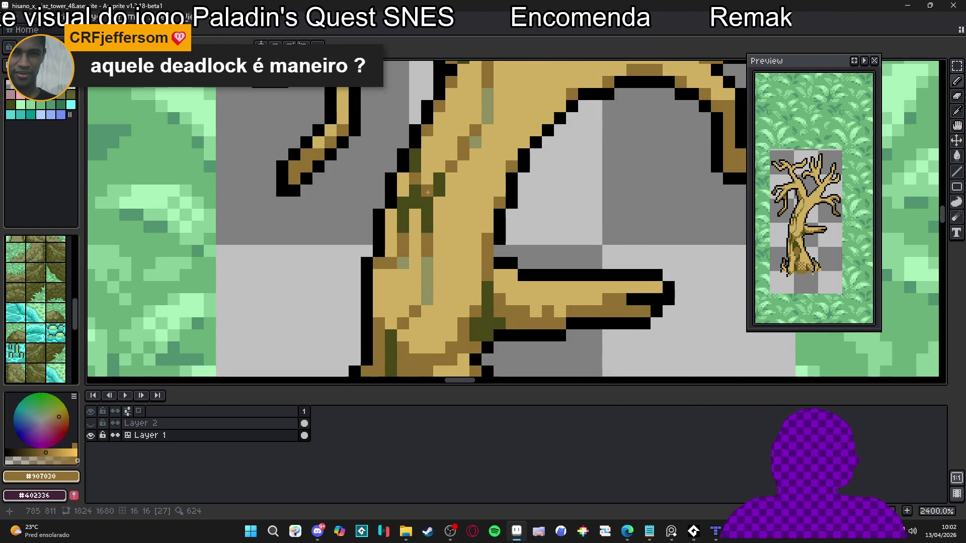
scroll(428, 192, "down", 4)
scroll(437, 201, "up", 2)
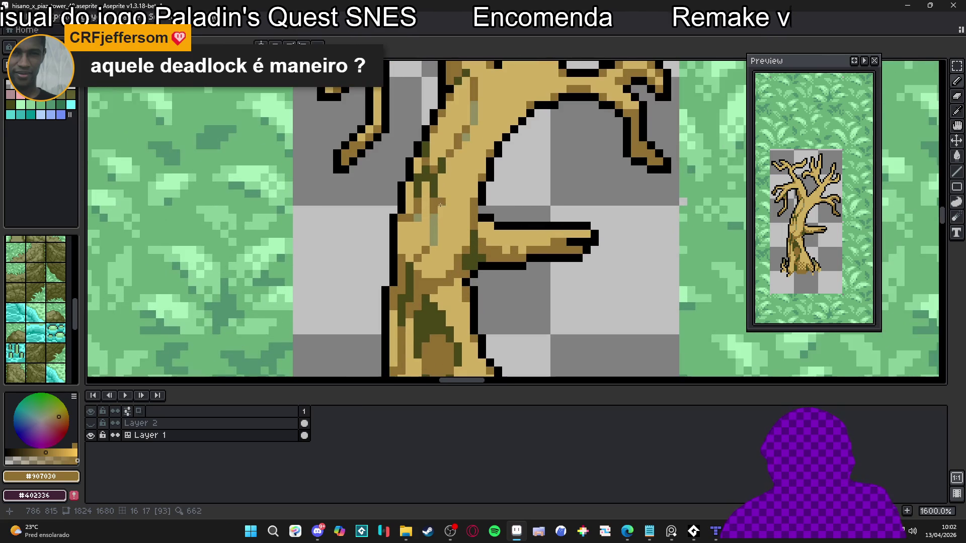
scroll(438, 193, "down", 5)
scroll(433, 217, "up", 4)
left_click(417, 240, "alt")
left_click(417, 239, "alt")
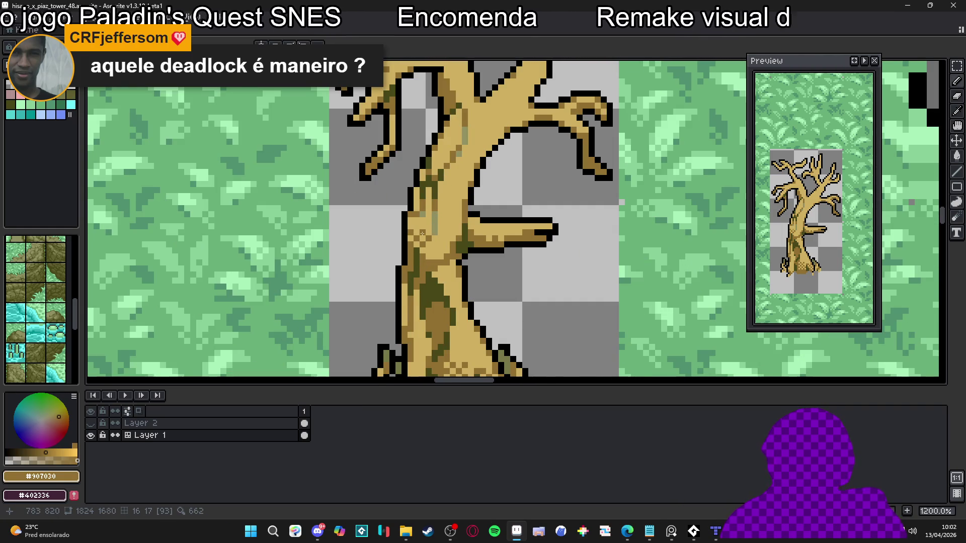
Undo the last pencil stroke and save hisano_x_piaz_tower_48.aseprite.
scroll(422, 233, "down", 1)
scroll(428, 241, "up", 2)
key("ctrl+z")
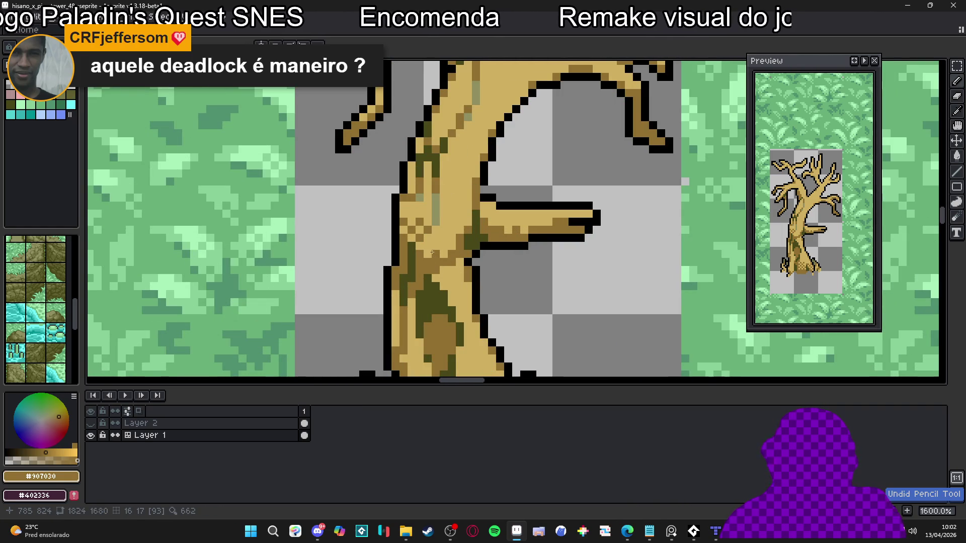
scroll(425, 250, "down", 2)
key("ctrl+s")
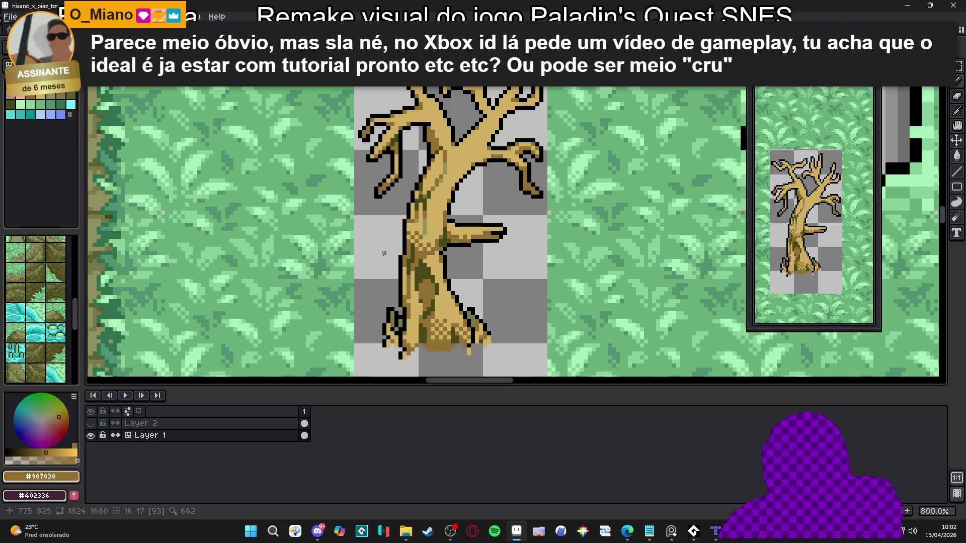
scroll(383, 253, "up", 5)
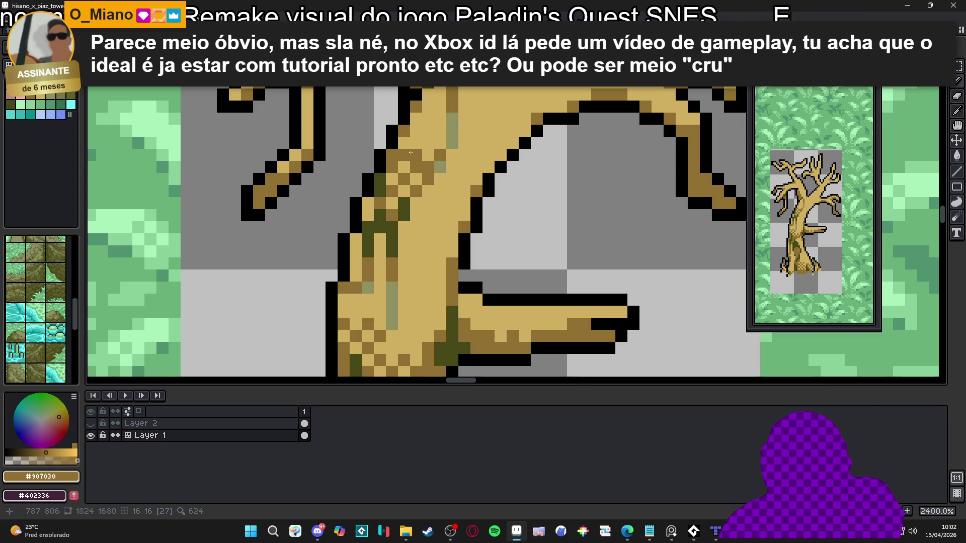
scroll(444, 212, "down", 8)
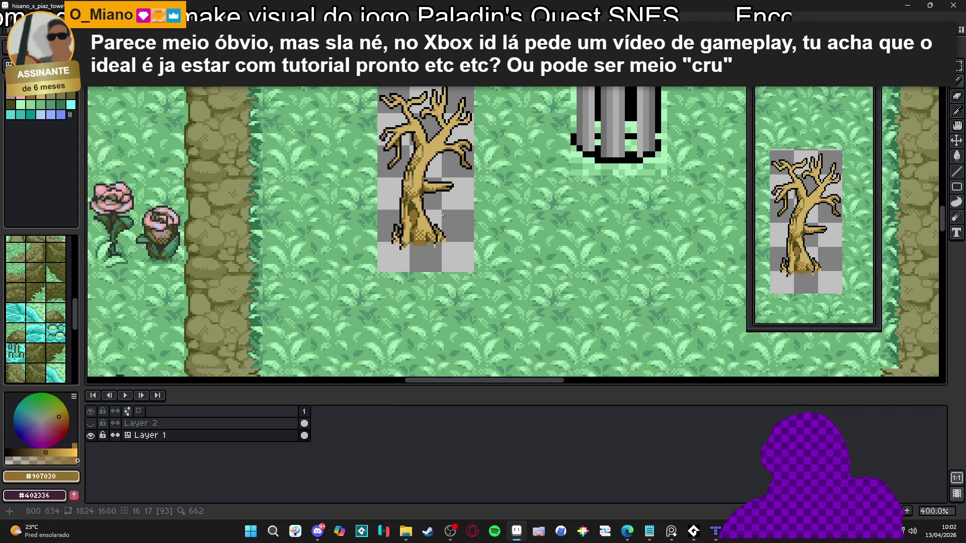
scroll(422, 202, "up", 5)
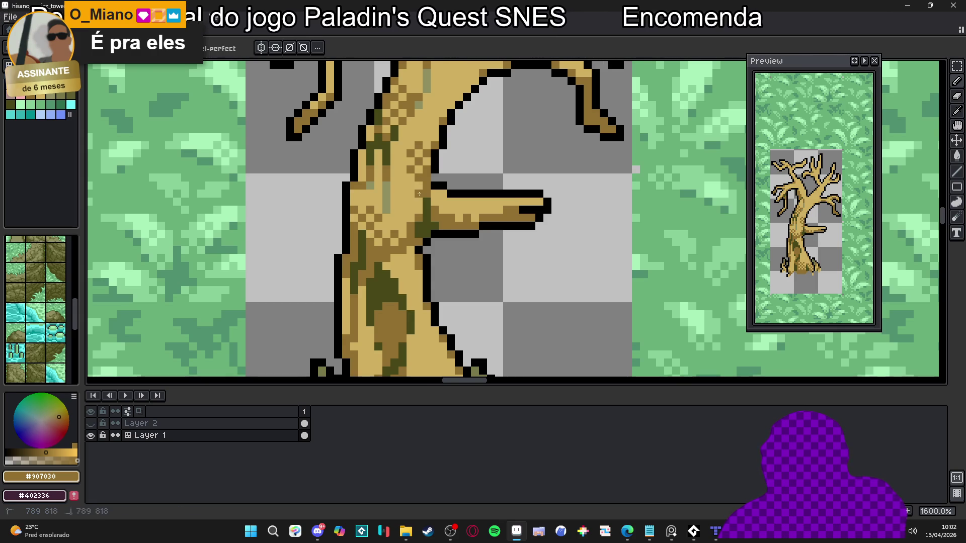
scroll(420, 187, "down", 3)
scroll(410, 206, "up", 5)
scroll(410, 206, "down", 6)
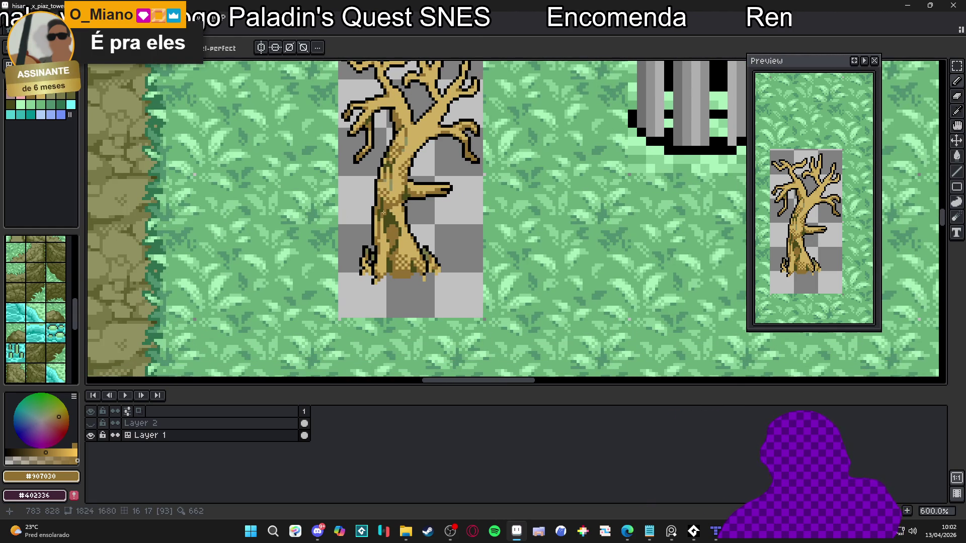
left_click_drag(382, 215, 364, 240)
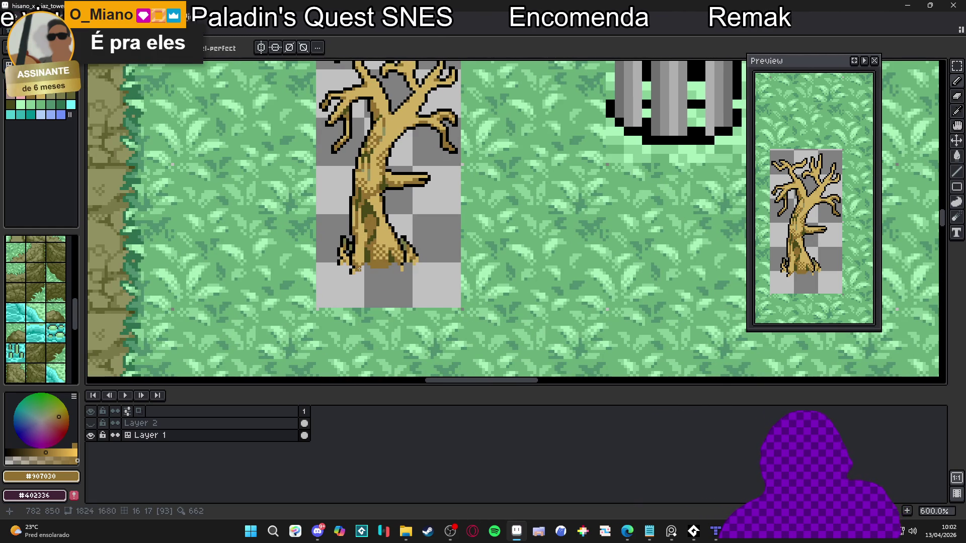
scroll(364, 239, "up", 1)
scroll(364, 239, "up", 7)
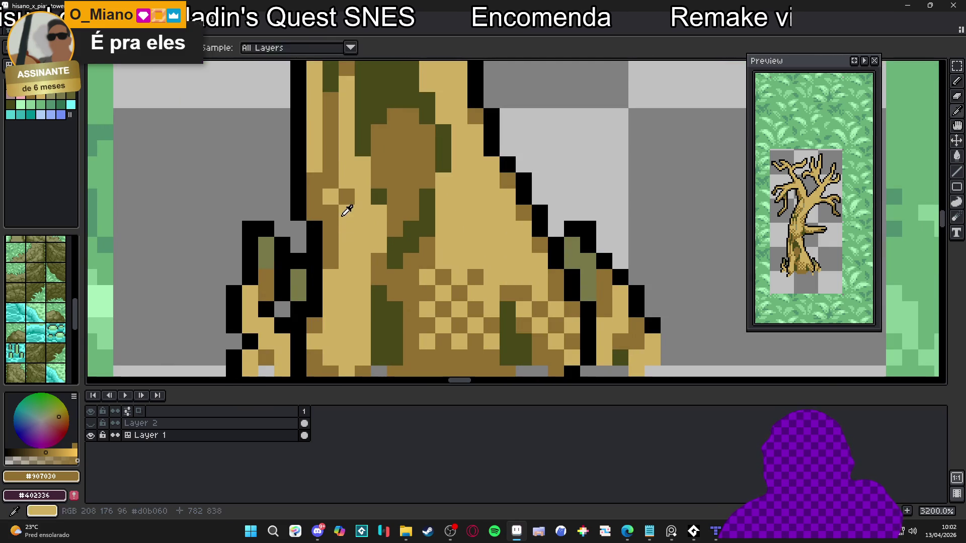
left_click(336, 215, "alt")
left_click(347, 197, "alt")
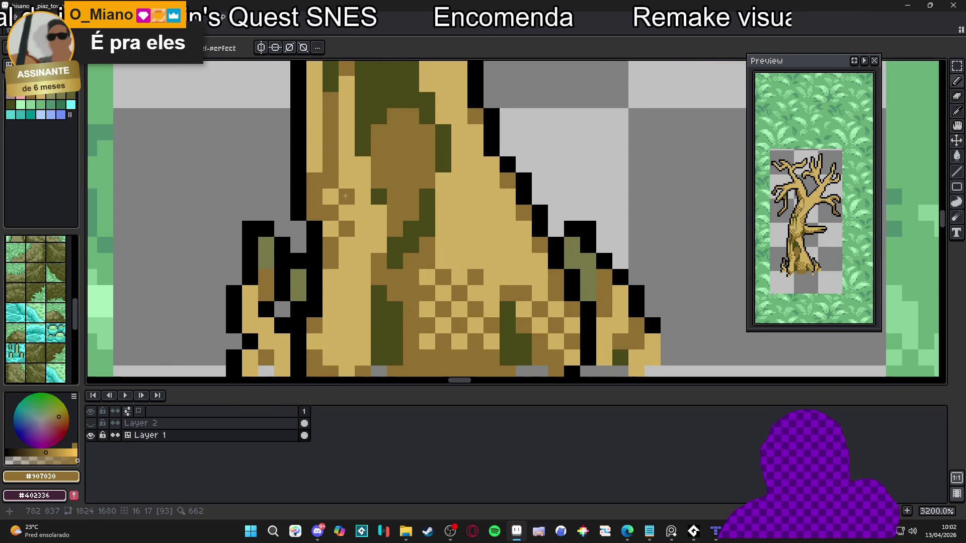
scroll(347, 171, "down", 7)
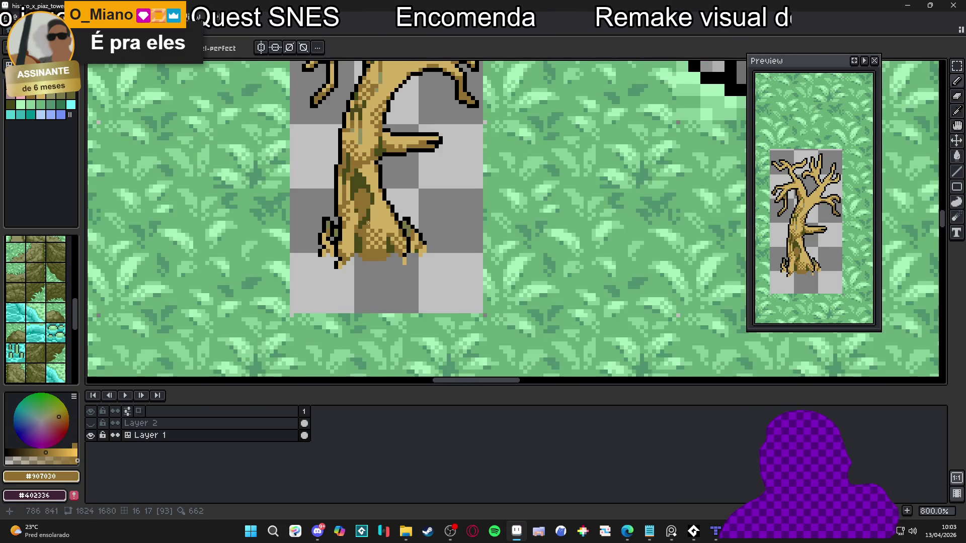
scroll(332, 221, "down", 2)
scroll(332, 221, "up", 4)
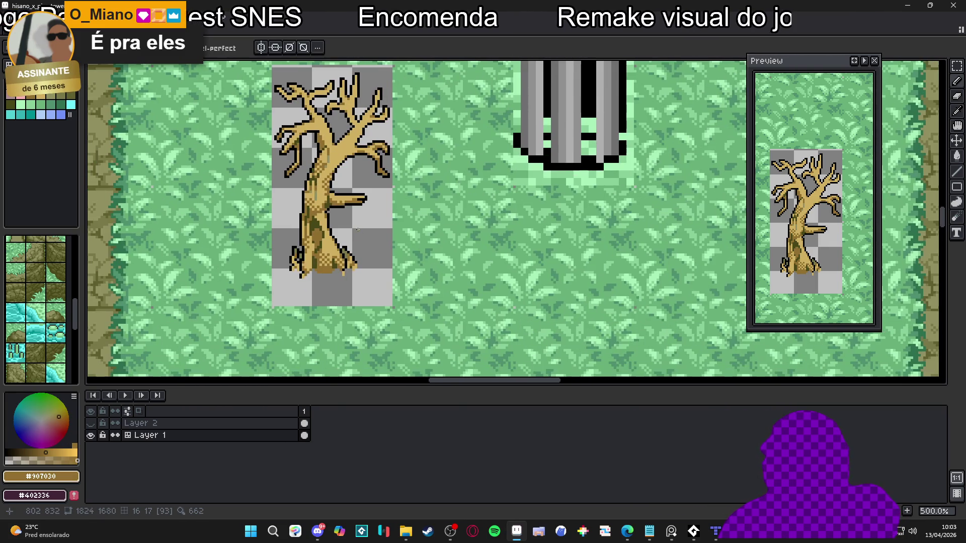
scroll(313, 226, "up", 3)
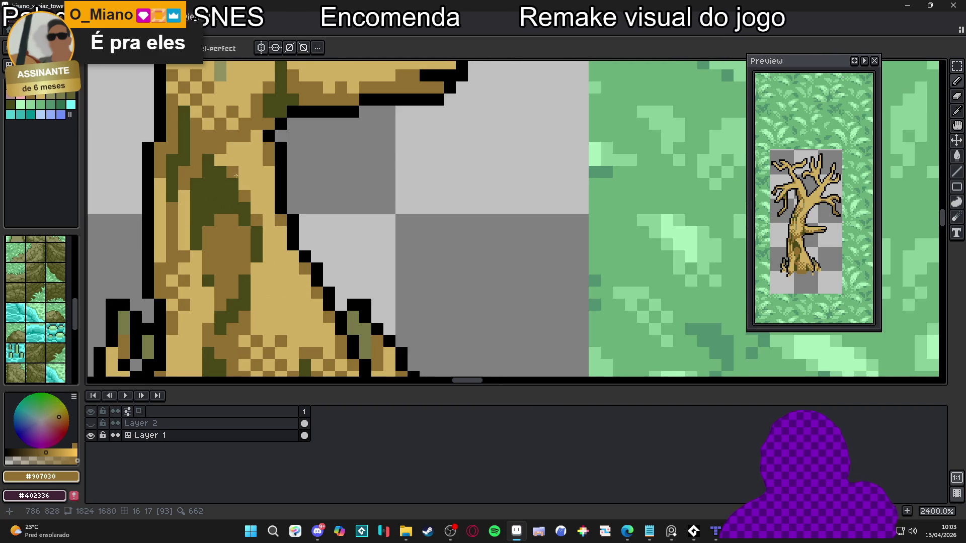
scroll(235, 156, "down", 2)
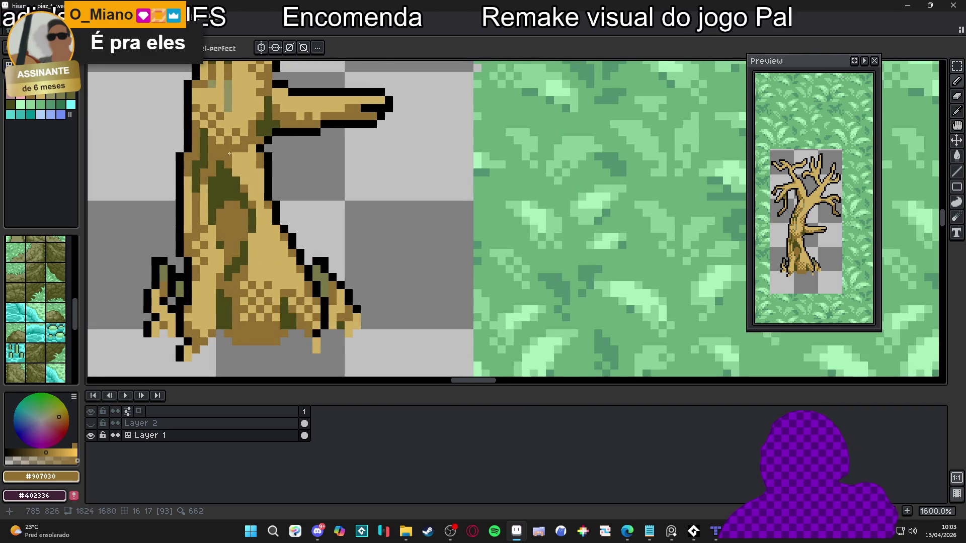
scroll(235, 153, "down", 5)
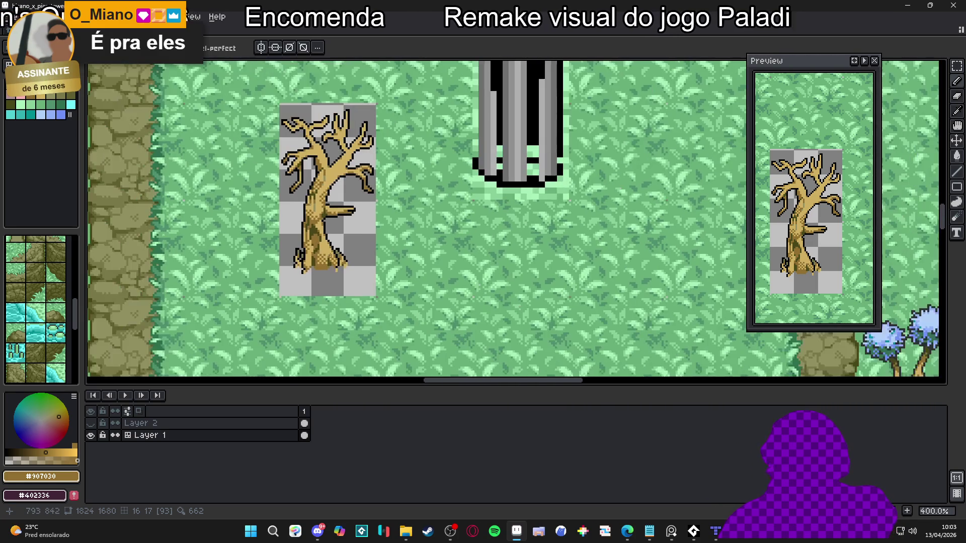
scroll(336, 239, "up", 3)
scroll(326, 167, "down", 2)
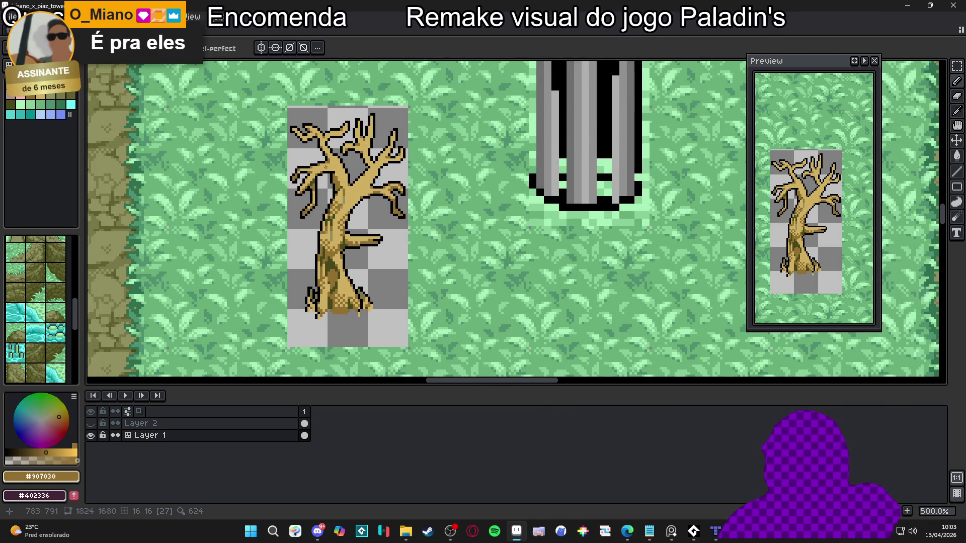
scroll(326, 175, "up", 7)
Eyedrop the trunk's tan and #907030 brown shading colours while inspecting the upper trunk.
left_click(331, 180, "alt")
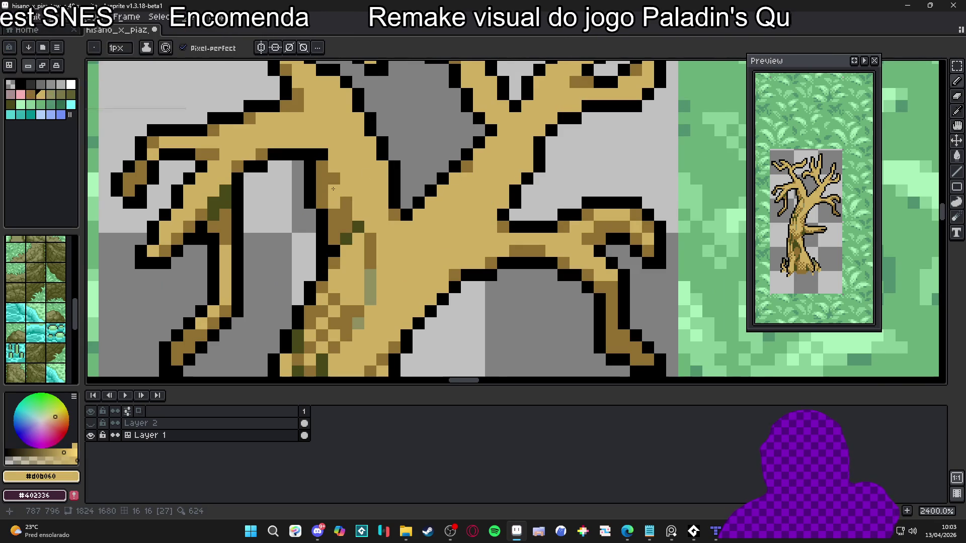
left_click(333, 190, "alt")
scroll(370, 217, "down", 7)
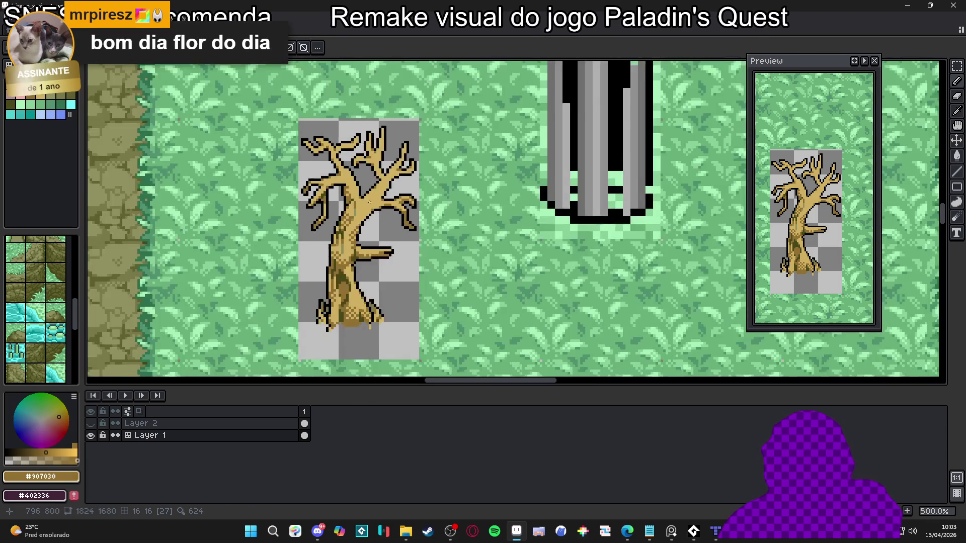
scroll(349, 279, "up", 7)
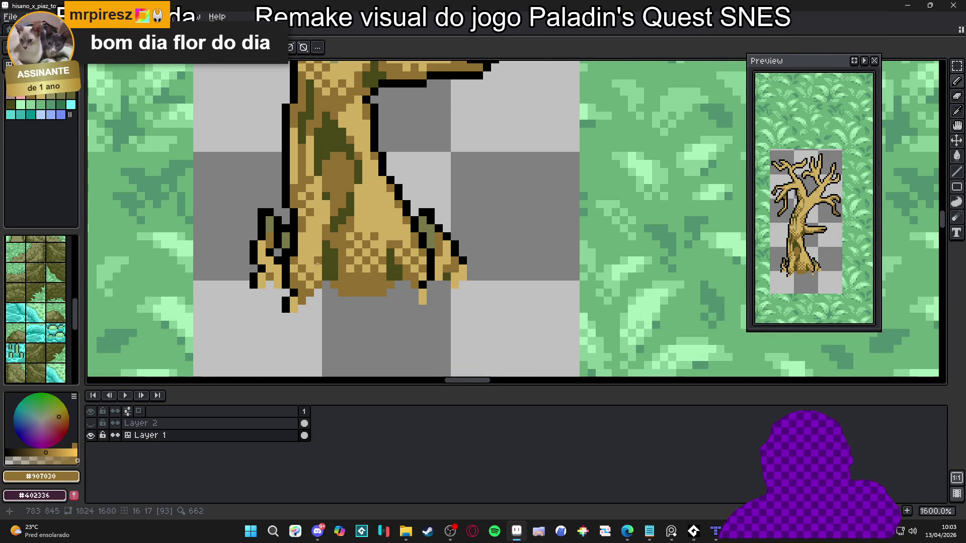
scroll(318, 270, "down", 4)
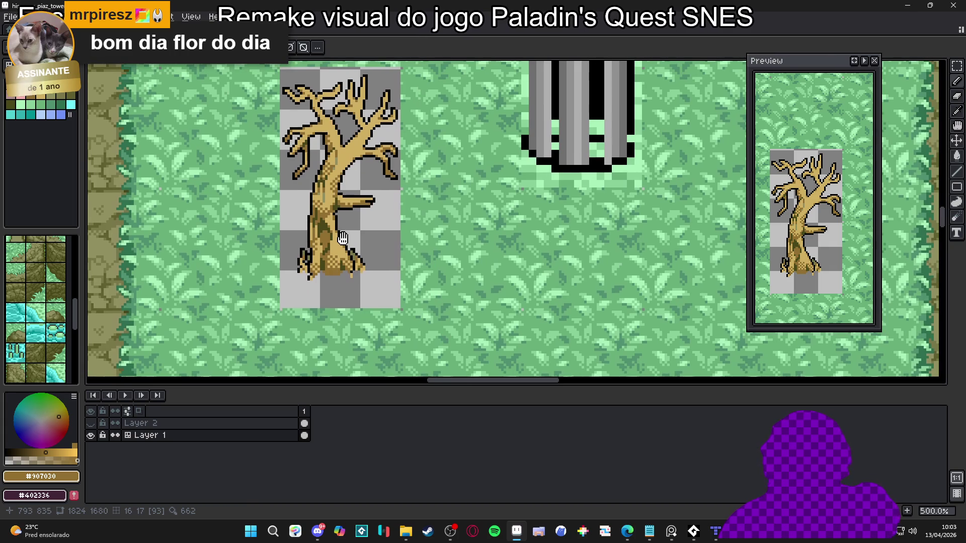
scroll(373, 252, "down", 3)
scroll(359, 199, "up", 2)
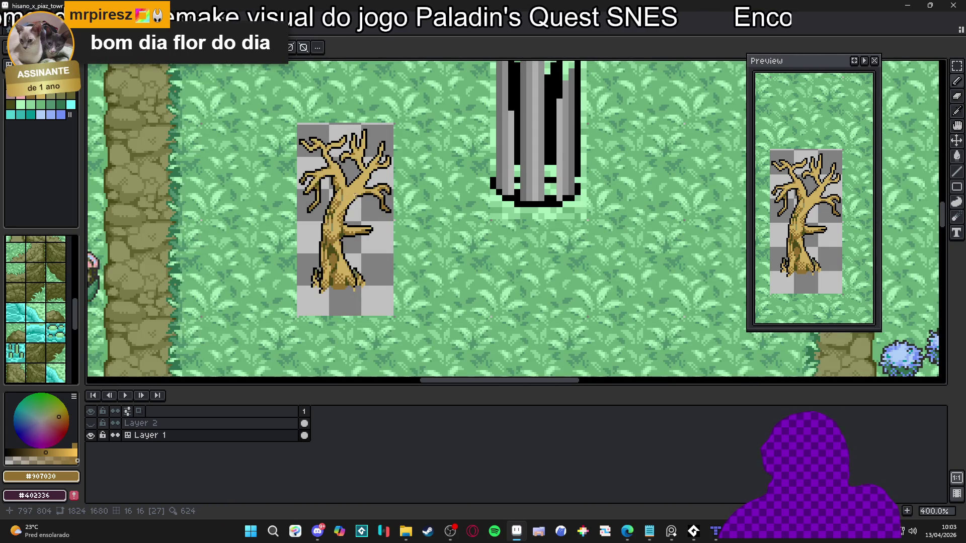
scroll(352, 239, "down", 2)
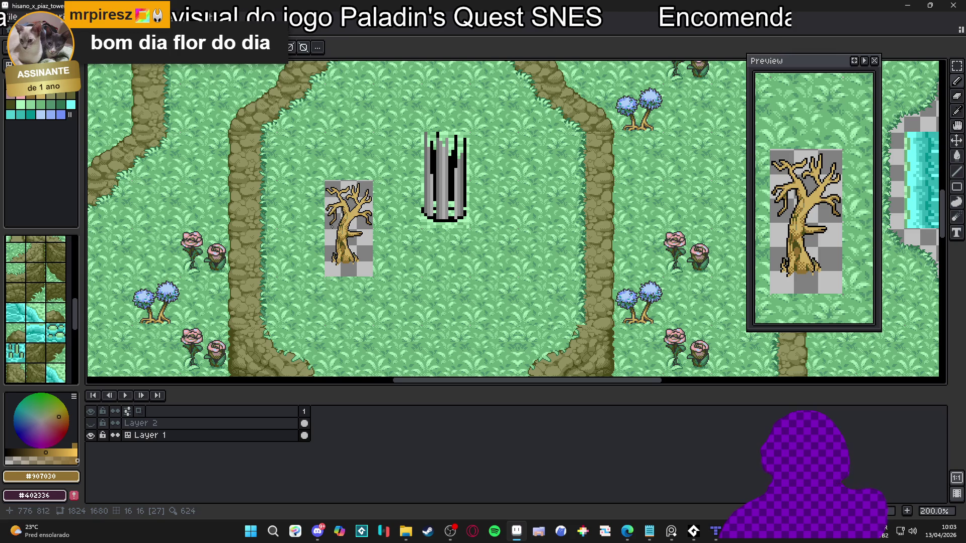
scroll(337, 231, "up", 3)
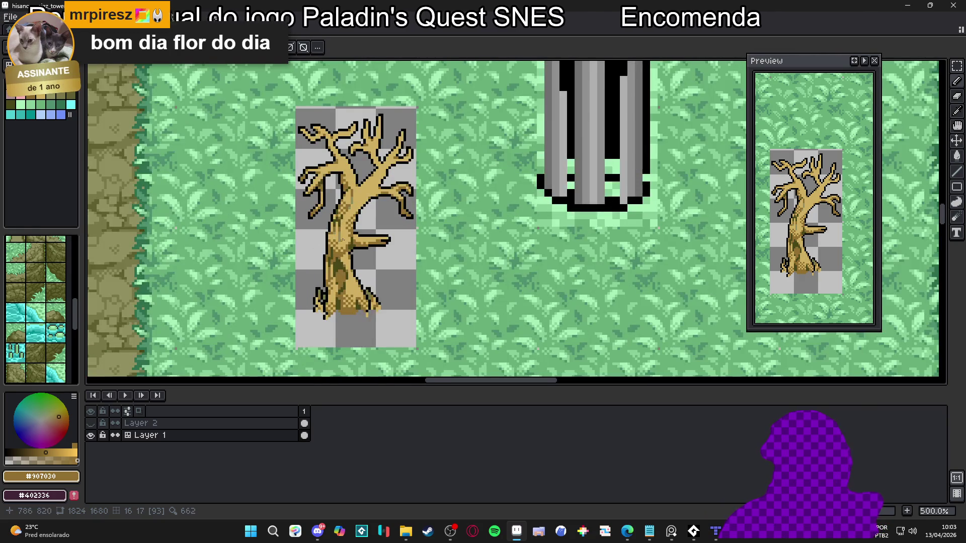
scroll(342, 238, "up", 4)
Dot six #907030 brown shading pixels across the upper trunk below the branch split.
left_click(346, 255, "alt")
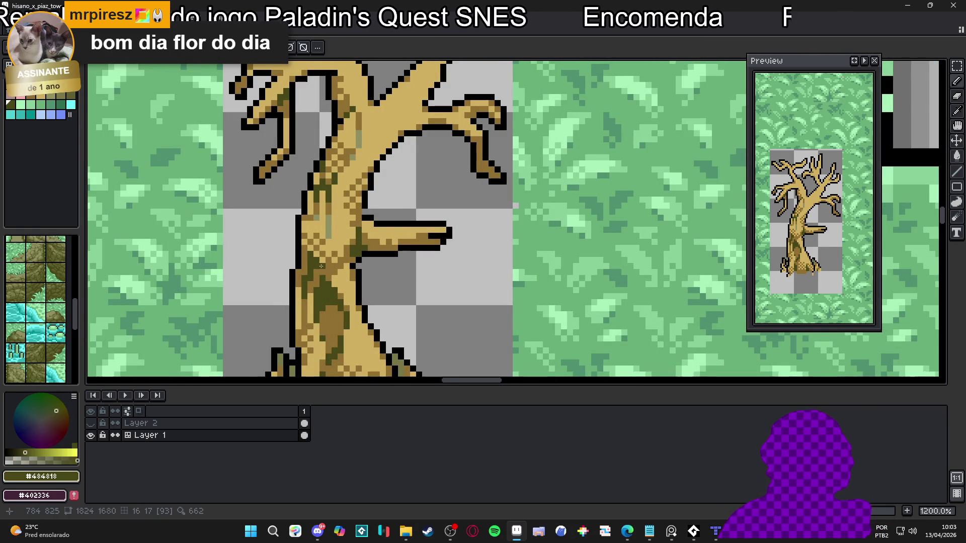
scroll(346, 266, "down", 3)
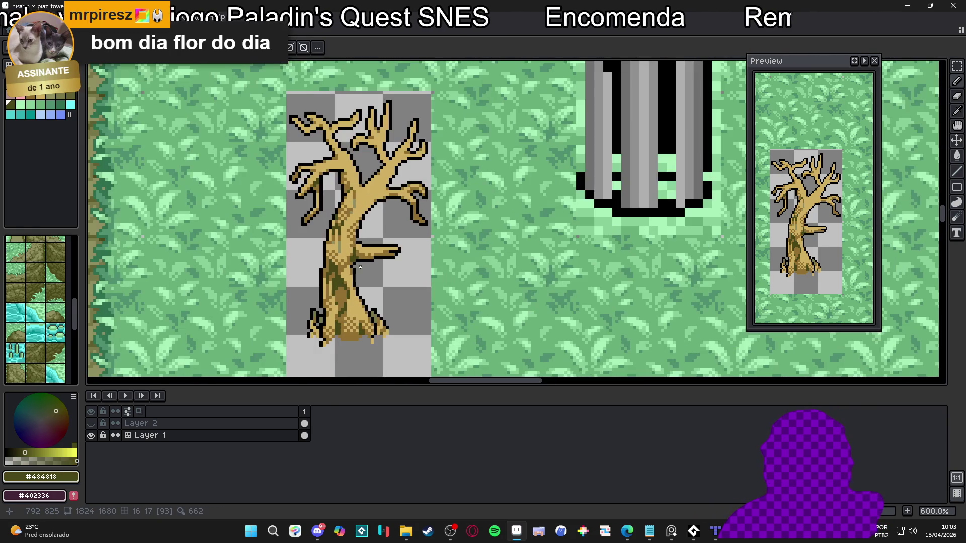
scroll(341, 249, "up", 3)
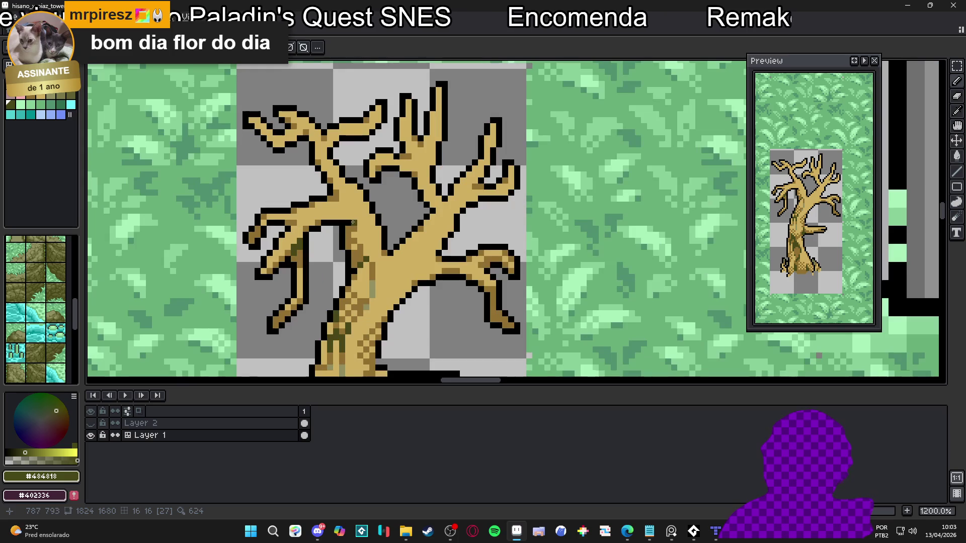
scroll(351, 233, "up", 1)
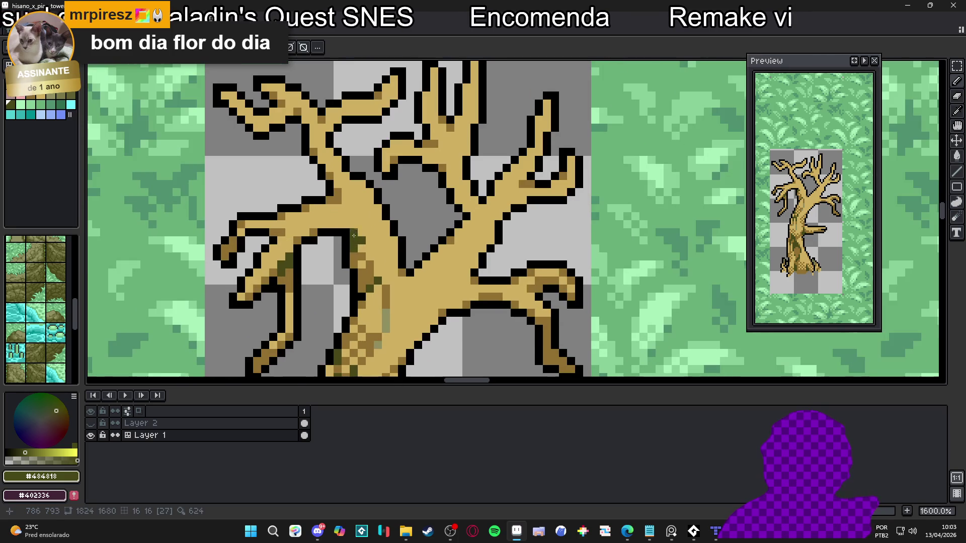
left_click(345, 224, "alt")
left_click(357, 225)
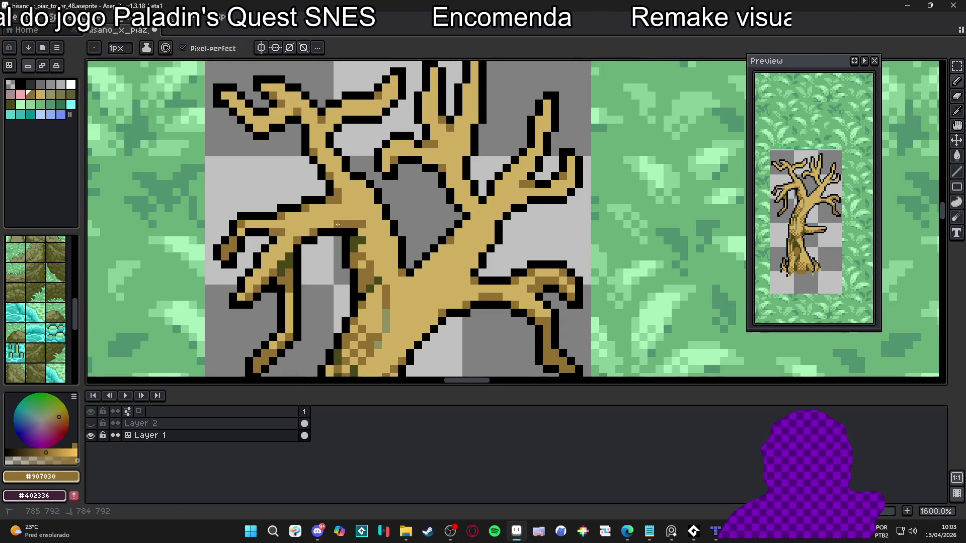
left_click(353, 216)
left_click(370, 216)
left_click(345, 216)
left_click(329, 225)
left_click(389, 223)
scroll(370, 191, "down", 6)
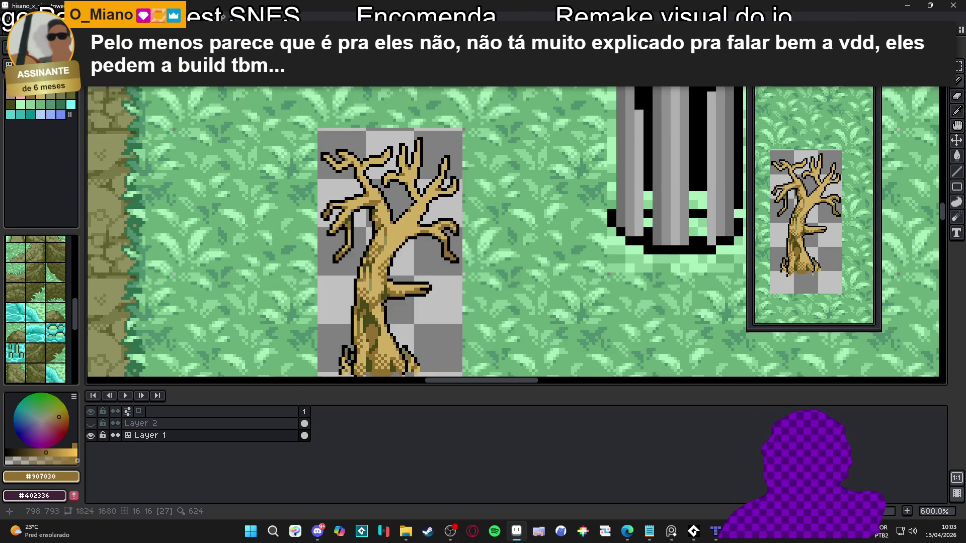
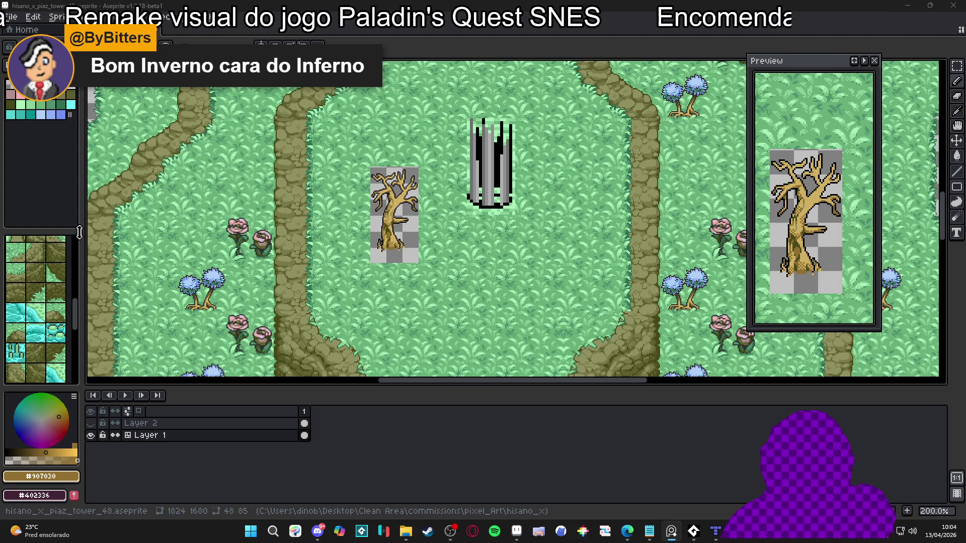
Sample the tree's black, dark olive, tan and darker-brown colours with the eyedropper.
scroll(398, 196, "up", 10)
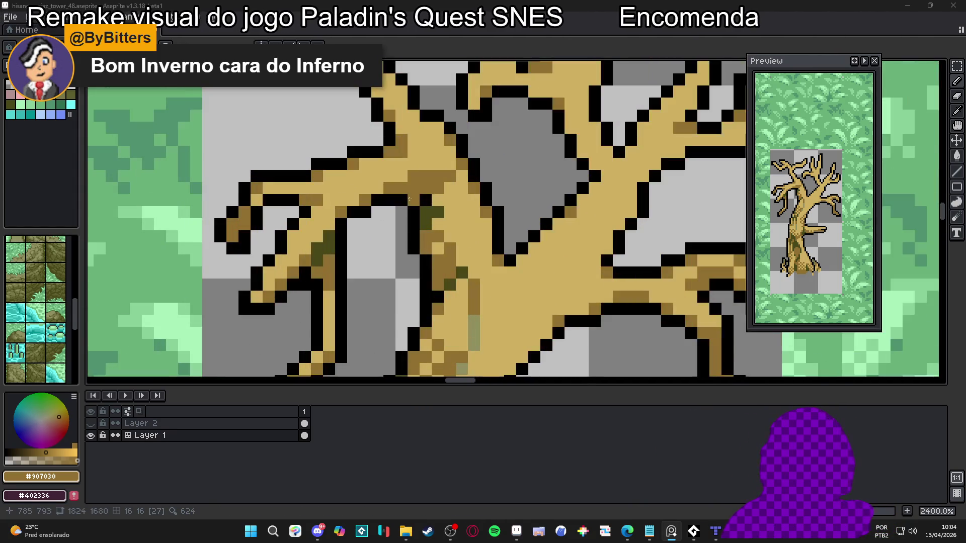
left_click(416, 188, "alt")
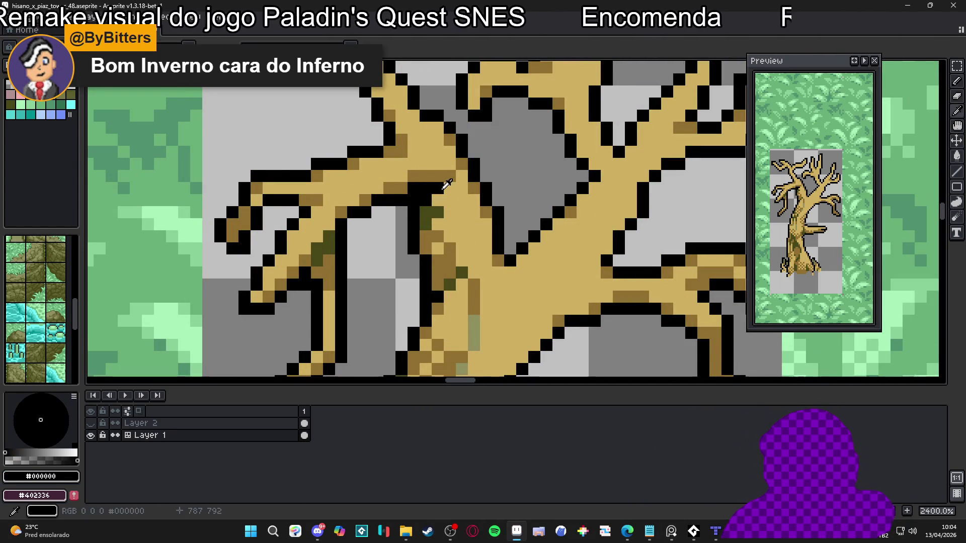
left_click(431, 209, "alt")
scroll(412, 190, "down", 5)
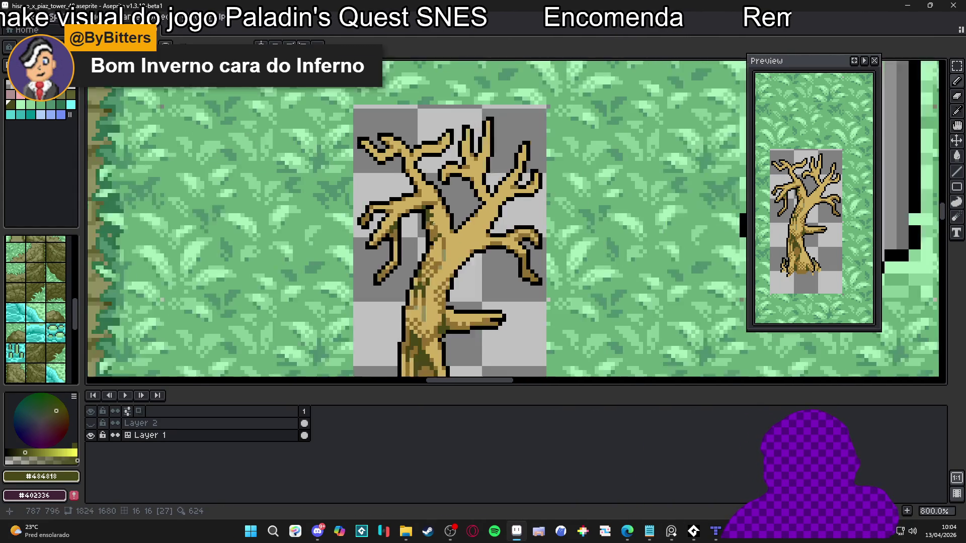
scroll(417, 212, "up", 5)
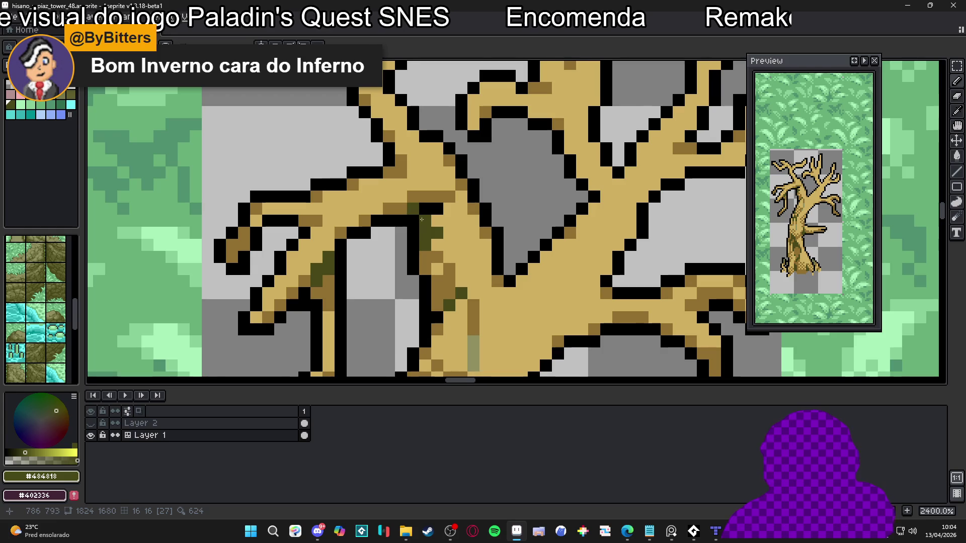
scroll(430, 212, "down", 4)
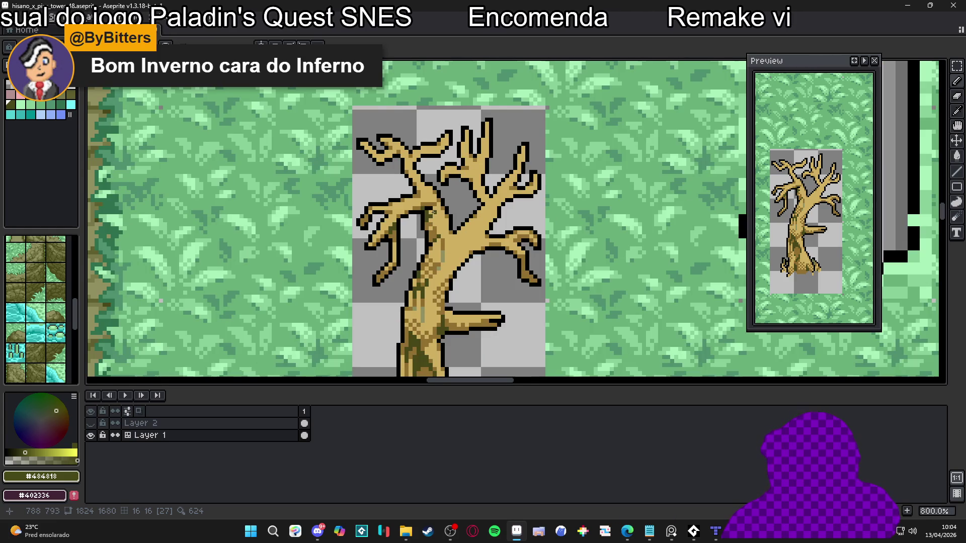
scroll(409, 203, "up", 2)
left_click(432, 203, "alt")
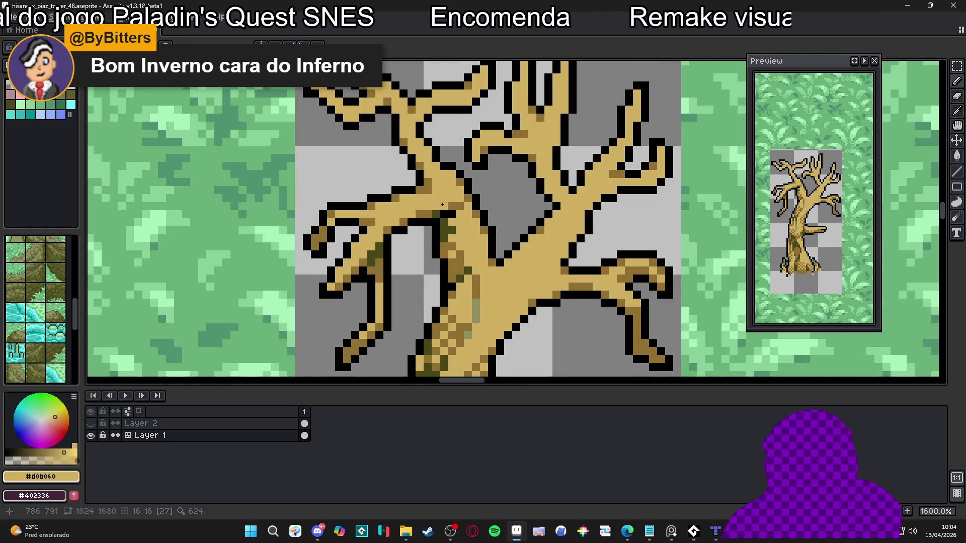
scroll(464, 214, "down", 1)
left_click(466, 209, "alt")
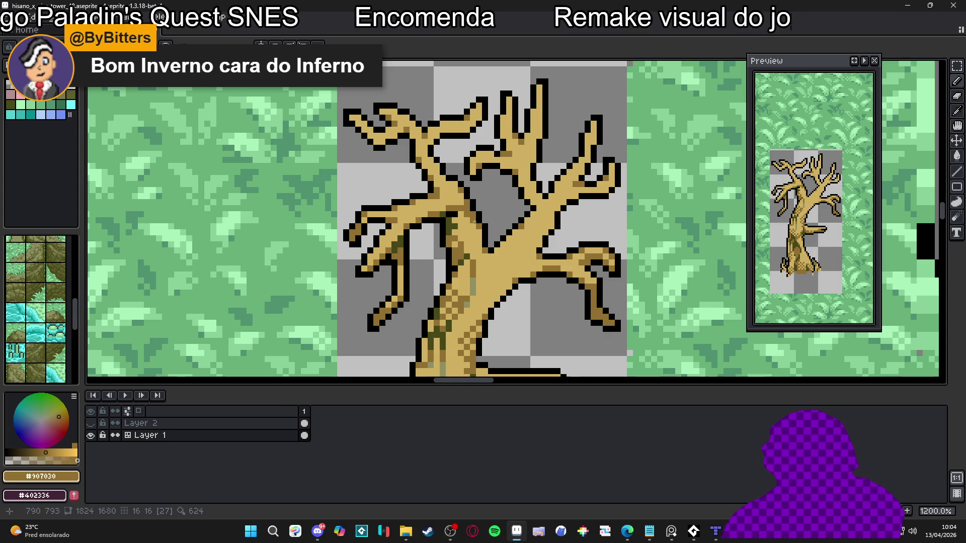
Paint a darker-brown shading stroke along the tree trunk.
scroll(475, 224, "down", 4)
scroll(466, 241, "up", 5)
scroll(460, 229, "down", 4)
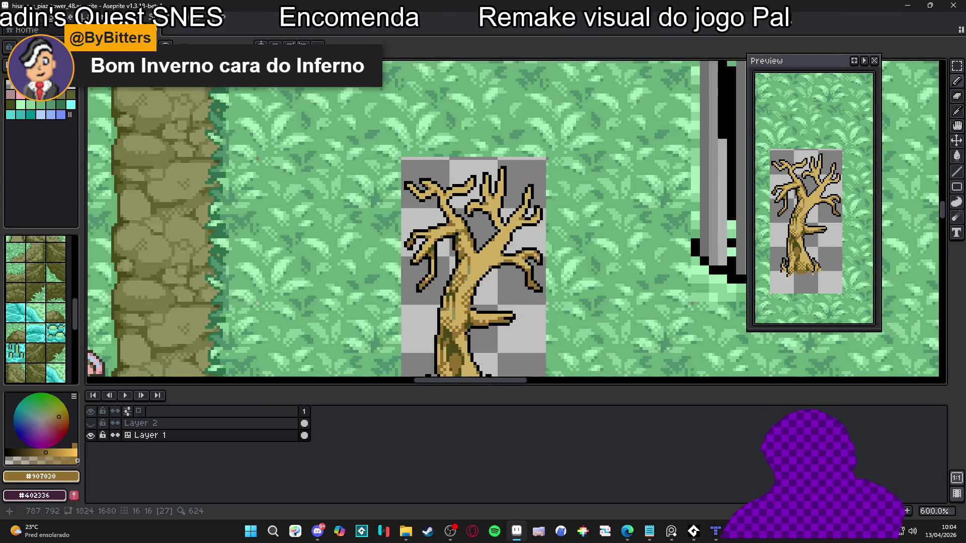
scroll(458, 224, "up", 3)
left_click(458, 224, "alt")
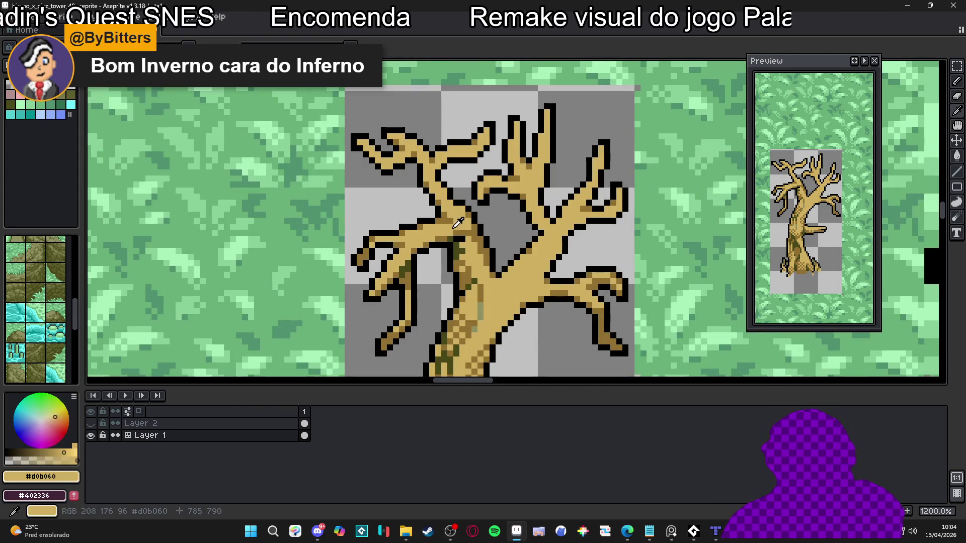
left_click(433, 182, "alt")
scroll(422, 209, "down", 5)
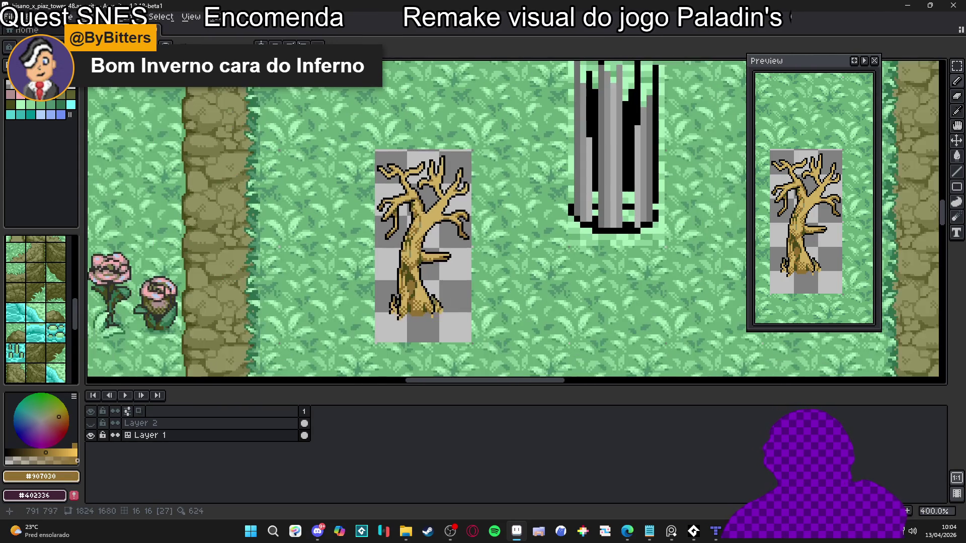
scroll(419, 226, "down", 1)
scroll(443, 228, "up", 7)
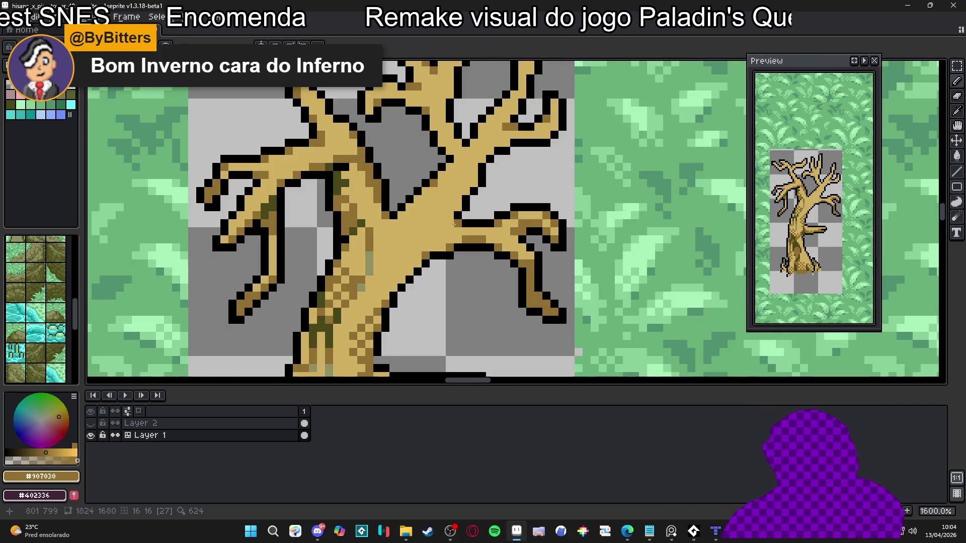
left_click_drag(473, 184, 441, 221)
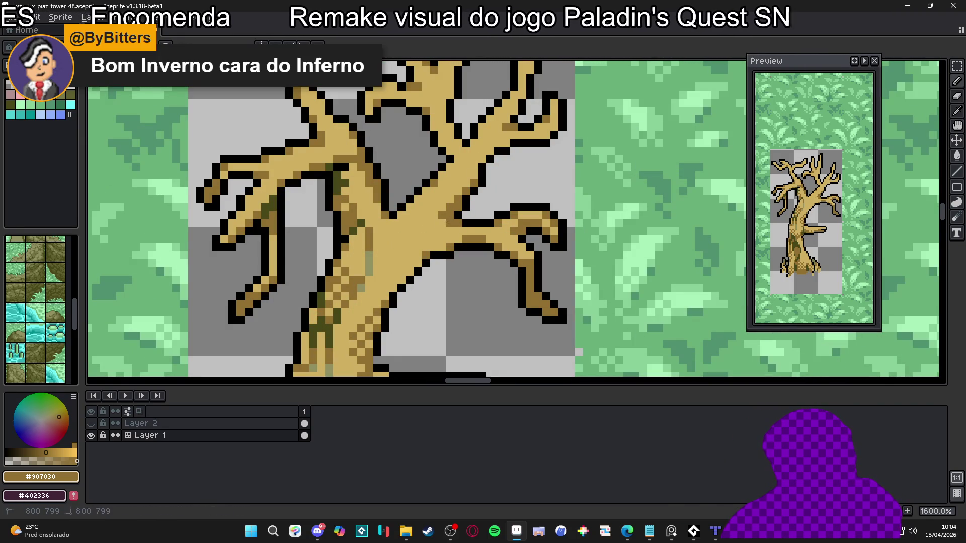
Add a dark olive pixel beside the existing moss on the trunk.
scroll(437, 224, "up", 1)
left_click(380, 217, "alt")
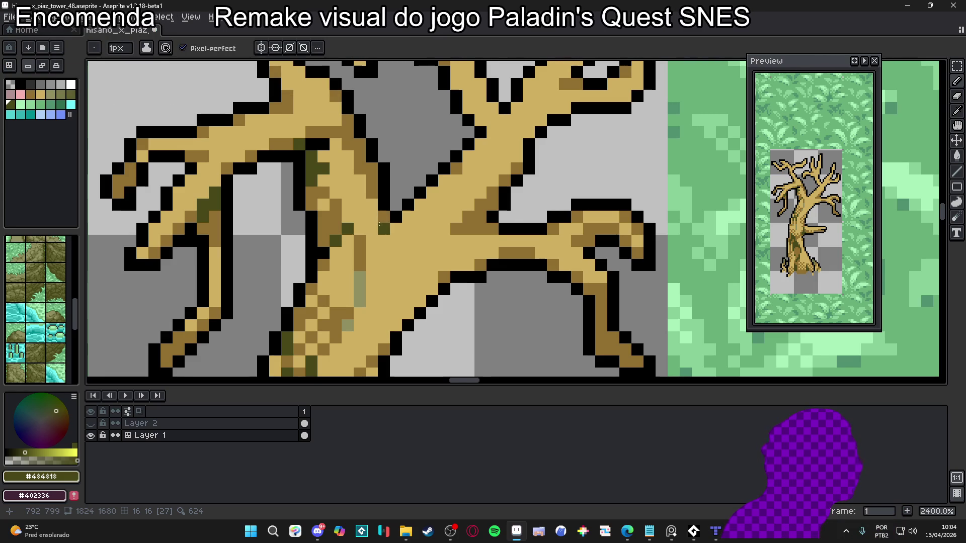
scroll(494, 207, "up", 1)
left_click(481, 208)
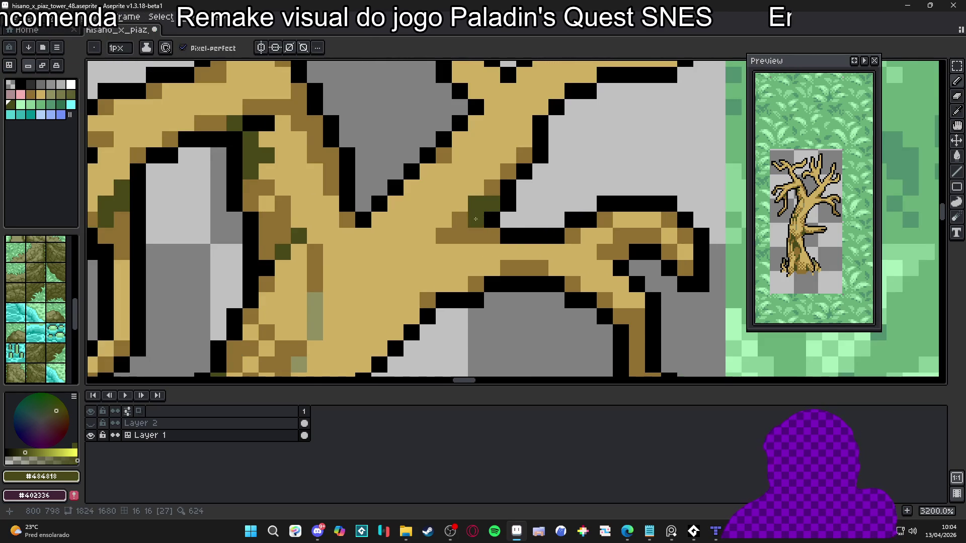
Paint two darker-brown shading pixels on the upper-right branch.
scroll(478, 226, "down", 1)
left_click(479, 217, "alt")
scroll(479, 216, "down", 3)
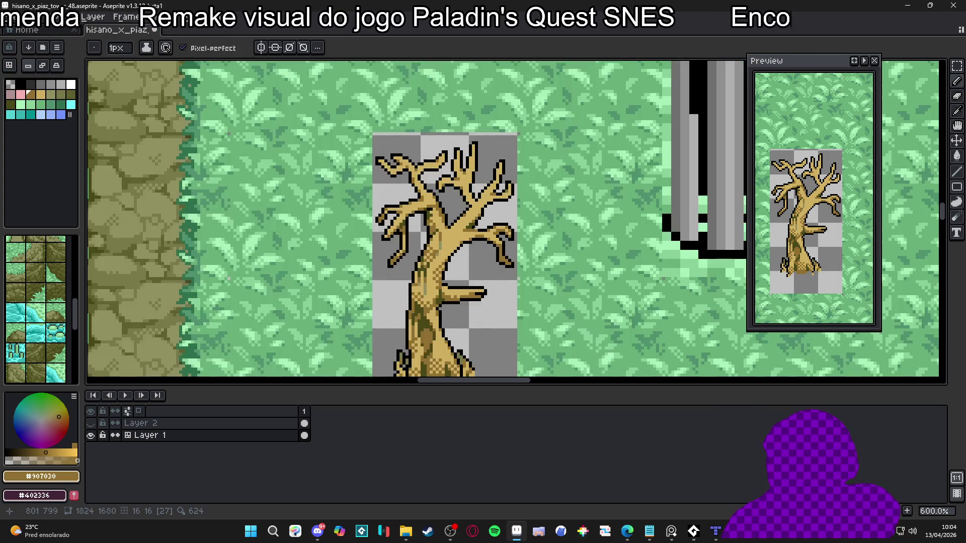
scroll(479, 214, "up", 3)
scroll(479, 214, "up", 1)
left_click(527, 149)
left_click(584, 138)
Re-sample black, darker brown, and finally the trunk's greyish olive colour.
scroll(597, 126, "down", 3)
scroll(523, 145, "up", 2)
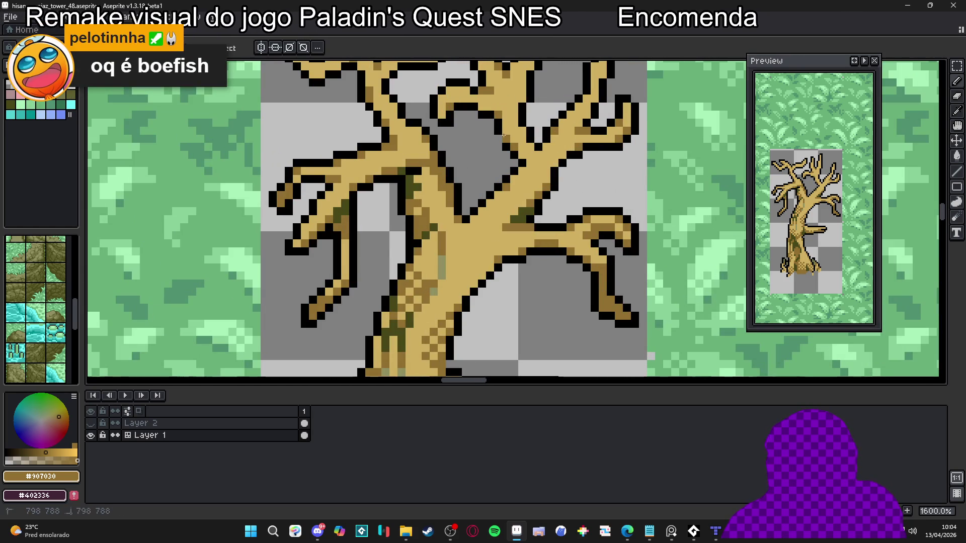
left_click(515, 130)
scroll(516, 151, "down", 1)
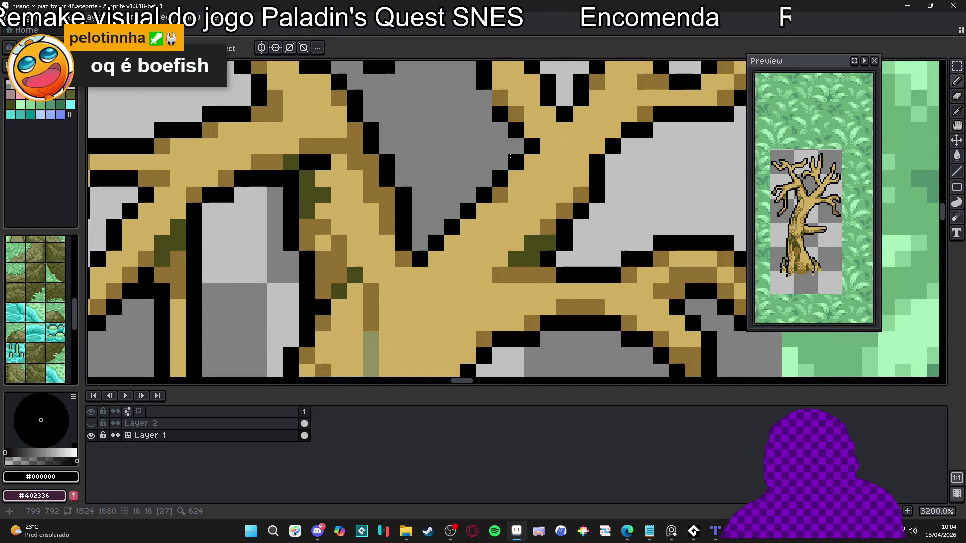
scroll(515, 183, "down", 1)
scroll(516, 183, "up", 1)
left_click(491, 141, "alt")
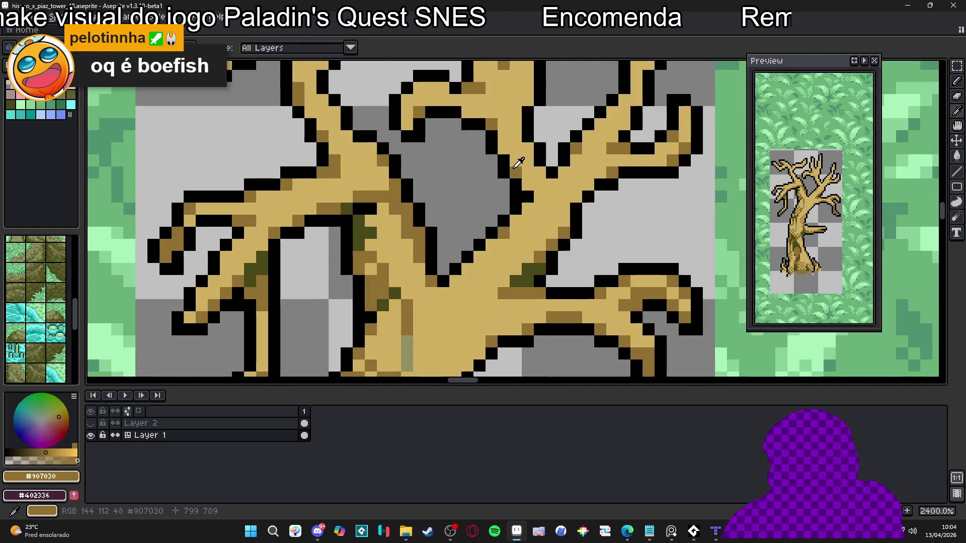
scroll(491, 140, "down", 2)
scroll(490, 139, "up", 1)
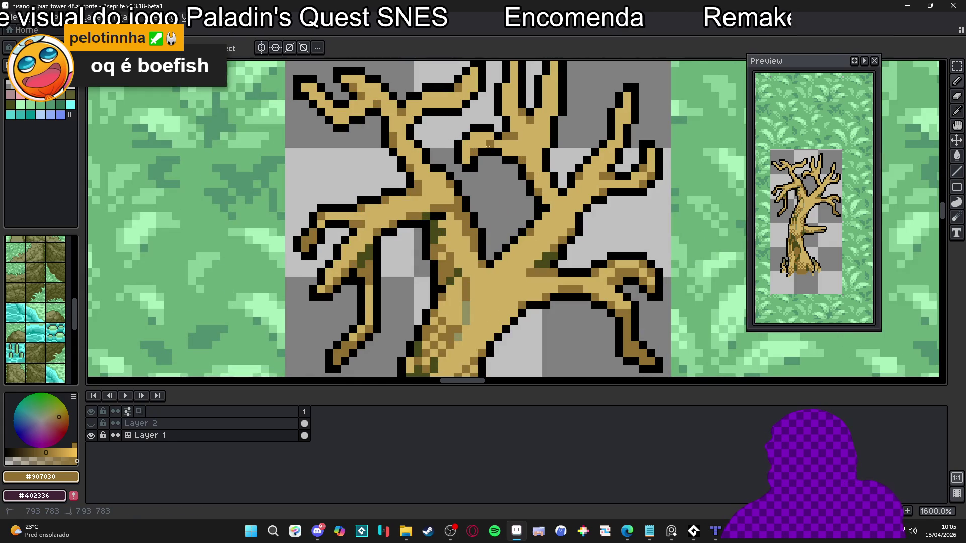
scroll(489, 140, "down", 2)
scroll(498, 158, "down", 2)
scroll(497, 158, "up", 4)
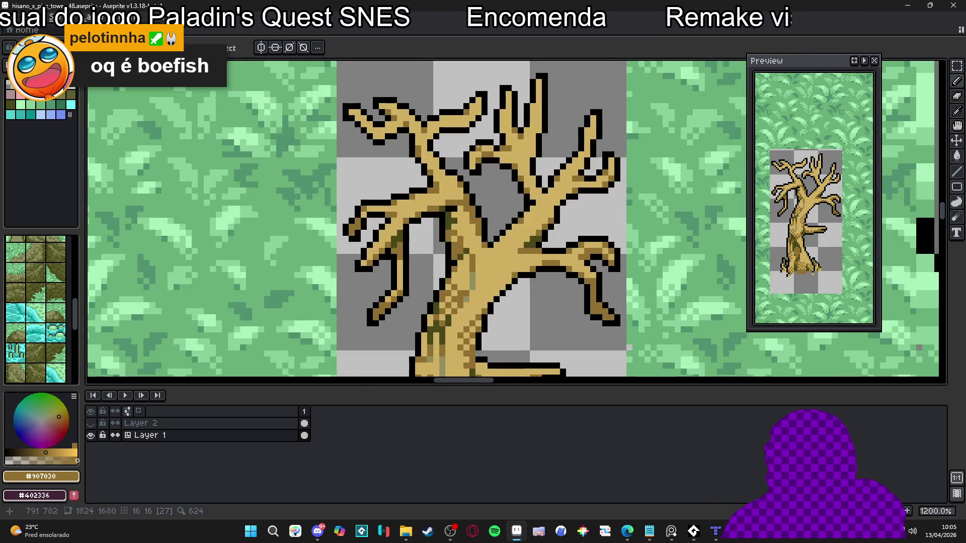
scroll(488, 156, "down", 4)
scroll(490, 154, "up", 4)
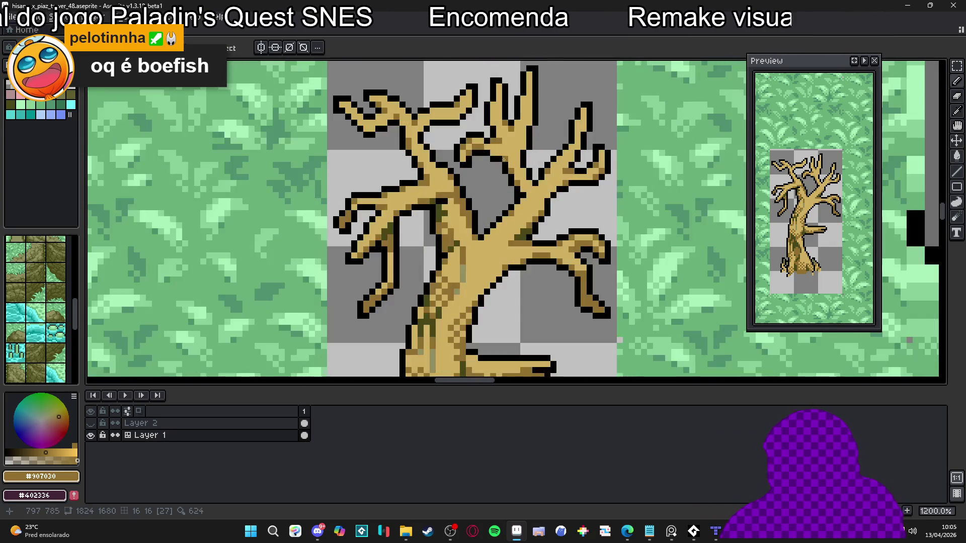
scroll(492, 153, "down", 3)
scroll(450, 266, "up", 3)
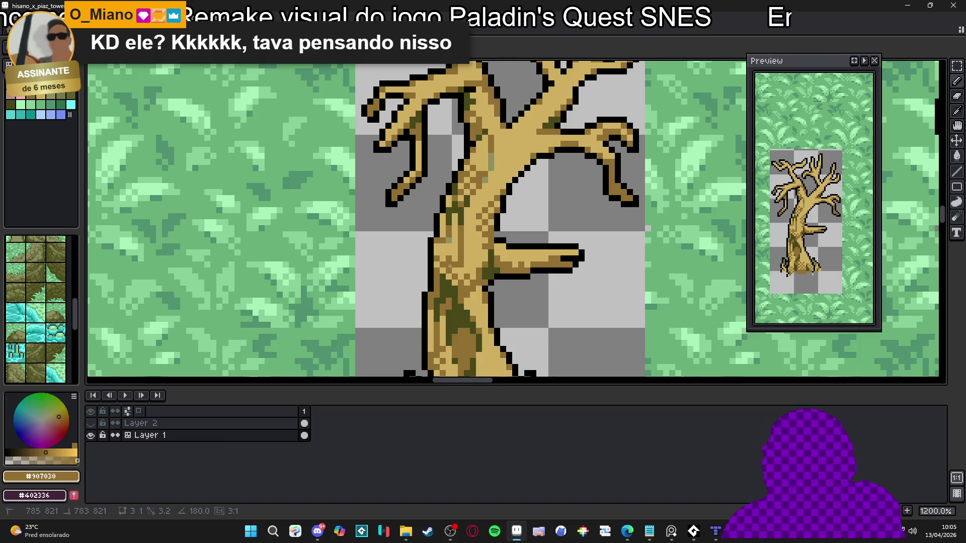
scroll(448, 270, "down", 1)
scroll(453, 251, "up", 2)
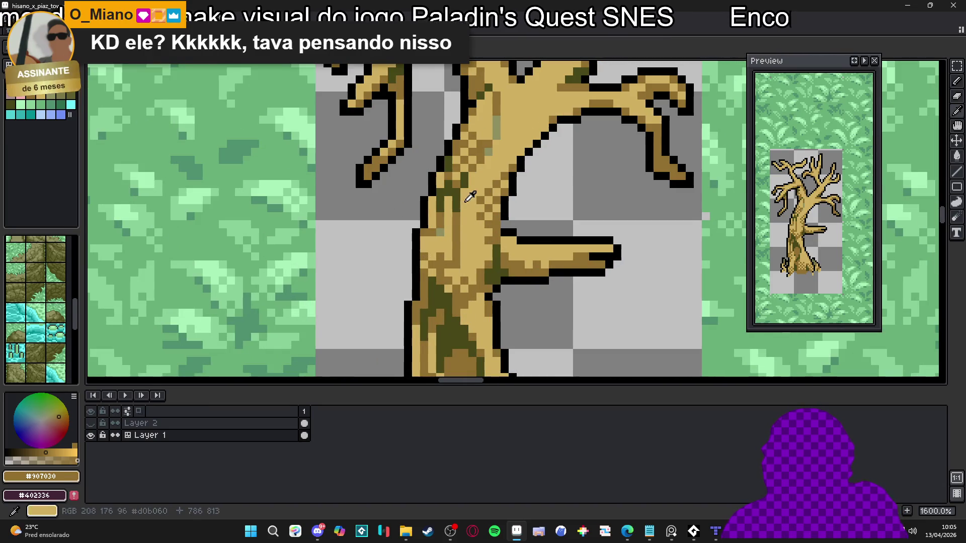
scroll(454, 248, "down", 1)
left_click(452, 275, "alt")
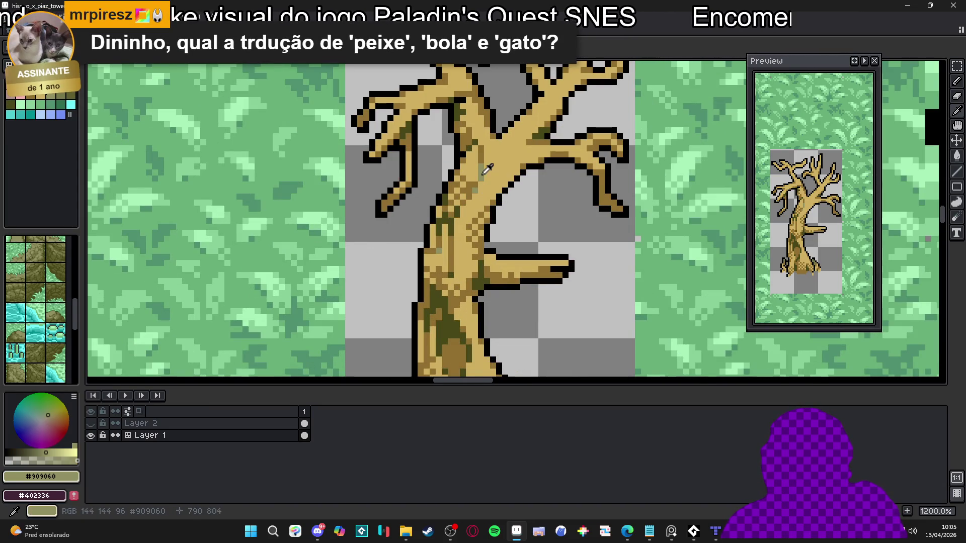
scroll(453, 274, "down", 3)
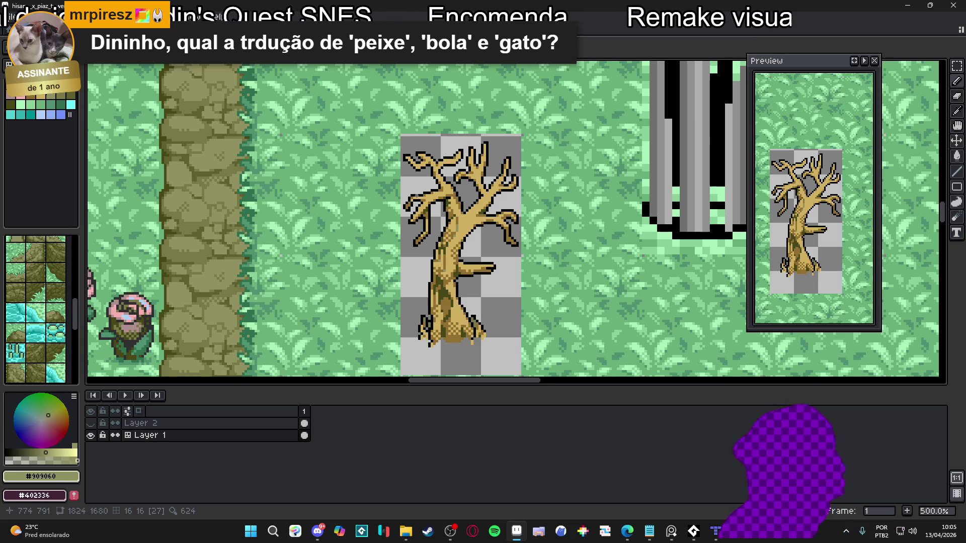
scroll(431, 200, "up", 5)
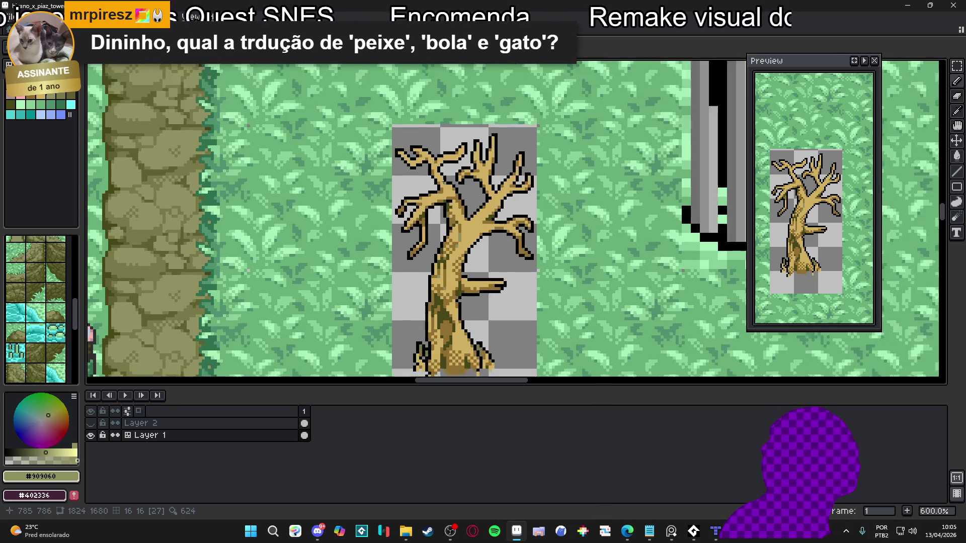
left_click(431, 200, "alt")
left_click(444, 210)
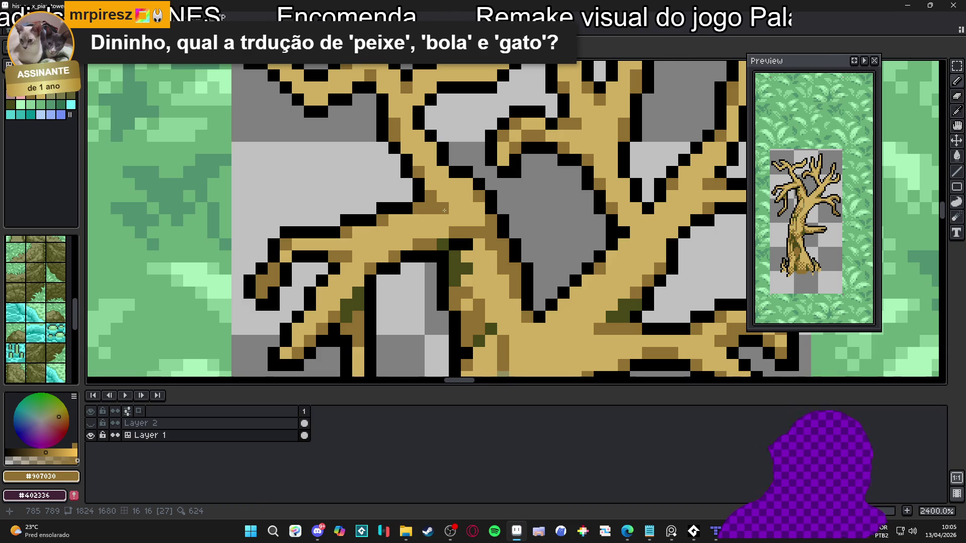
scroll(445, 210, "down", 1)
scroll(449, 226, "down", 1)
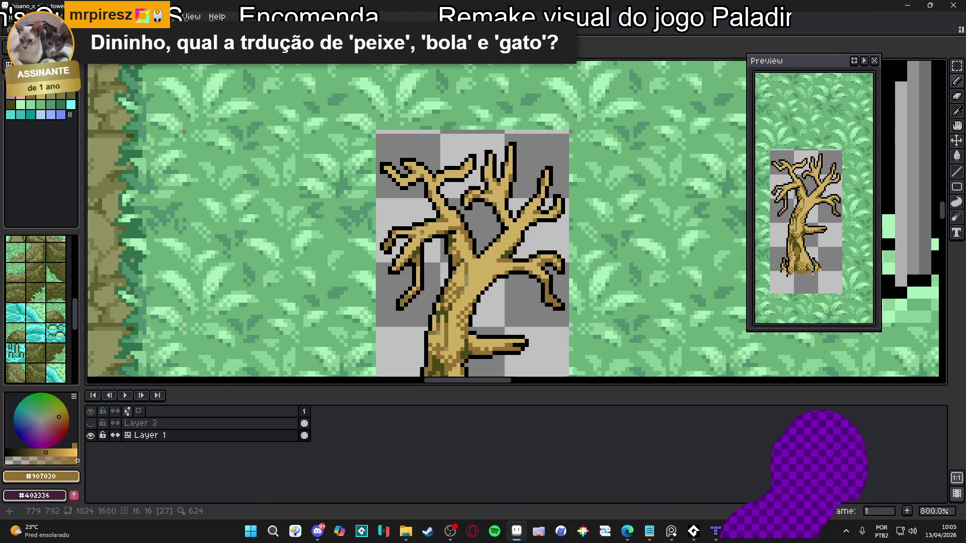
scroll(393, 175, "up", 2)
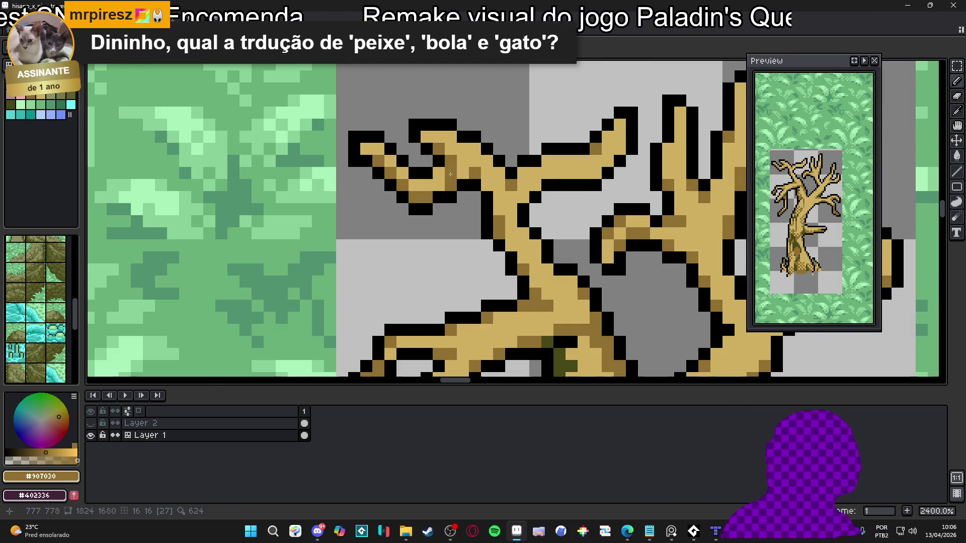
scroll(390, 171, "down", 3)
scroll(458, 182, "up", 3)
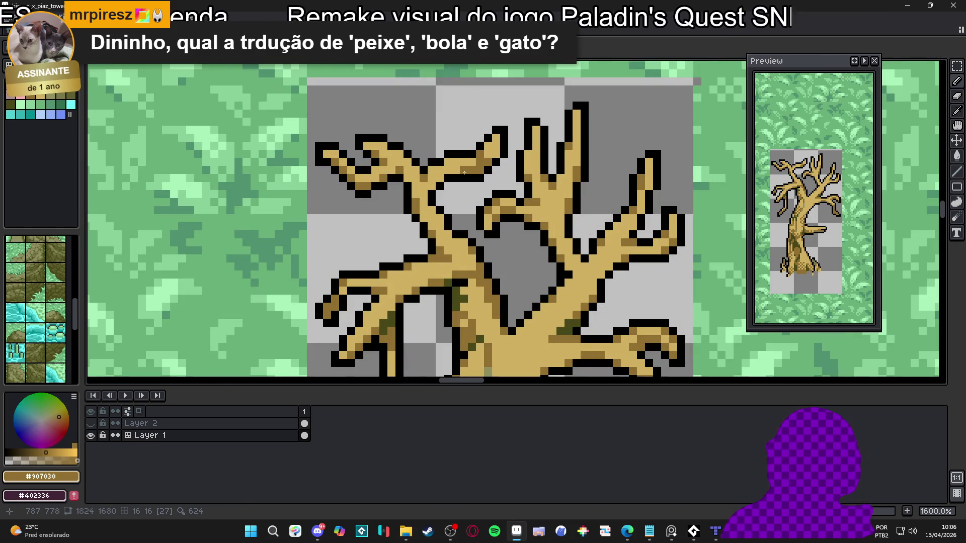
scroll(496, 151, "down", 3)
scroll(498, 156, "up", 2)
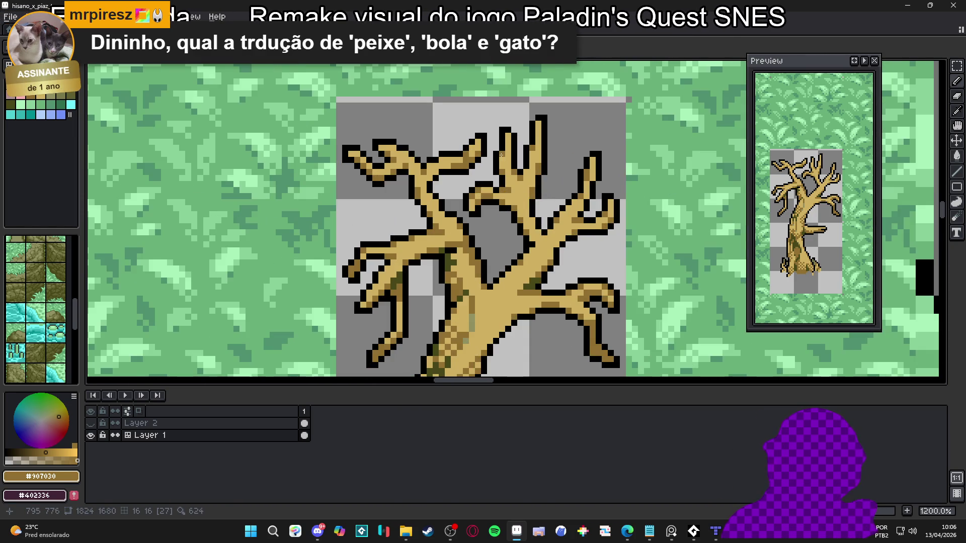
scroll(520, 194, "down", 2)
scroll(521, 194, "up", 2)
scroll(483, 199, "down", 3)
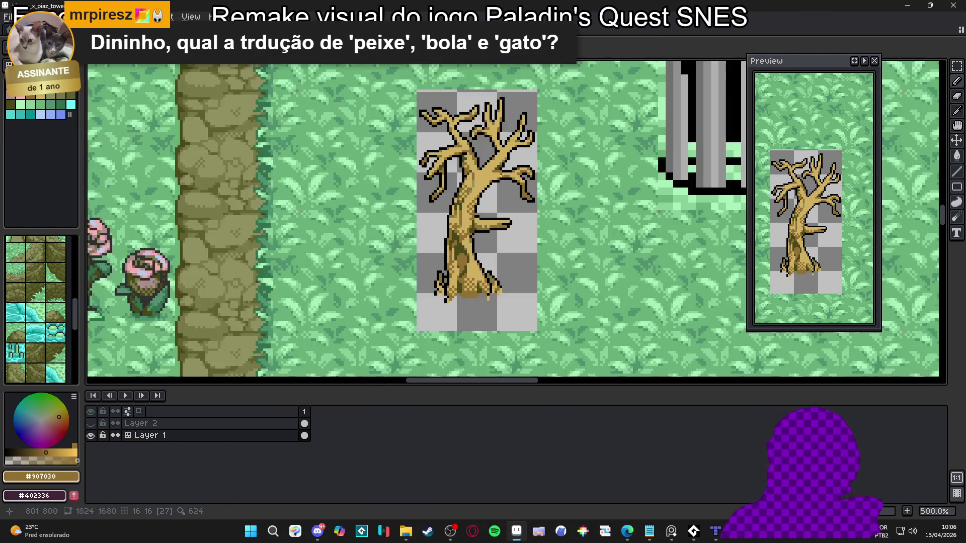
scroll(484, 198, "up", 5)
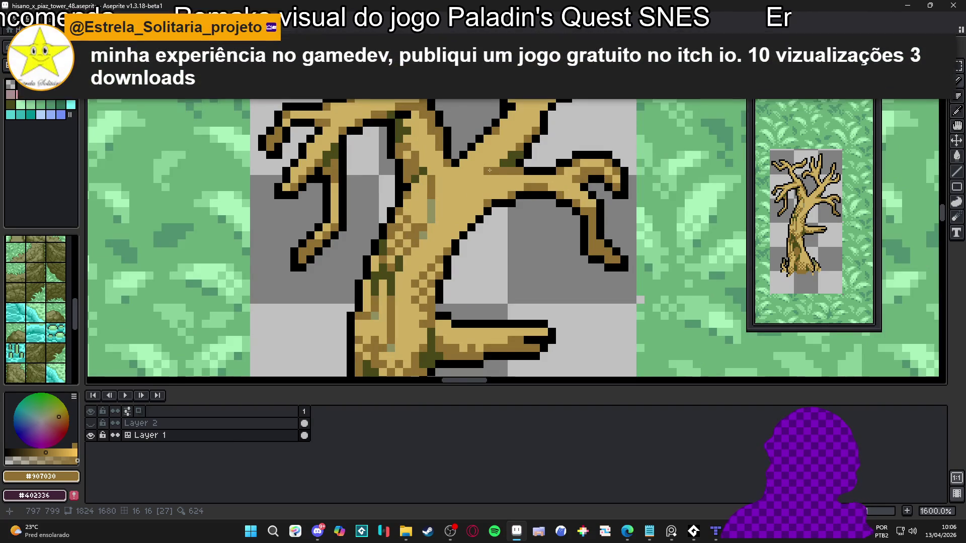
Inspect the upper branches and sample black and tan brown from the tree outline.
scroll(503, 173, "down", 4)
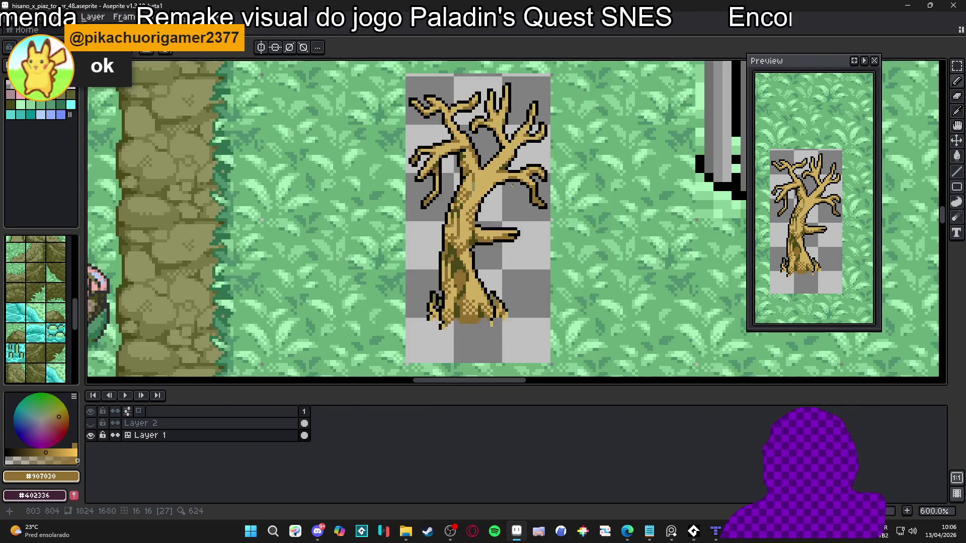
scroll(513, 177, "up", 3)
scroll(515, 178, "up", 1)
scroll(454, 230, "down", 3)
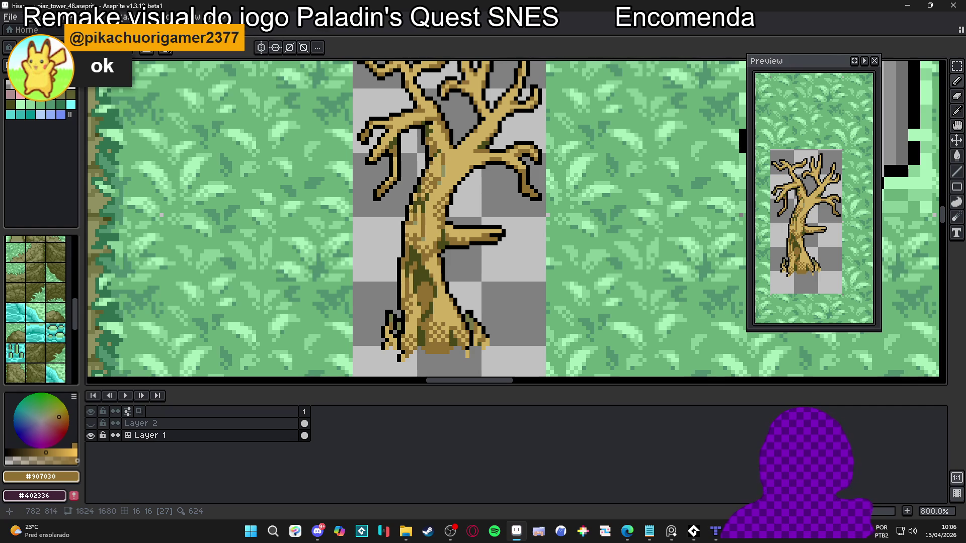
scroll(460, 163, "up", 3)
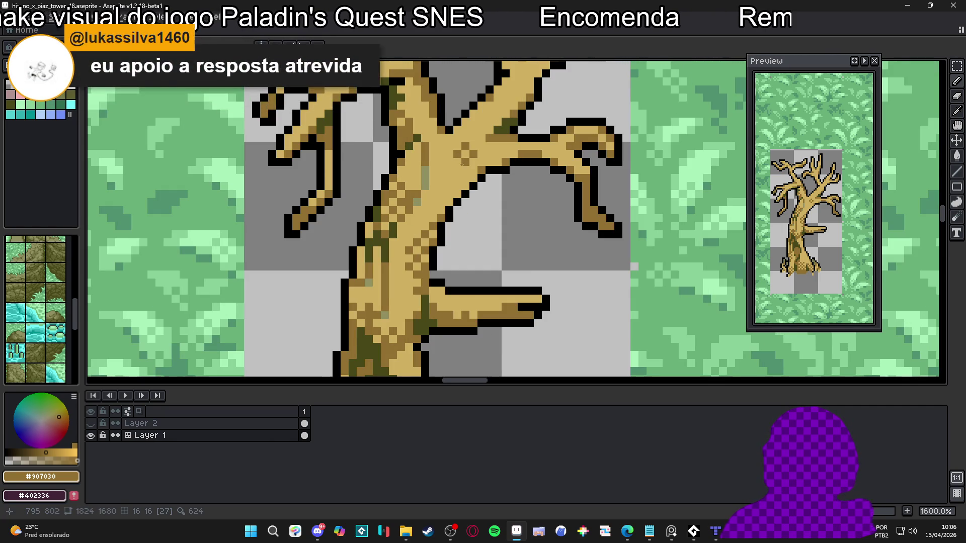
scroll(465, 161, "down", 6)
scroll(459, 193, "up", 2)
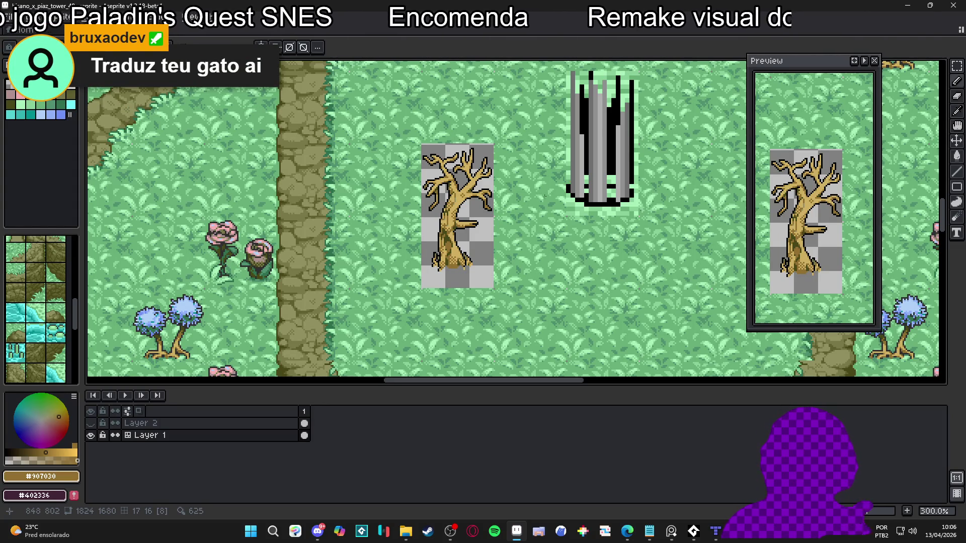
scroll(512, 205, "up", 7)
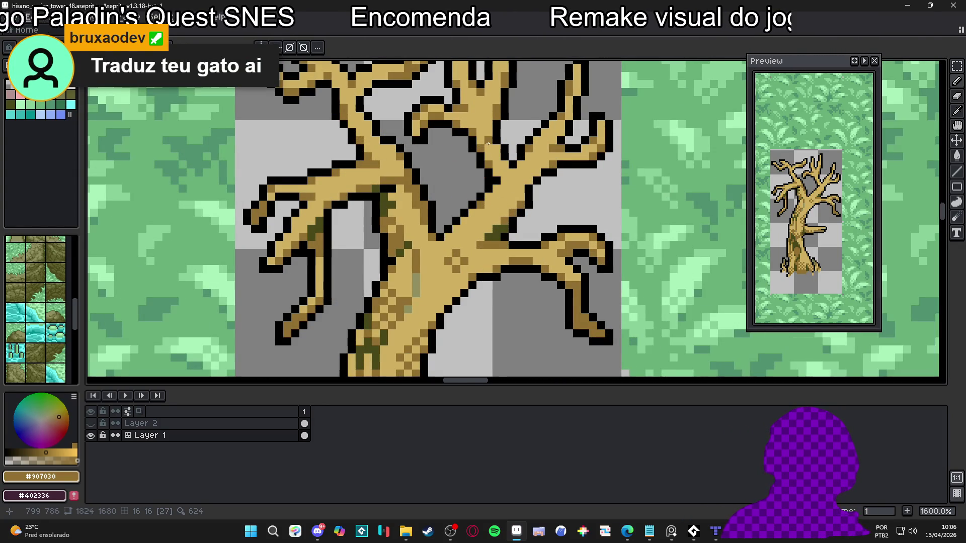
scroll(498, 160, "down", 3)
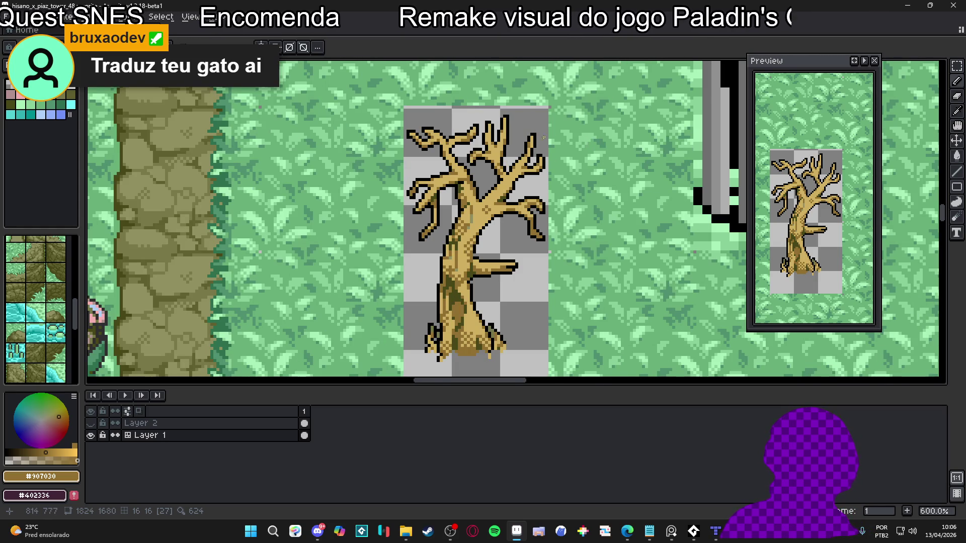
scroll(498, 151, "up", 4)
left_click(453, 151, "alt")
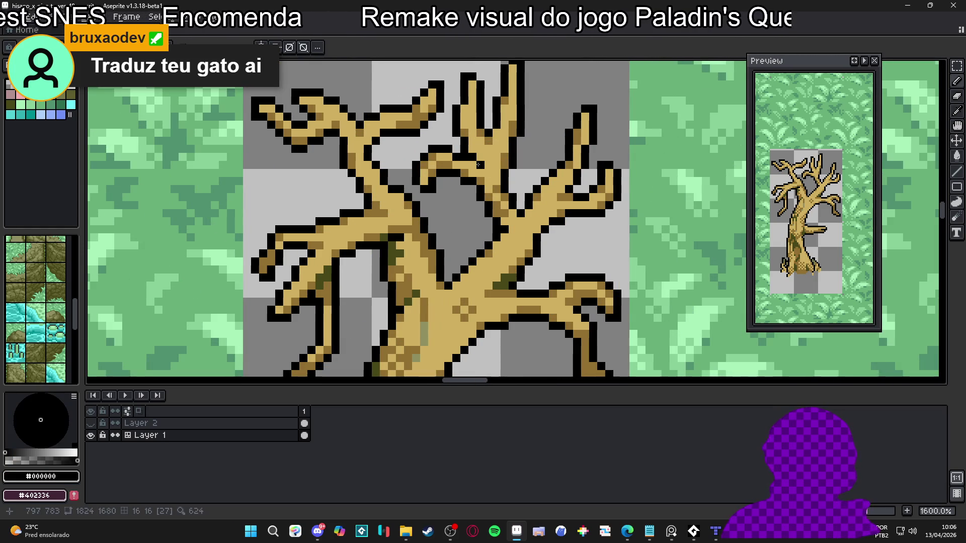
left_click(487, 154, "alt")
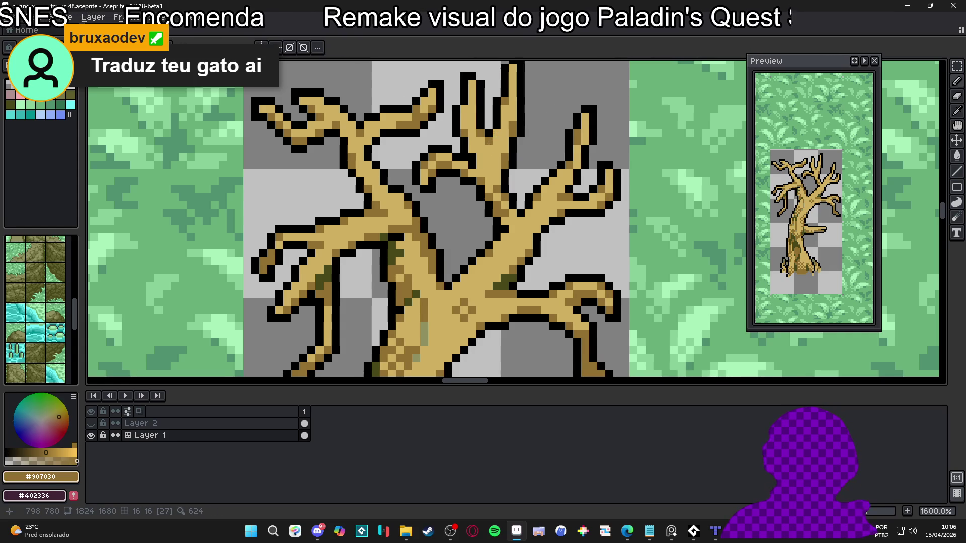
left_click(482, 157, "alt")
scroll(485, 151, "down", 3)
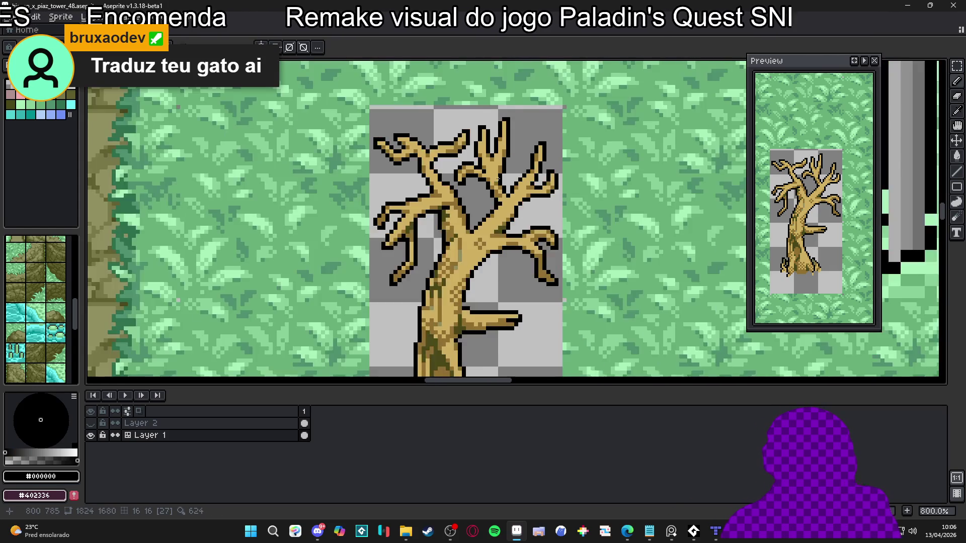
scroll(487, 148, "up", 3)
scroll(487, 148, "up", 1)
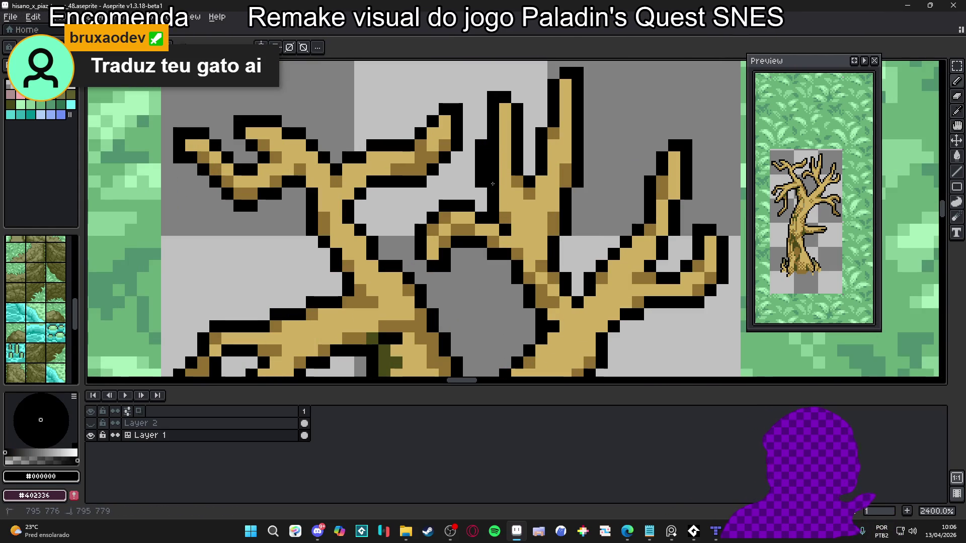
Erase stray pixels on the upper branches with the Eraser.
key("e")
scroll(508, 191, "down", 3)
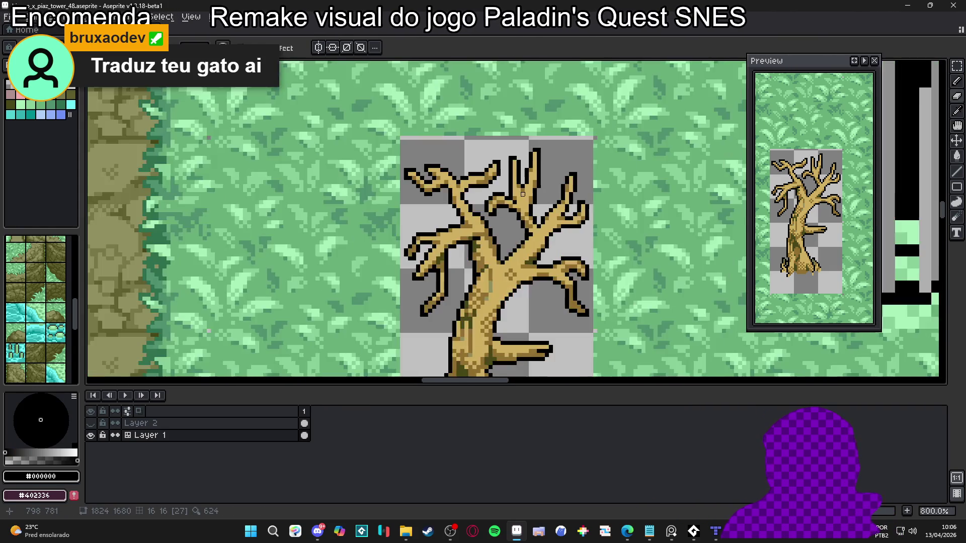
scroll(501, 203, "up", 3)
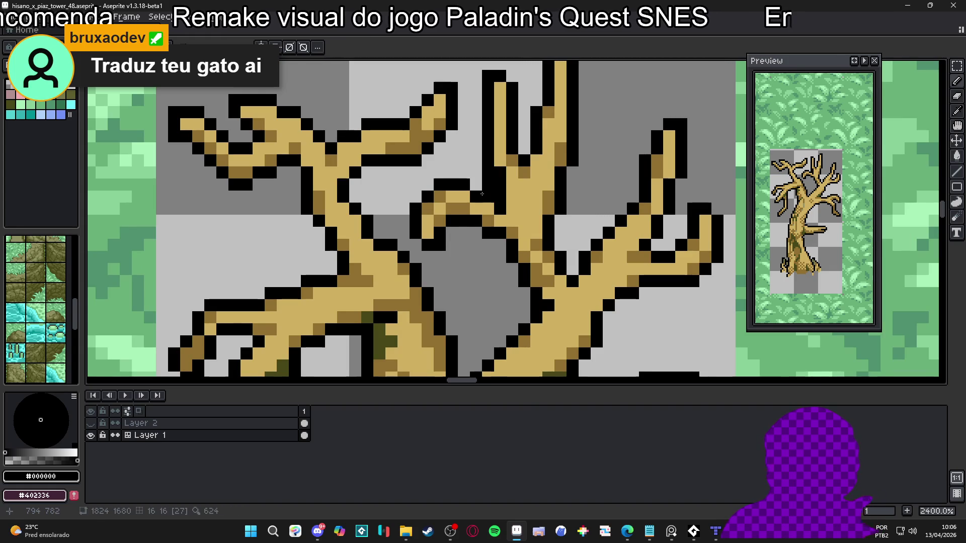
left_click(500, 174)
scroll(495, 176, "down", 6)
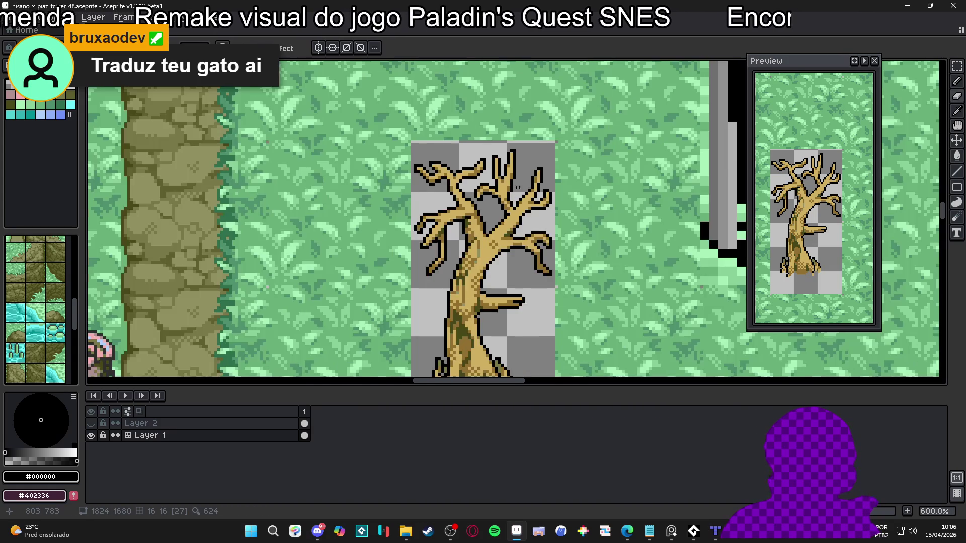
scroll(503, 184, "up", 3)
scroll(506, 186, "down", 3)
scroll(511, 186, "down", 1)
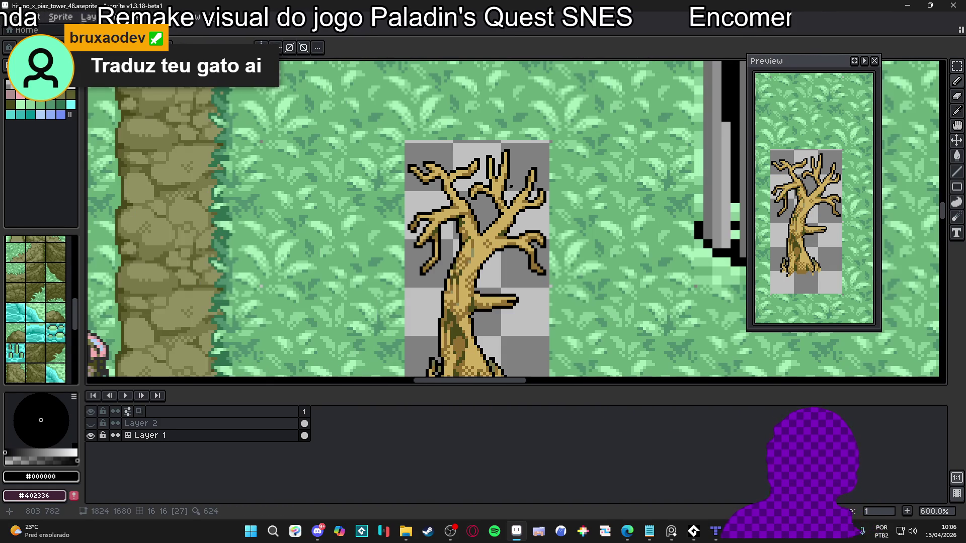
scroll(511, 186, "up", 4)
Re-sample tan brown, black and dark olive from the tree, ending on tan brown.
left_click(520, 206, "alt")
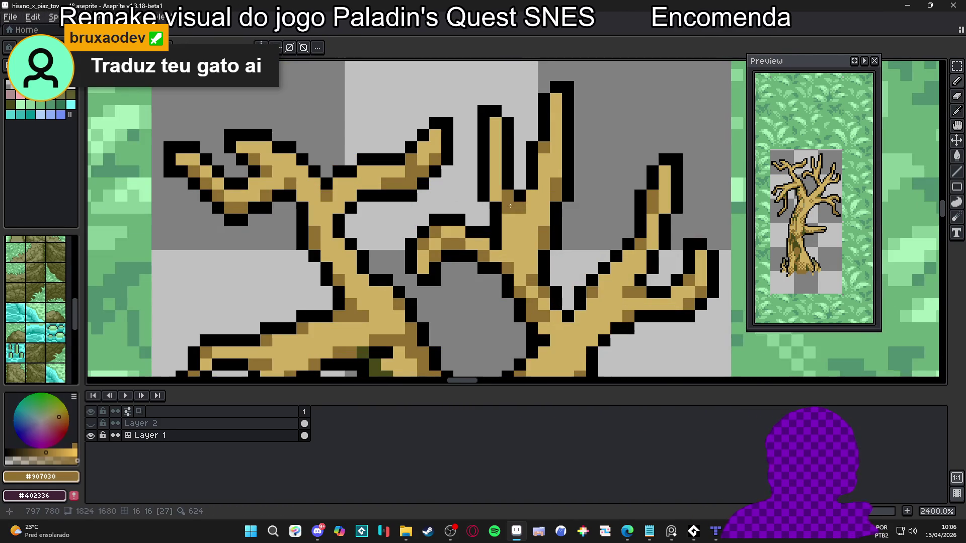
scroll(521, 218, "down", 3)
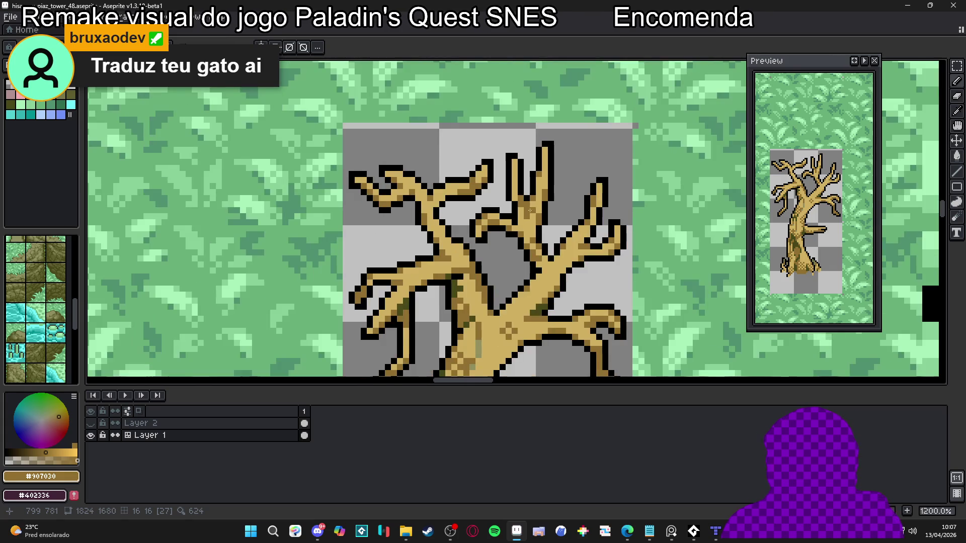
scroll(520, 215, "up", 2)
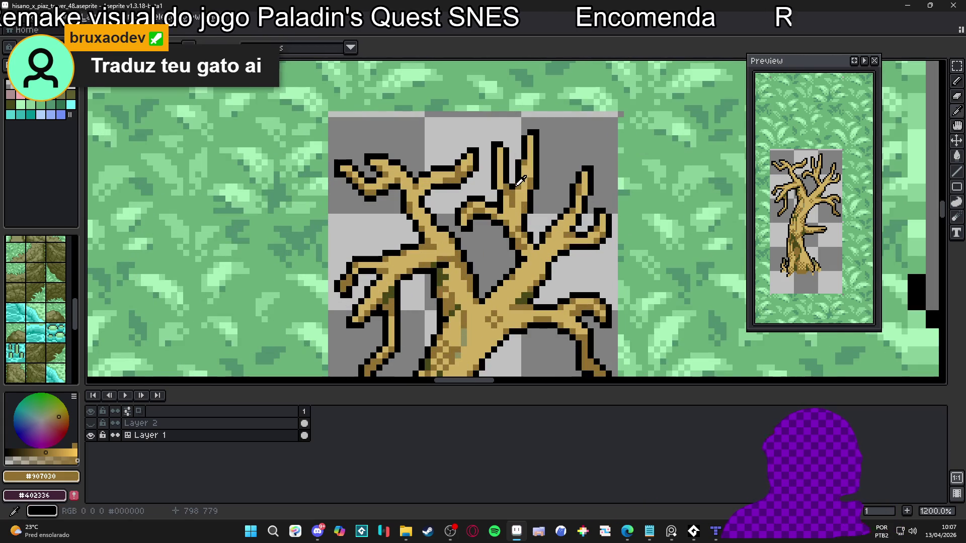
left_click(512, 193, "alt")
scroll(513, 193, "down", 4)
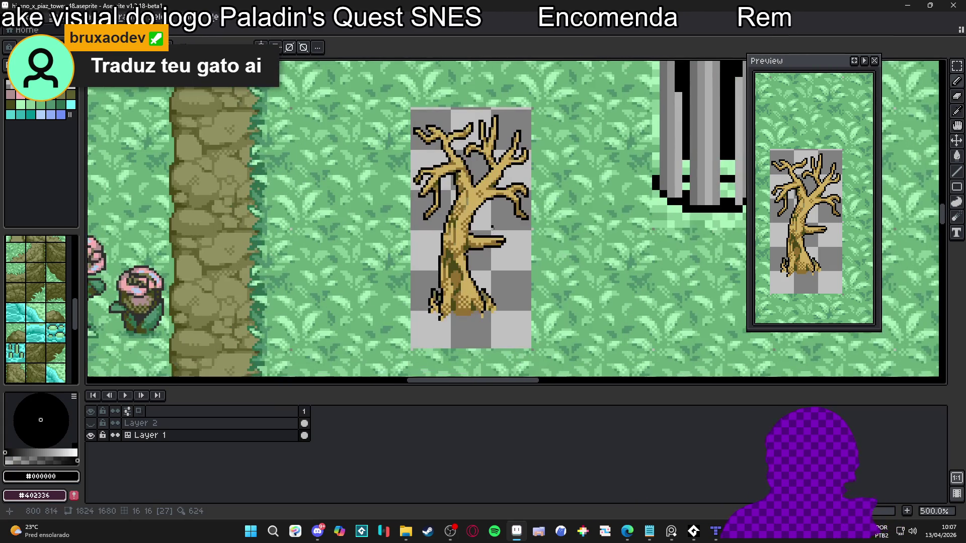
scroll(489, 242, "up", 5)
left_click(463, 251, "alt")
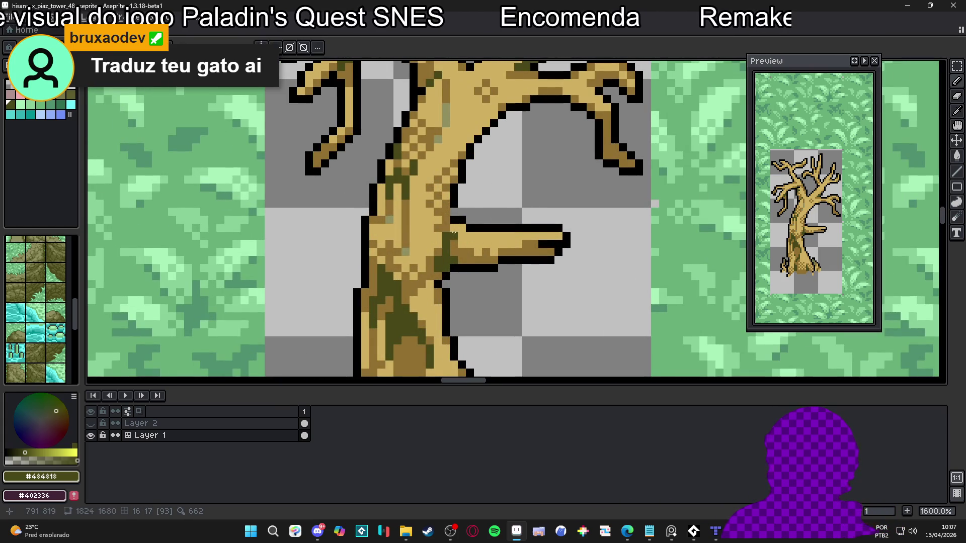
left_click(459, 232, "alt")
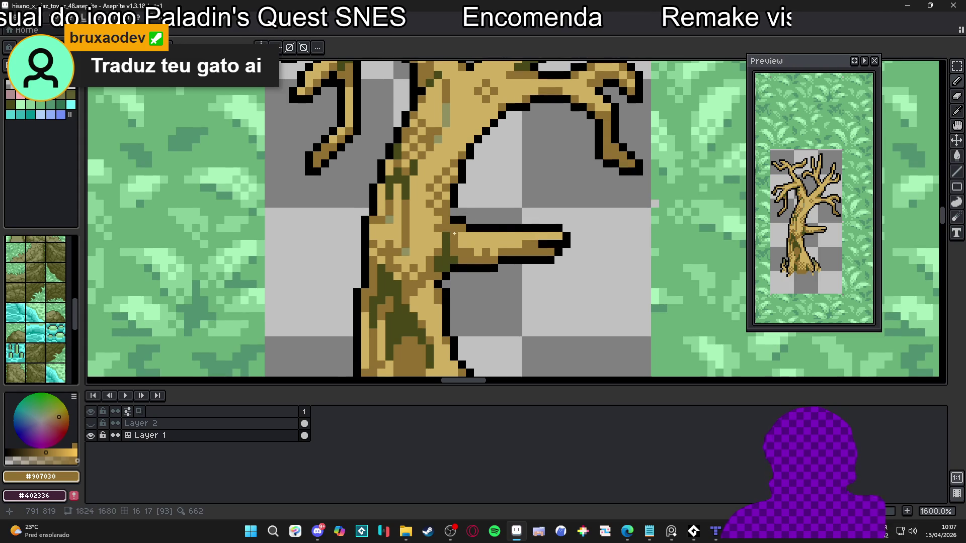
scroll(543, 234, "down", 5)
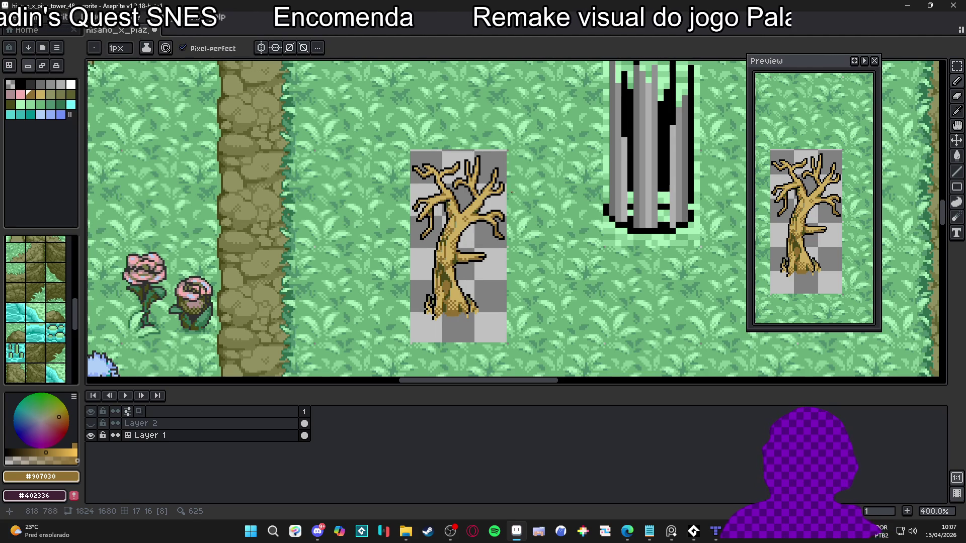
scroll(472, 236, "up", 5)
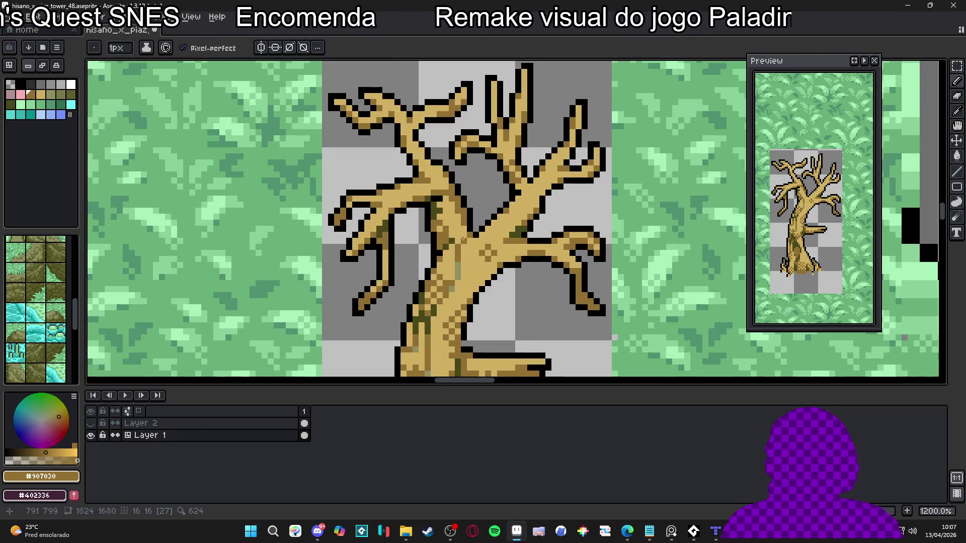
left_click(466, 234, "alt")
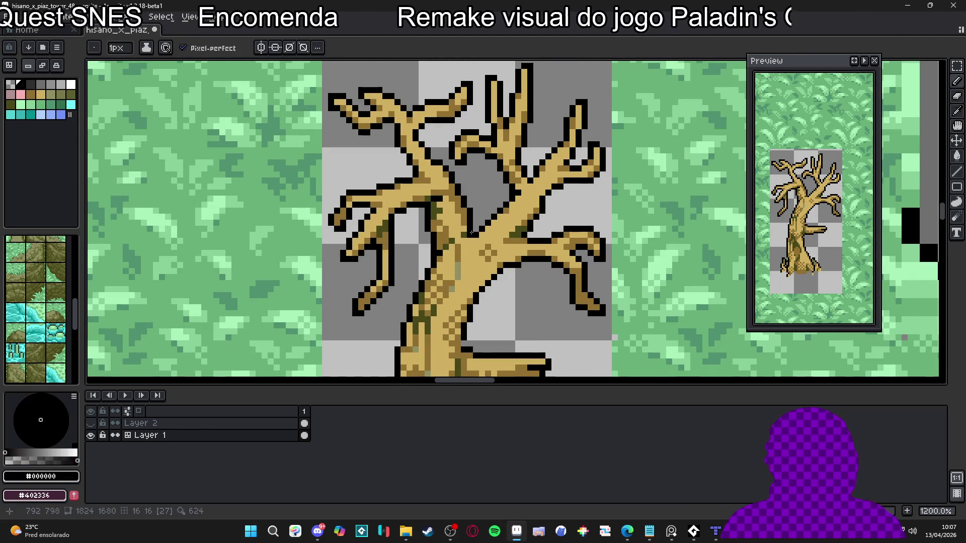
scroll(465, 235, "down", 5)
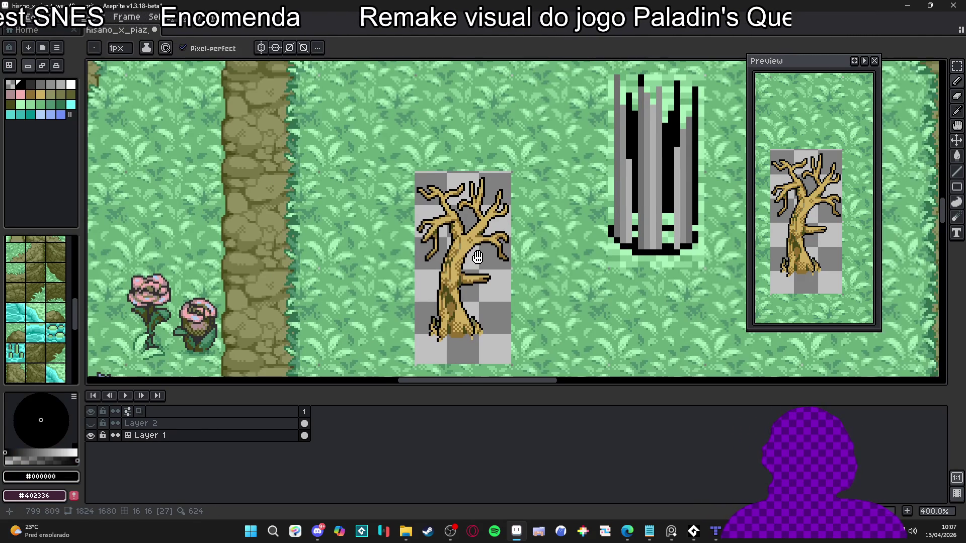
scroll(462, 230, "up", 5)
left_click(460, 237, "alt")
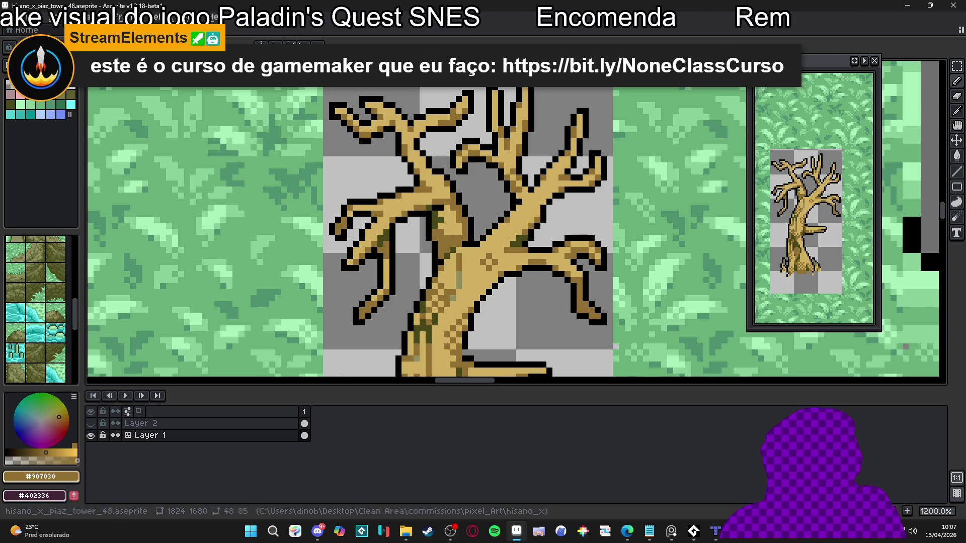
Zoom the view around the tree trunk with tan #907030 as the drawing colour.
scroll(358, 250, "down", 6)
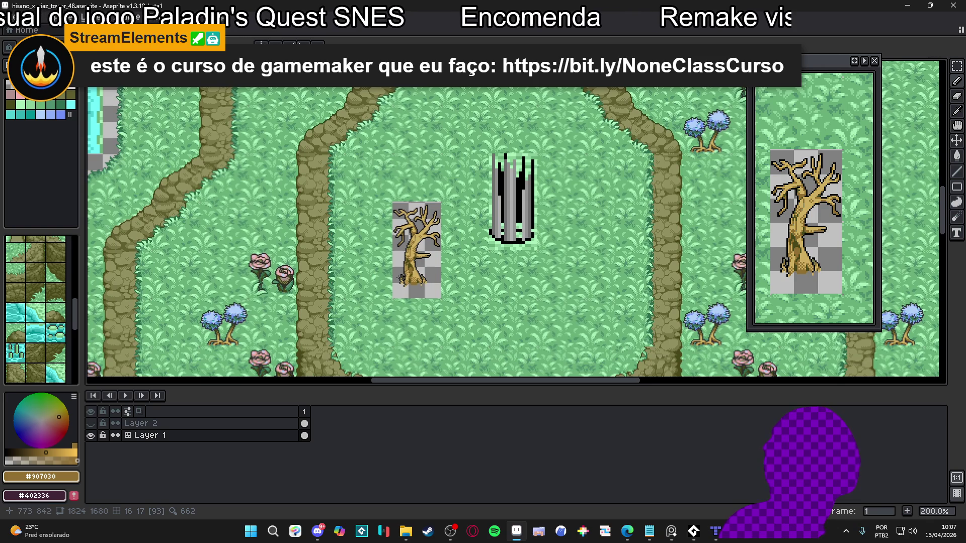
Try a pink stroke up the trunk, then undo it.
scroll(400, 253, "up", 4)
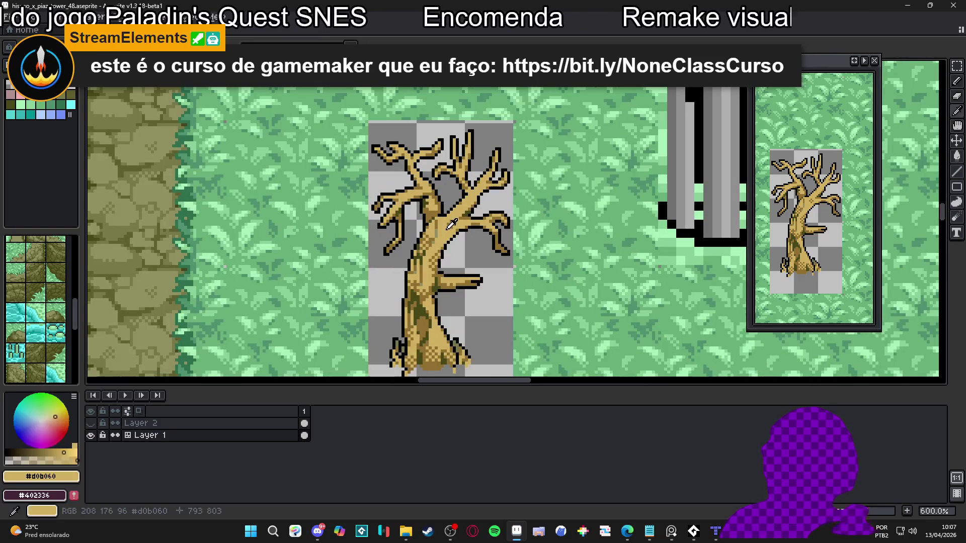
left_click(20, 94)
scroll(439, 215, "up", 2)
left_click_drag(440, 215, 449, 196)
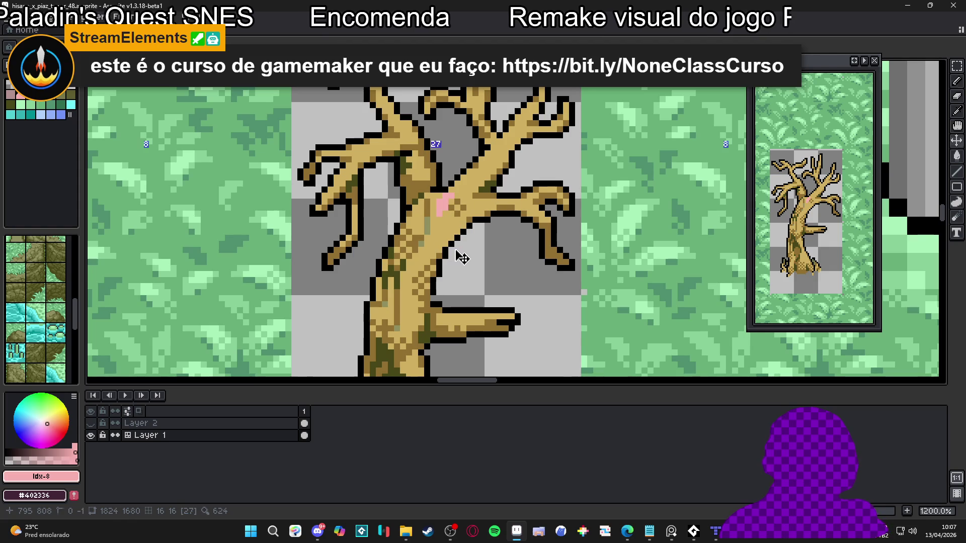
key("ctrl+z")
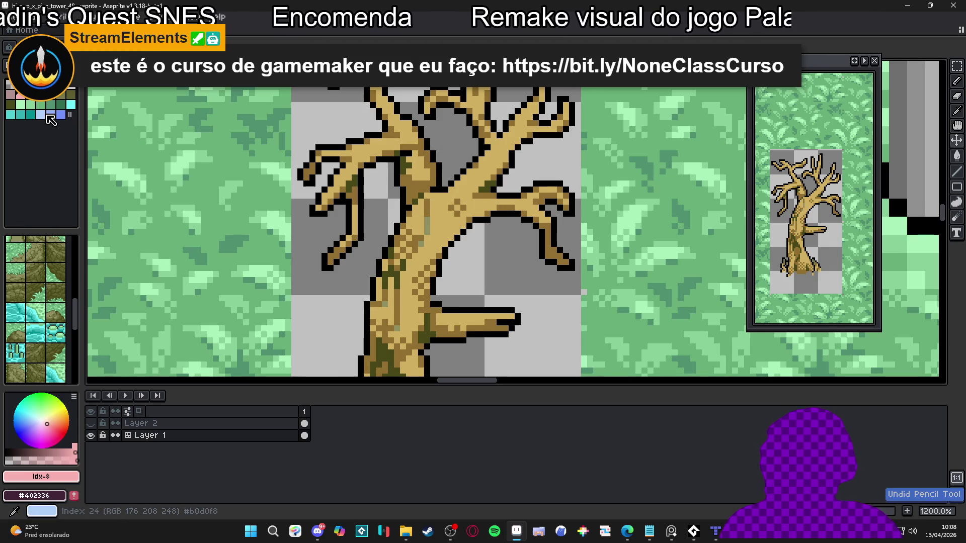
Dab light-blue guide pixels on the trunk and upper-left branch.
left_click(49, 116)
scroll(443, 206, "up", 1)
mouse_move(440, 215)
left_mouse_down()
mouse_move(451, 192)
mouse_move(497, 239)
left_mouse_up()
left_click_drag(373, 172, 397, 173)
left_click(388, 165)
left_click(403, 171)
left_click(380, 189)
scroll(379, 189, "down", 4)
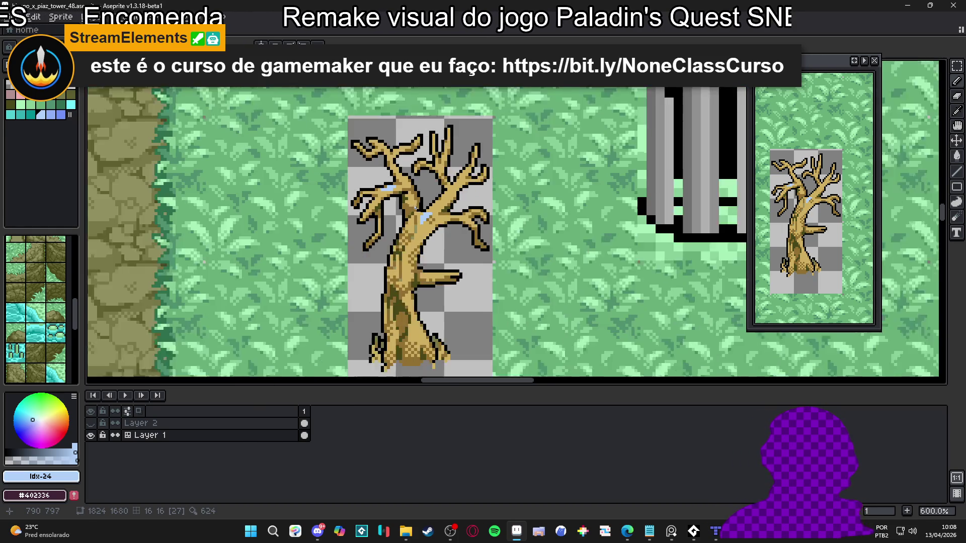
Undo the last light-blue stroke, then sample tan #907030 and draw a short branch stroke.
scroll(454, 246, "down", 5)
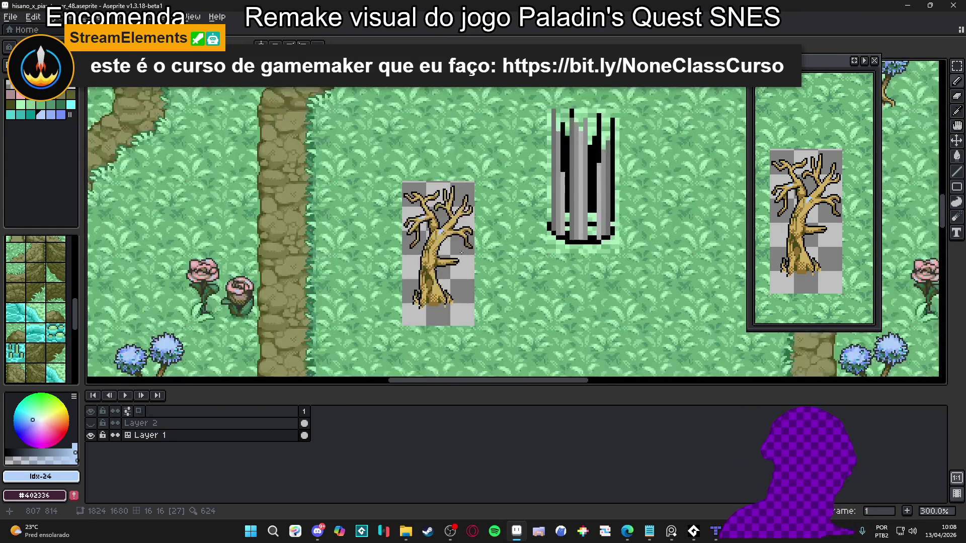
scroll(456, 256, "up", 2)
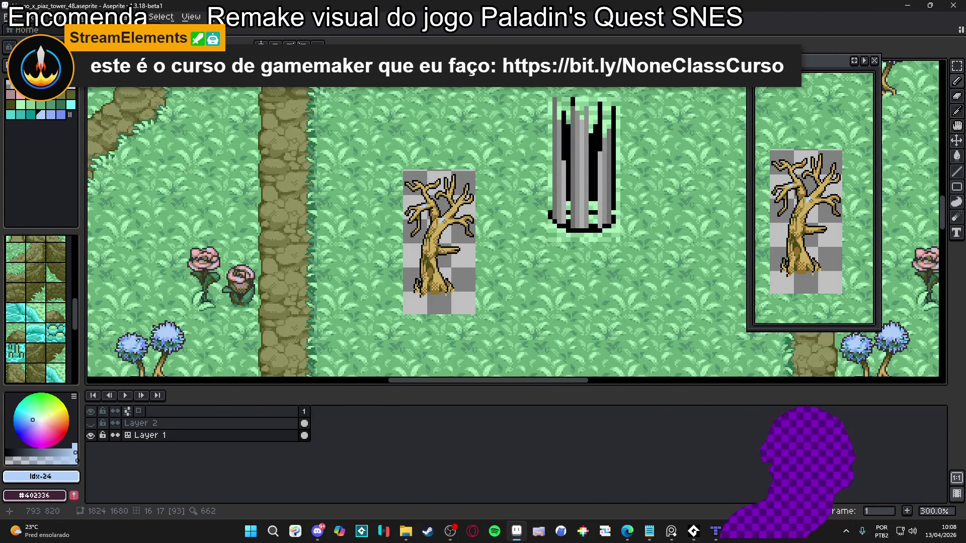
scroll(467, 270, "down", 4)
scroll(468, 264, "up", 3)
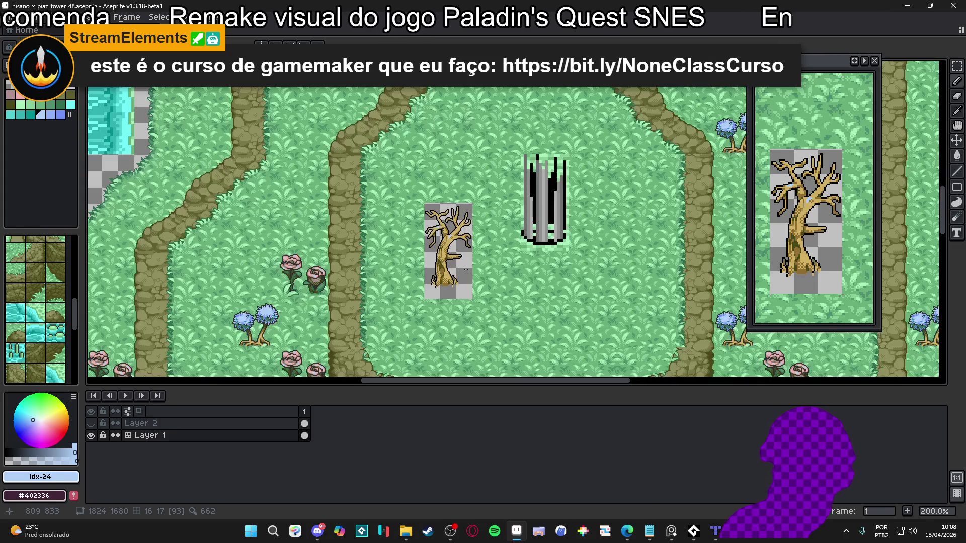
key("ctrl+z")
key("ctrl+z")
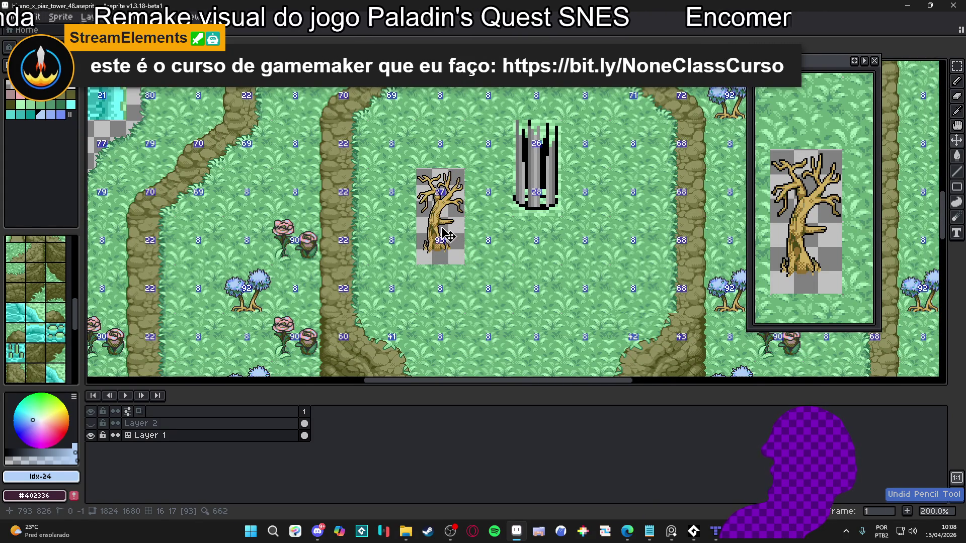
scroll(449, 236, "up", 7)
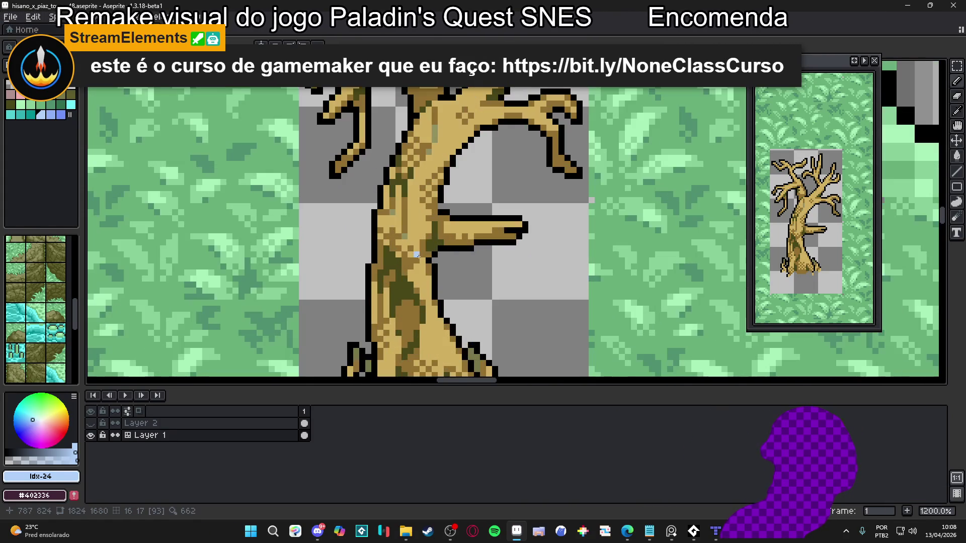
left_click(416, 254, "alt")
scroll(465, 175, "up", 2)
left_click_drag(473, 163, 435, 206)
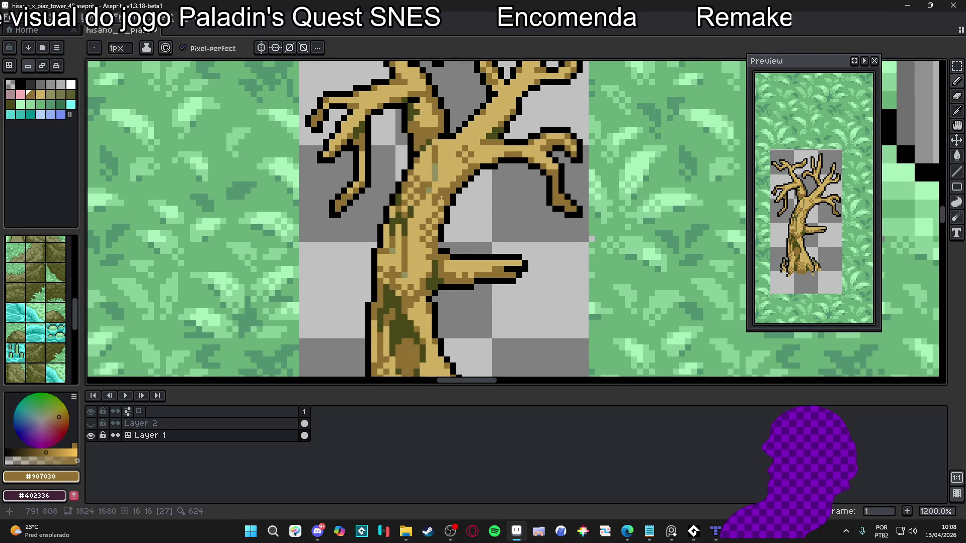
Sample the light tan #d0b060 and darker tan #907030 from the tree.
left_click(441, 190, "alt")
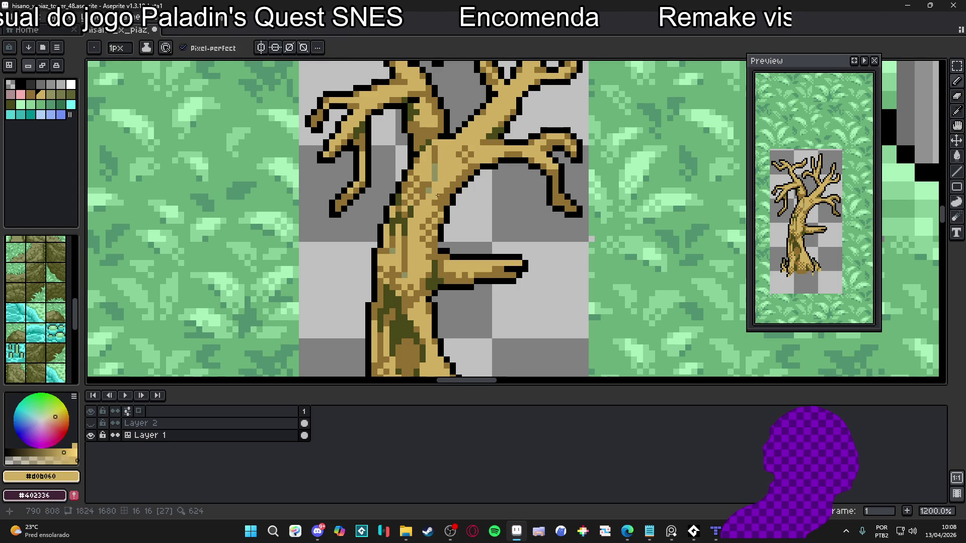
left_click(436, 213, "alt")
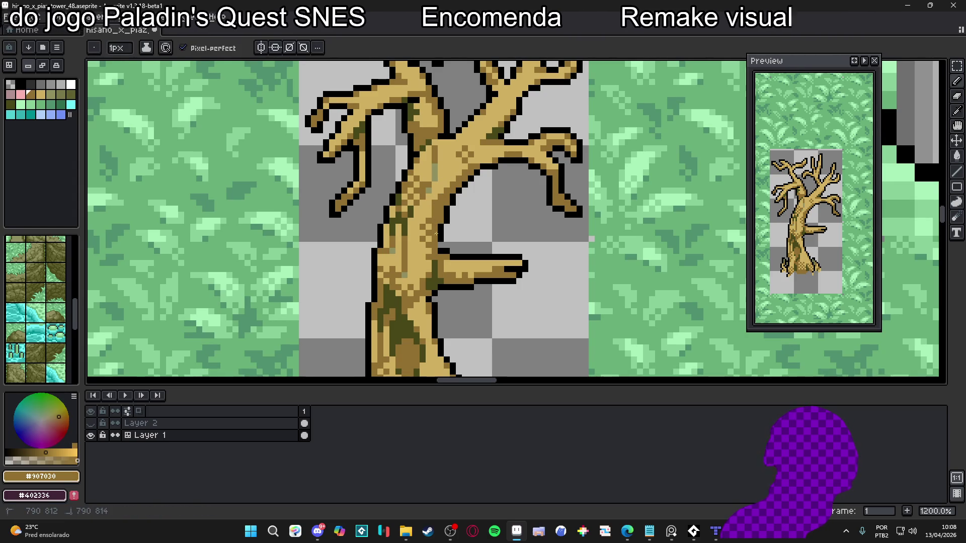
scroll(435, 232, "up", 1)
left_click(423, 205, "alt")
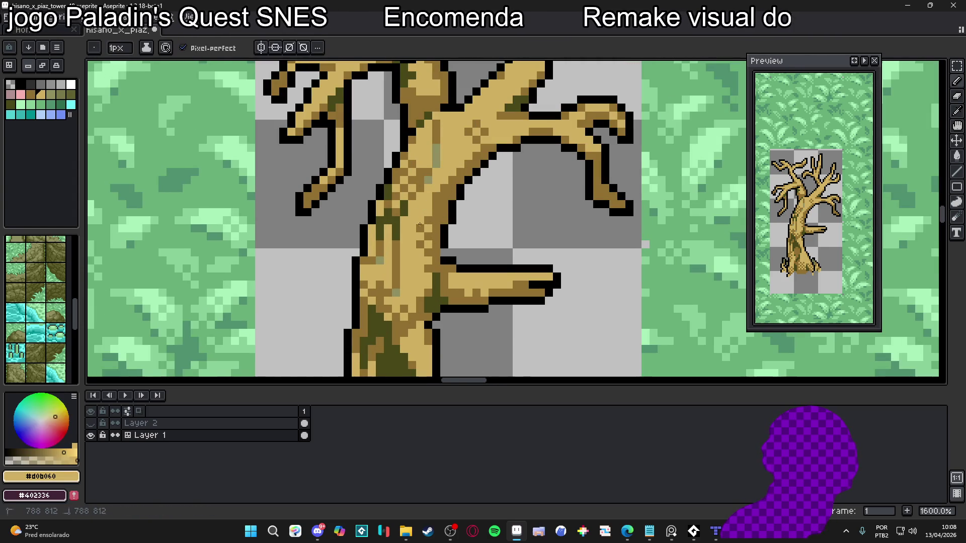
left_click(433, 193, "alt")
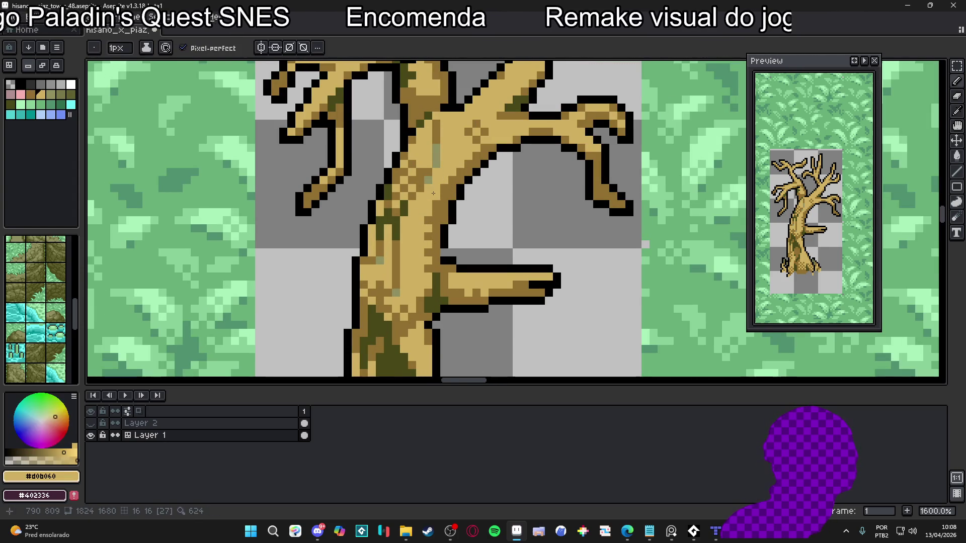
scroll(436, 212, "down", 4)
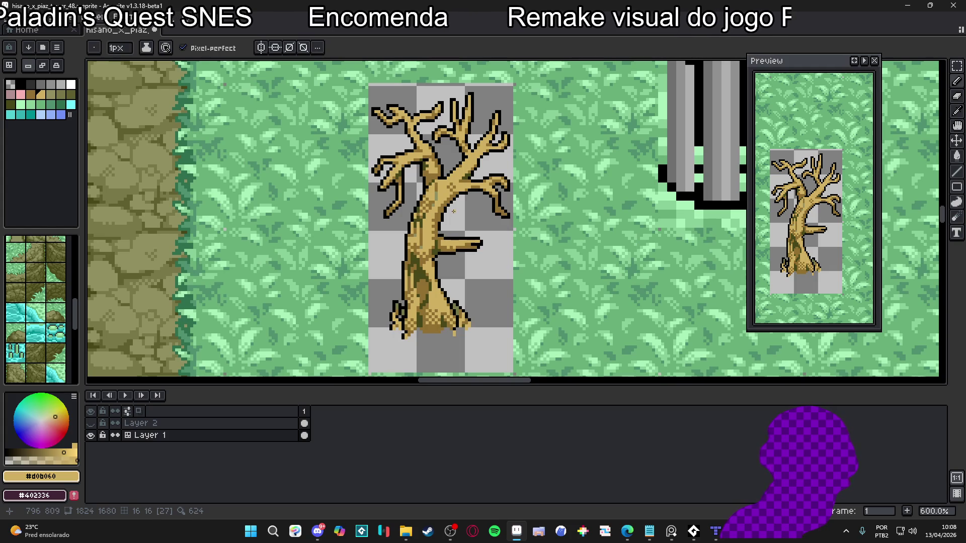
scroll(450, 194, "up", 4)
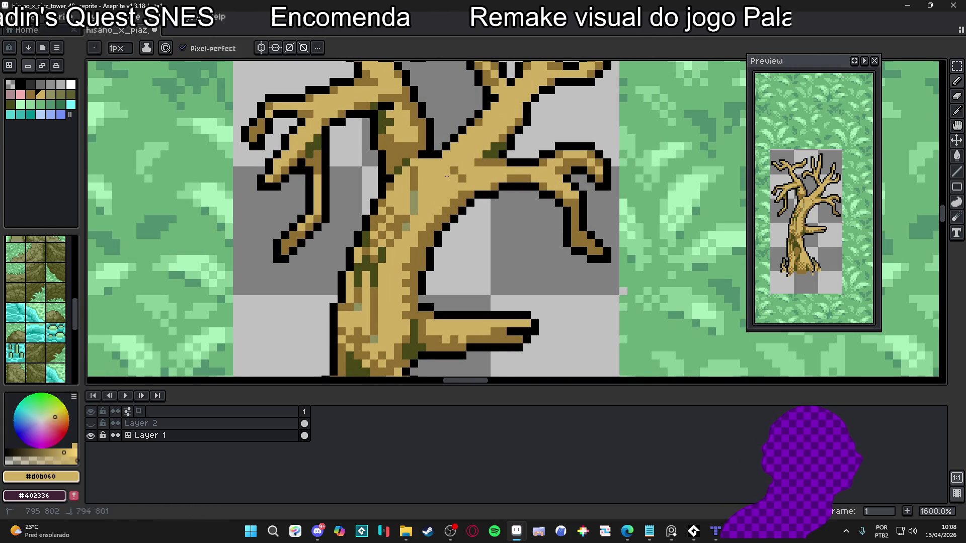
left_click(486, 162, "alt")
scroll(451, 223, "down", 4)
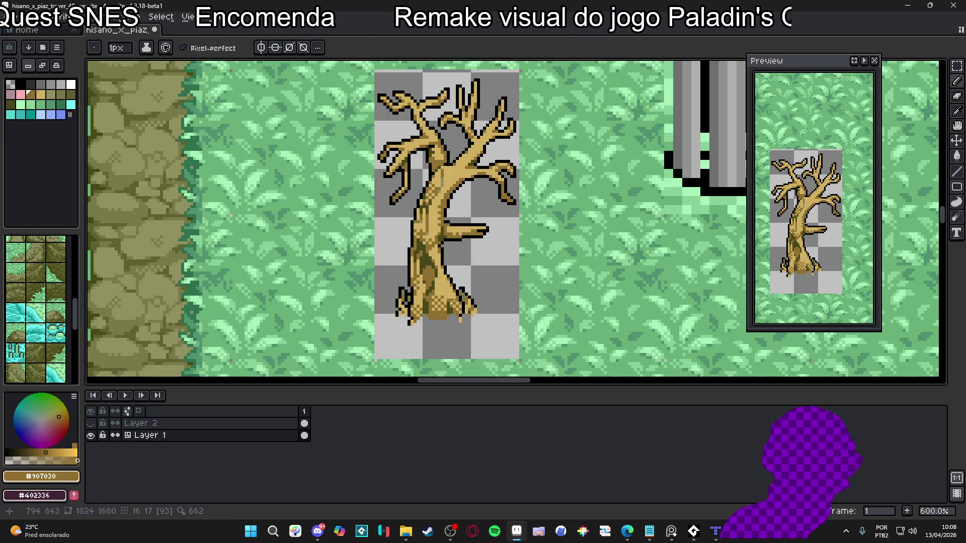
scroll(454, 300, "up", 4)
Pick dark olive #404818 and paint shading pixels at the trunk base.
left_click(436, 302, "alt")
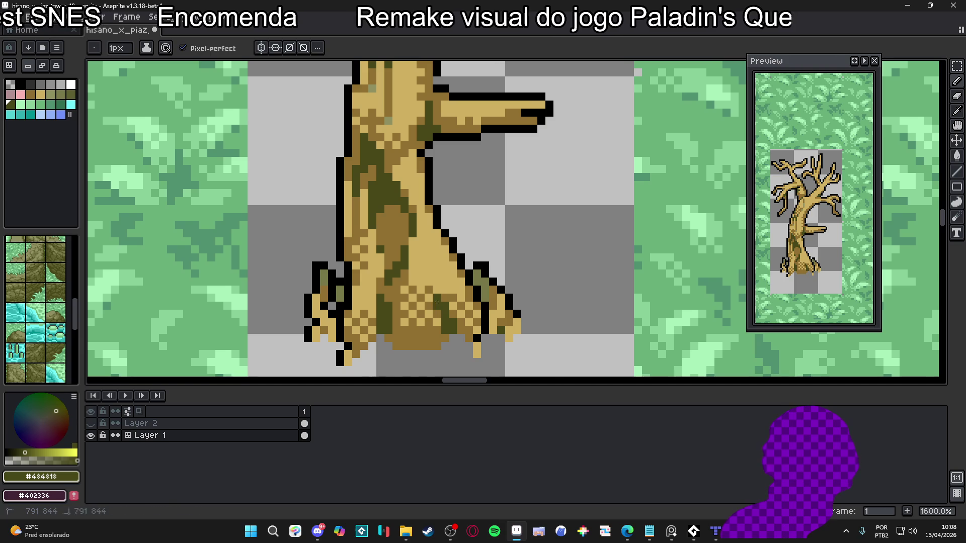
left_click(428, 298, "alt")
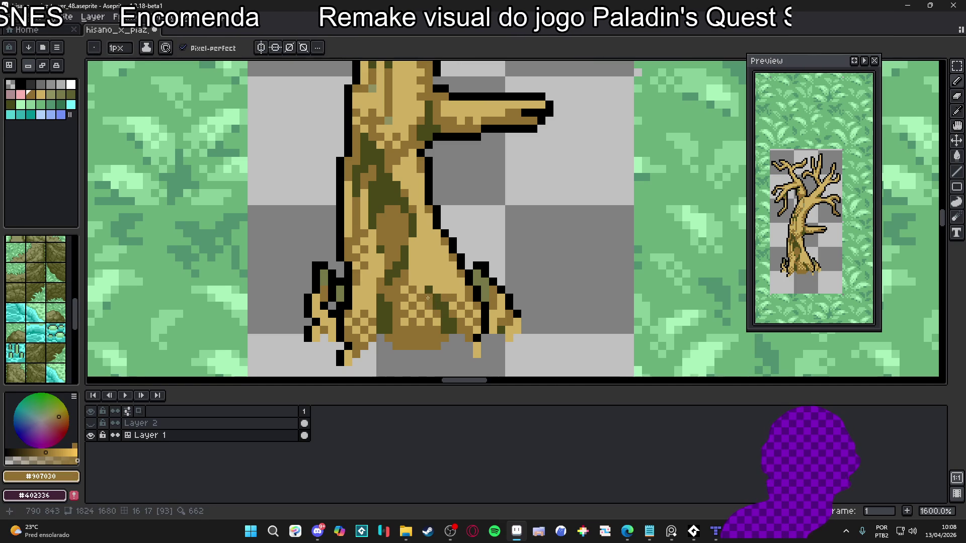
scroll(429, 272, "down", 4)
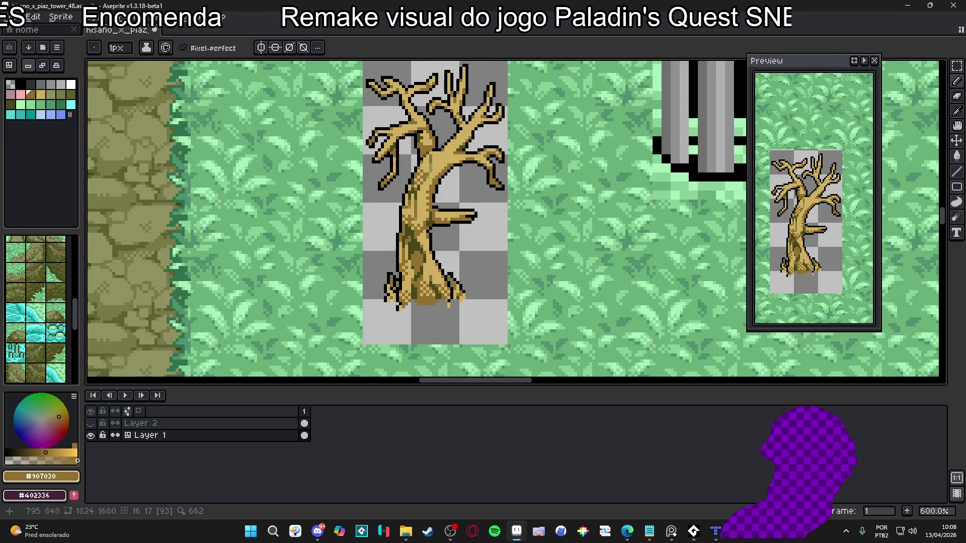
scroll(448, 300, "up", 4)
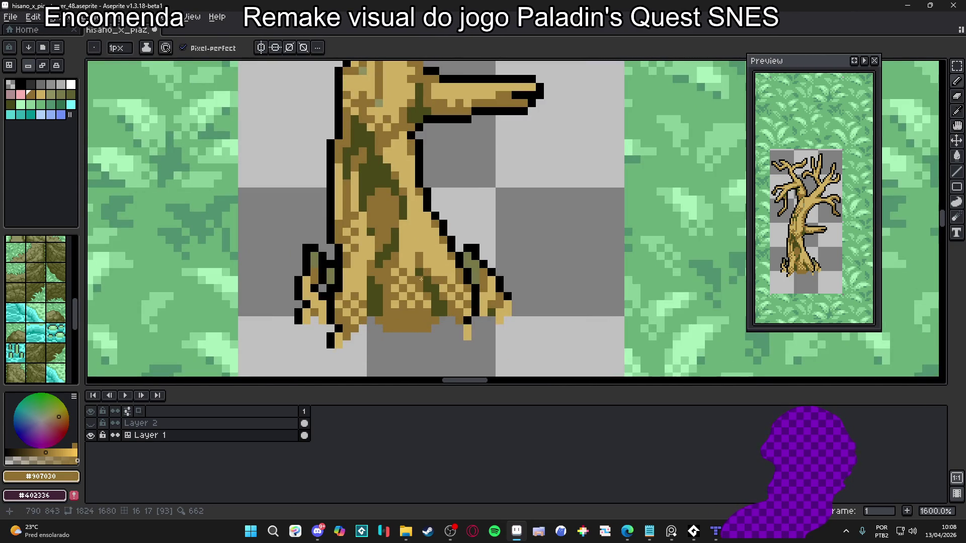
left_click(447, 312, "alt")
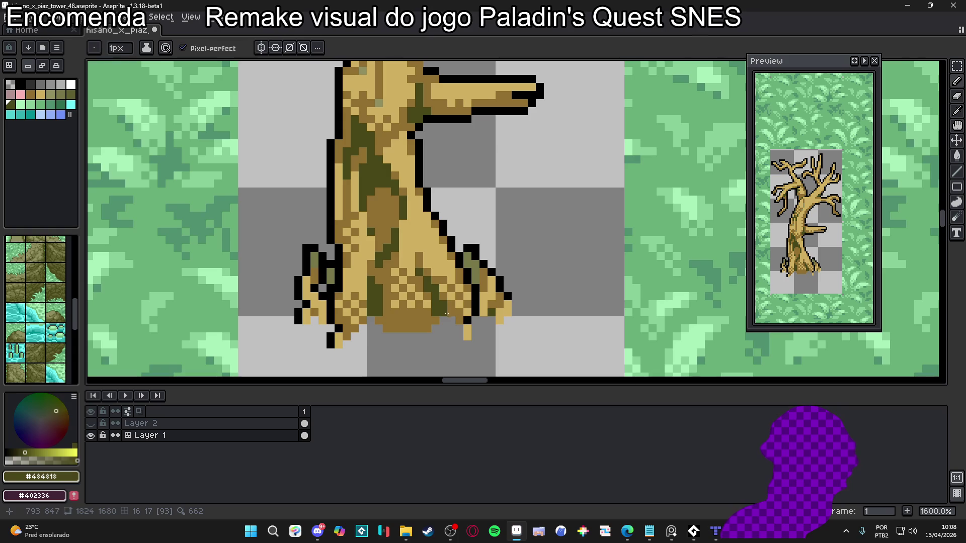
left_click(427, 327)
left_click(420, 322)
scroll(418, 330, "down", 4)
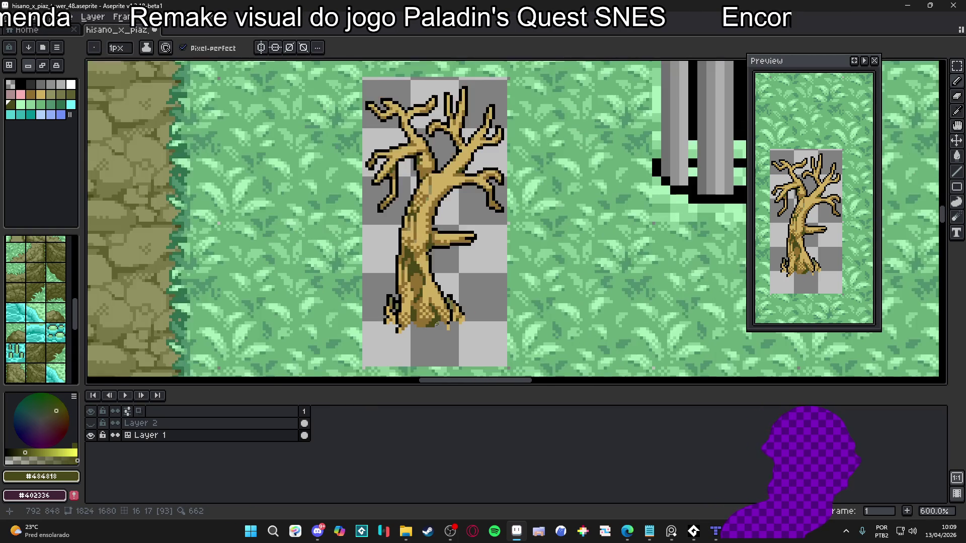
scroll(417, 282, "up", 4)
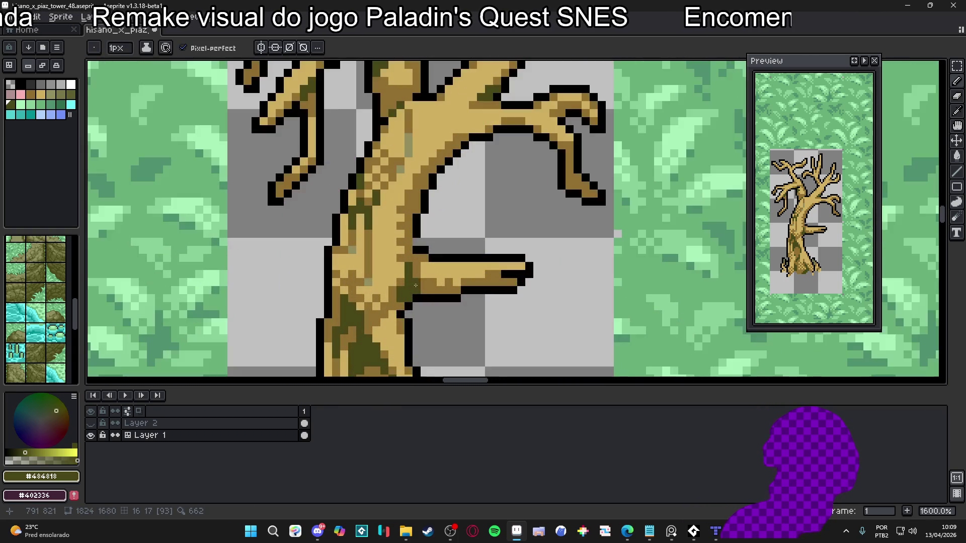
Add dark olive pixels along the upper trunk and save the tile map.
left_click_drag(422, 282, 429, 283)
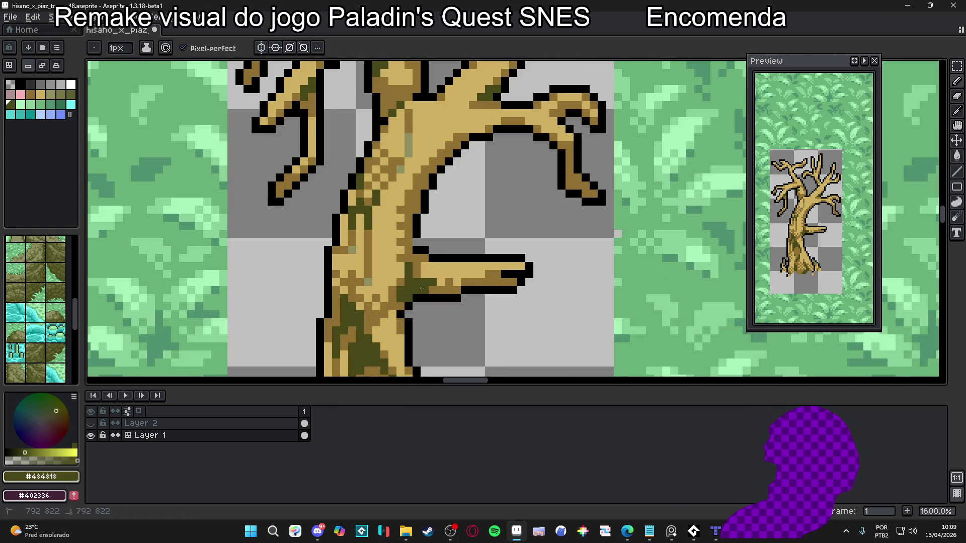
left_click_drag(410, 220, 438, 250)
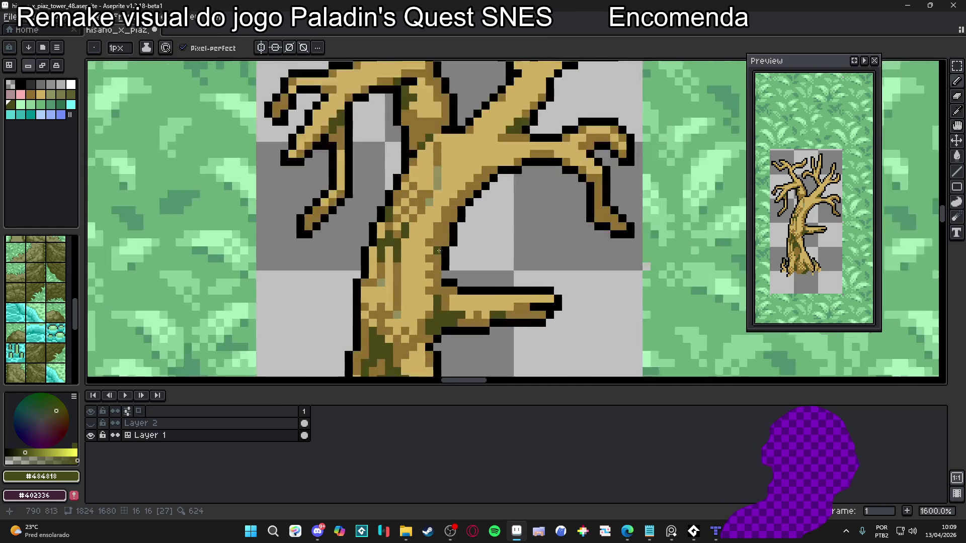
scroll(439, 250, "up", 1)
left_click(444, 242)
scroll(454, 208, "down", 4)
scroll(458, 240, "up", 4)
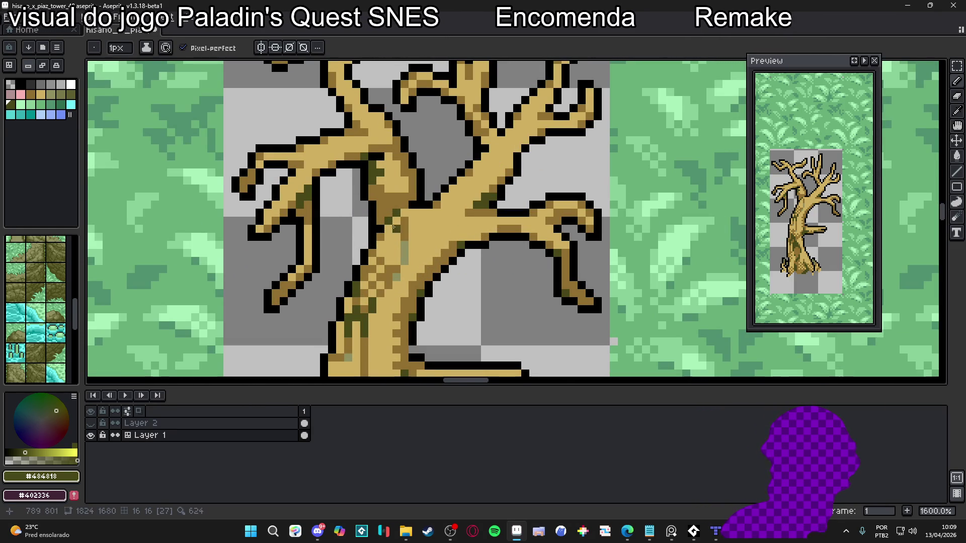
left_click(387, 212)
scroll(379, 205, "down", 4)
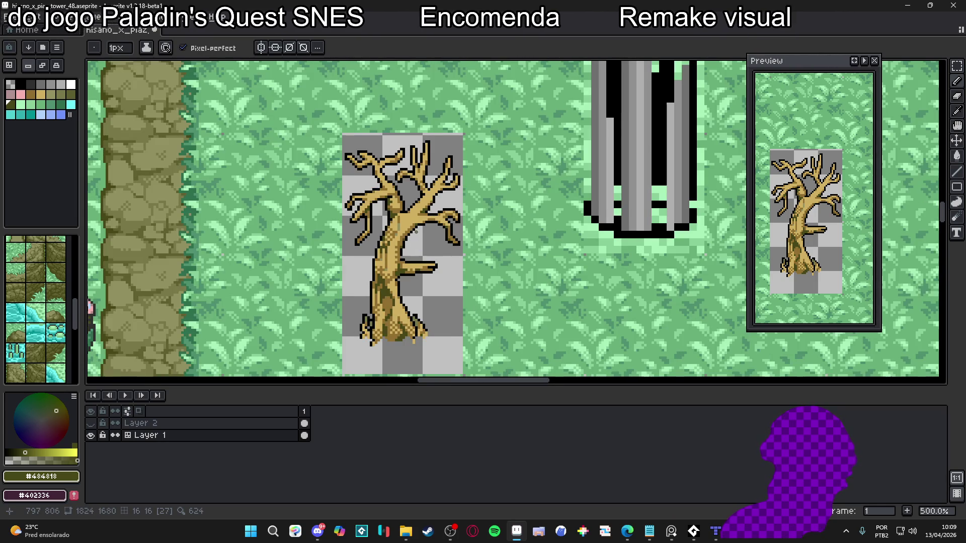
scroll(444, 253, "down", 1)
key("ctrl+s")
scroll(453, 267, "down", 2)
scroll(453, 267, "up", 2)
scroll(432, 251, "up", 3)
scroll(432, 251, "up", 2)
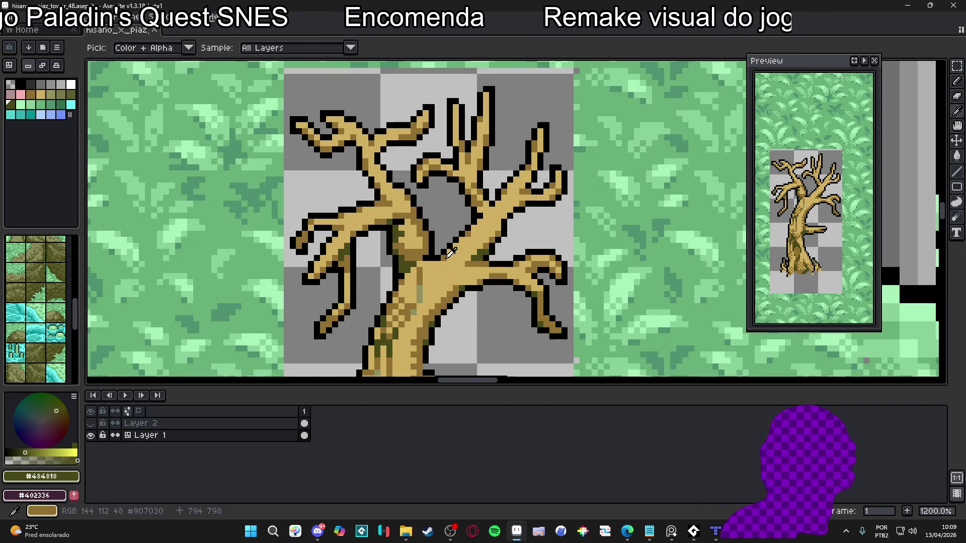
Retouch part of the trunk with the tree's tan #907030.
left_click(429, 263, "alt")
left_click_drag(422, 264, 416, 269)
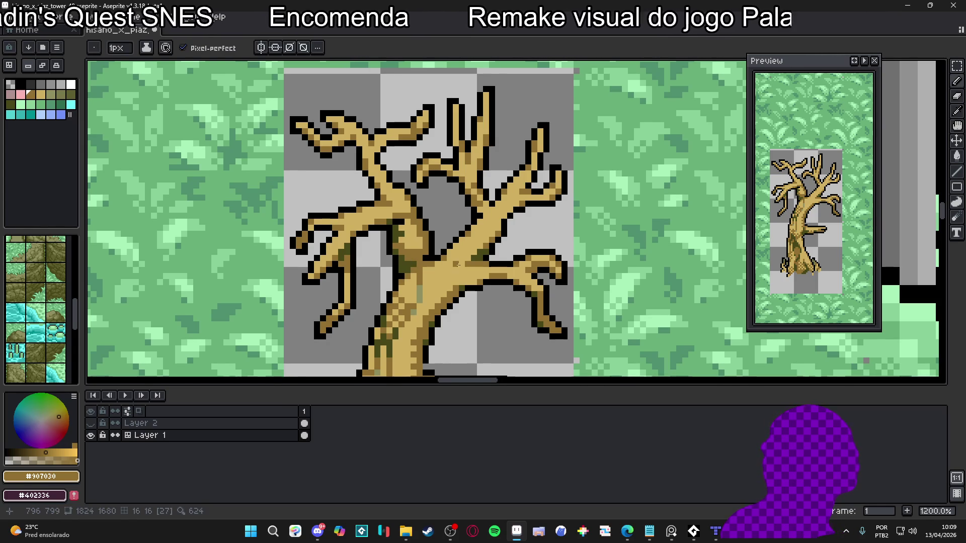
scroll(480, 272, "down", 2)
key("bracketright")
scroll(480, 272, "up", 1)
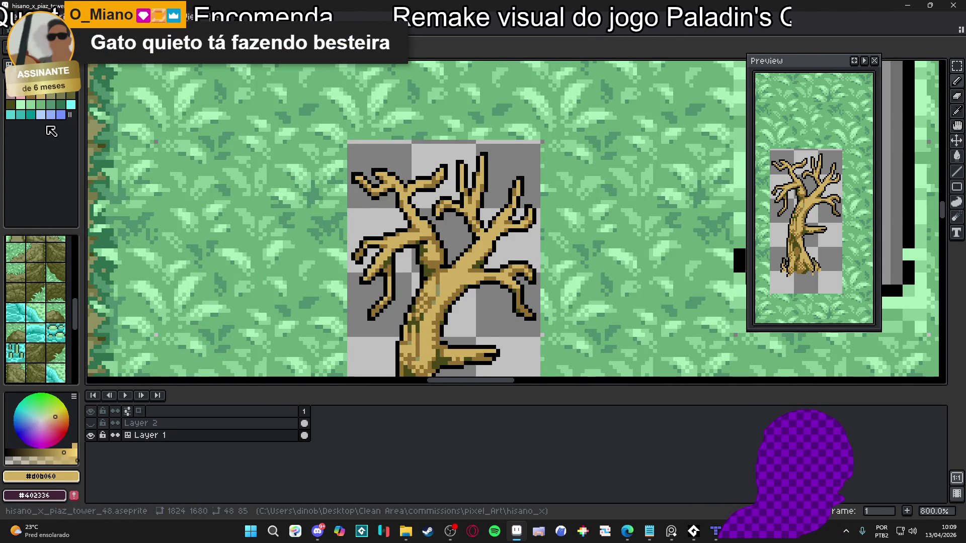
Try out grey, cyan and other palette colours for the trunk.
left_click(68, 94)
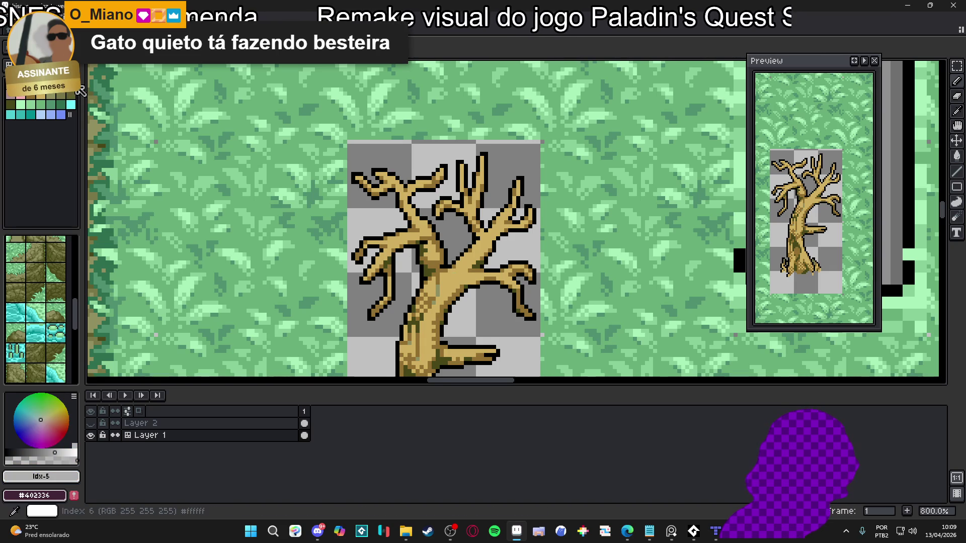
left_click(71, 105)
left_click(41, 114)
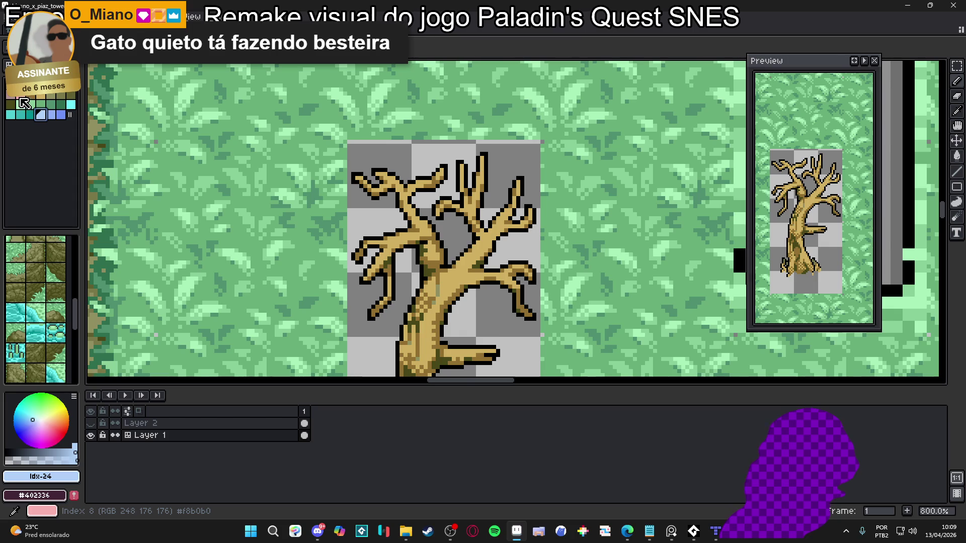
left_click(445, 298, "alt")
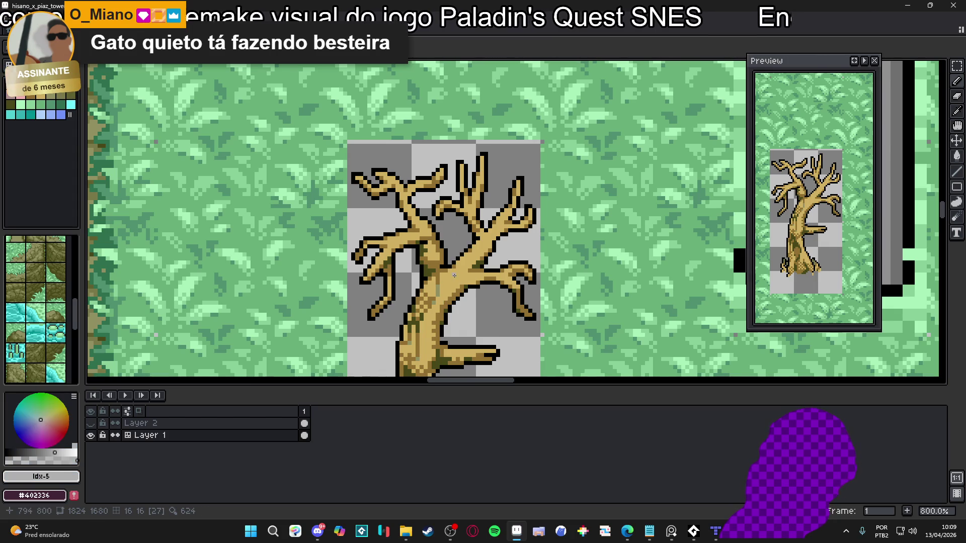
key("bracketright")
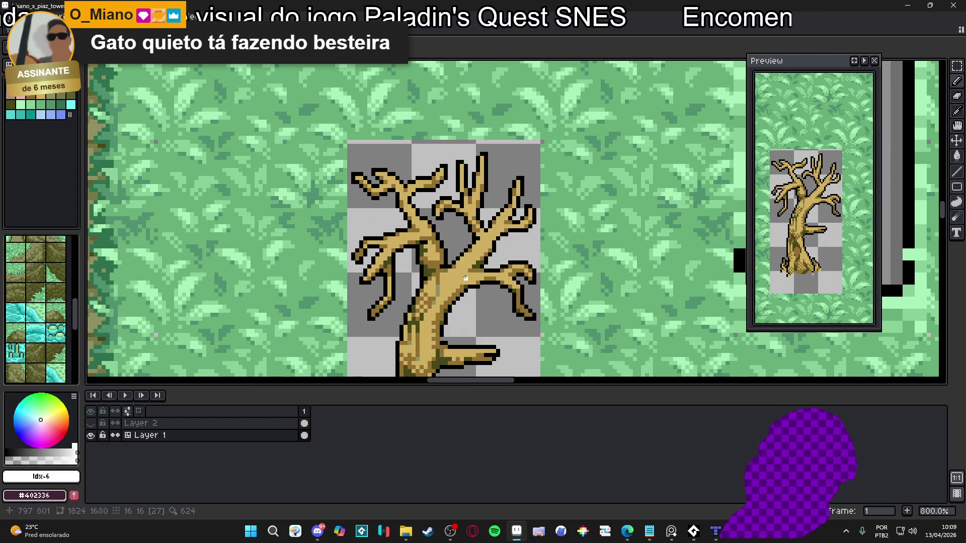
scroll(468, 290, "down", 1)
scroll(479, 298, "down", 4)
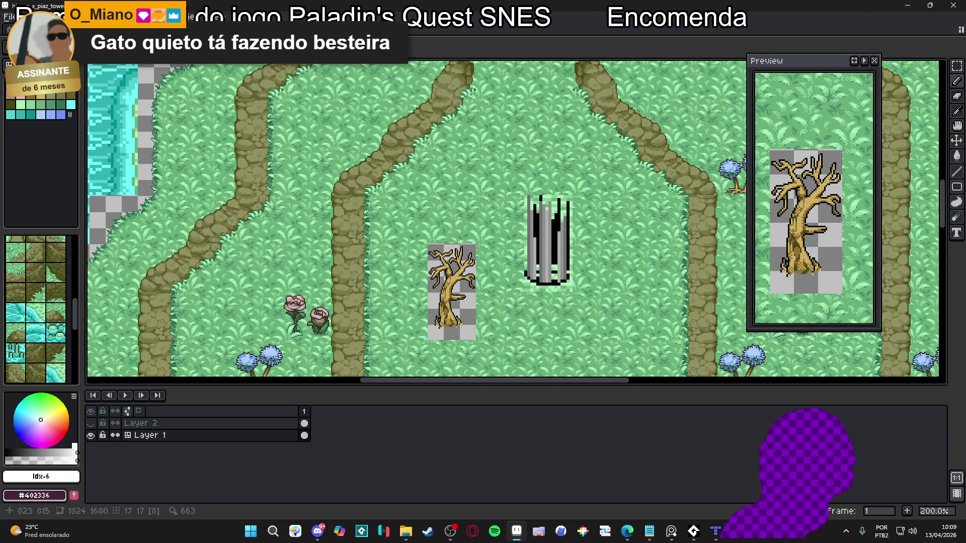
scroll(462, 284, "up", 8)
Paint a tan stroke along the tree outline, then sample olive #909060 from the trunk.
left_click(456, 253, "alt")
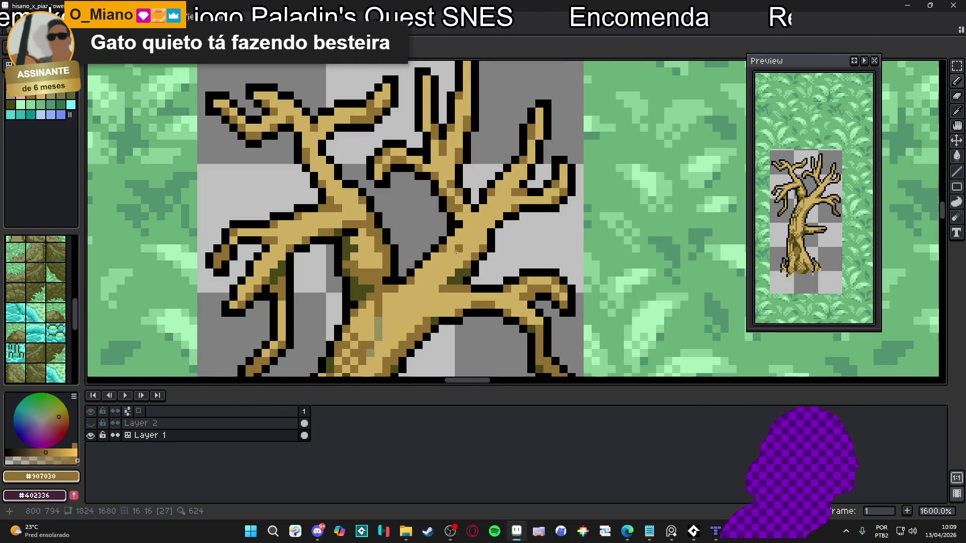
left_click_drag(454, 258, 424, 286)
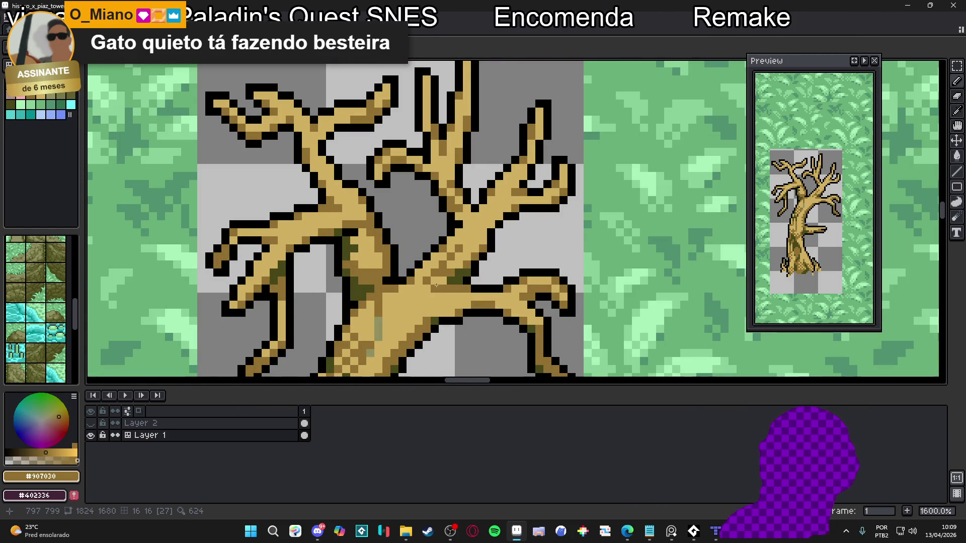
left_click_drag(438, 292, 451, 240)
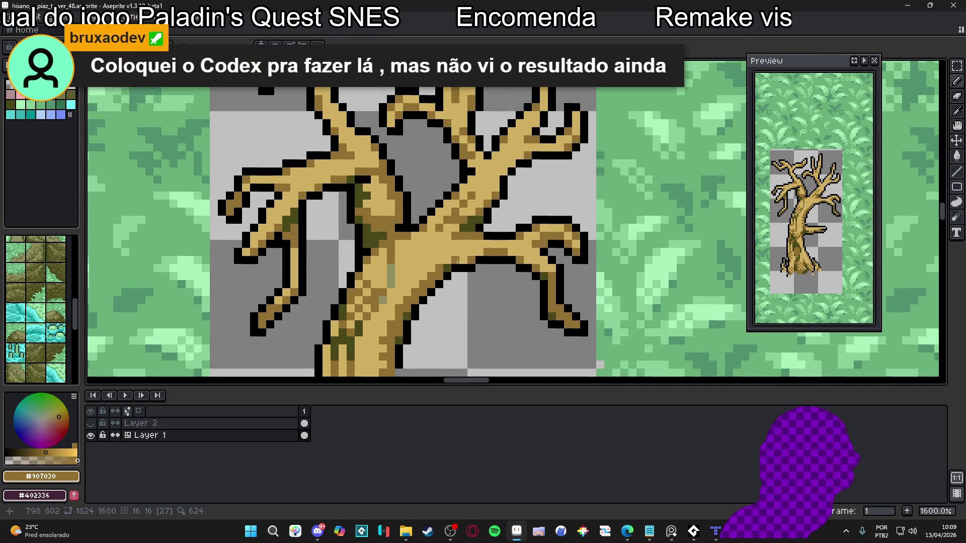
mouse_move(388, 317)
left_mouse_down()
mouse_move(380, 237)
mouse_move(378, 290)
left_mouse_up()
left_click(380, 237, "alt")
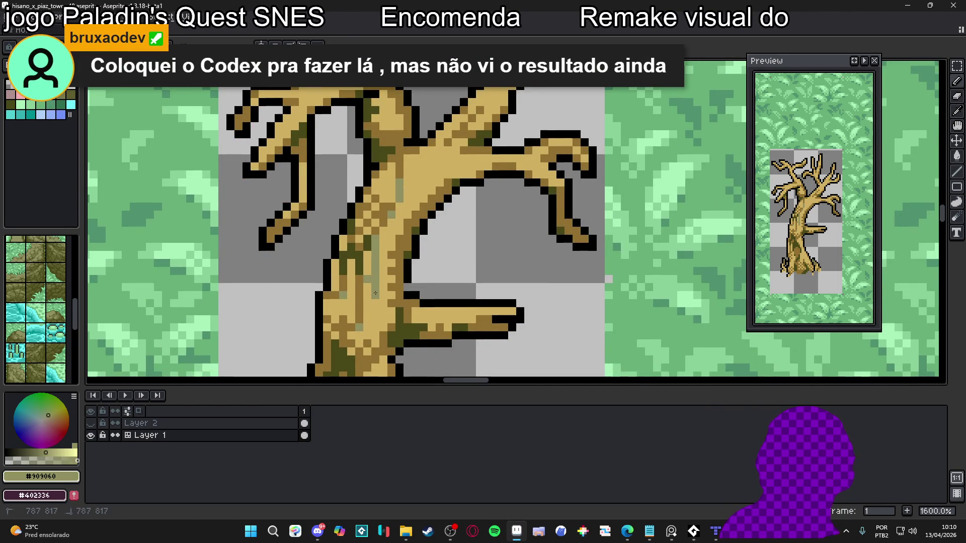
scroll(378, 290, "down", 6)
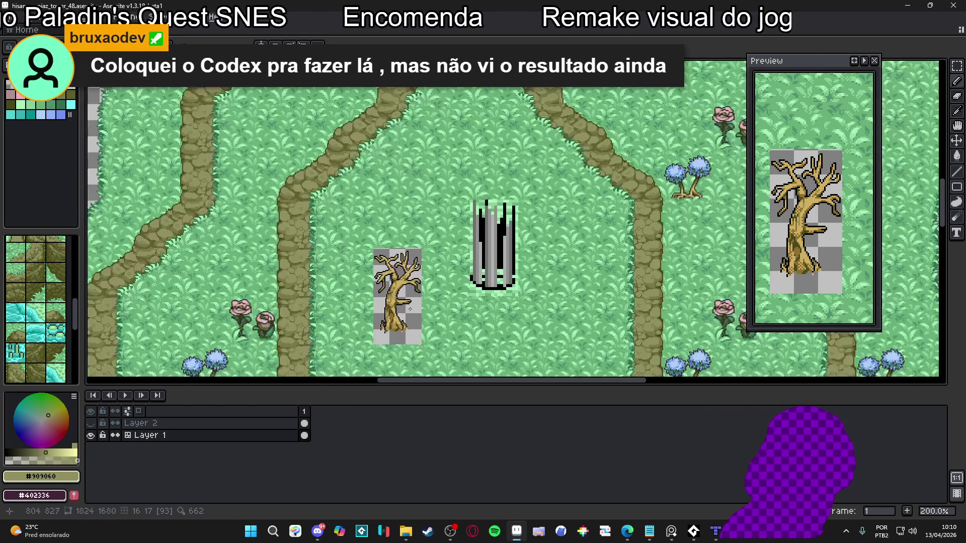
Show the tile grid and stamp the tree-top tile above the trunk with the tile brush.
scroll(395, 299, "up", 1)
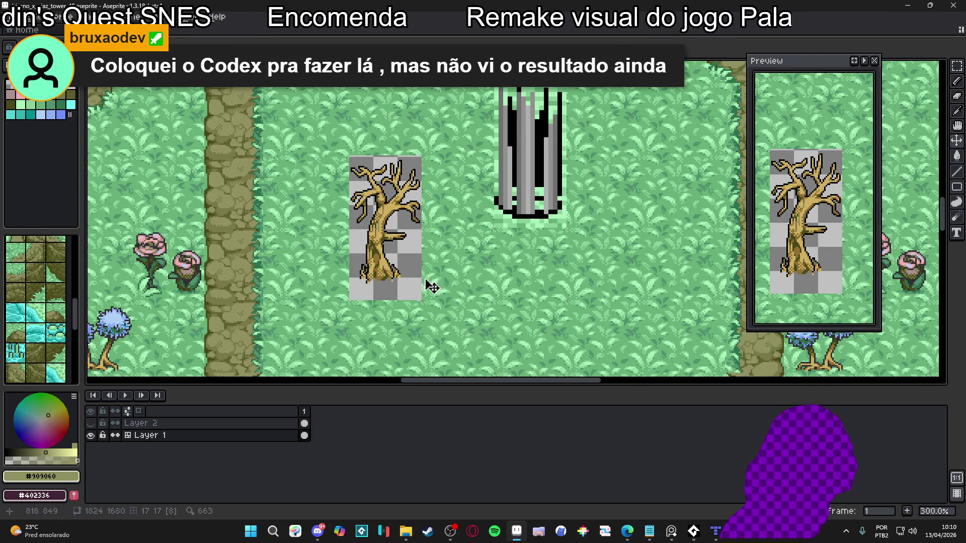
key("m")
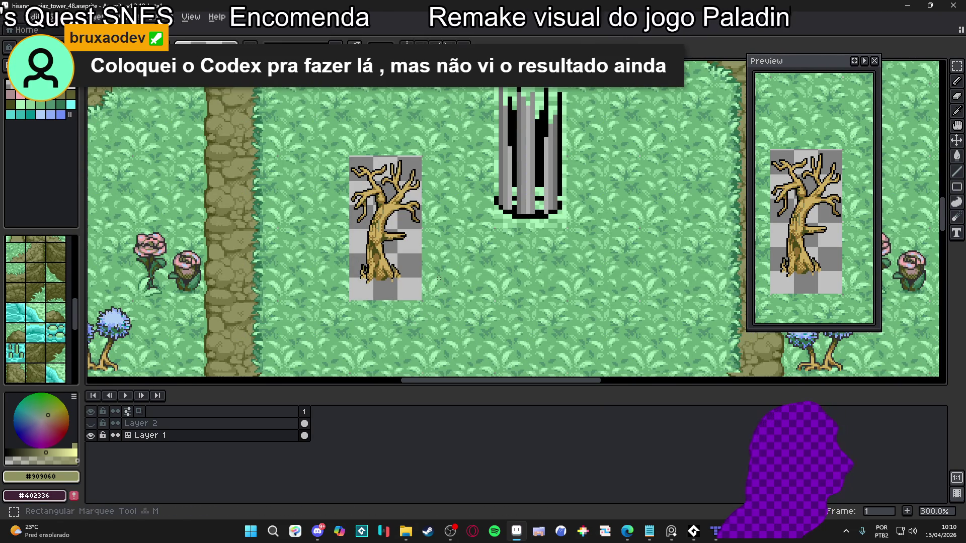
key("ctrl+apostrophe")
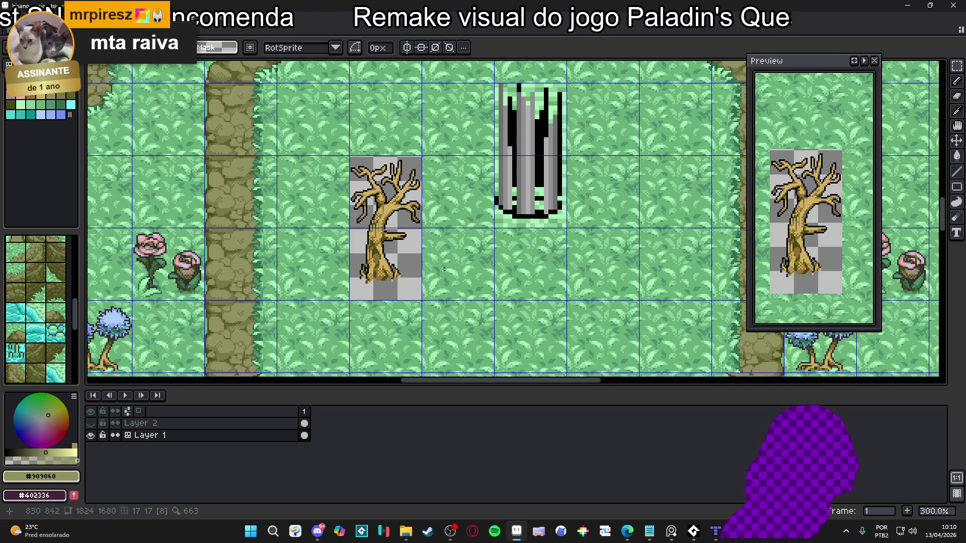
key("ctrl+b")
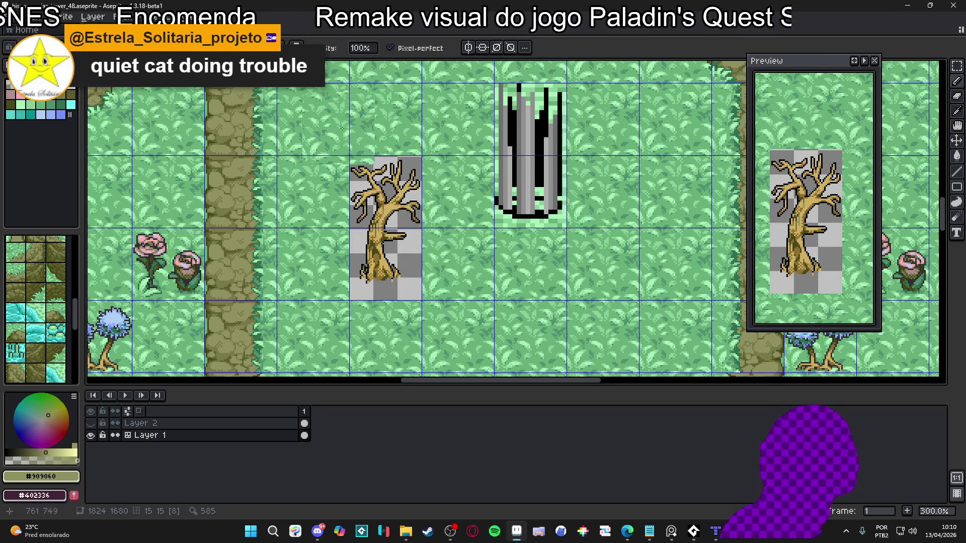
key("w")
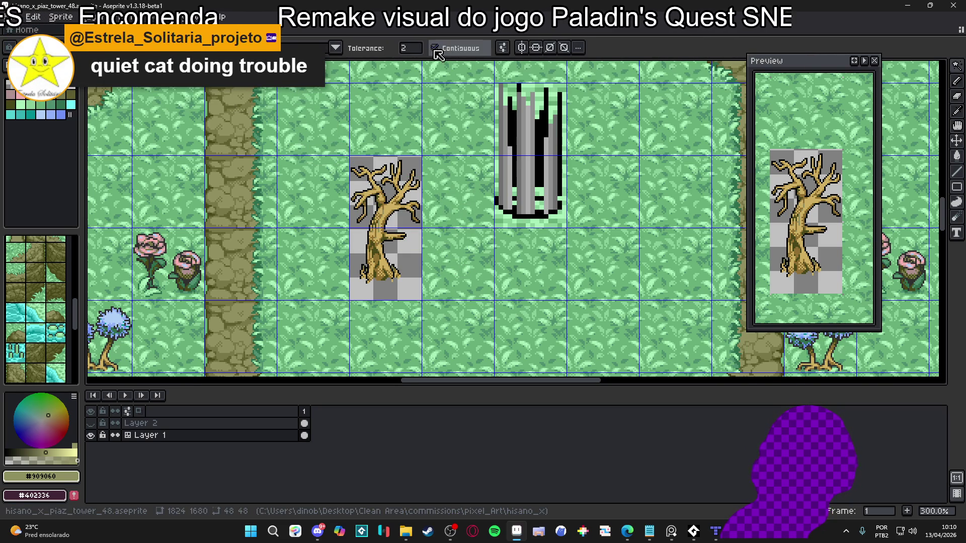
key("b")
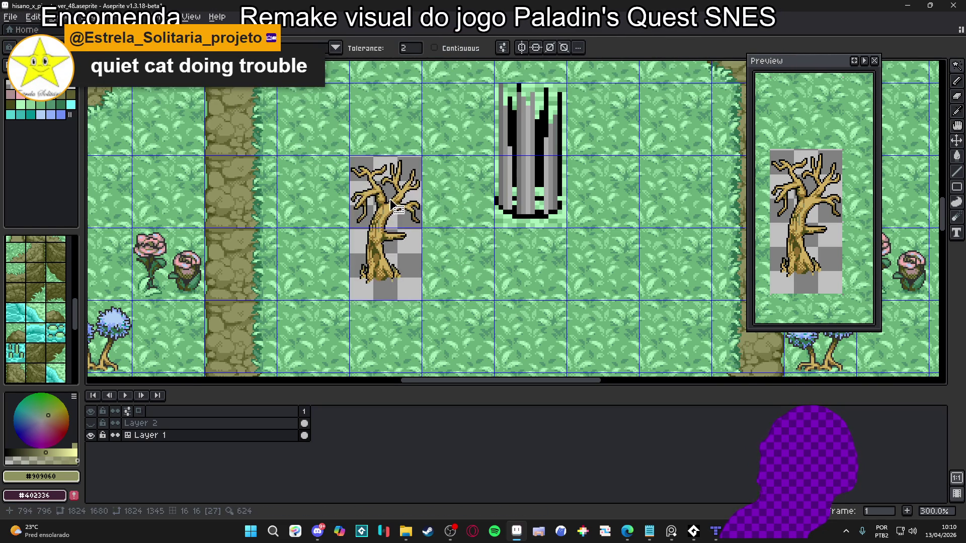
scroll(380, 196, "up", 1)
scroll(378, 194, "up", 2)
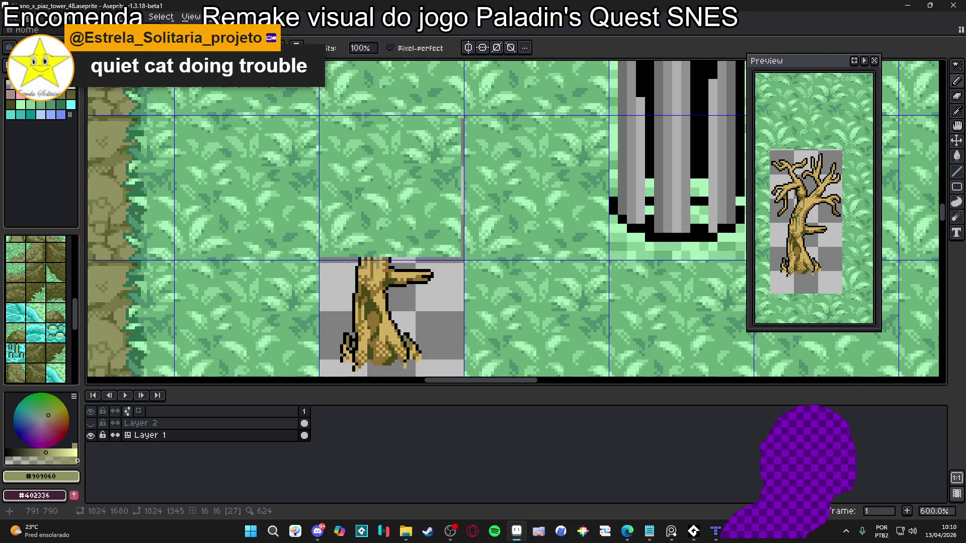
left_click(395, 188)
left_click_drag(424, 240, 414, 190)
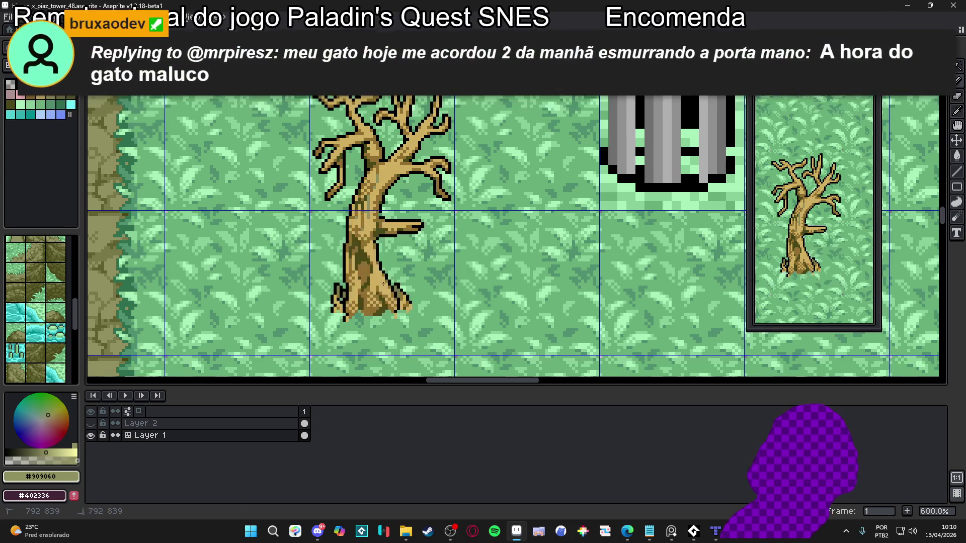
Sample the grass green and paint it over the bottom of the trunk.
scroll(253, 212, "up", 4)
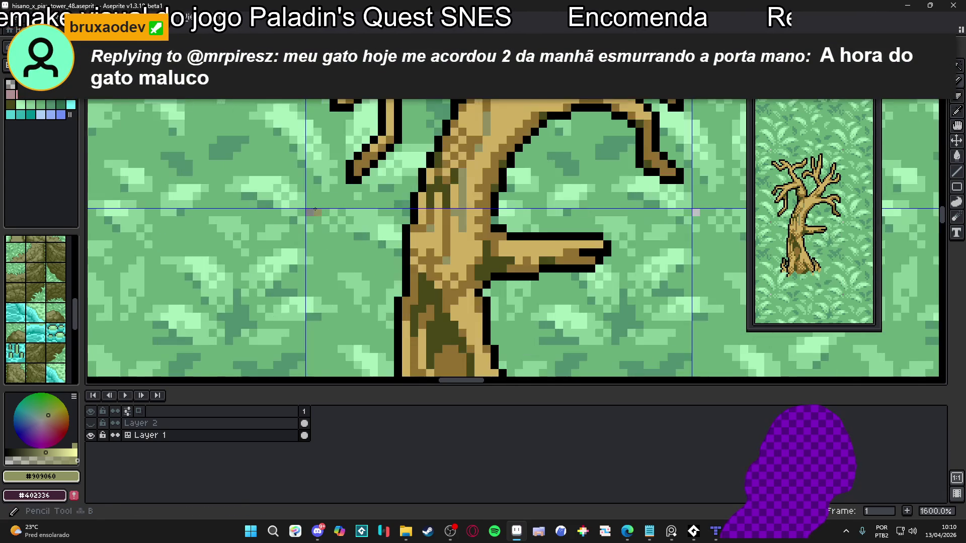
left_click(319, 209, "alt")
scroll(403, 245, "down", 4)
scroll(435, 219, "up", 3)
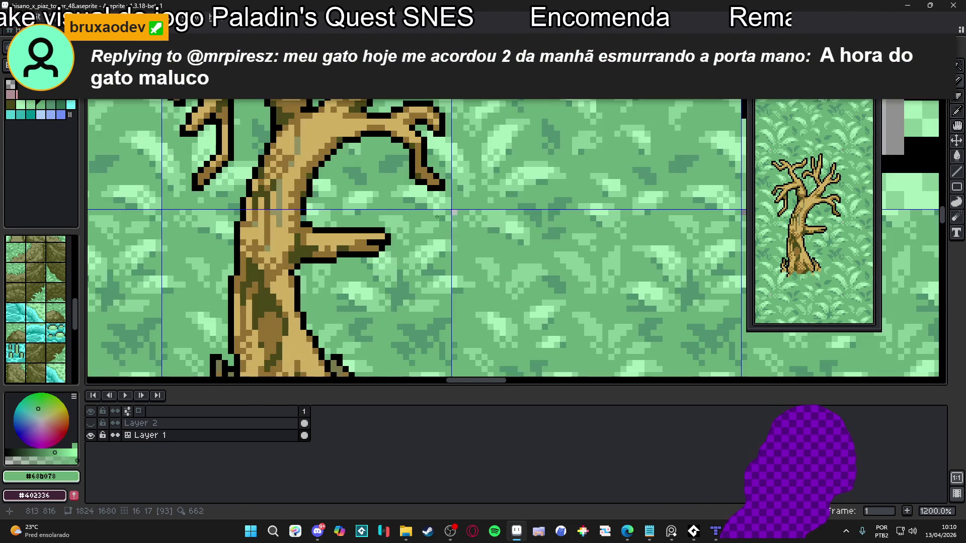
scroll(458, 211, "down", 4)
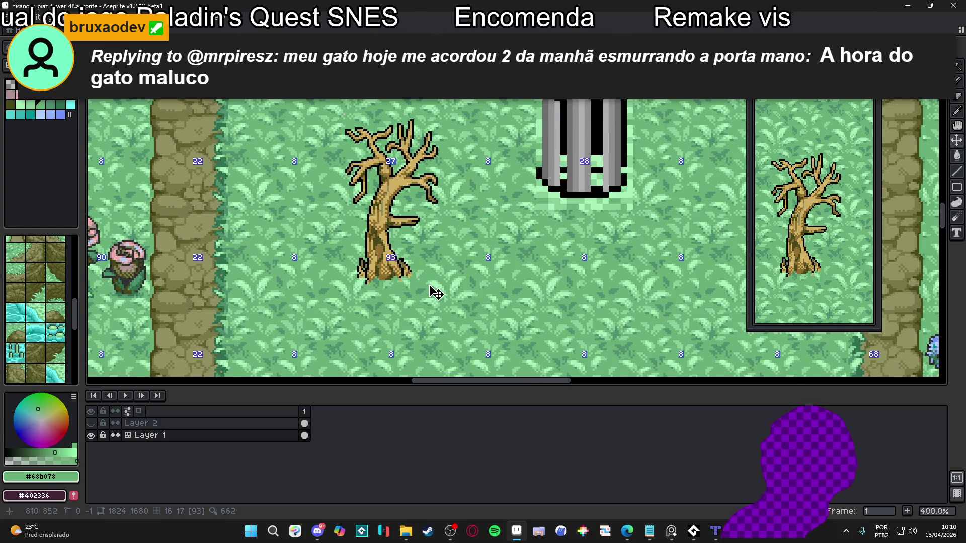
scroll(434, 289, "down", 2)
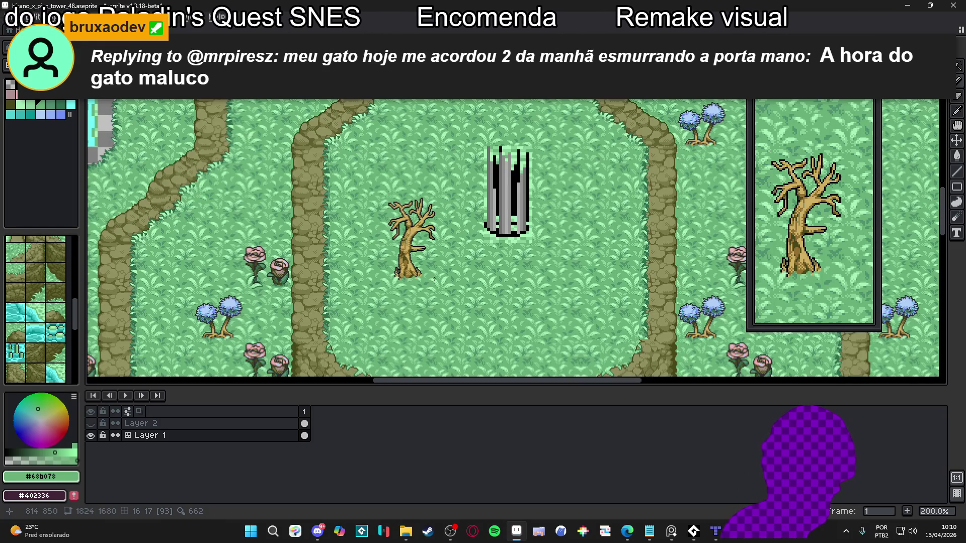
scroll(436, 280, "up", 8)
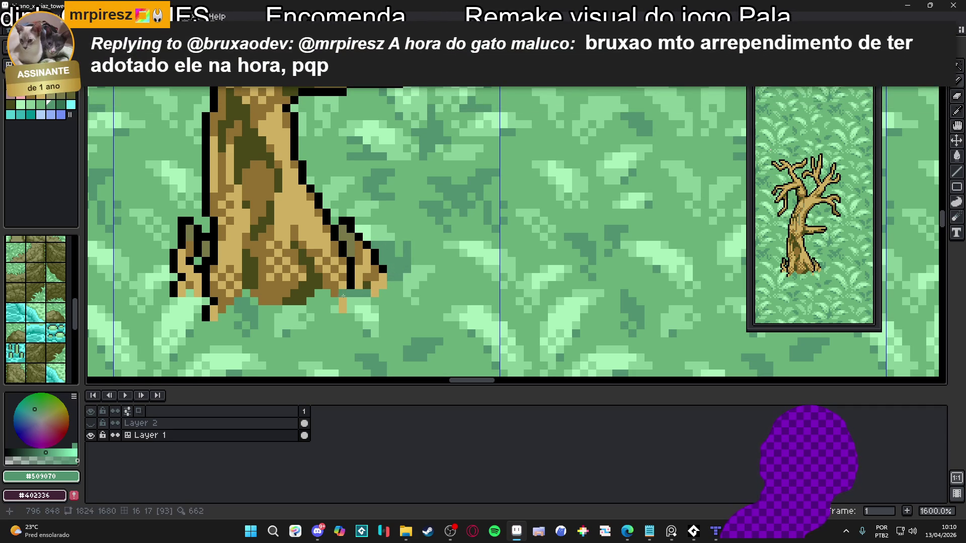
left_click(322, 305)
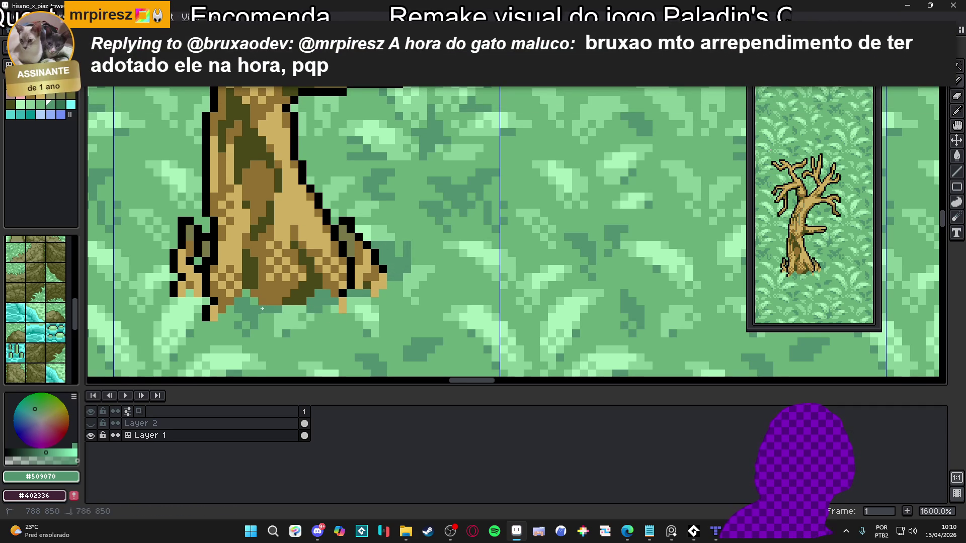
scroll(233, 308, "down", 2)
scroll(321, 280, "up", 2)
left_click_drag(323, 281, 347, 281)
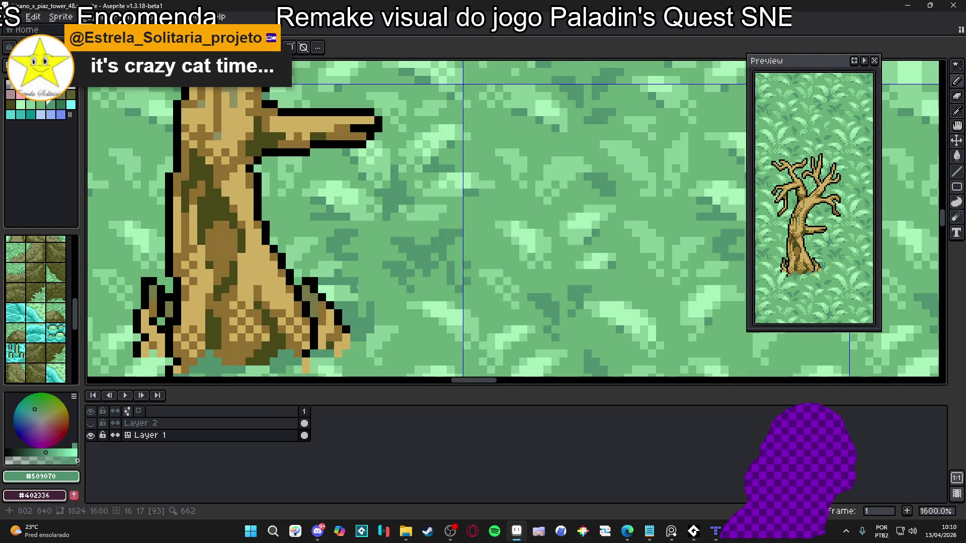
Pick black from the outline, extend it down the base's right tip, and save.
scroll(346, 275, "down", 3)
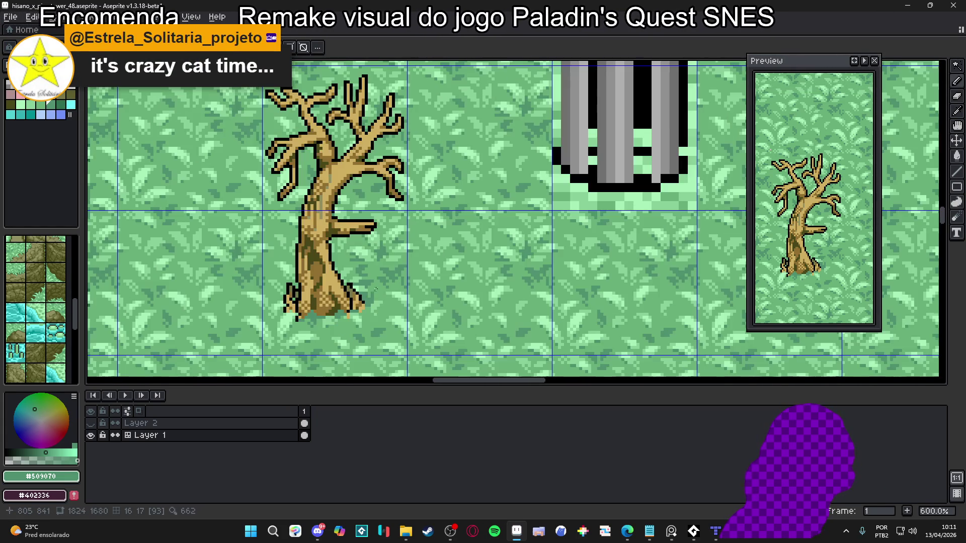
scroll(390, 301, "down", 3)
scroll(374, 304, "up", 3)
scroll(373, 308, "down", 5)
left_click_drag(378, 313, 354, 311)
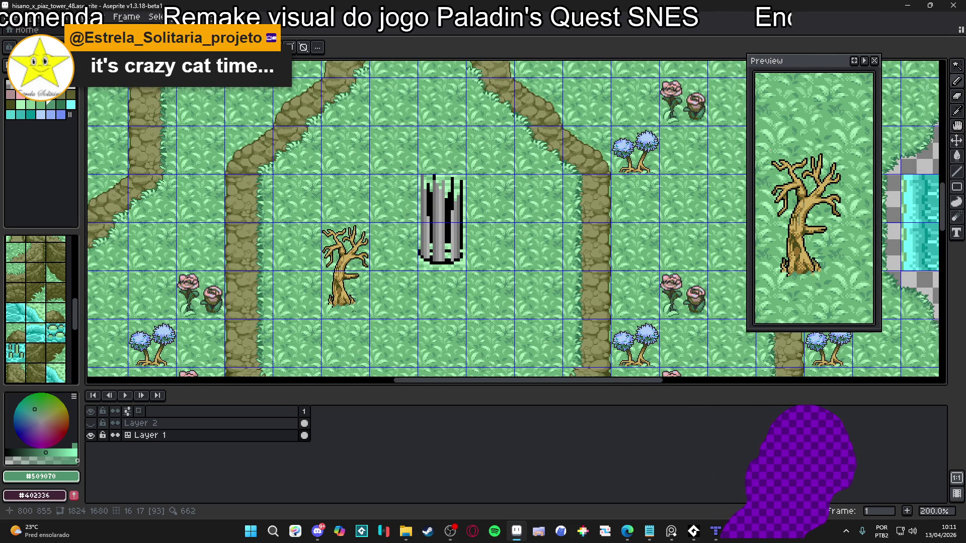
scroll(365, 324, "up", 3)
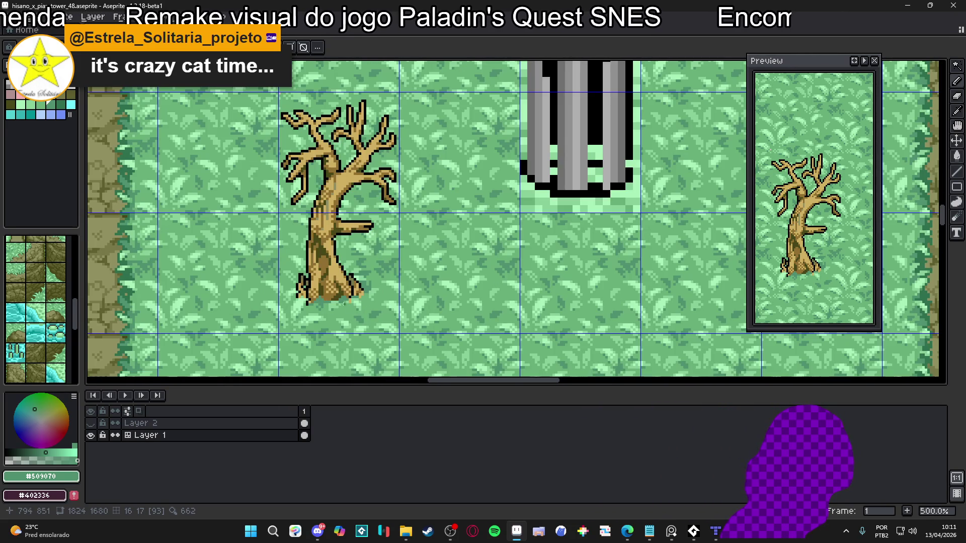
scroll(345, 304, "up", 5)
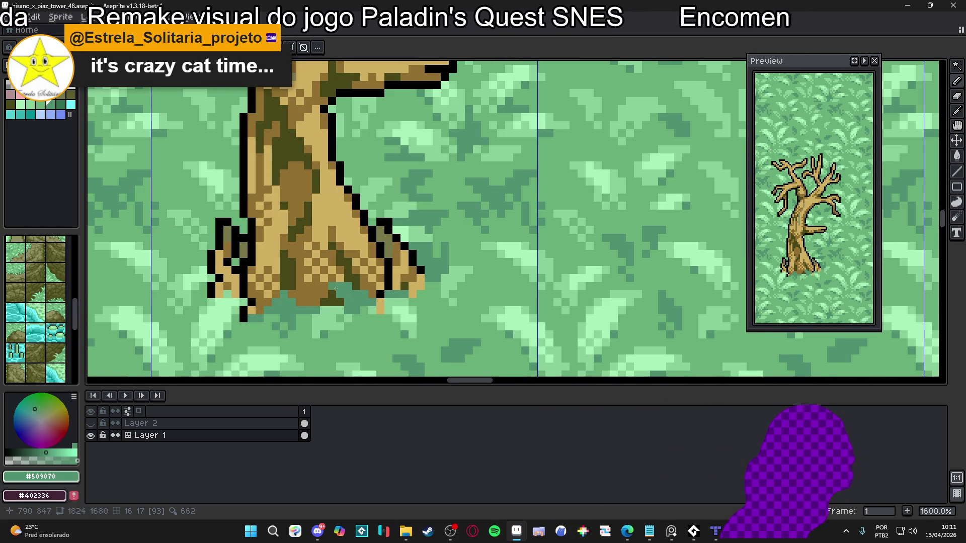
scroll(347, 294, "down", 4)
scroll(362, 292, "up", 2)
left_click(372, 288, "alt")
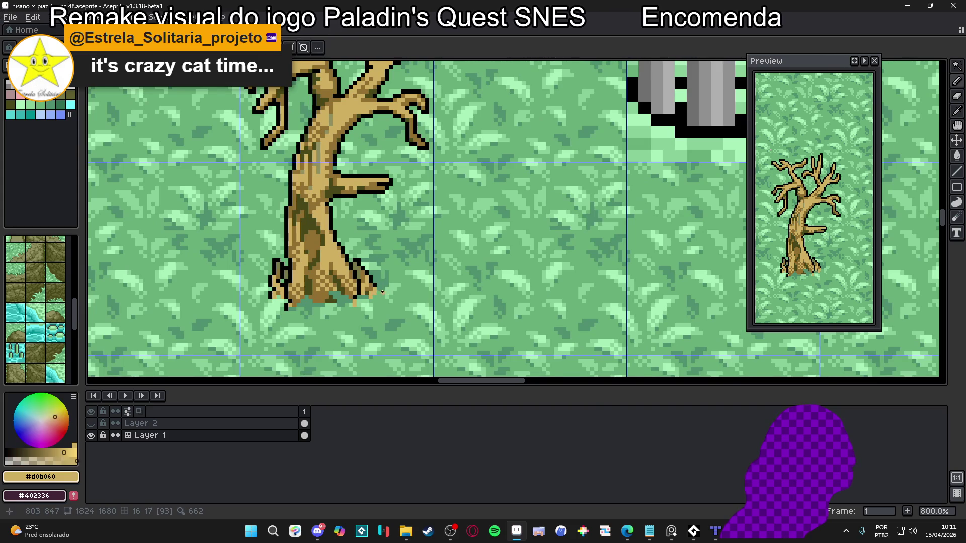
scroll(376, 287, "up", 2)
left_click(370, 289, "alt")
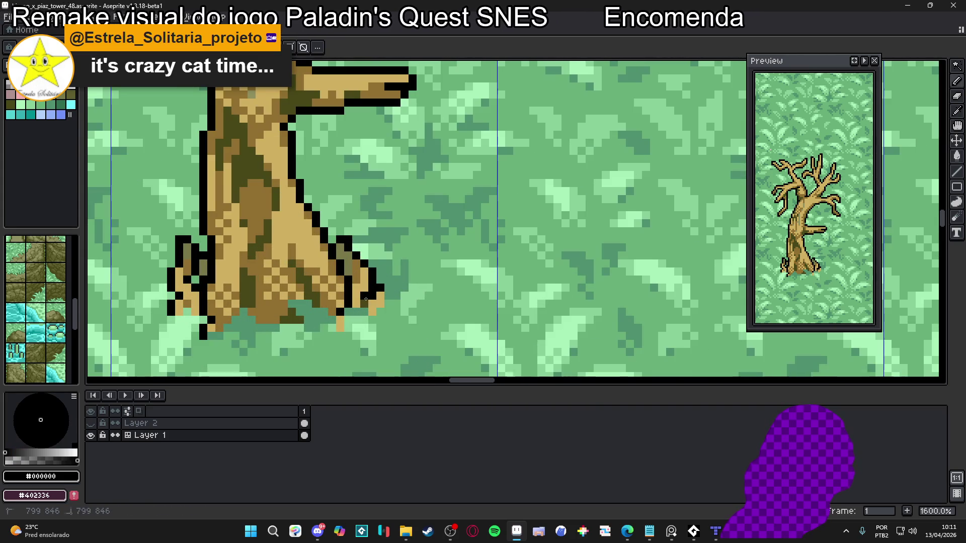
left_click_drag(387, 288, 389, 305)
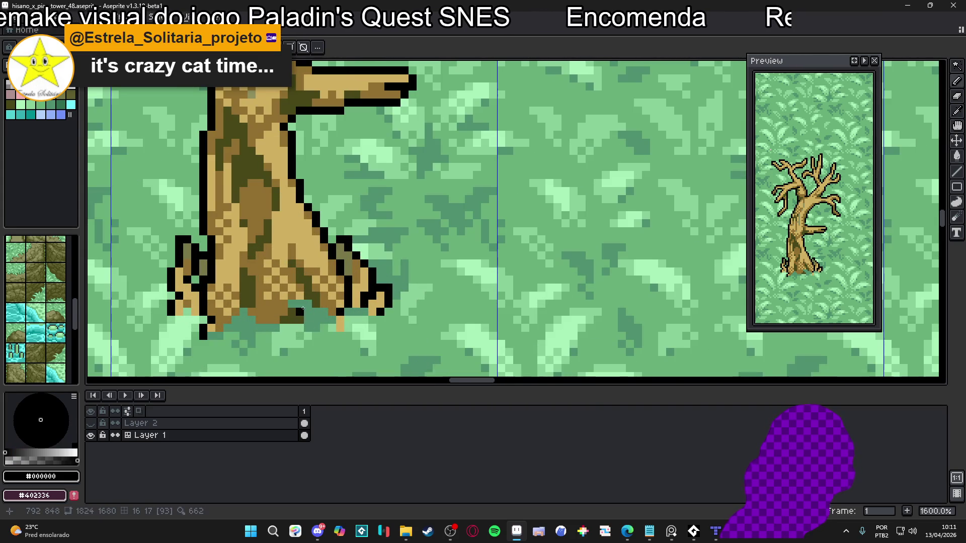
scroll(175, 290, "down", 1)
scroll(338, 295, "down", 6)
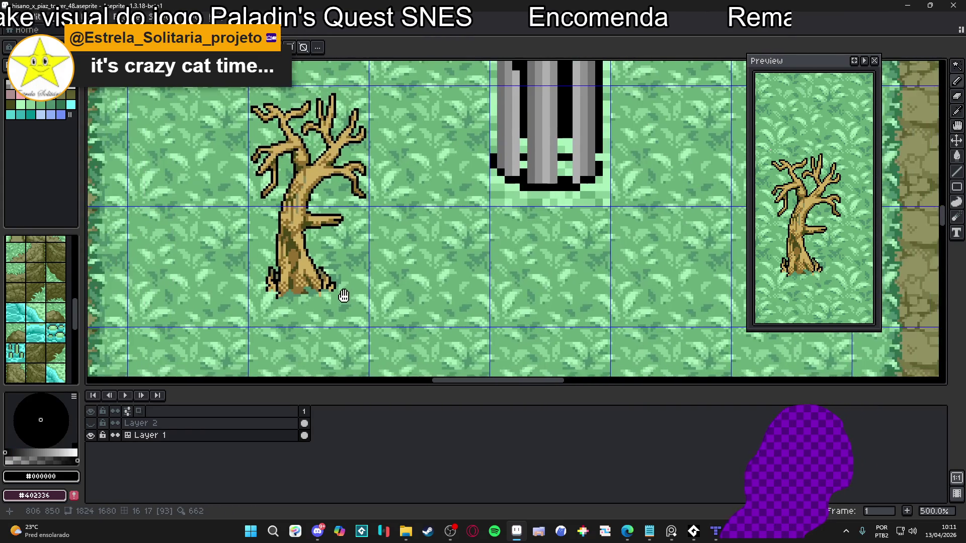
scroll(351, 286, "down", 1)
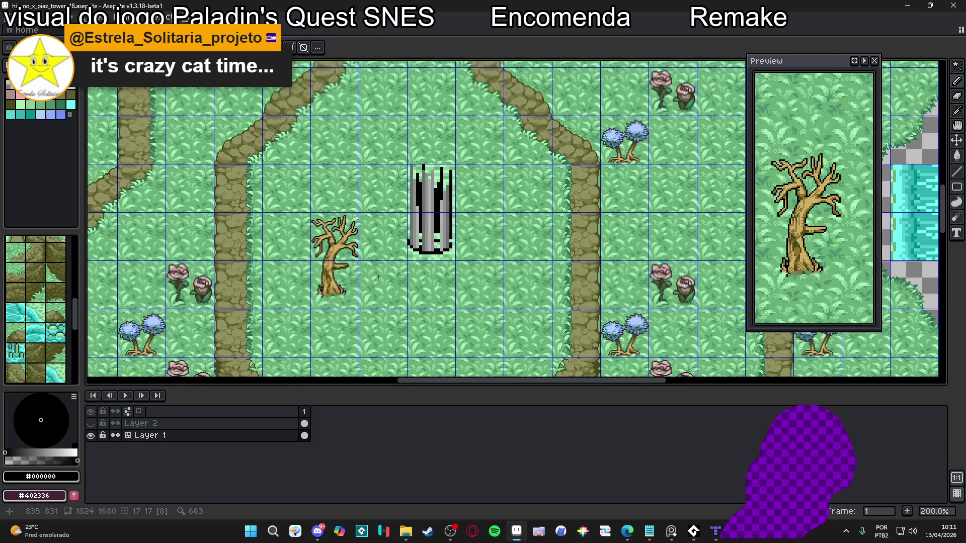
key("ctrl+s")
Save hisano_x_piaz_tower_48.aseprite again and zoom around to review the island map.
scroll(381, 268, "down", 1)
scroll(402, 257, "up", 1)
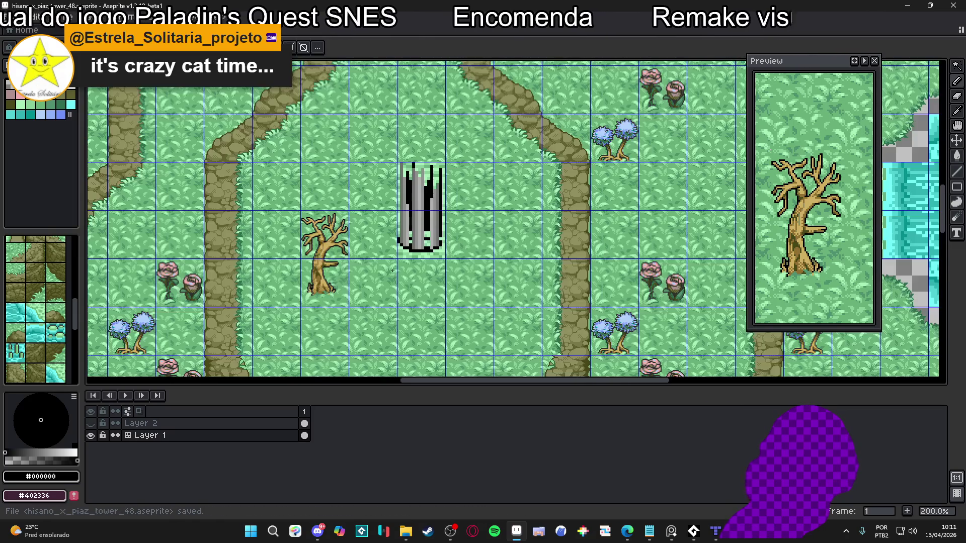
scroll(421, 259, "down", 3)
scroll(390, 244, "up", 3)
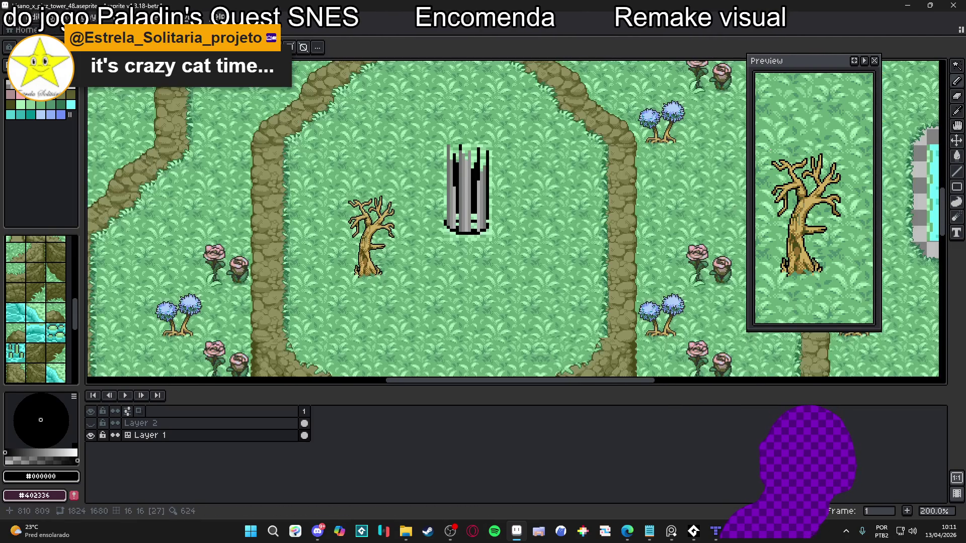
scroll(455, 225, "down", 3)
scroll(302, 231, "up", 3)
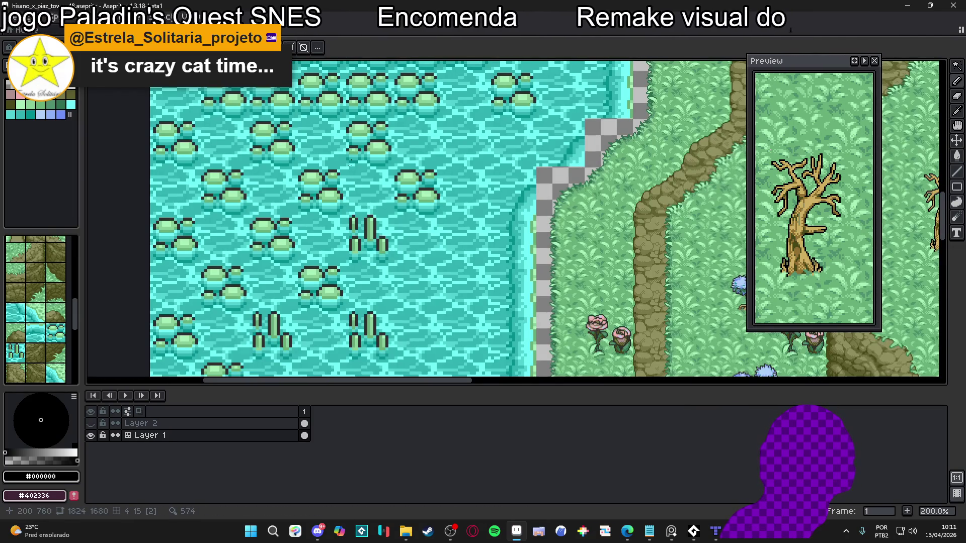
scroll(322, 191, "down", 2)
scroll(393, 95, "up", 1)
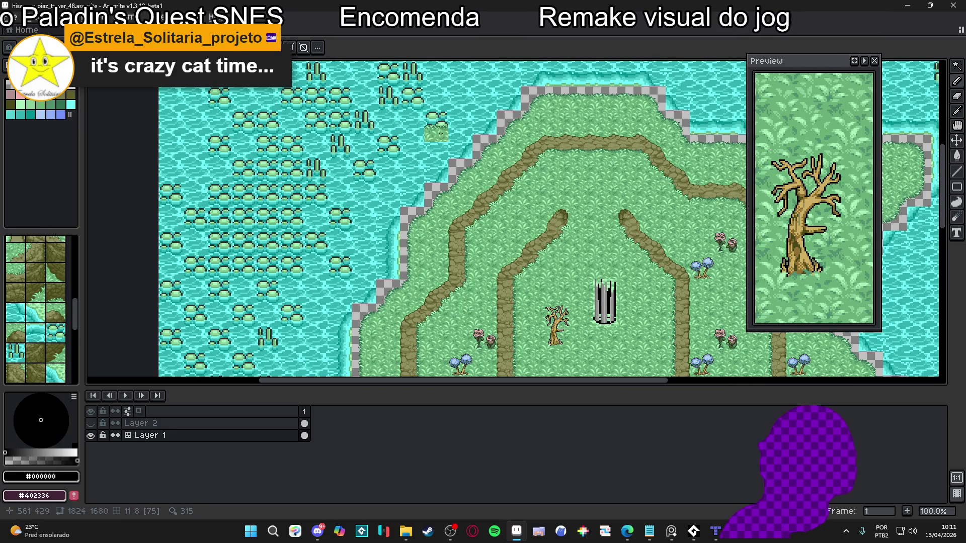
scroll(427, 136, "down", 3)
key("ctrl+s")
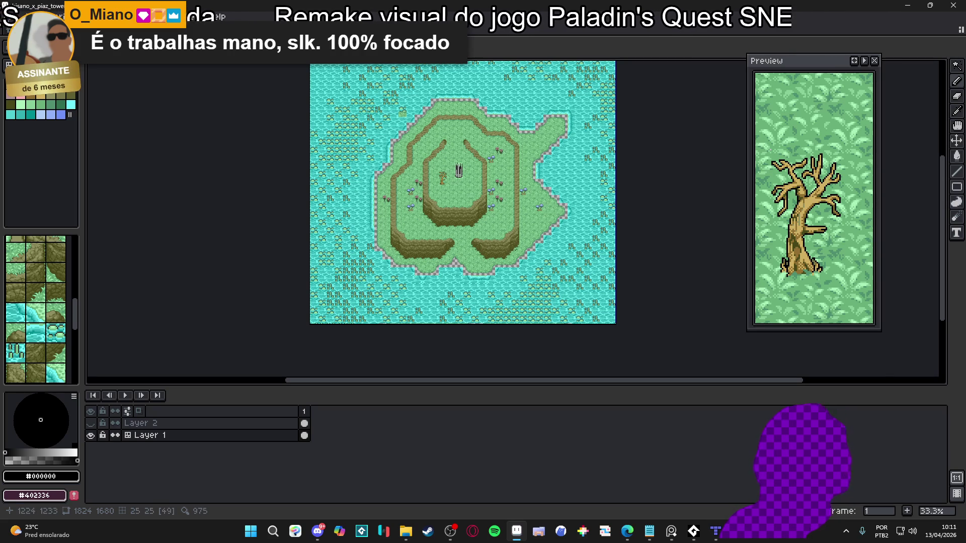
scroll(432, 203, "up", 3)
scroll(432, 203, "up", 1)
scroll(442, 191, "down", 2)
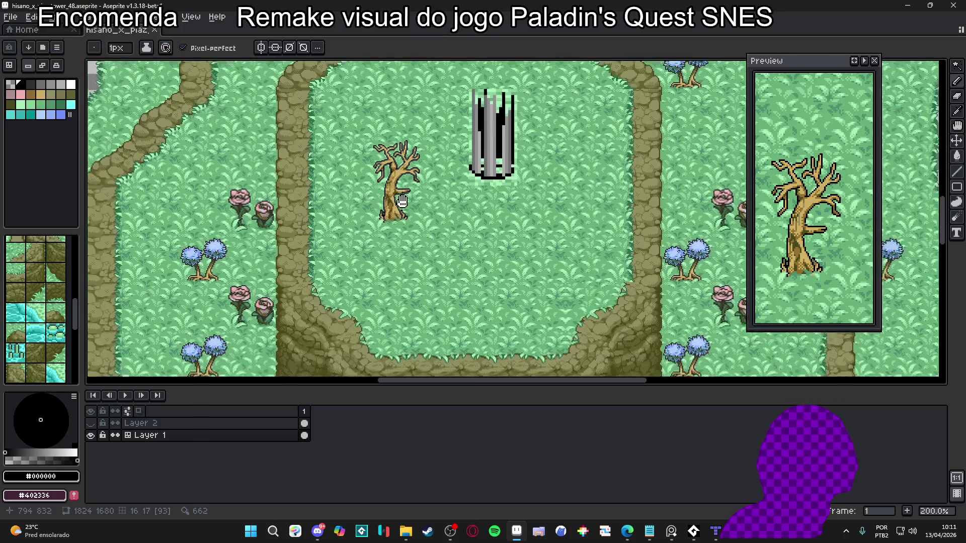
scroll(458, 180, "up", 1)
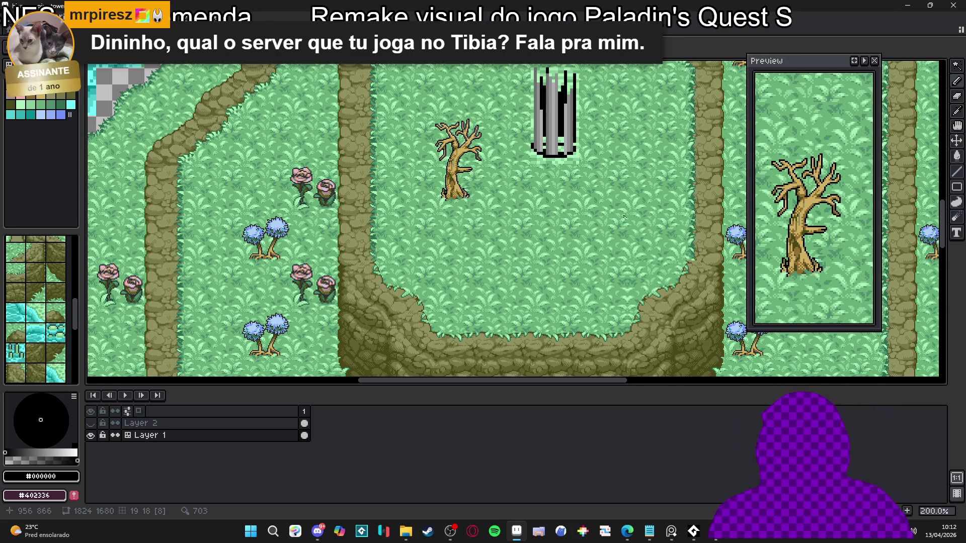
left_click_drag(458, 182, 401, 222)
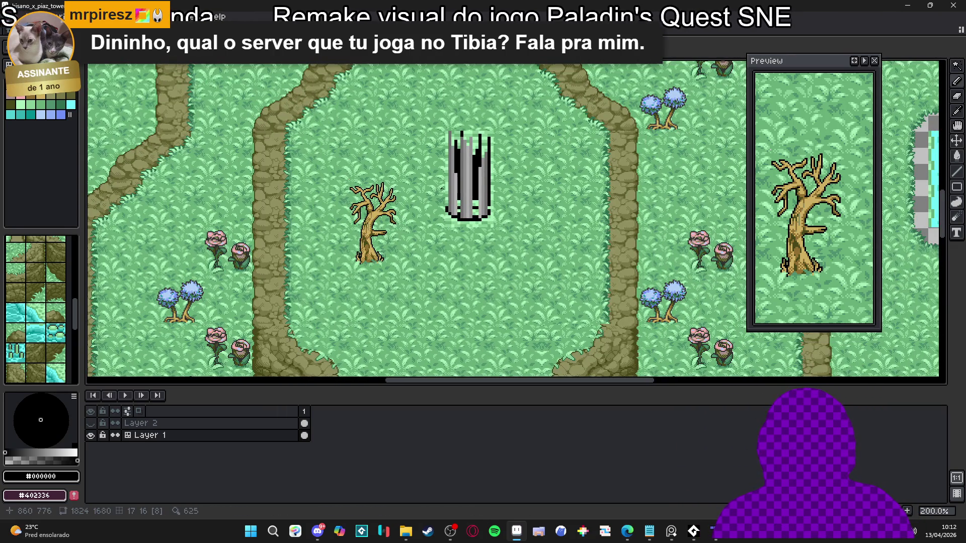
left_click_drag(441, 188, 426, 209)
key("ctrl+apostrophe")
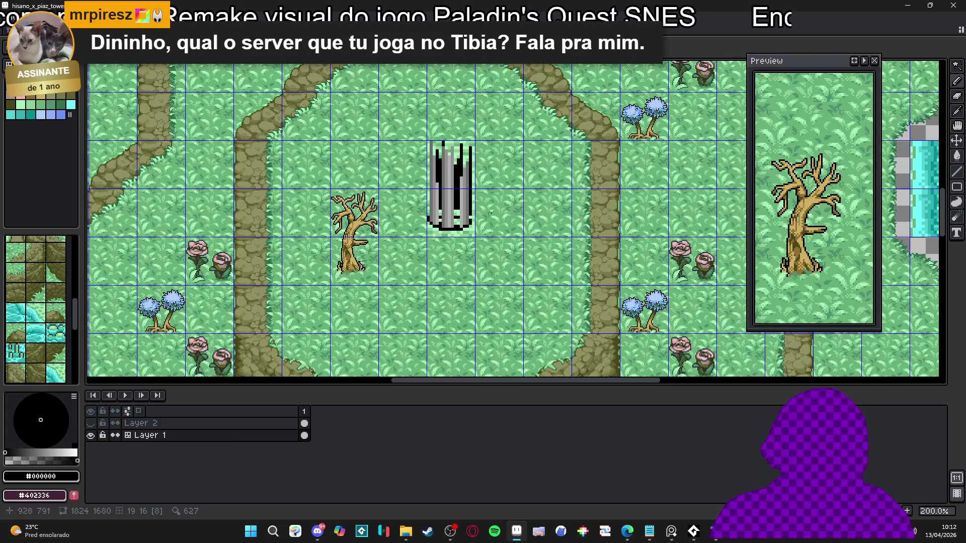
scroll(498, 211, "down", 2)
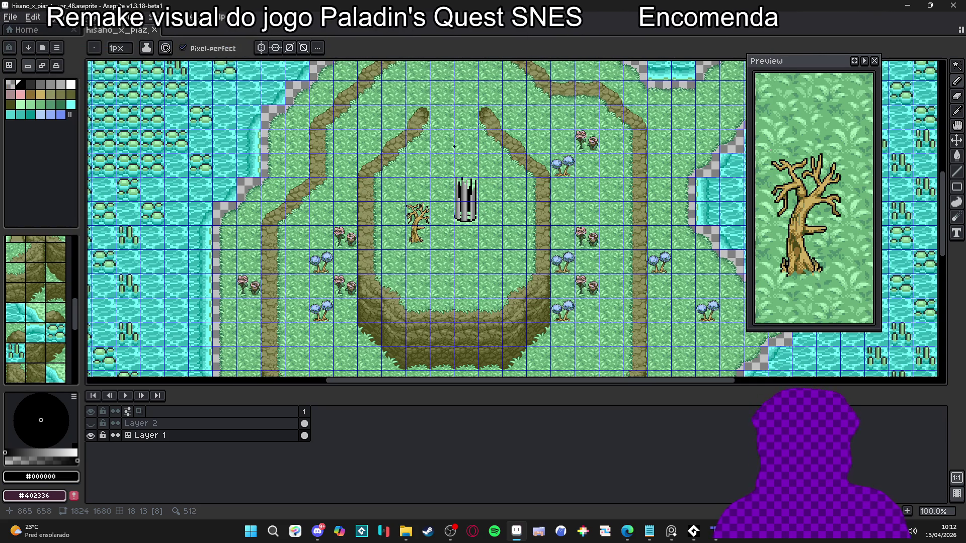
left_click(627, 531)
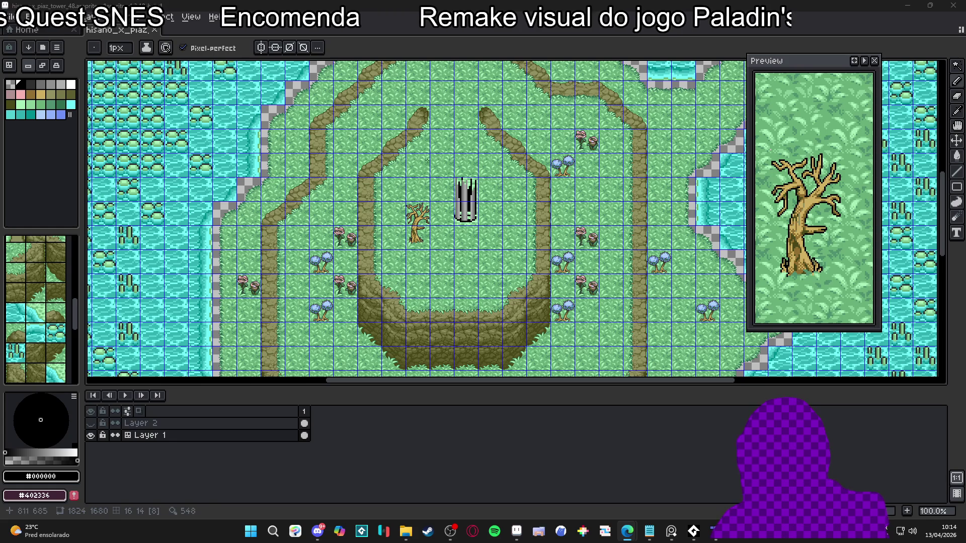
scroll(465, 202, "up", 2)
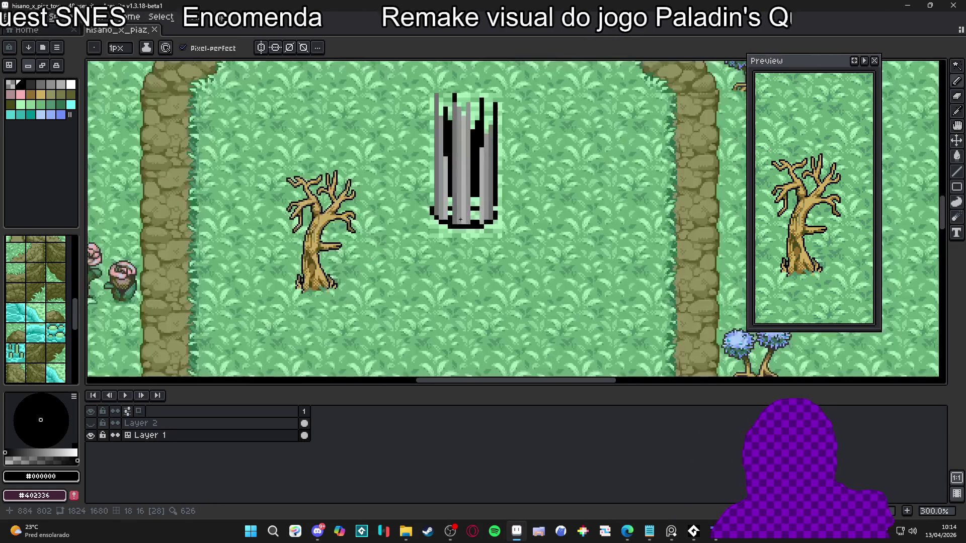
Show the tile grid and select the stump's 48x96 tile area.
left_click_drag(450, 193, 441, 221)
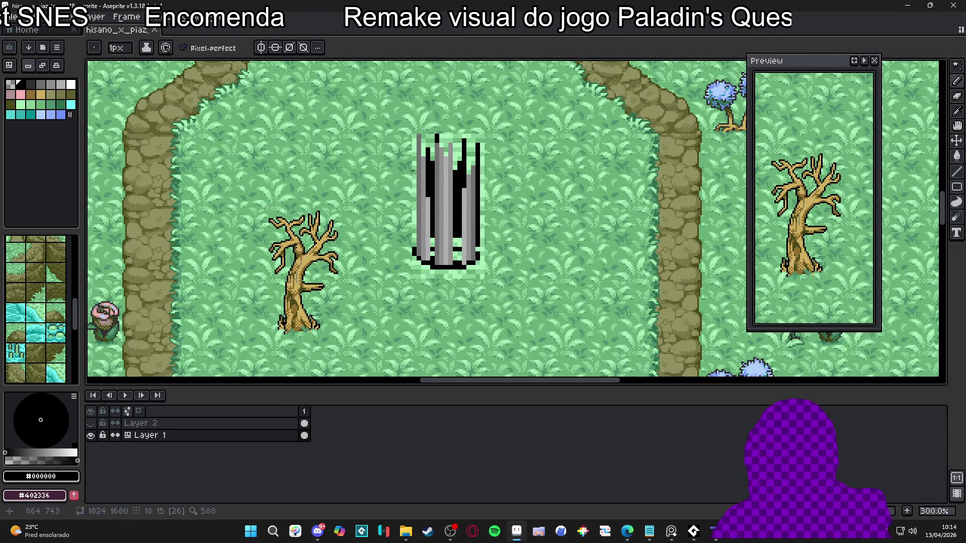
scroll(432, 156, "up", 2)
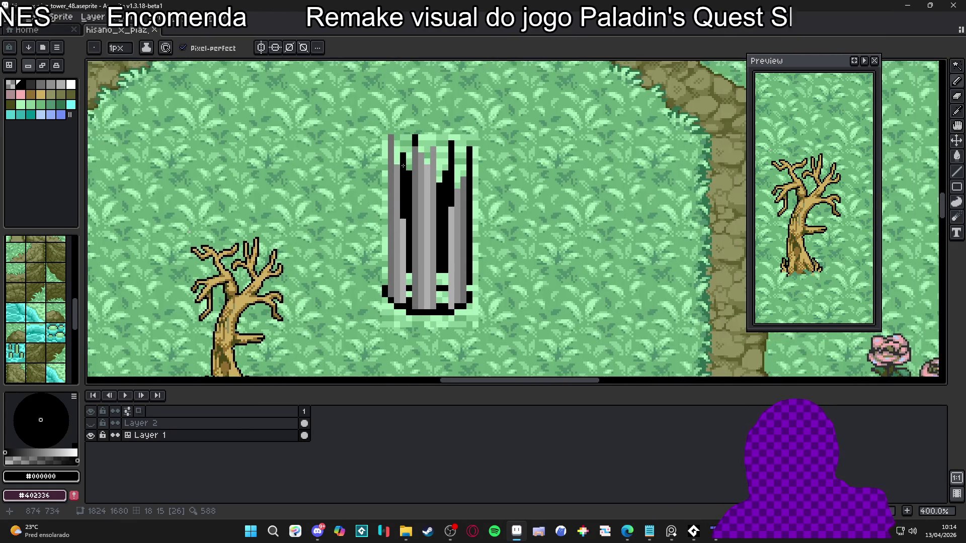
key("m")
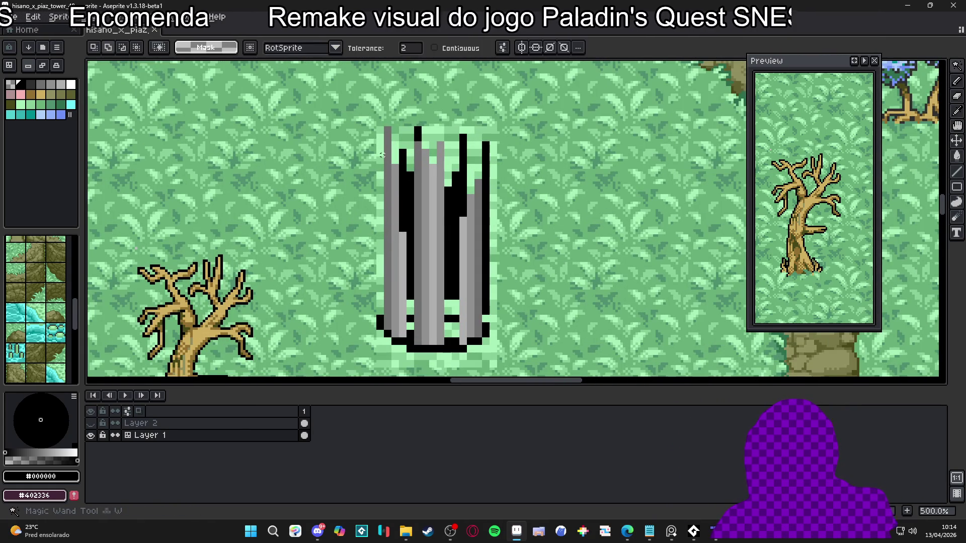
key("ctrl+apostrophe")
left_click_drag(435, 152, 433, 151)
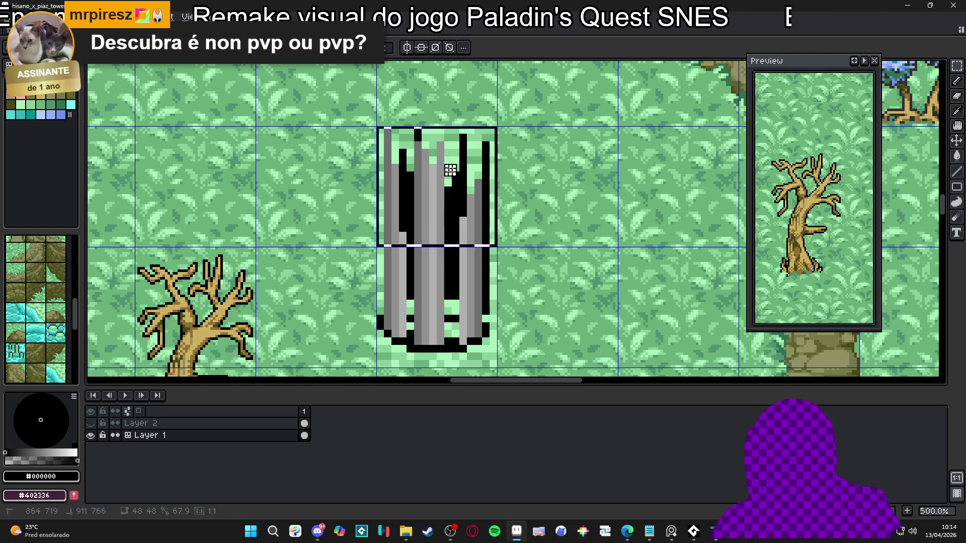
left_click(437, 150)
scroll(436, 157, "up", 3)
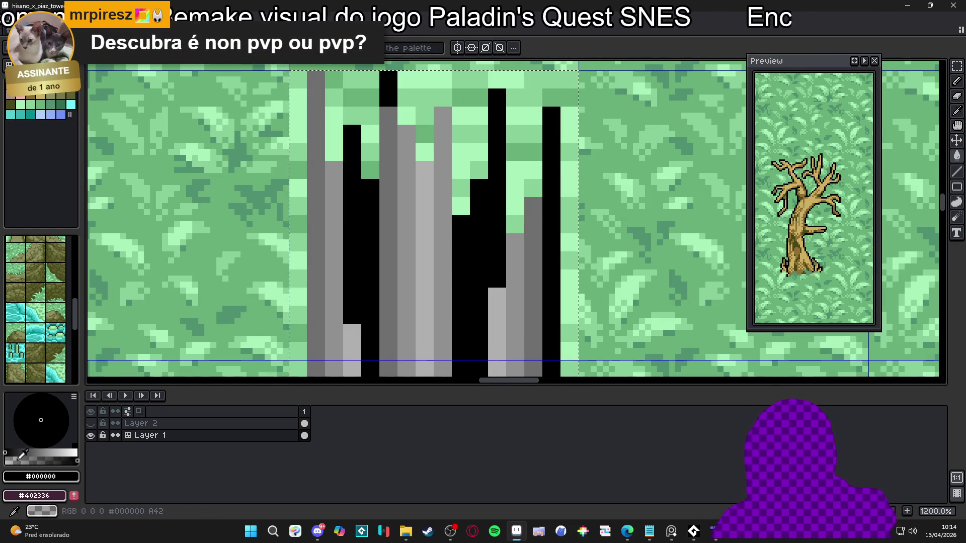
Fill light-grey and grey blocks along the stump's left side.
key("g")
scroll(383, 111, "down", 2)
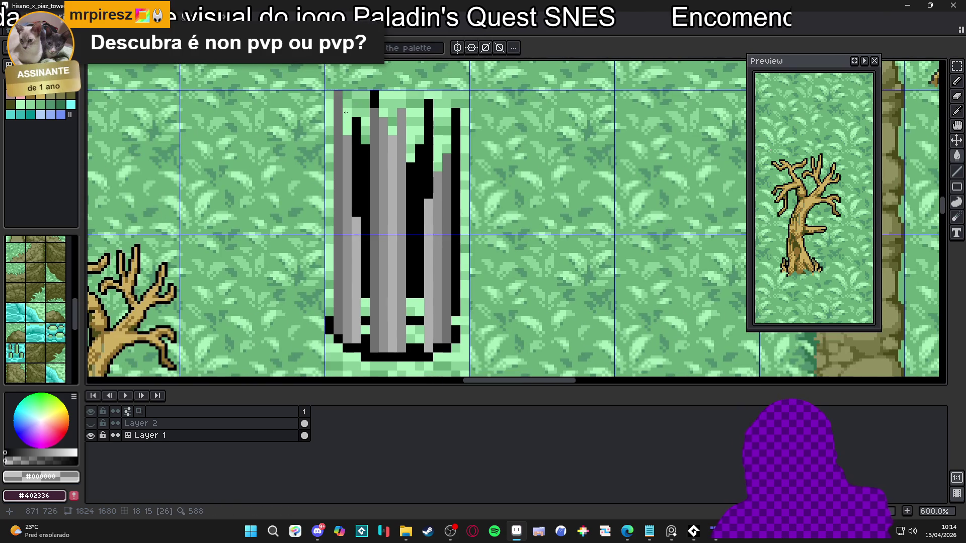
scroll(320, 87, "up", 2)
key("m")
scroll(320, 87, "down", 2)
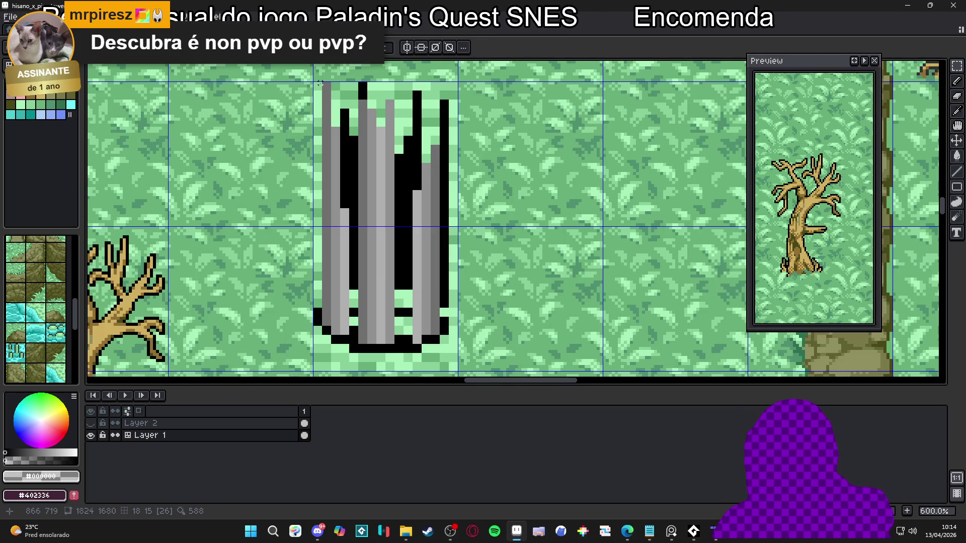
left_click_drag(316, 83, 316, 373)
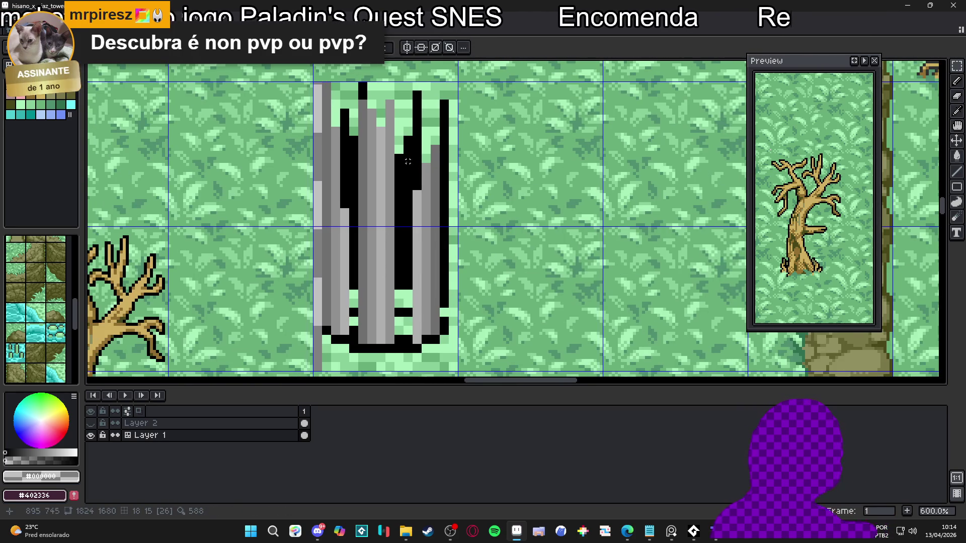
scroll(305, 172, "up", 2)
mouse_move(310, 144)
left_mouse_down()
mouse_move(358, 192)
mouse_move(338, 246)
left_mouse_up()
scroll(324, 202, "down", 4)
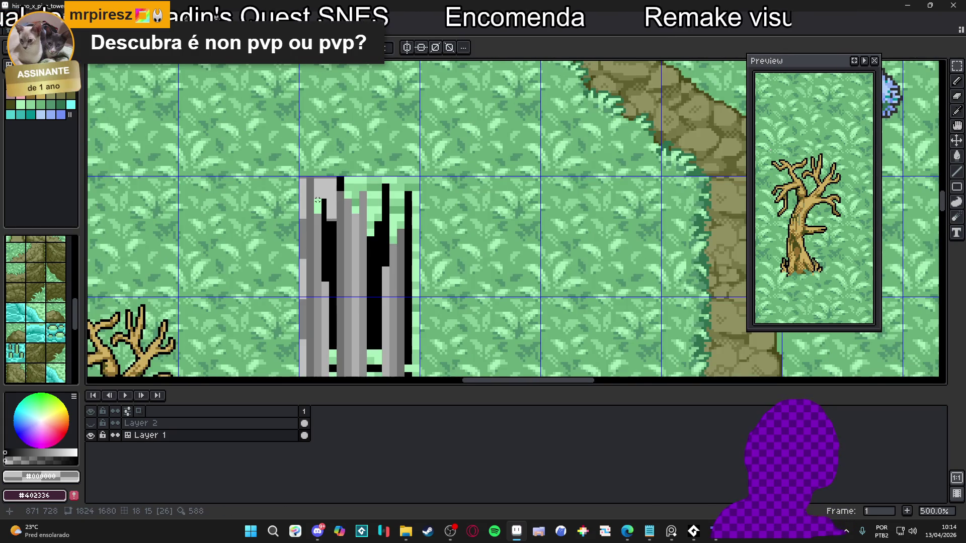
scroll(317, 201, "down", 3)
scroll(310, 292, "up", 5)
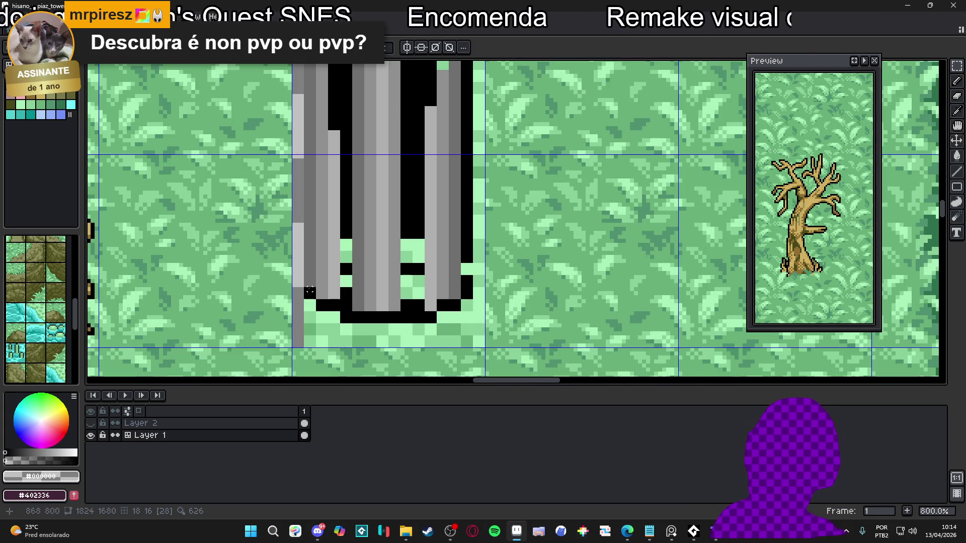
left_click_drag(297, 290, 314, 346)
left_click(306, 318)
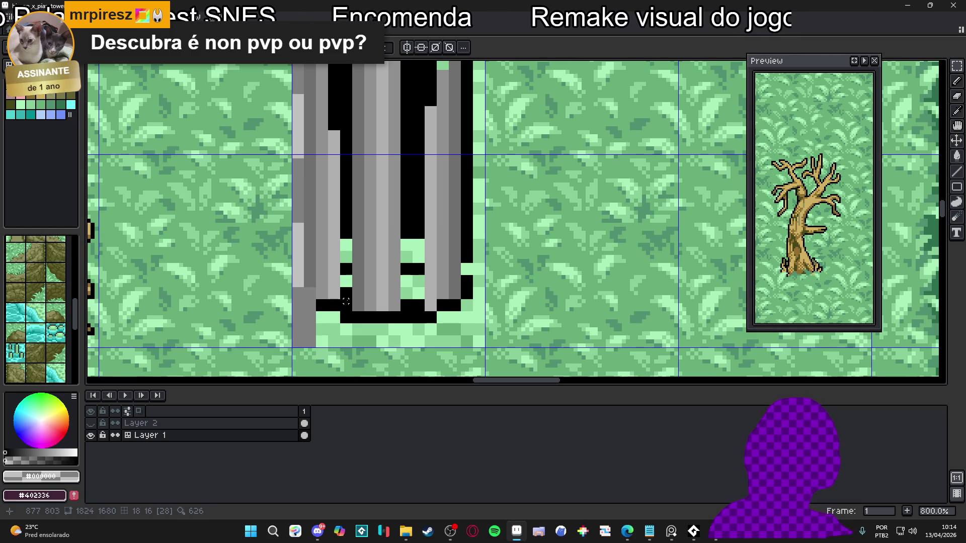
Select strips along the column's base and right edge, deselecting in between.
mouse_move(350, 301)
left_mouse_down()
mouse_move(293, 347)
mouse_move(482, 313)
mouse_move(467, 346)
mouse_move(463, 155)
left_mouse_up()
left_click_drag(468, 346, 444, 157)
scroll(453, 157, "up", 3)
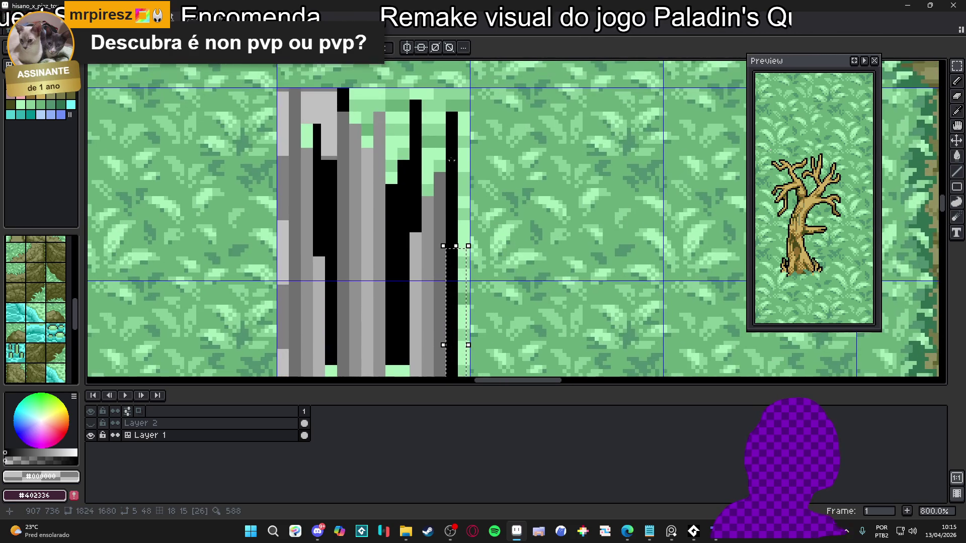
scroll(442, 262, "down", 3)
key("ctrl+d")
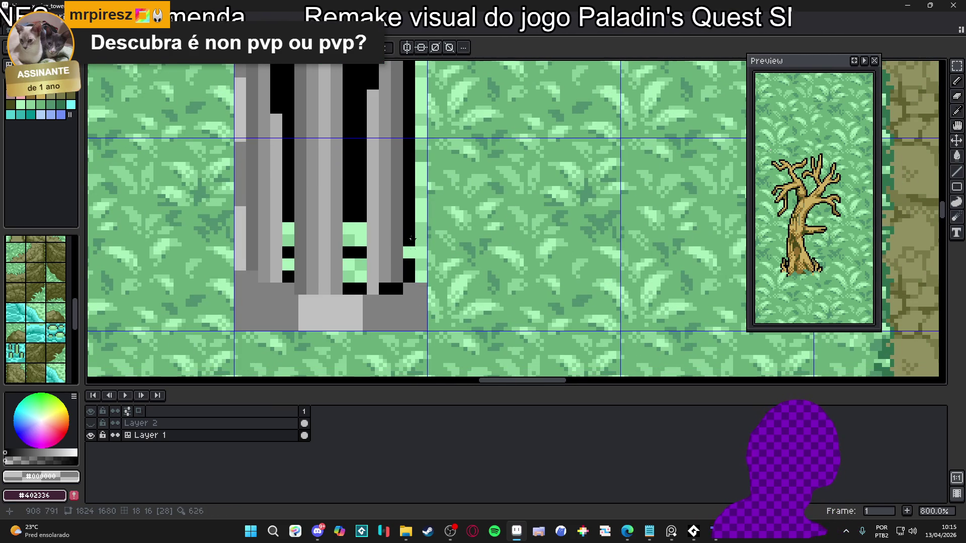
scroll(407, 249, "up", 4)
scroll(417, 82, "down", 3)
mouse_move(415, 70)
left_mouse_down()
mouse_move(414, 232)
mouse_move(413, 138)
left_mouse_up()
scroll(412, 137, "up", 2)
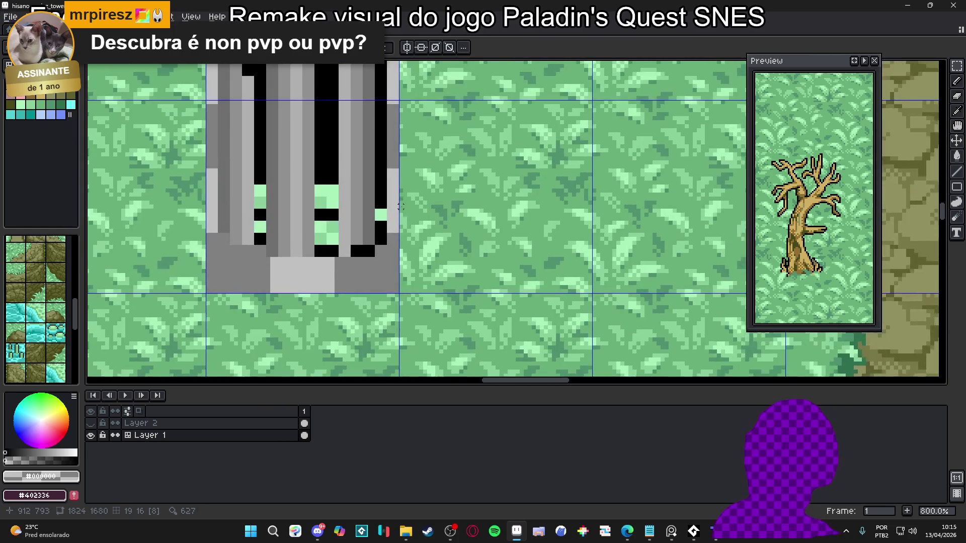
Erase the light-green pixels at the pillar's edge with the Eraser.
key("e")
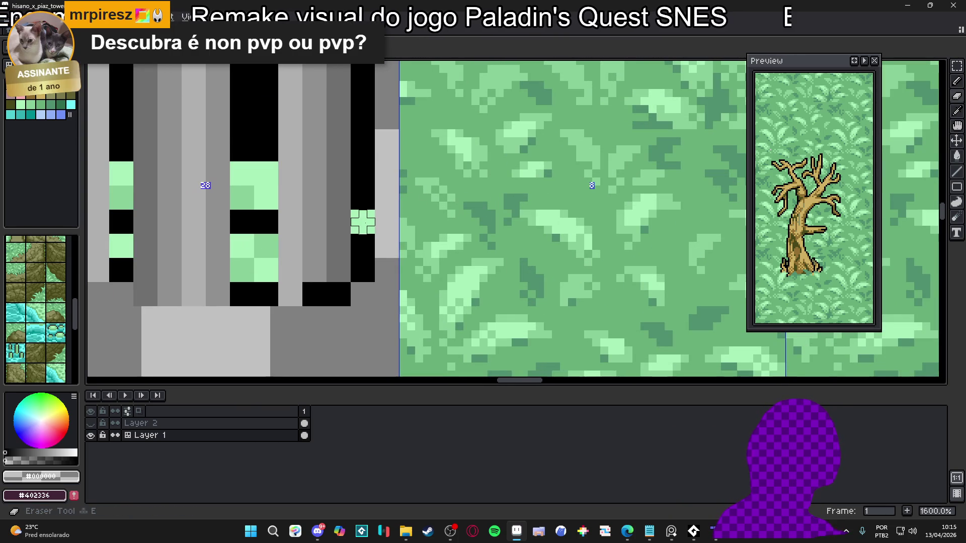
left_click(358, 226)
left_click(363, 213)
scroll(355, 230, "down", 2)
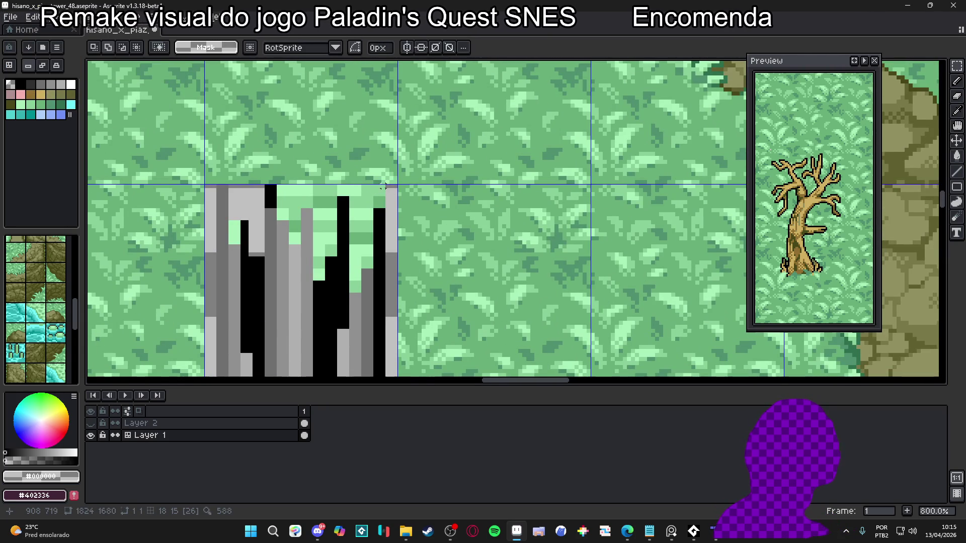
Repaint the pillar's top green row grey, undoing trial rectangle and strip edits.
scroll(384, 187, "up", 1)
mouse_move(384, 188)
left_mouse_down()
mouse_move(212, 194)
mouse_move(171, 206)
left_mouse_up()
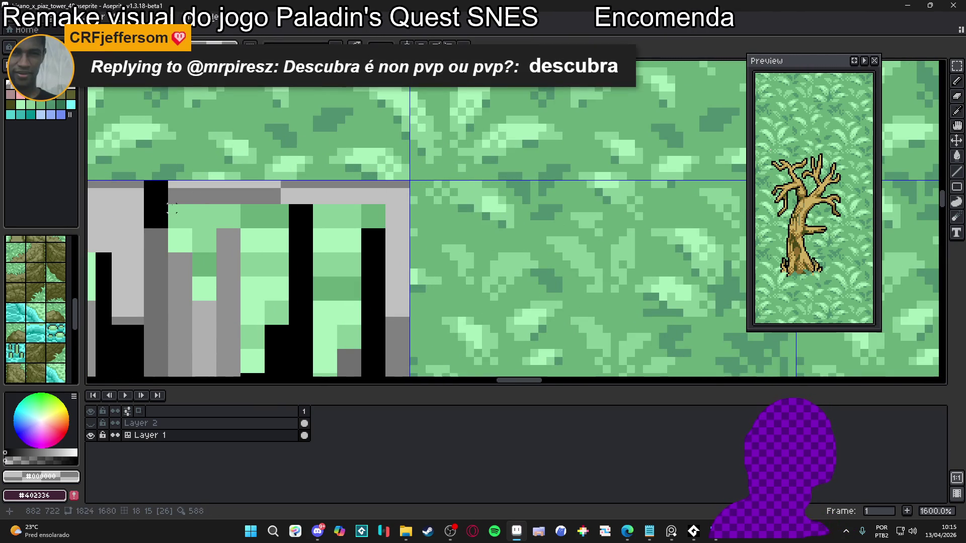
scroll(171, 206, "down", 2)
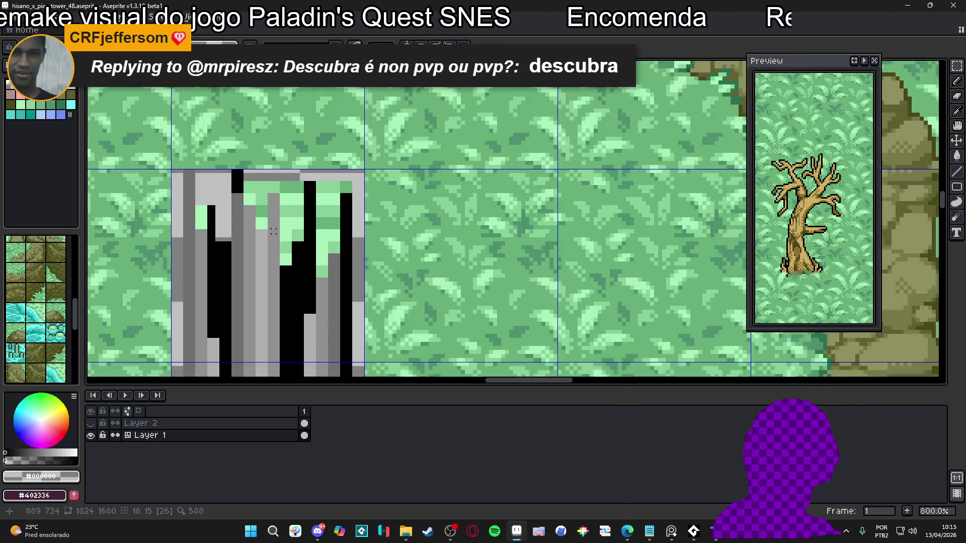
scroll(249, 225, "up", 1)
left_click_drag(249, 225, 266, 146)
key("ctrl+z")
key("ctrl+z")
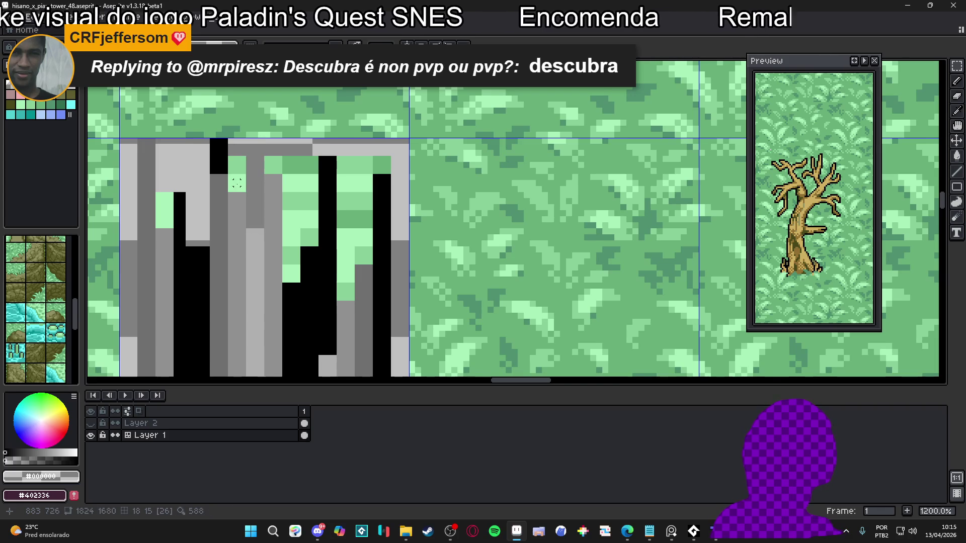
left_click_drag(259, 157, 309, 170)
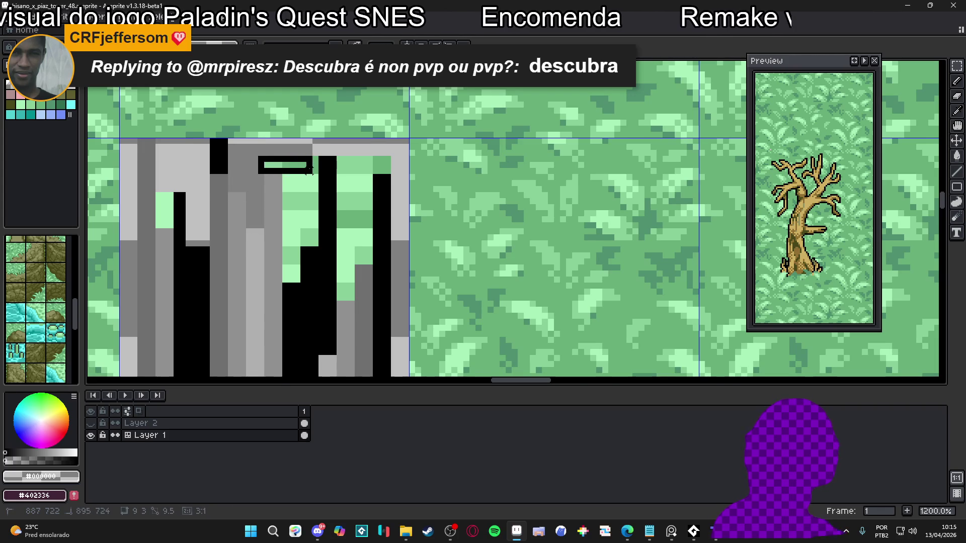
key("m")
left_click_drag(256, 154, 321, 171)
key("ctrl+z")
key("ctrl+z")
key("ctrl+z")
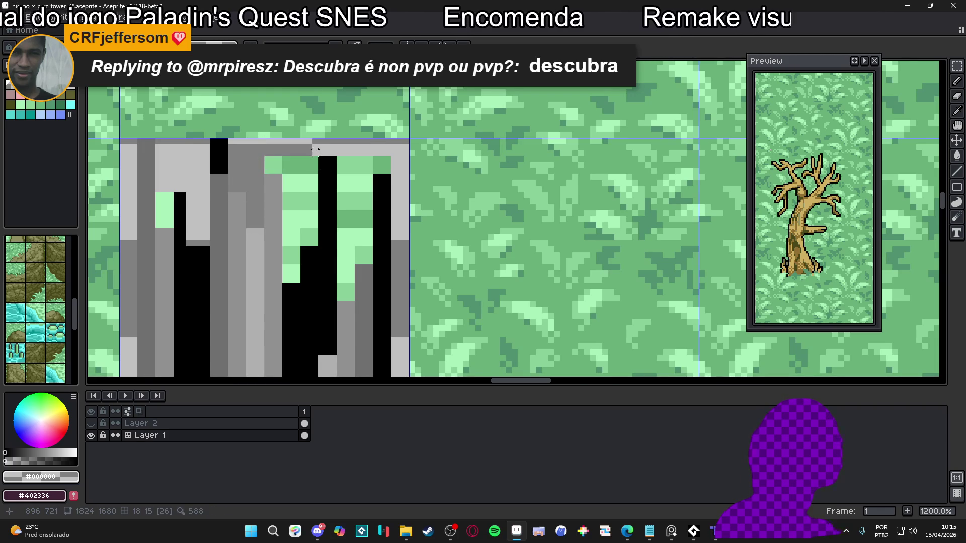
key("ctrl+z")
key("ctrl+z")
key("ctrl+z")
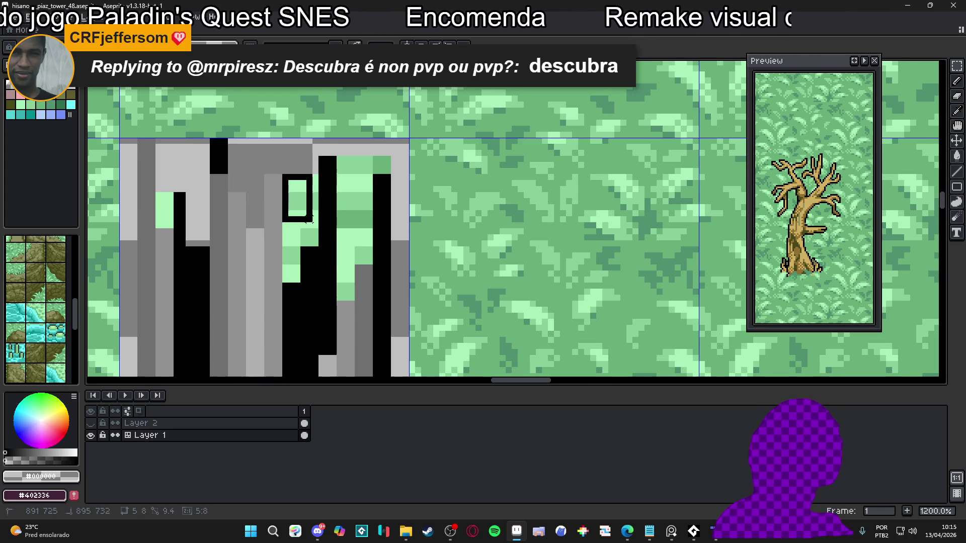
key("ctrl+z")
key("ctrl+z")
Draw a thin black crack down the pillar.
mouse_move(337, 158)
left_mouse_down()
mouse_move(343, 231)
mouse_move(361, 229)
left_mouse_up()
scroll(361, 228, "down", 2)
scroll(346, 157, "up", 2)
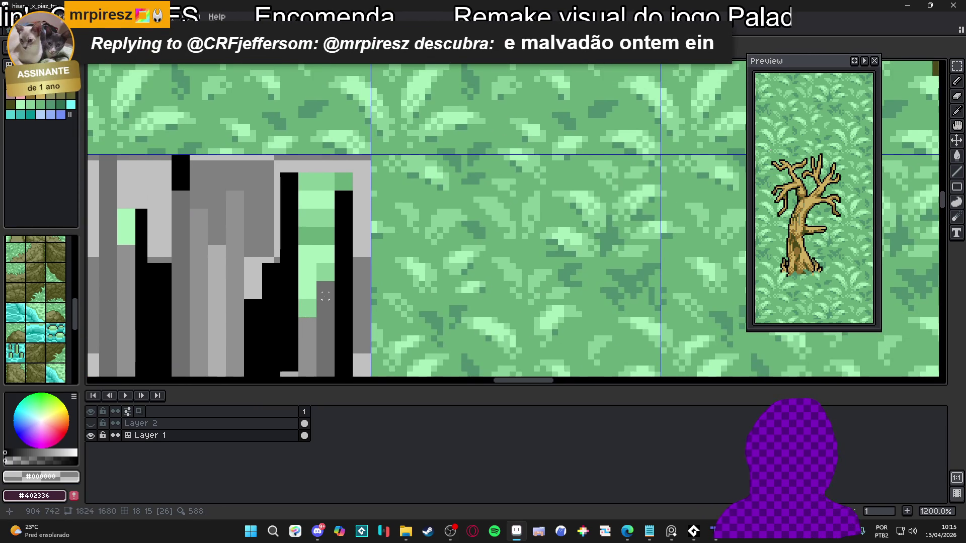
scroll(325, 297, "up", 1)
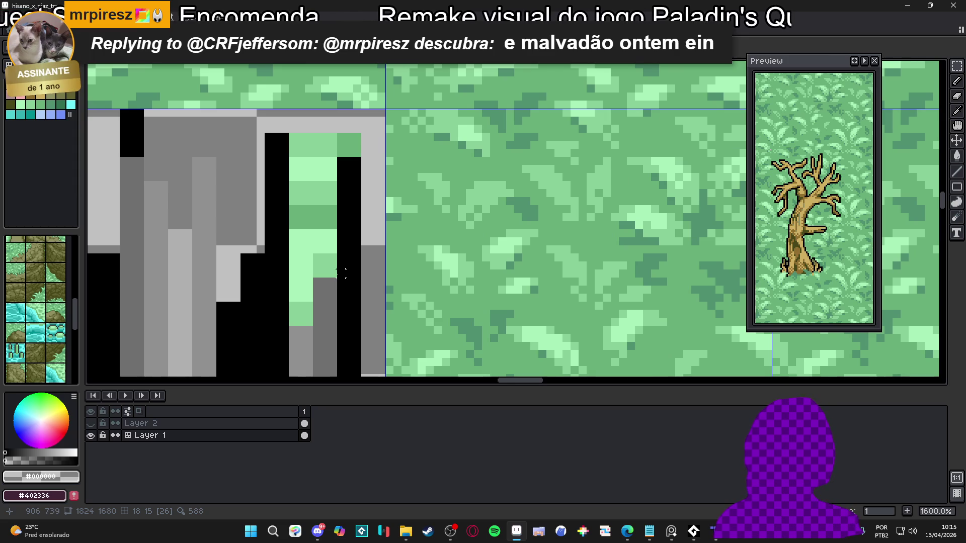
Delete the light-green column and the green block at the pillar's top right.
mouse_move(338, 277)
left_mouse_down()
mouse_move(289, 134)
mouse_move(308, 297)
left_mouse_up()
key("Delete")
left_click_drag(337, 132, 362, 156)
key("Delete")
scroll(366, 152, "down", 2)
mouse_move(324, 205)
left_mouse_down()
mouse_move(356, 125)
mouse_move(371, 135)
mouse_move(367, 194)
left_mouse_up()
Turn the remaining green block on the pillar black, then select the pillar area.
scroll(282, 116, "down", 1)
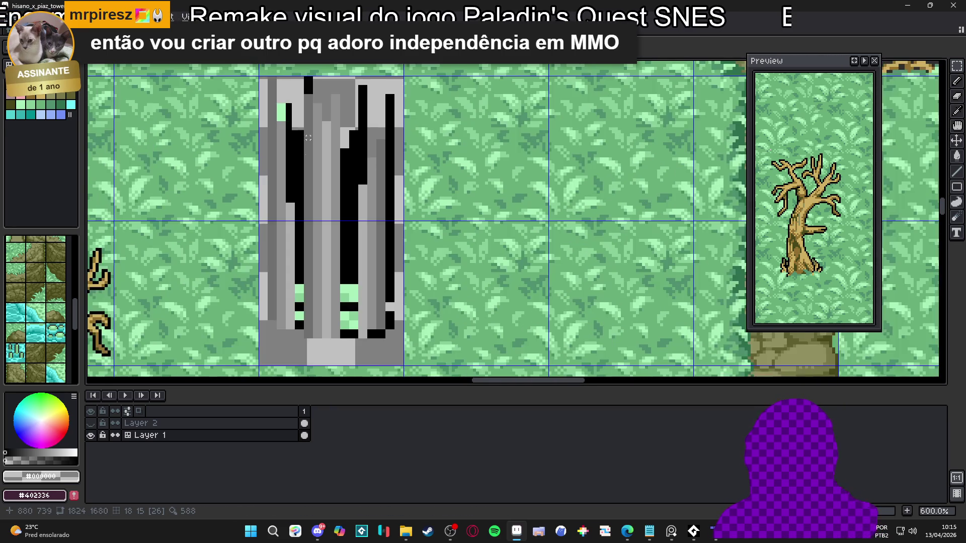
scroll(277, 104, "up", 2)
scroll(276, 104, "up", 1)
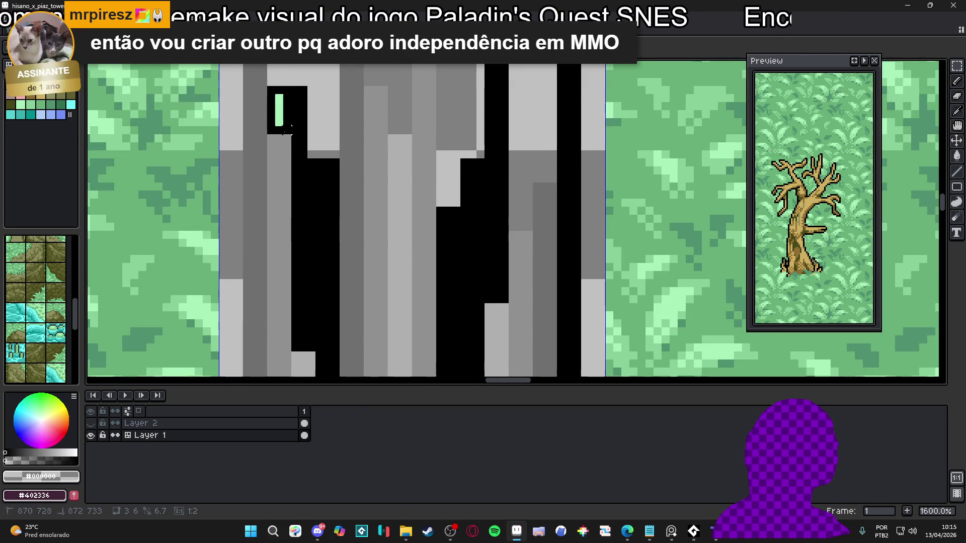
scroll(276, 136, "down", 3)
scroll(362, 235, "up", 2)
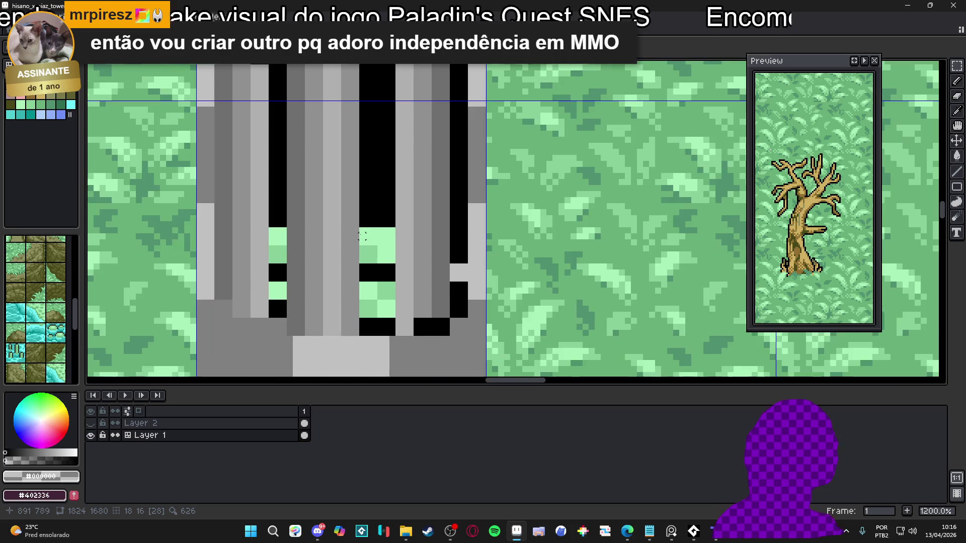
left_click(377, 246)
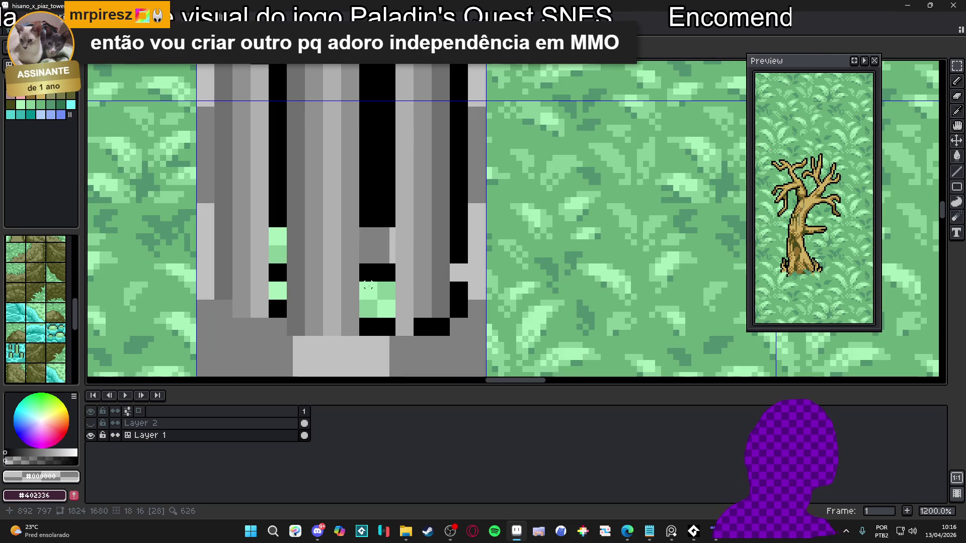
left_click_drag(362, 284, 386, 316)
key("ctrl+z")
key("ctrl+z")
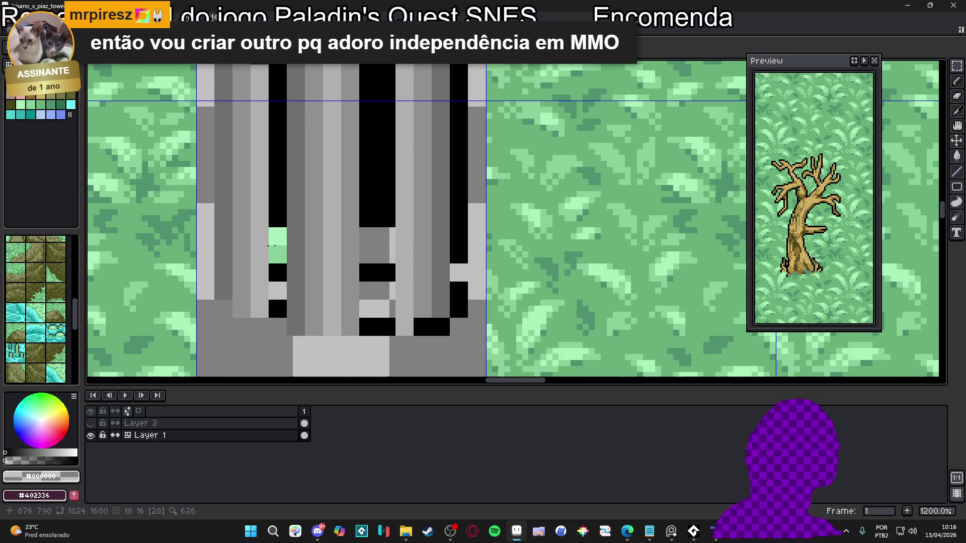
left_click_drag(271, 235, 279, 267)
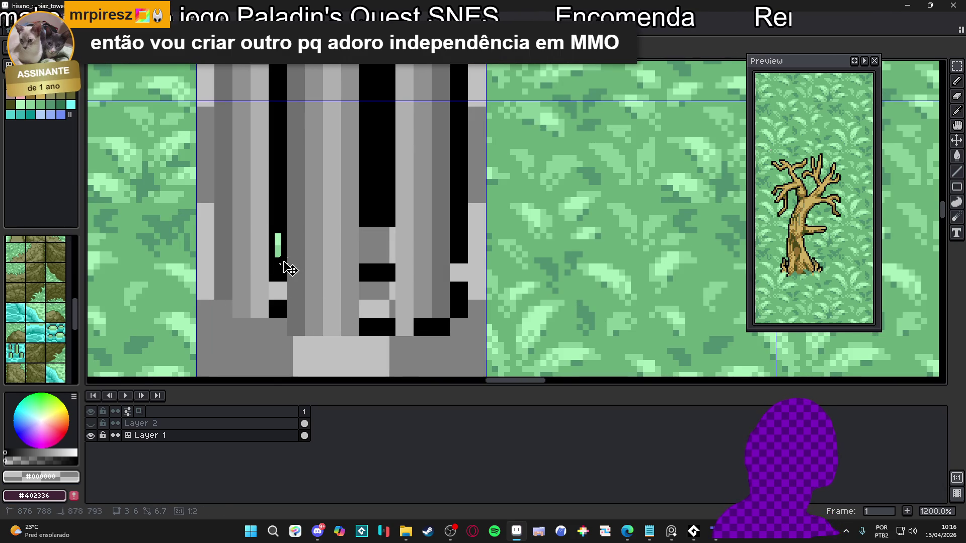
scroll(294, 271, "down", 5)
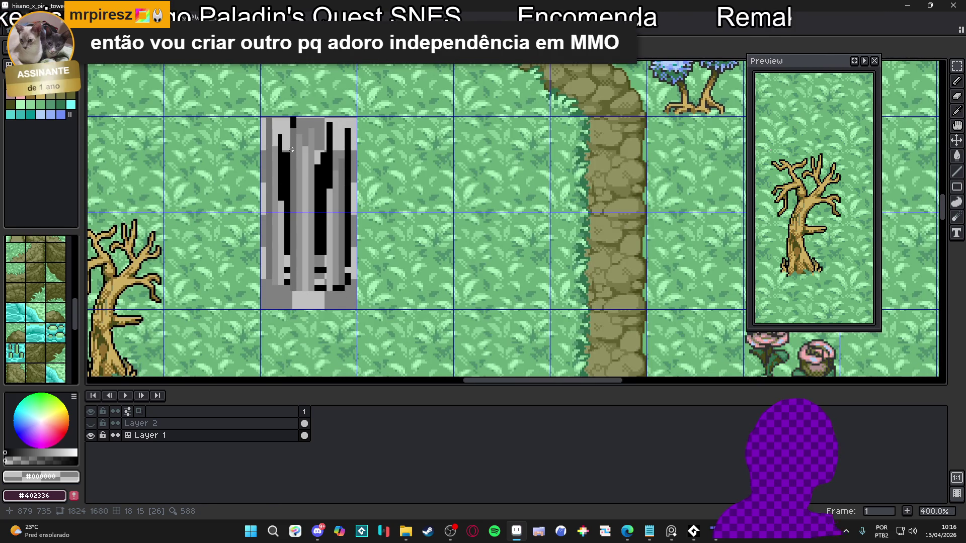
scroll(291, 149, "up", 2)
left_click(291, 146)
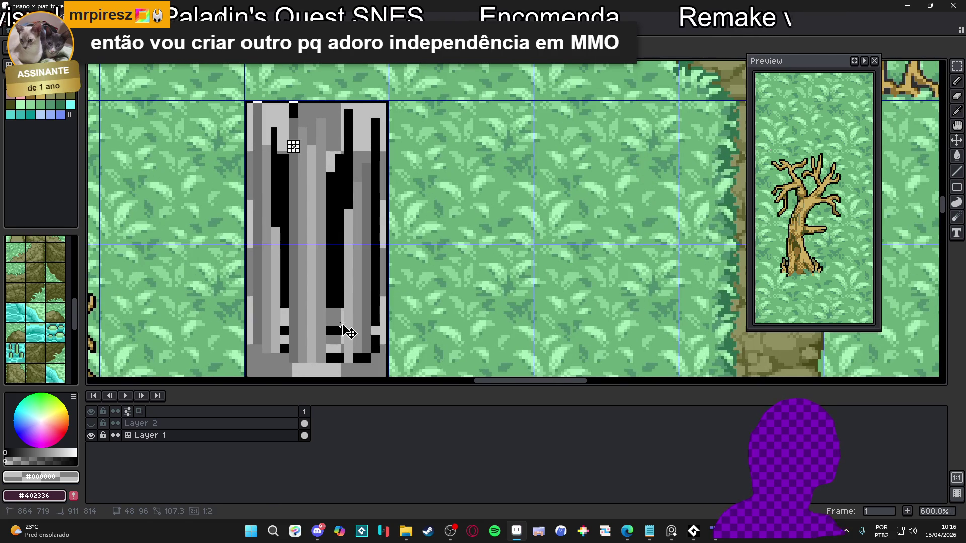
Bucket-fill the light-grey background around the pillar with pink.
scroll(345, 329, "down", 1)
scroll(142, 124, "down", 1)
key("g")
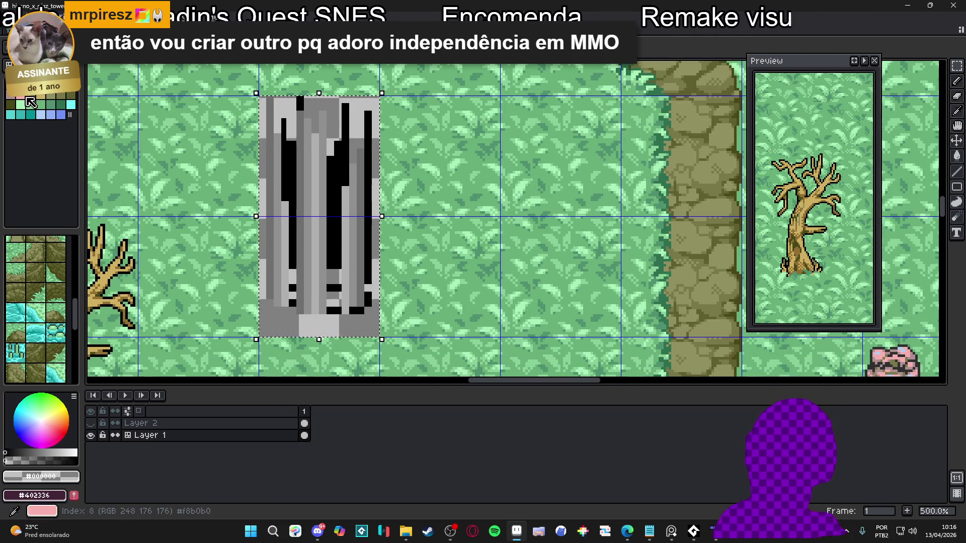
left_click(20, 104)
left_click(290, 112)
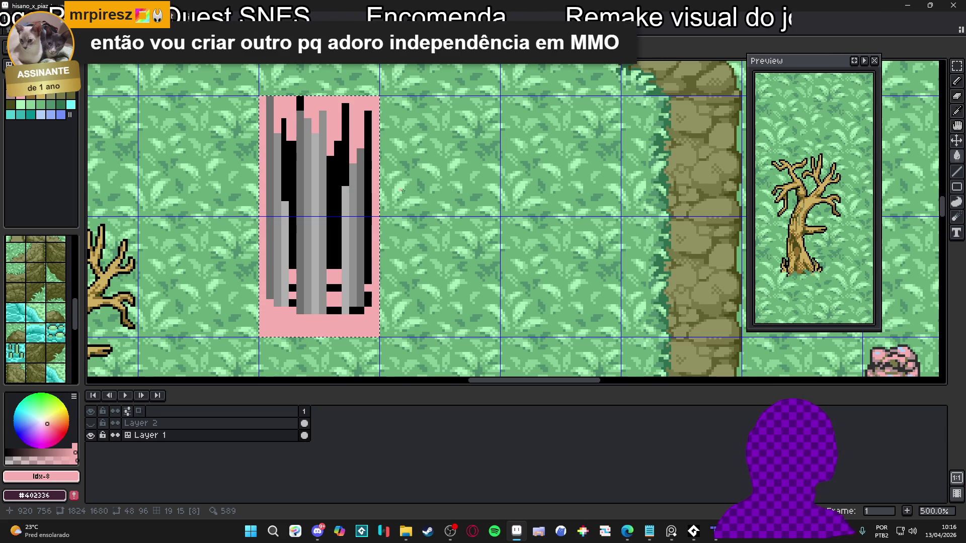
Pick mid grey #909090 as the drawing colour.
scroll(372, 216, "down", 1)
scroll(372, 216, "down", 2)
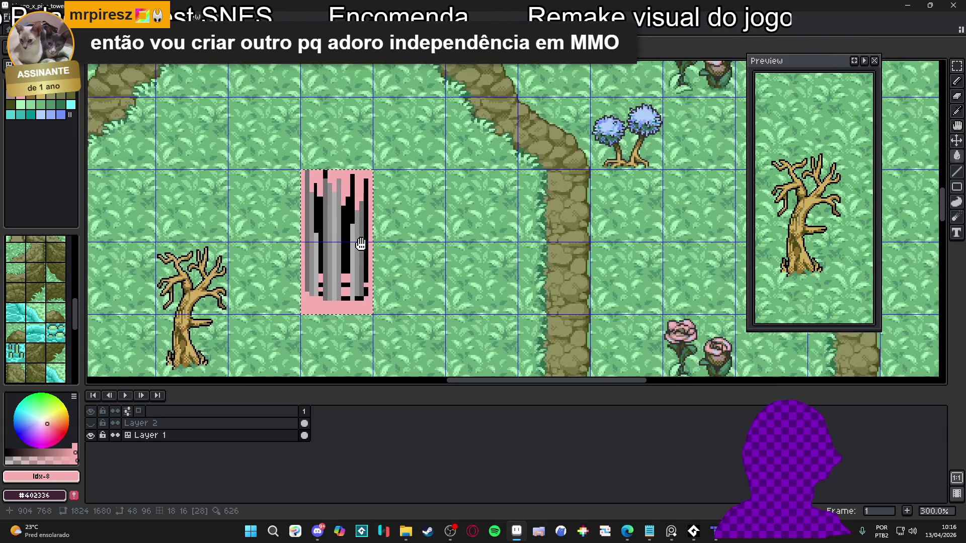
mouse_move(373, 216)
left_mouse_down()
mouse_move(359, 89)
mouse_move(389, 246)
left_mouse_up()
scroll(389, 246, "up", 2)
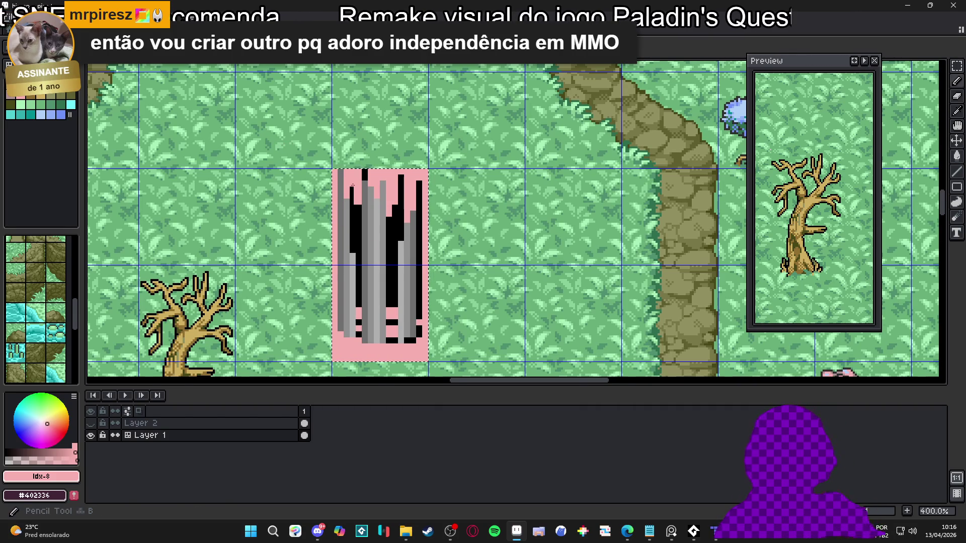
scroll(349, 190, "up", 2)
scroll(337, 216, "up", 1)
left_click(344, 218, "alt")
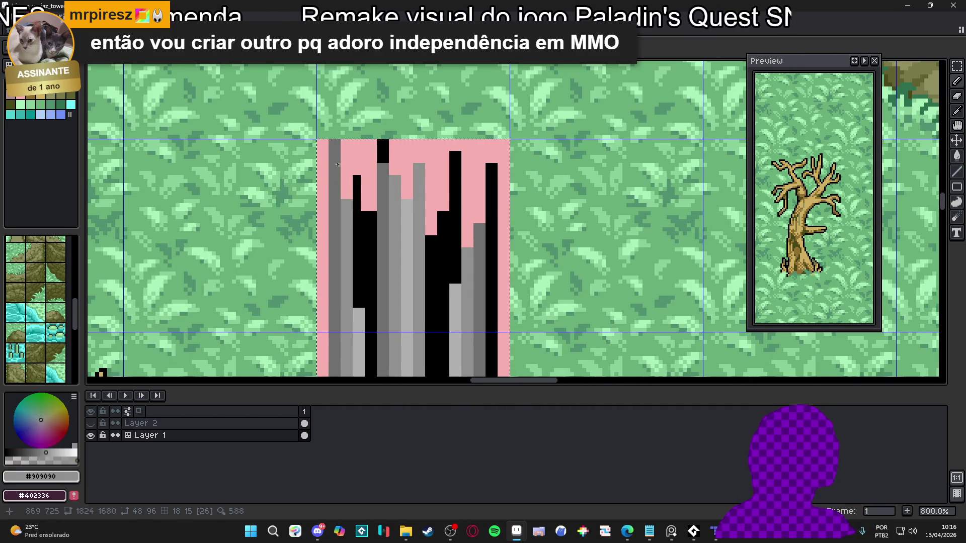
left_click_drag(343, 218, 328, 200)
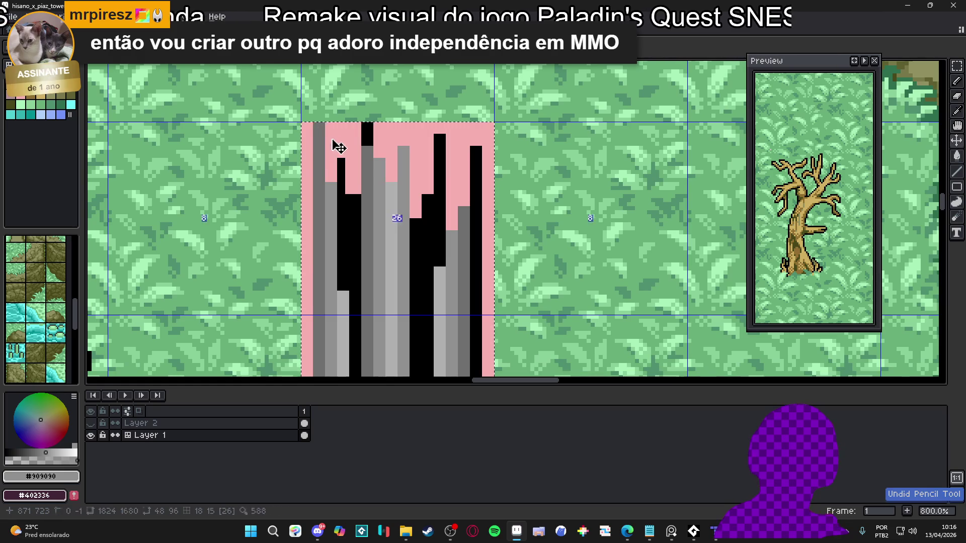
Survey the tree and rock path, then sample pink and the pillar-top grey.
scroll(328, 135, "down", 1)
left_click_drag(337, 163, 314, 129)
scroll(314, 122, "down", 1)
scroll(314, 129, "up", 1)
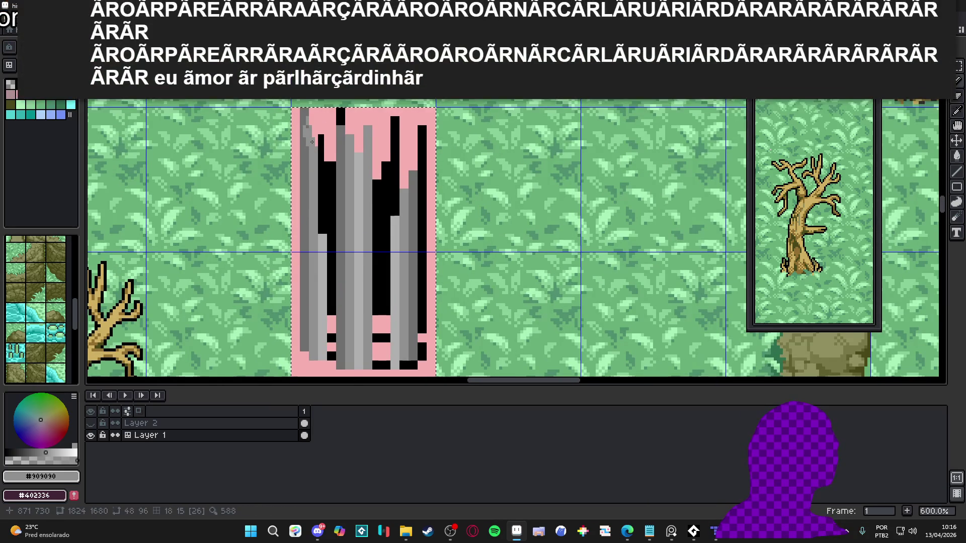
left_click_drag(315, 134, 318, 147)
scroll(322, 151, "up", 1)
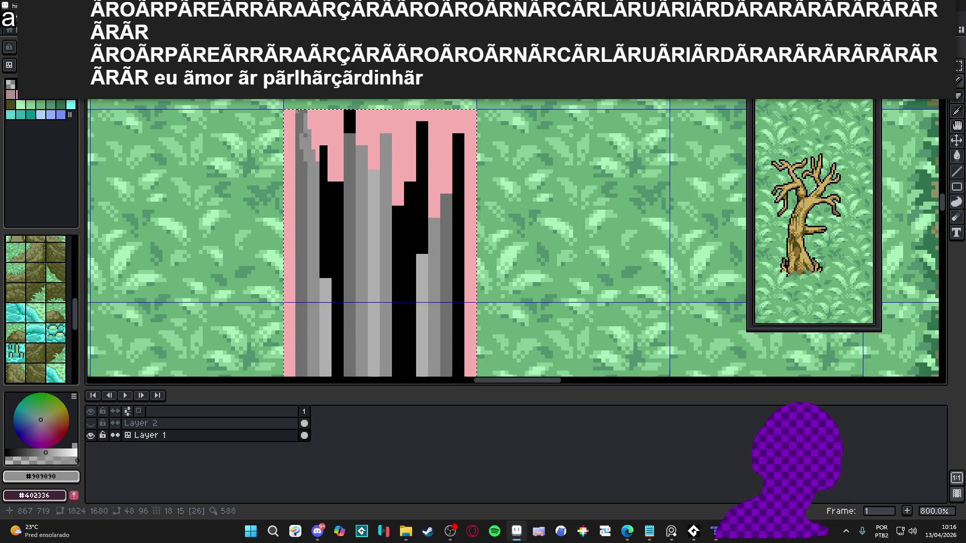
scroll(313, 168, "up", 2)
left_click(304, 129, "alt")
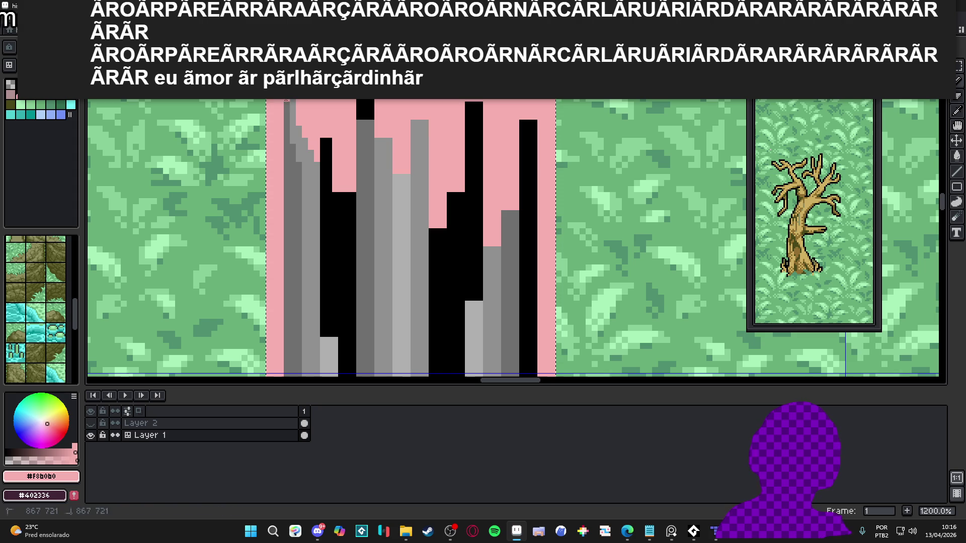
left_click(290, 102, "alt")
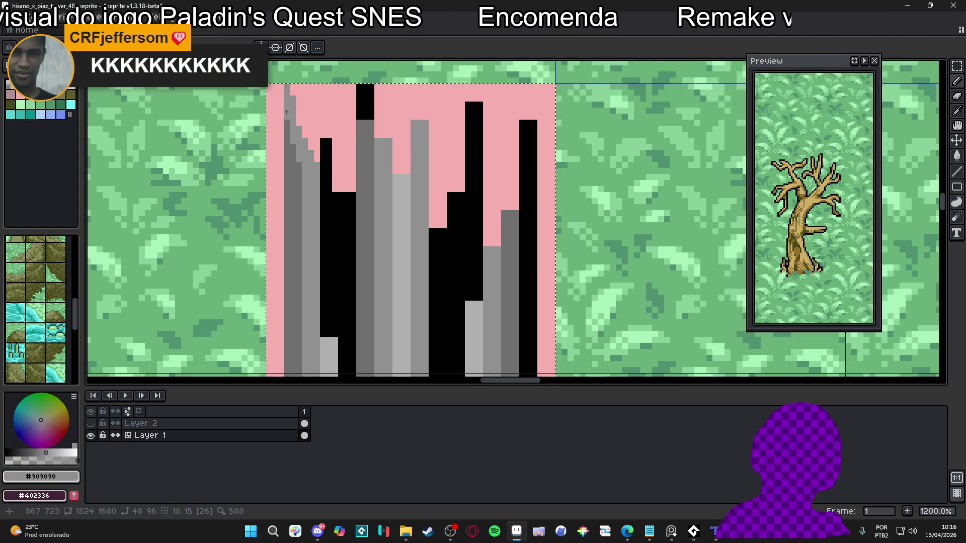
Paint black pixels along a pillar edge to extend the crack.
left_click_drag(293, 127, 289, 118)
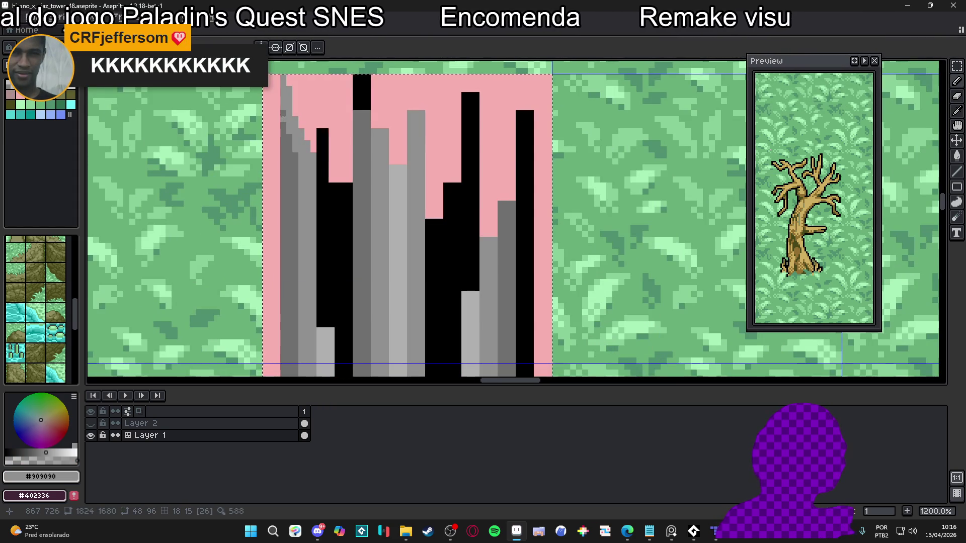
scroll(284, 115, "down", 1)
scroll(292, 105, "up", 1)
left_click(314, 166, "alt")
left_click_drag(329, 189, 323, 171)
left_click(323, 166)
left_click(323, 189)
left_click(311, 129)
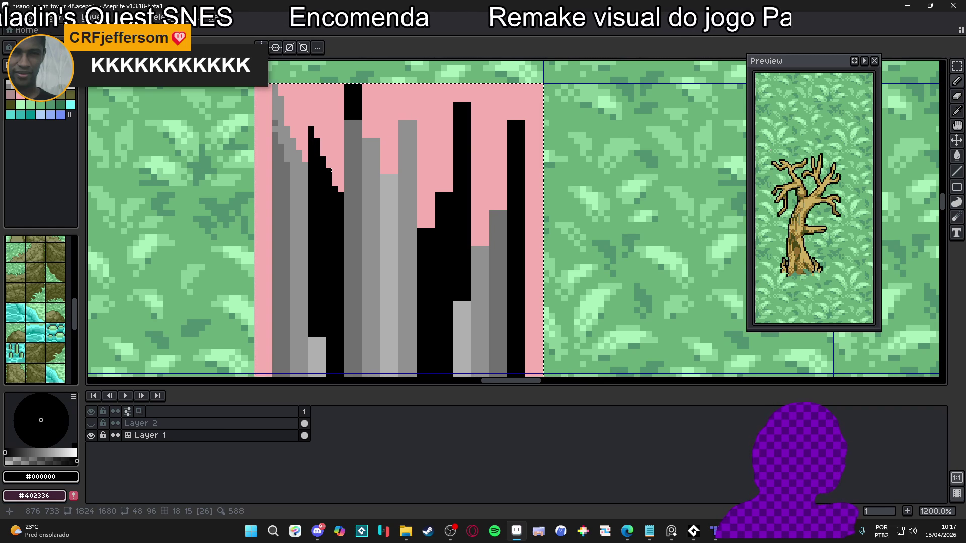
Touch up the crack top with dark grey #707070 and draw a black line down it.
scroll(347, 194, "down", 1)
scroll(349, 151, "up", 1)
left_click(354, 151, "alt")
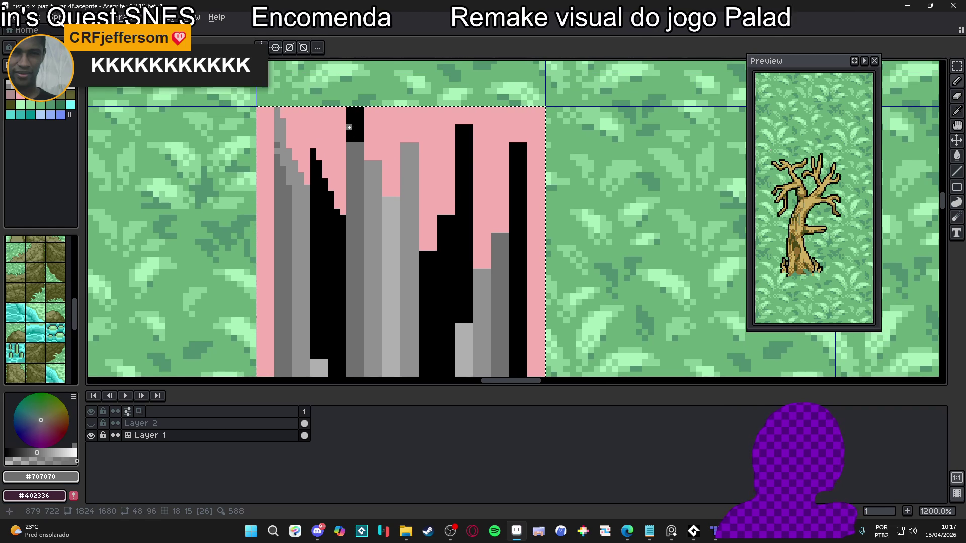
left_click(349, 139)
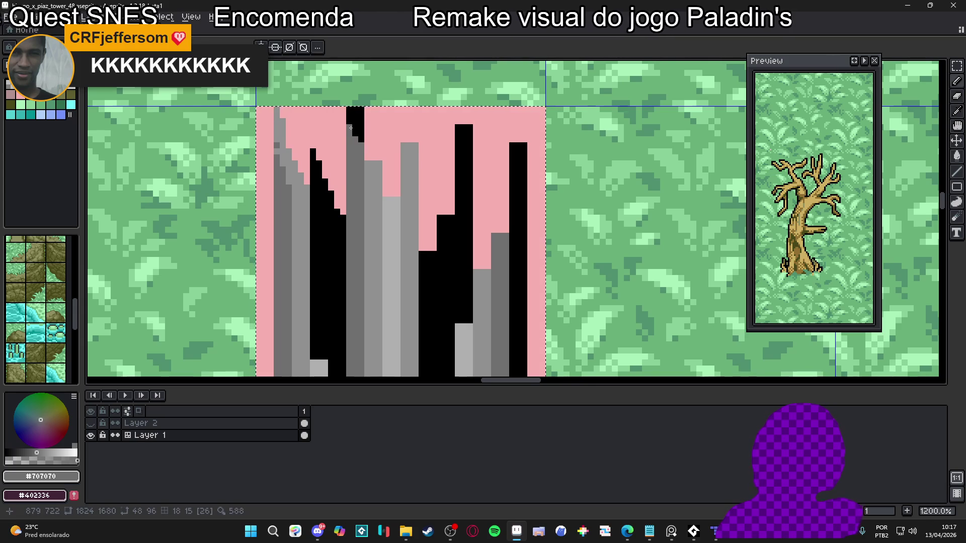
scroll(359, 144, "down", 1)
scroll(355, 126, "up", 1)
left_click(352, 118, "alt")
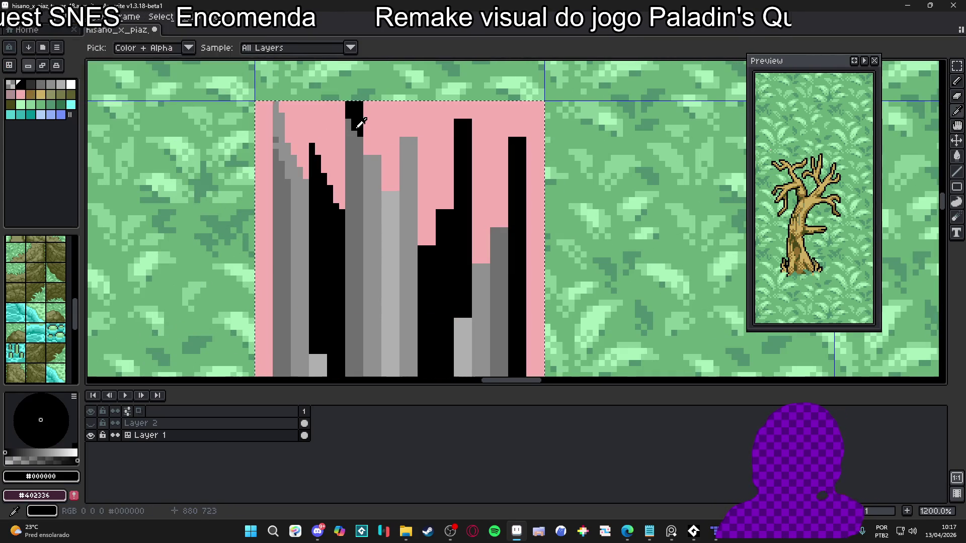
left_click_drag(352, 118, 363, 161)
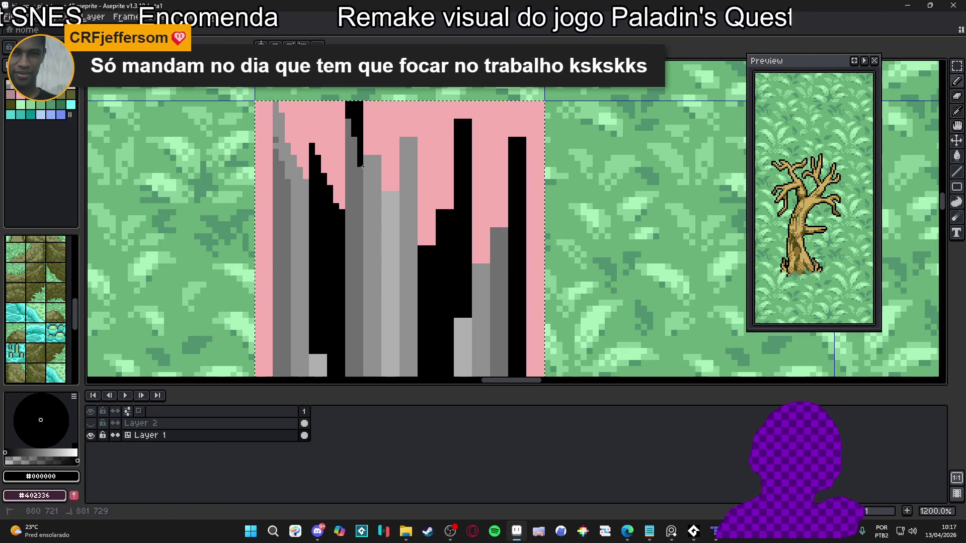
scroll(358, 163, "down", 2)
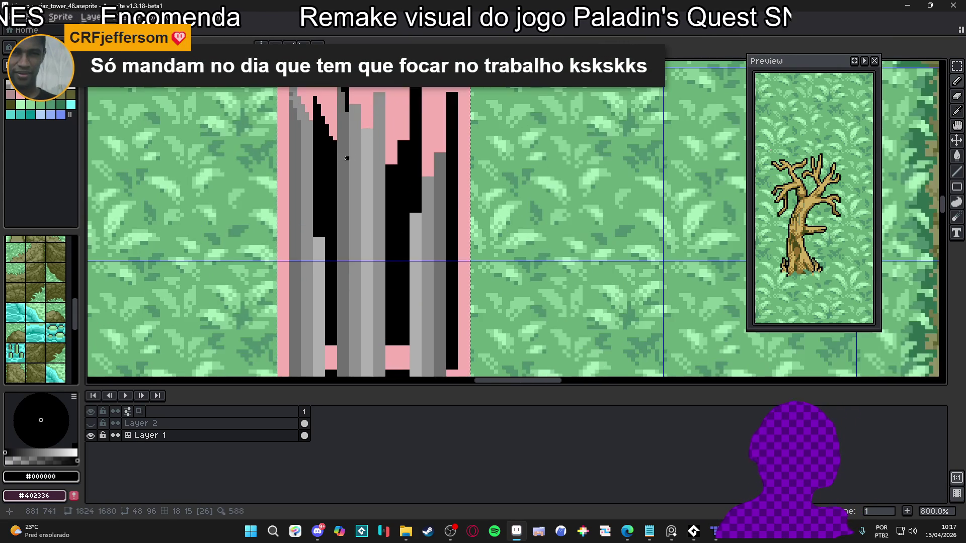
Fill the dark and light grey pillar columns with uniform #909090.
left_click(291, 104, "alt")
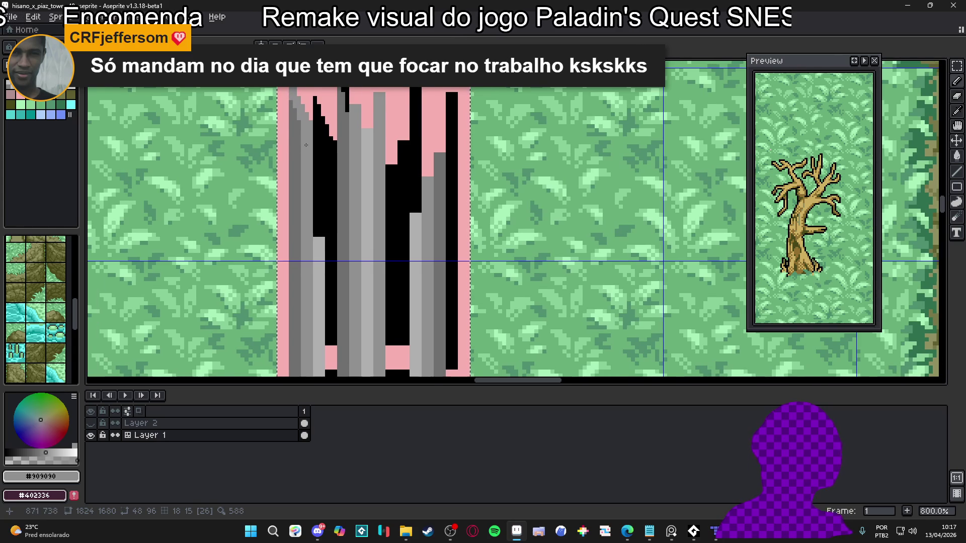
left_click_drag(307, 143, 297, 124)
key("g")
left_click(288, 152)
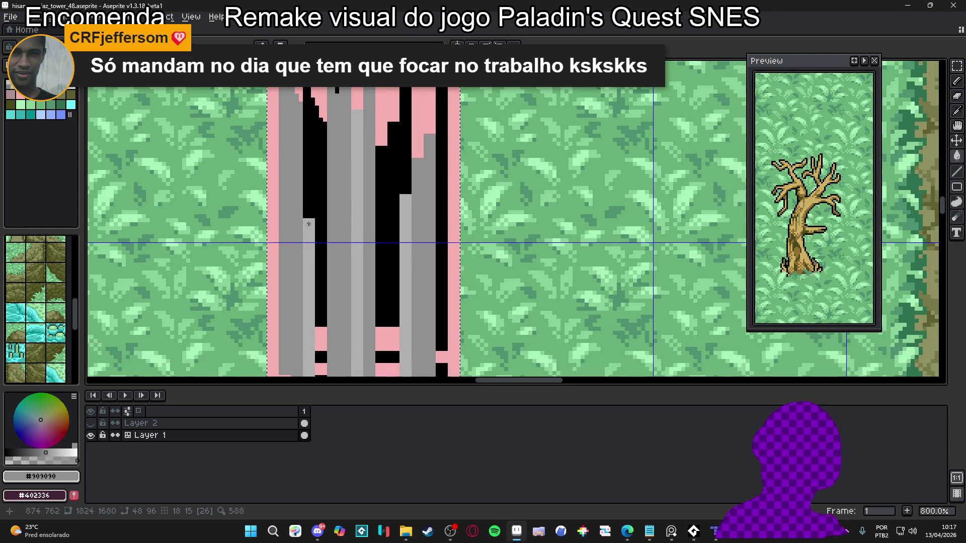
left_click(355, 227)
left_click(405, 252)
scroll(333, 220, "down", 2)
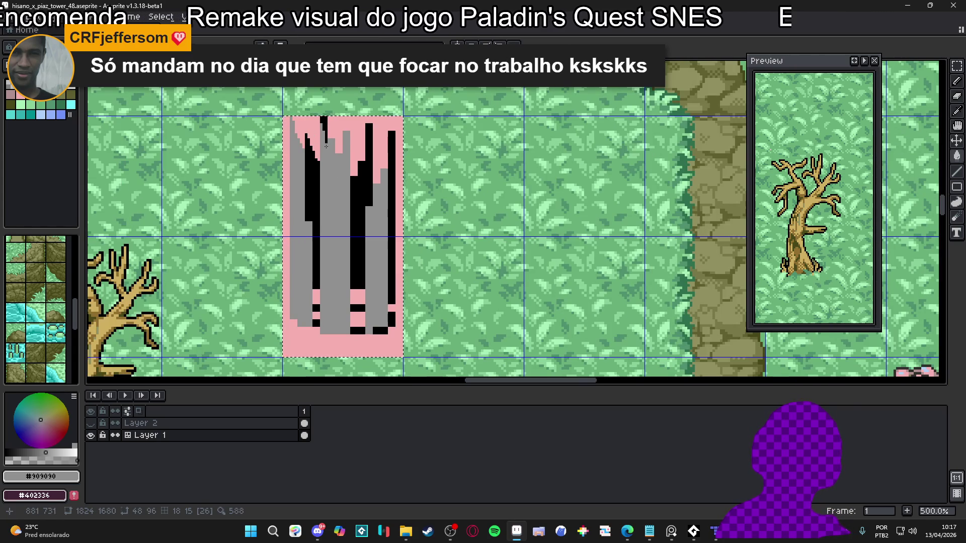
scroll(329, 151, "up", 5)
left_click(351, 122)
Undo the stray fill and paint #909090 pixels along the pillar's jagged top into the pink.
key("ctrl+z")
key("b")
left_click_drag(352, 123, 351, 96)
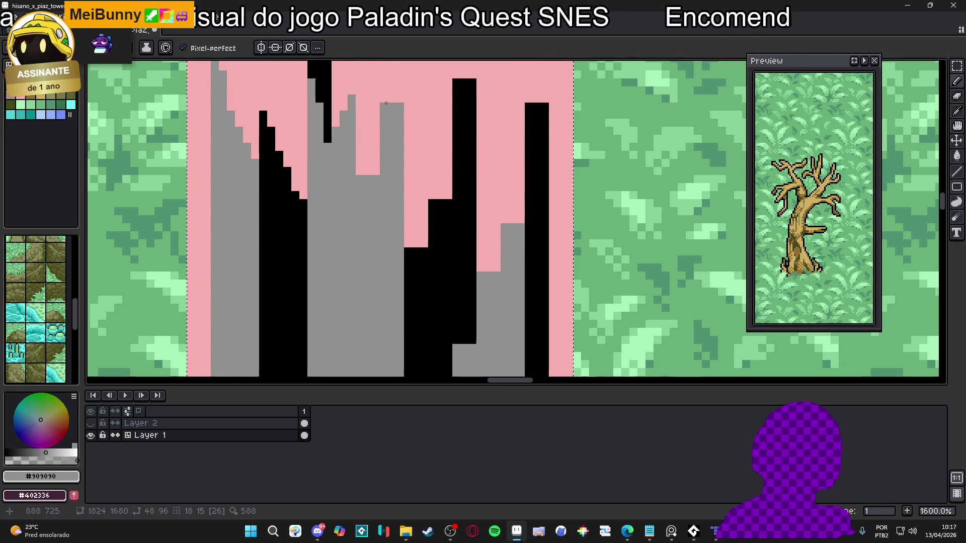
left_click(400, 86)
left_click_drag(400, 99, 391, 99)
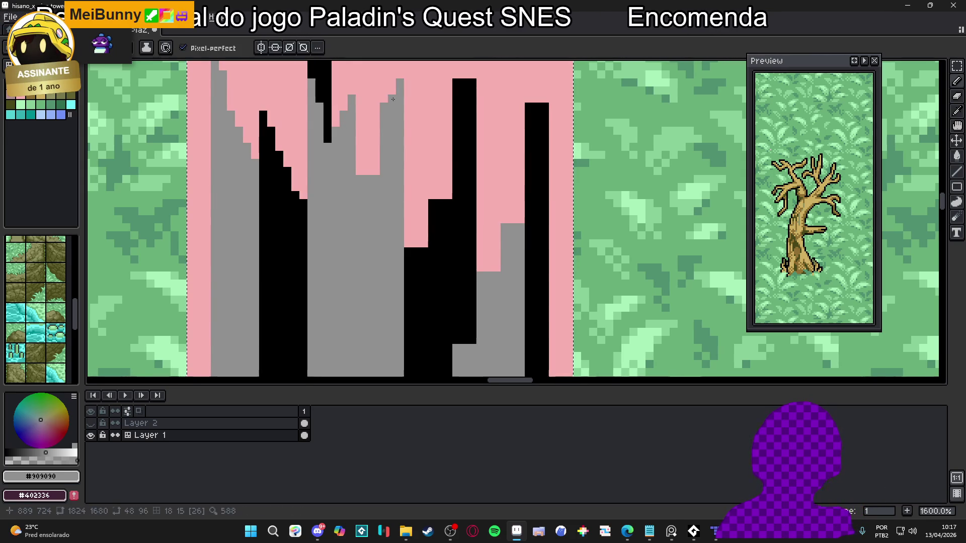
scroll(386, 148, "up", 2)
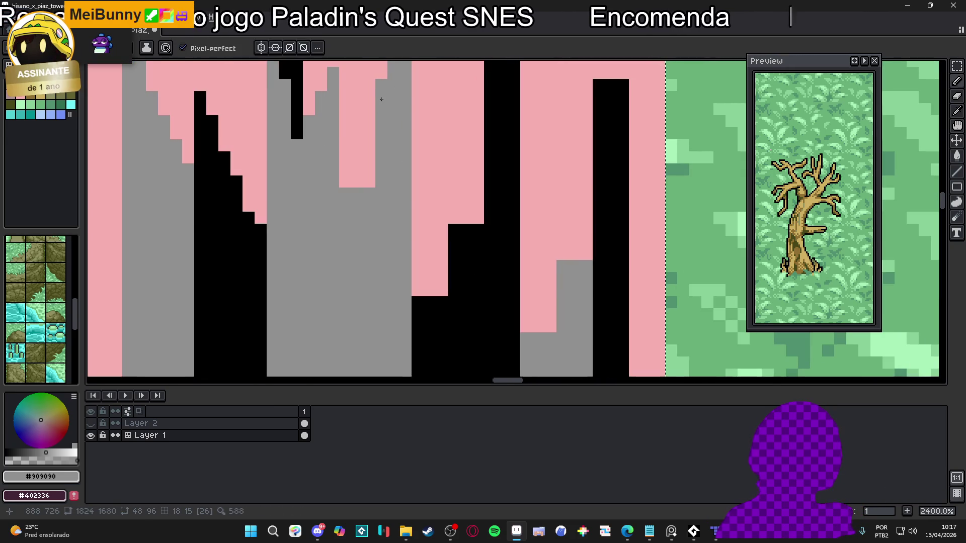
left_click(373, 195, "shift")
scroll(372, 195, "down", 3)
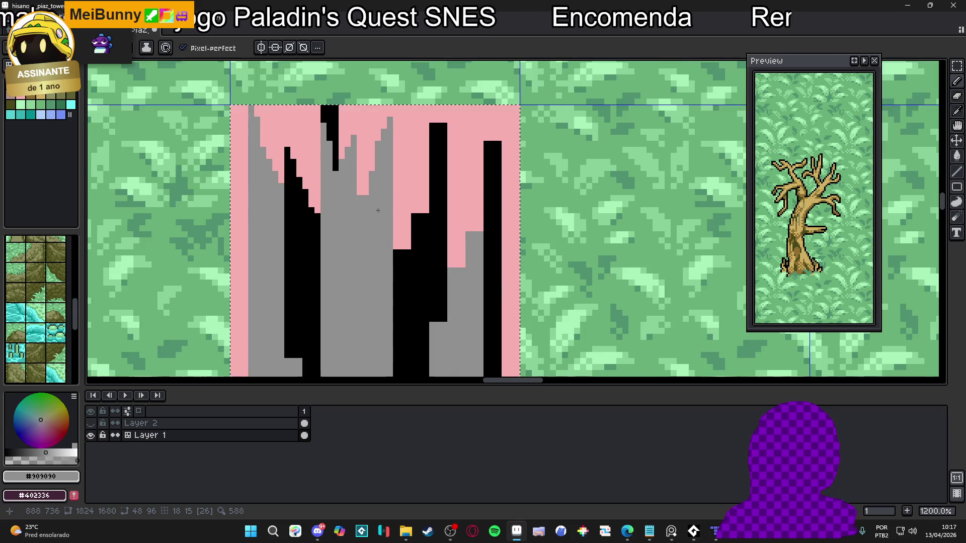
scroll(393, 166, "up", 3)
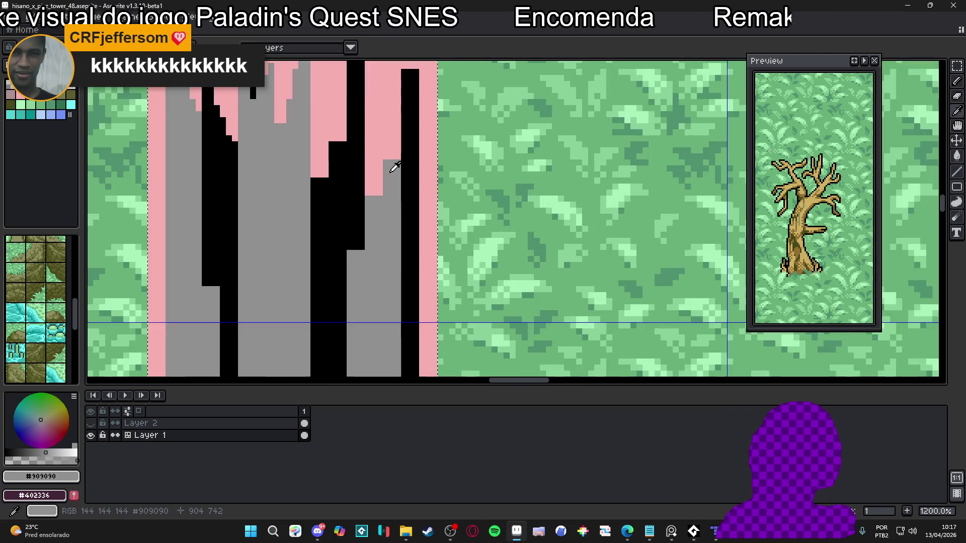
Paint another grey column over the pink top and cut a grey strip into the black crack.
left_click(387, 140)
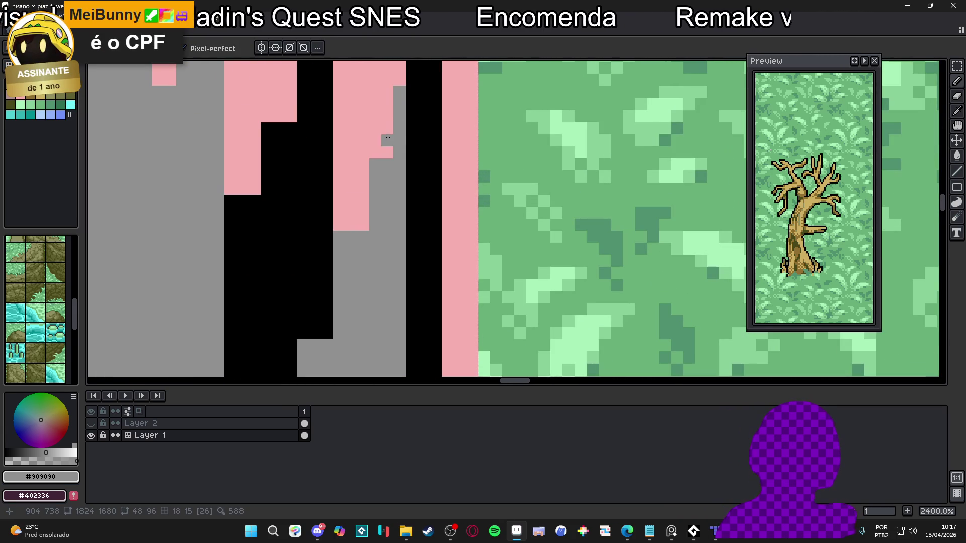
left_click(387, 153)
left_click(386, 128)
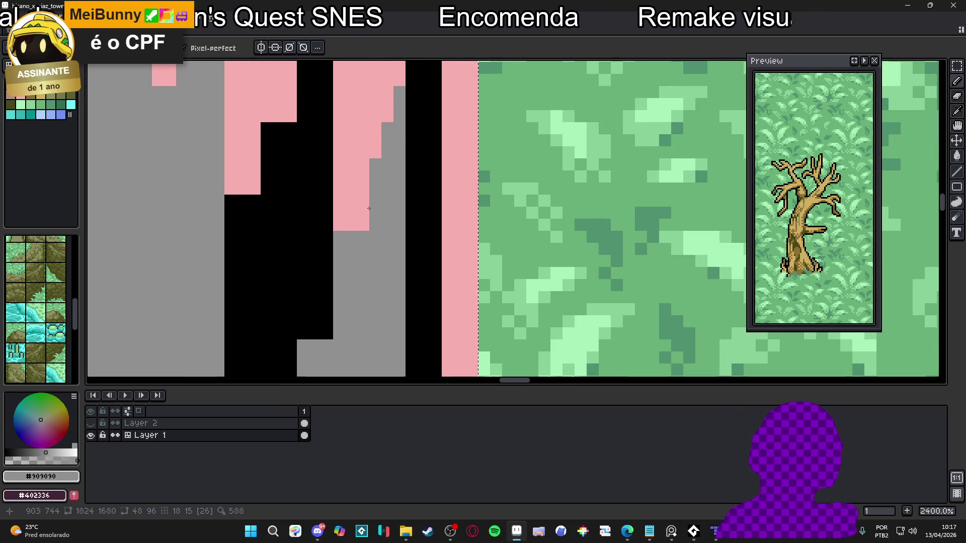
scroll(371, 200, "down", 3)
scroll(367, 199, "up", 1)
scroll(364, 199, "down", 1)
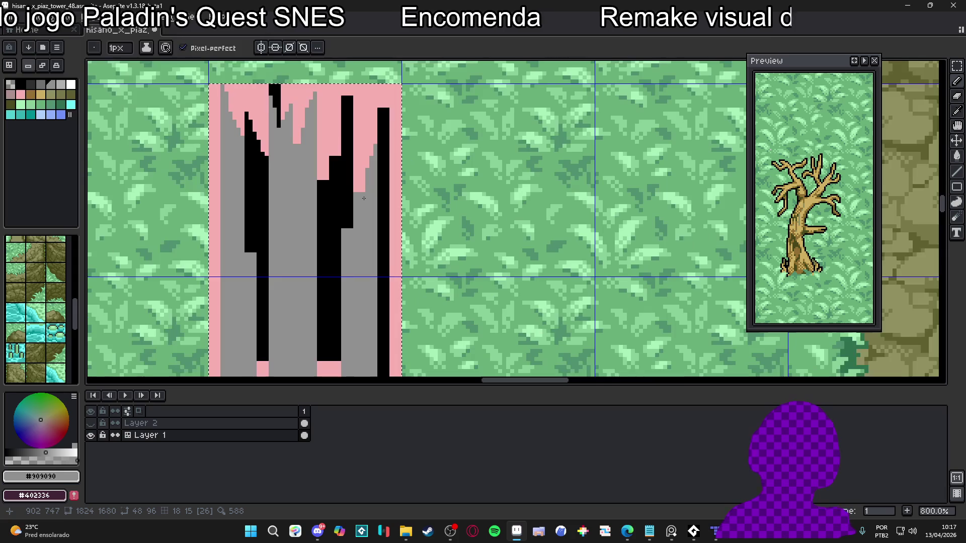
scroll(355, 187, "up", 1)
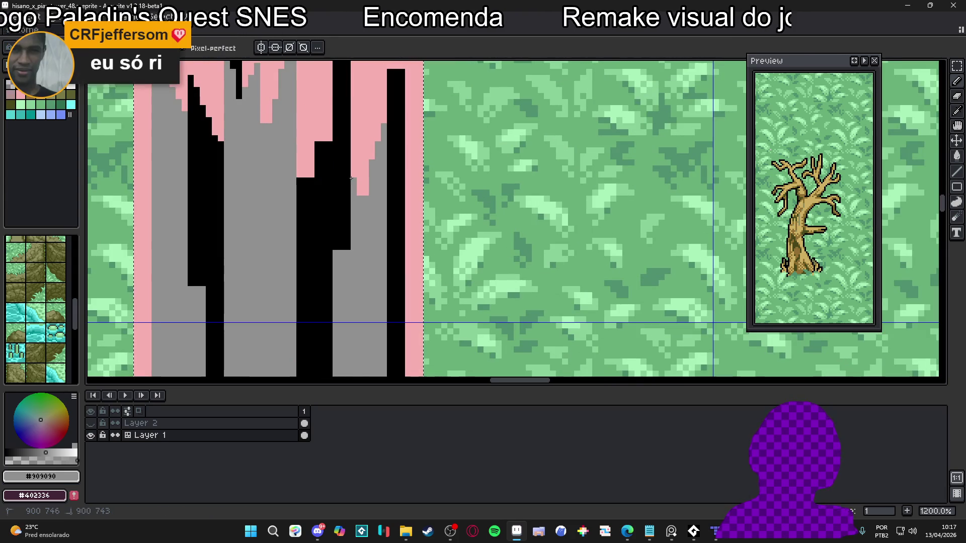
scroll(362, 193, "up", 1)
scroll(352, 202, "down", 1)
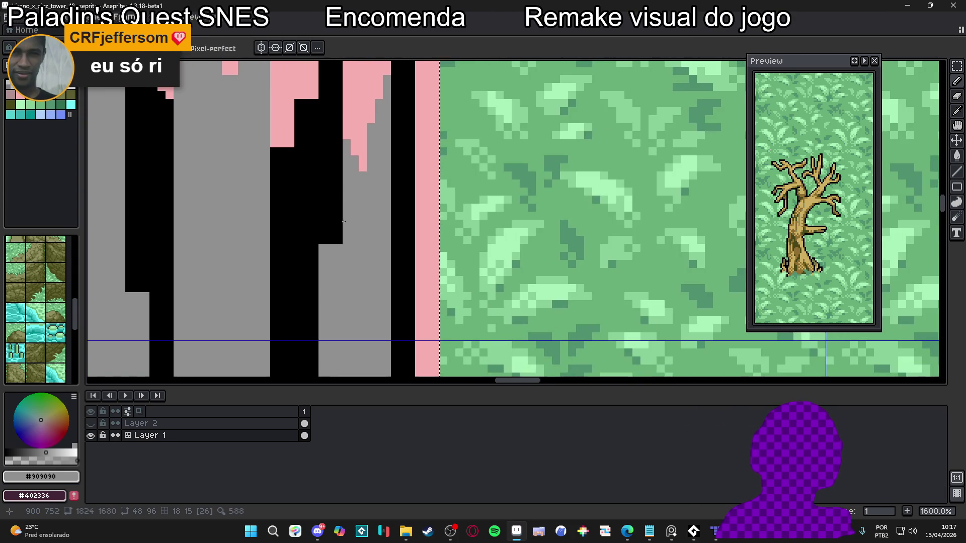
mouse_move(326, 250)
left_mouse_down()
mouse_move(322, 196)
mouse_move(331, 253)
left_mouse_up()
scroll(332, 222, "down", 4)
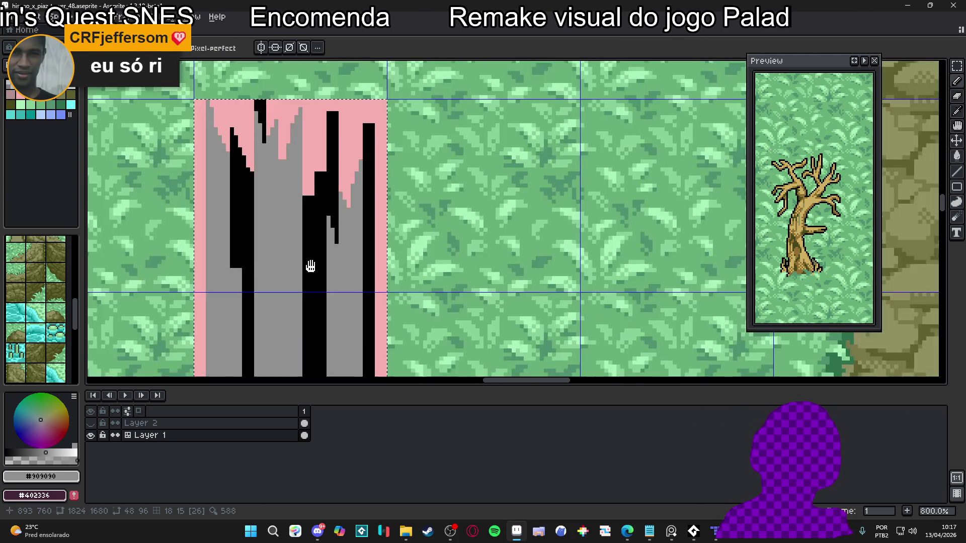
scroll(354, 270, "up", 5)
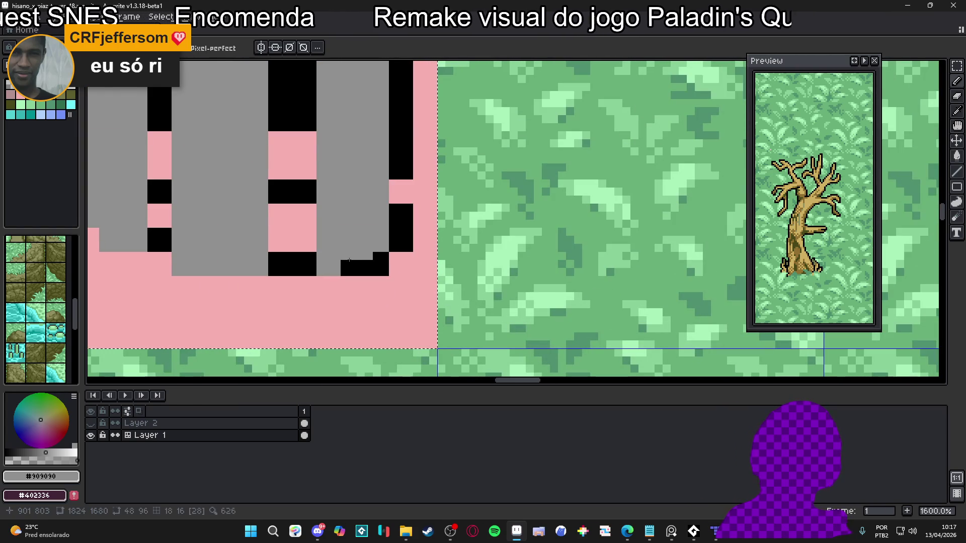
Turn a black base pixel grey and stair-step the bottom-left corner with pink #F8B0B0 and grey.
left_click(363, 262)
scroll(375, 257, "down", 2)
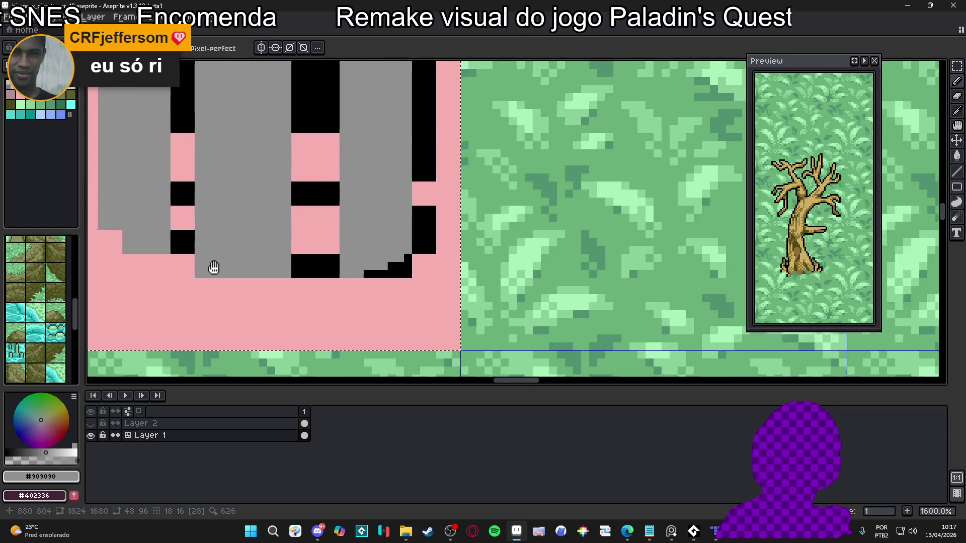
scroll(312, 319, "up", 2)
left_click(291, 298, "alt")
left_click_drag(327, 296, 296, 288)
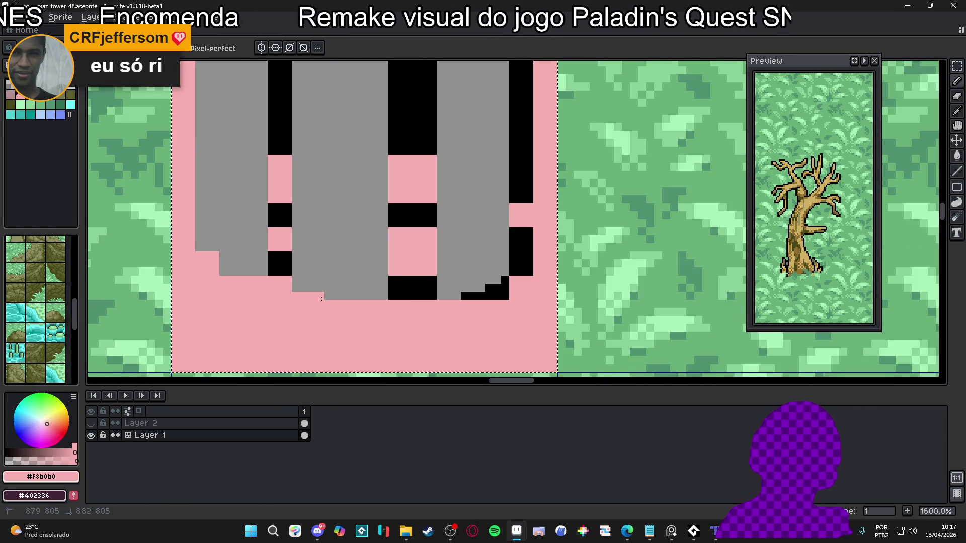
left_click(228, 272)
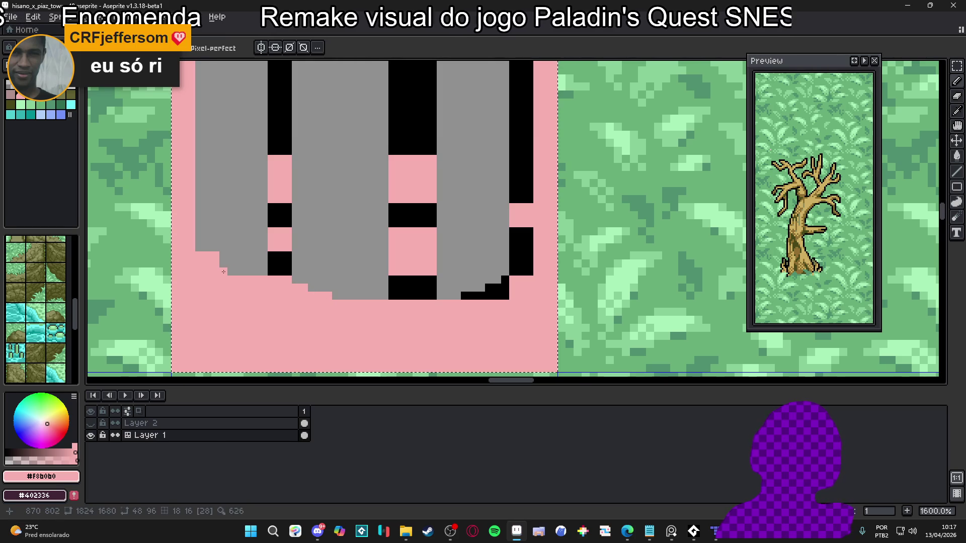
left_click(231, 250, "alt")
left_click(211, 256)
left_click(200, 257, "alt")
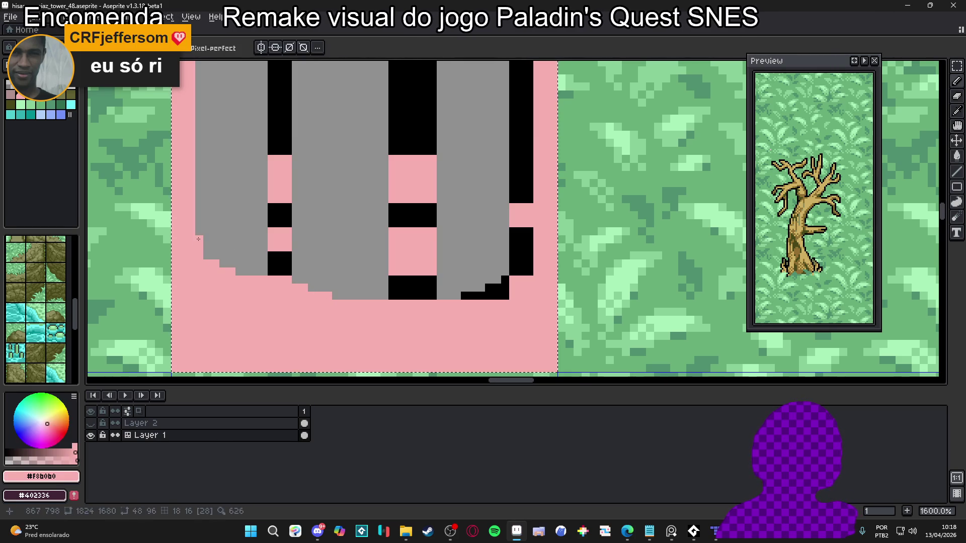
scroll(312, 280, "down", 4)
scroll(311, 280, "down", 2)
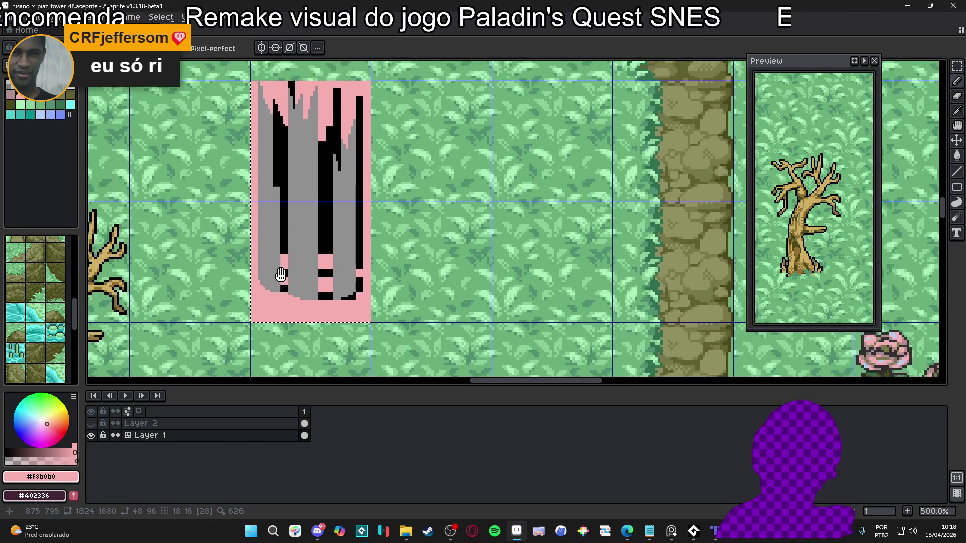
Draw a vertical #909090 strip over the black crack, then pick black as the colour.
scroll(305, 255, "up", 4)
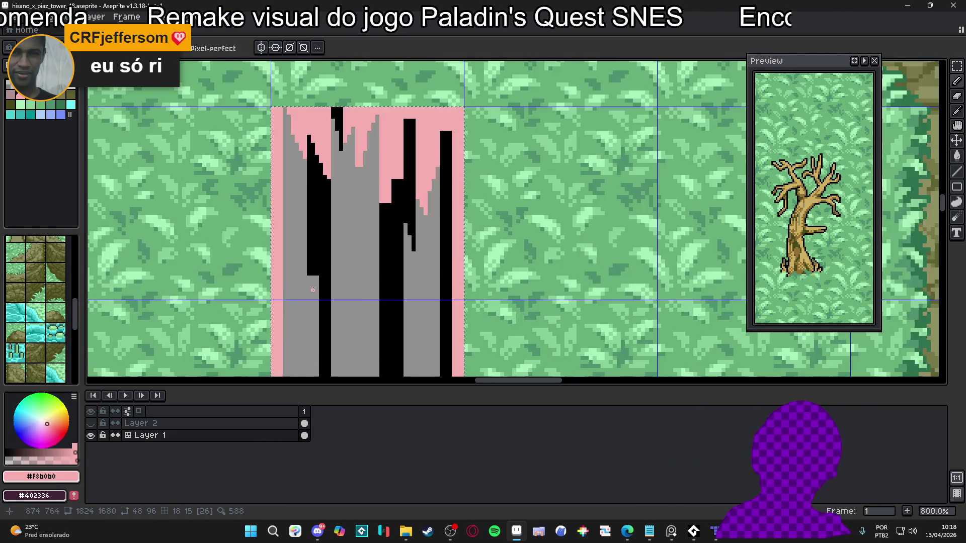
left_click(313, 276, "alt")
left_click_drag(317, 270, 303, 225)
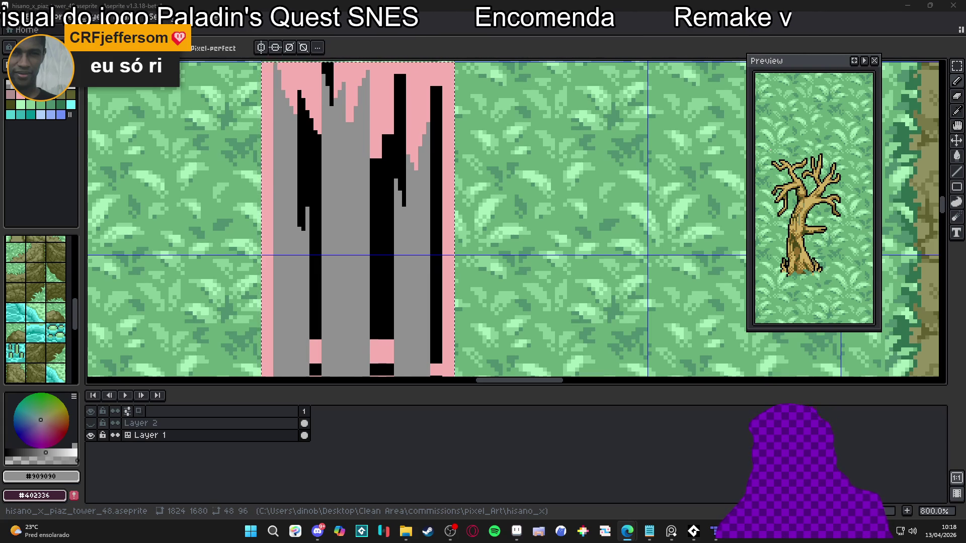
scroll(486, 247, "down", 2)
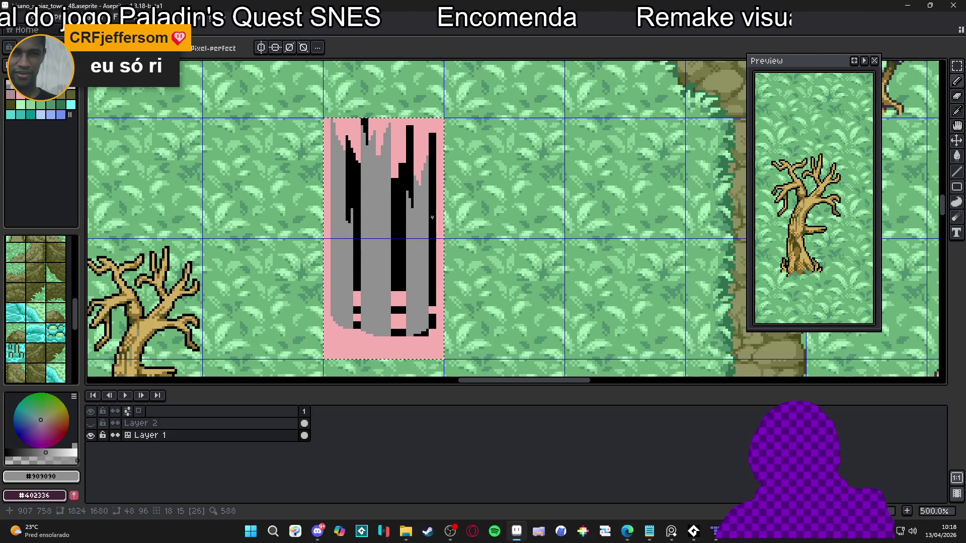
scroll(403, 176, "up", 4)
left_click(421, 259, "alt")
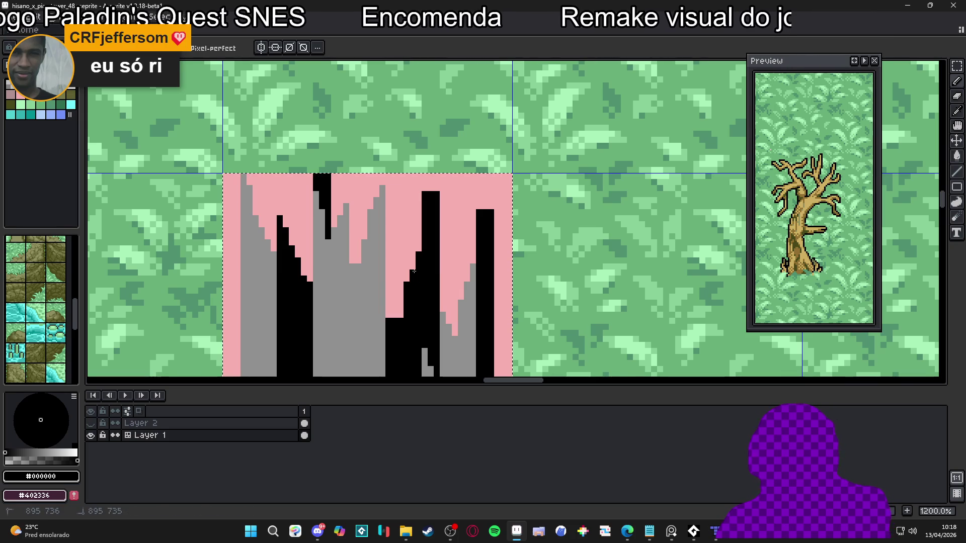
Widen the top crack with black pixels and repaint a stray black pixel beside it pink.
mouse_move(412, 273)
left_mouse_down()
mouse_move(399, 315)
mouse_move(414, 256)
left_mouse_up()
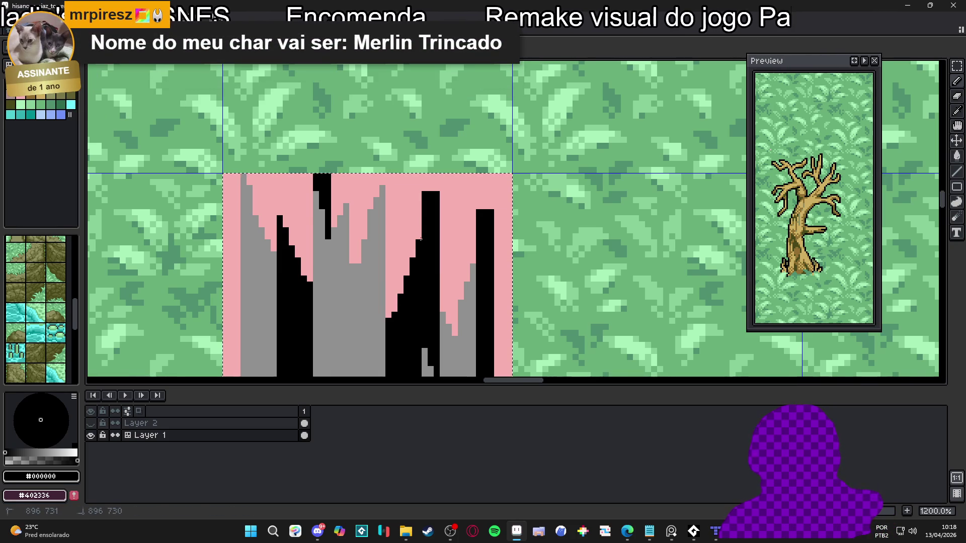
left_click(425, 187)
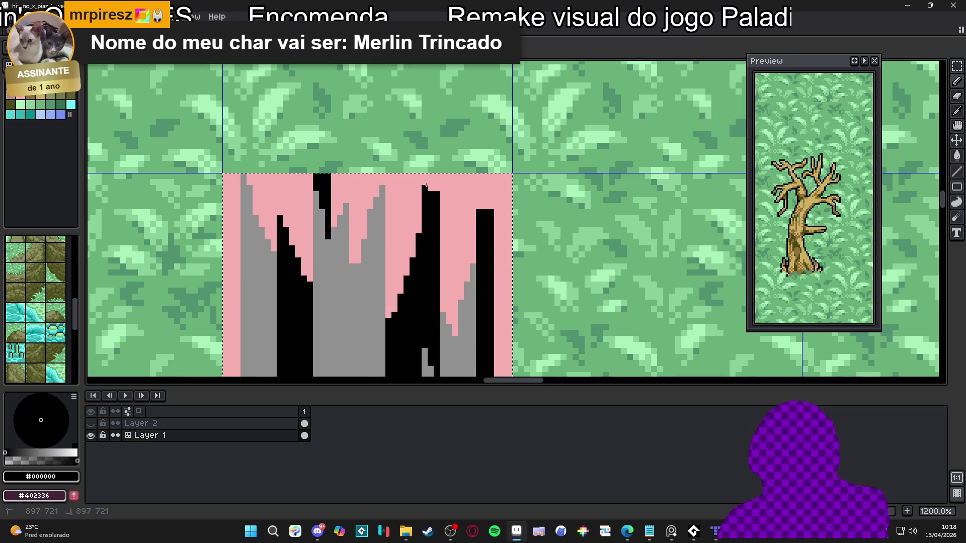
scroll(426, 184, "up", 1)
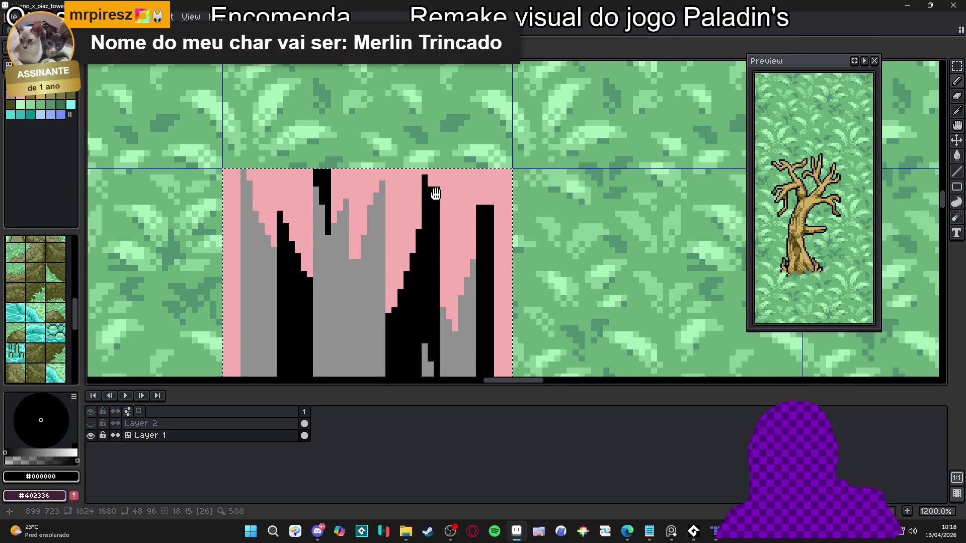
scroll(432, 196, "up", 1)
left_click(451, 187, "alt")
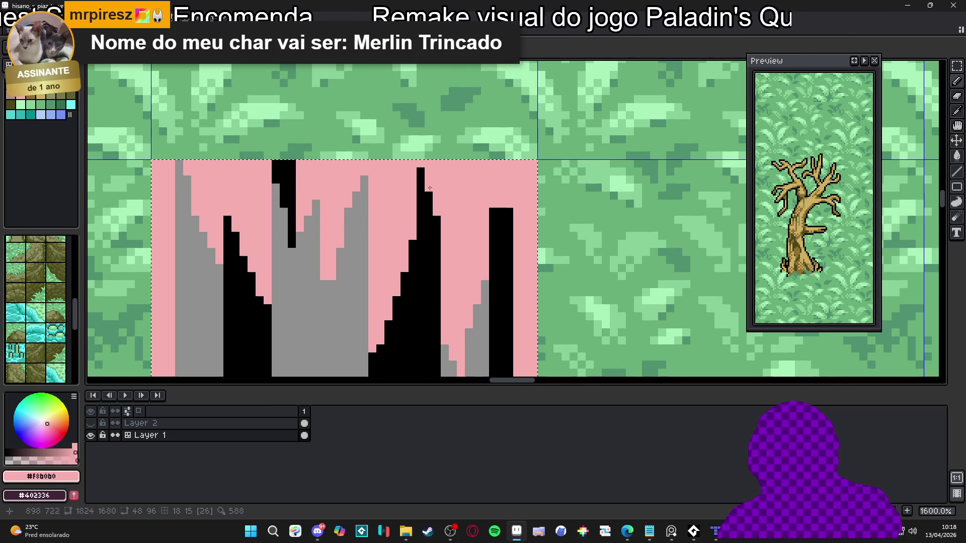
left_click(438, 223)
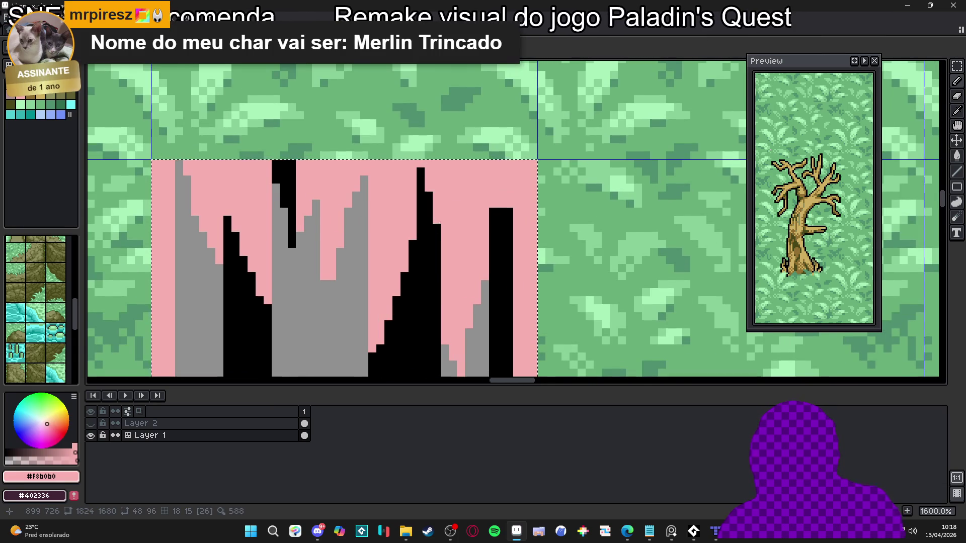
scroll(439, 226, "down", 1)
scroll(368, 174, "up", 1)
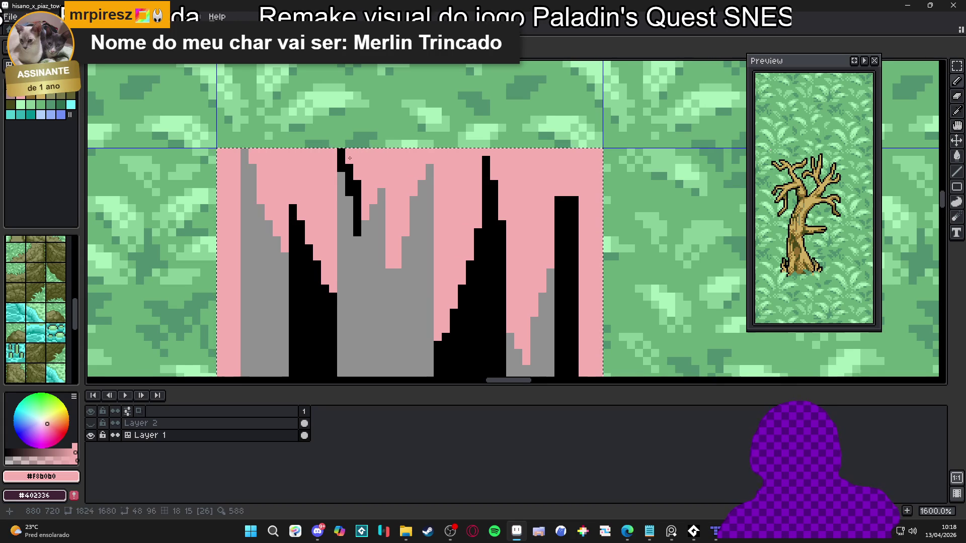
scroll(376, 200, "up", 1)
Extend the jagged black crack near the pillar top and add pixels to the right-hand crack, undoing one bad stroke.
left_click(340, 208, "alt")
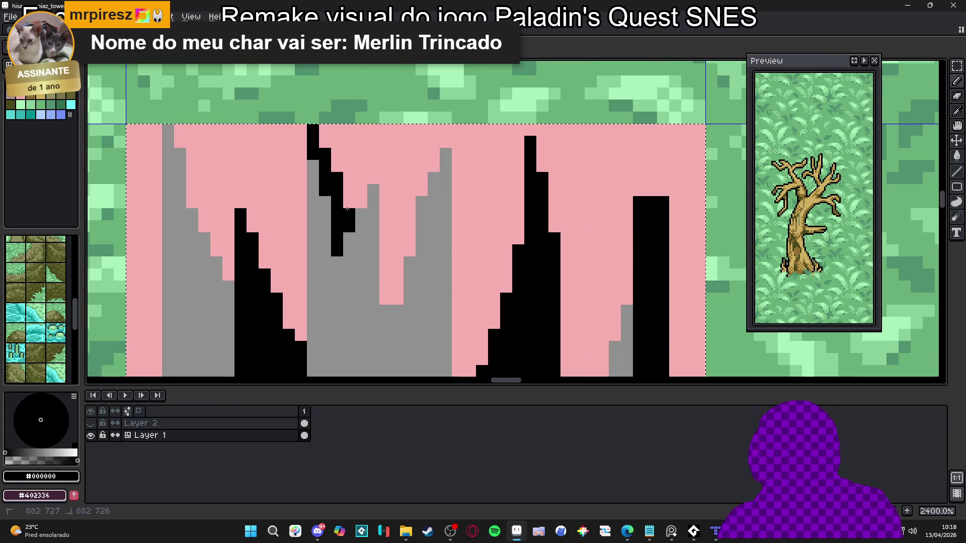
left_click_drag(349, 226, 352, 190)
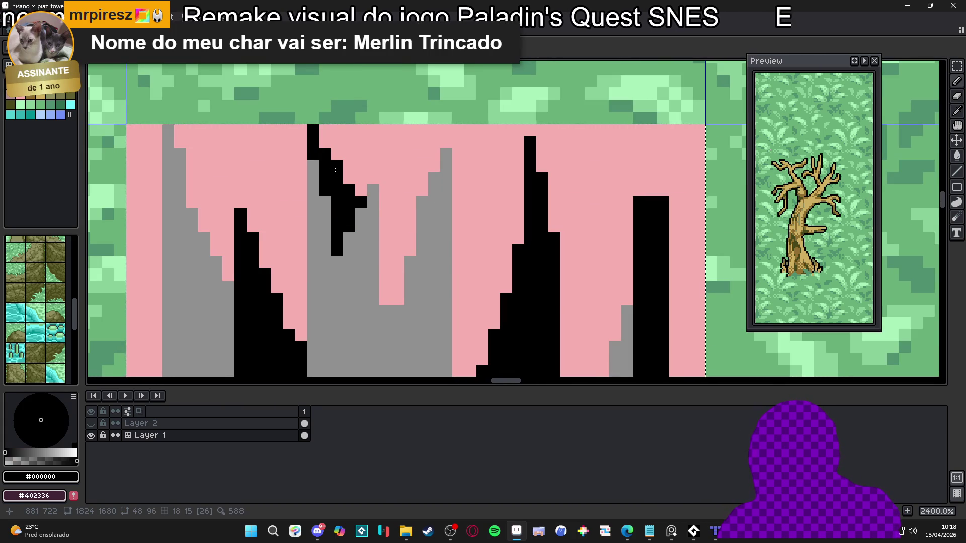
scroll(415, 251, "down", 2)
left_click(416, 248)
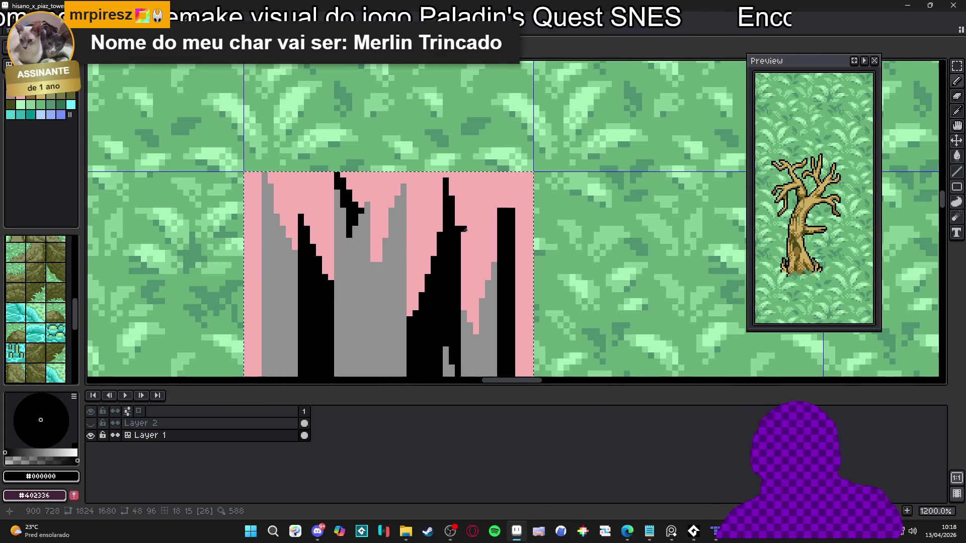
scroll(416, 250, "up", 1)
left_click_drag(507, 193, 507, 176)
key("ctrl+z")
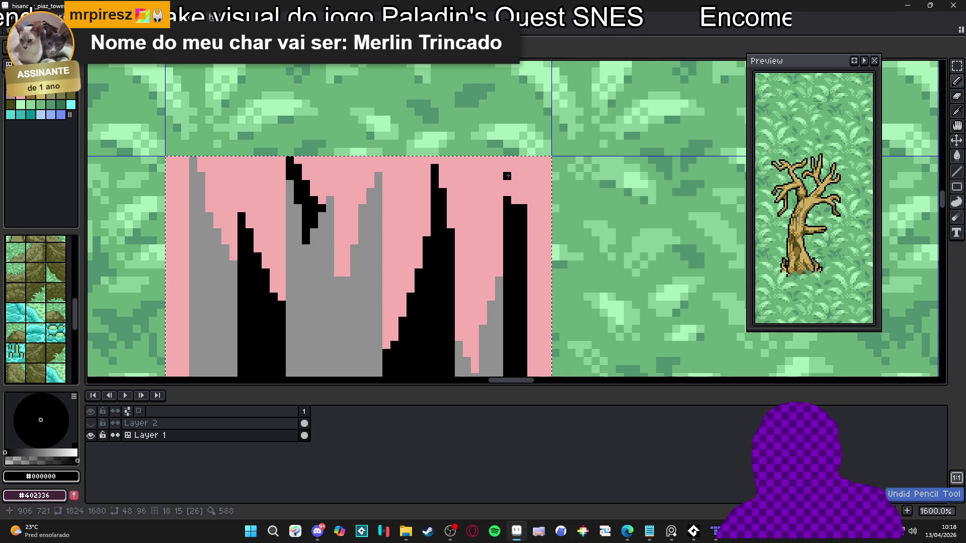
left_click(513, 192)
scroll(514, 192, "down", 2)
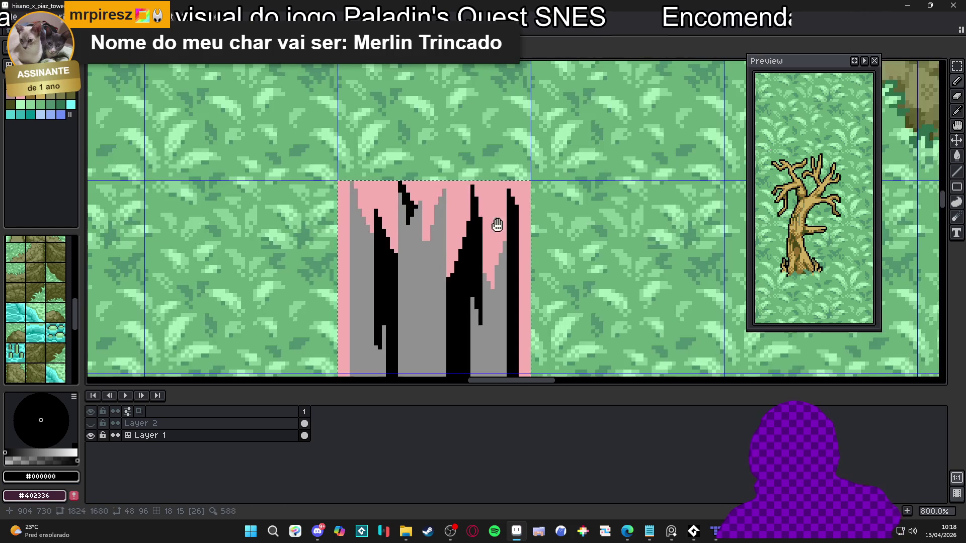
scroll(503, 226, "down", 1)
scroll(471, 310, "up", 2)
scroll(470, 311, "up", 1)
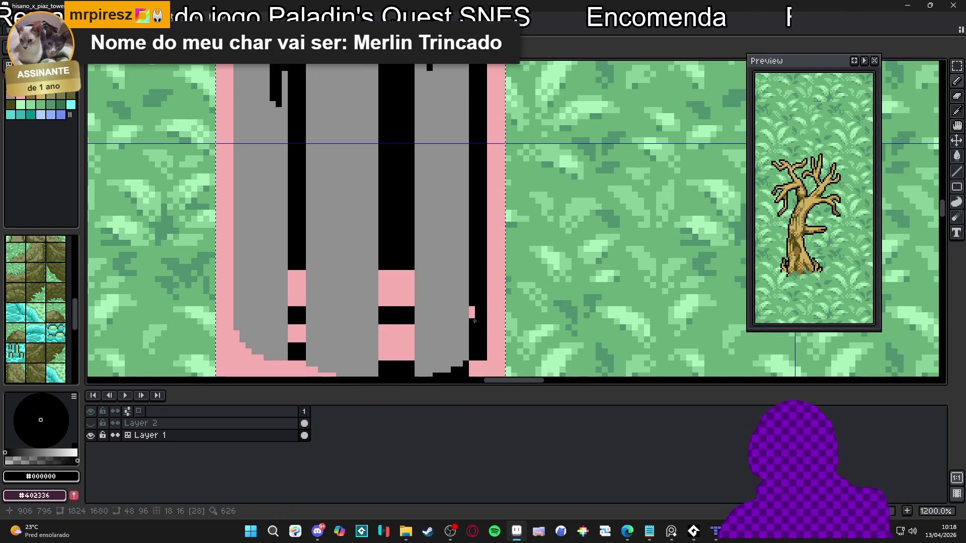
Fill the four pink gaps in the lower crack lines with black using the Paint Bucket.
scroll(474, 324, "down", 1)
scroll(473, 324, "down", 1)
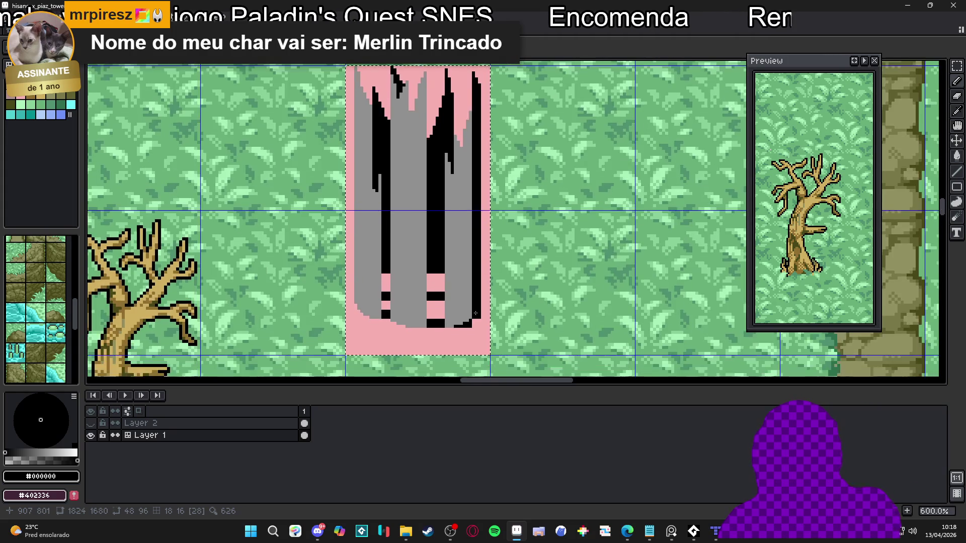
scroll(476, 325, "up", 4)
scroll(466, 336, "down", 1)
scroll(466, 336, "up", 1)
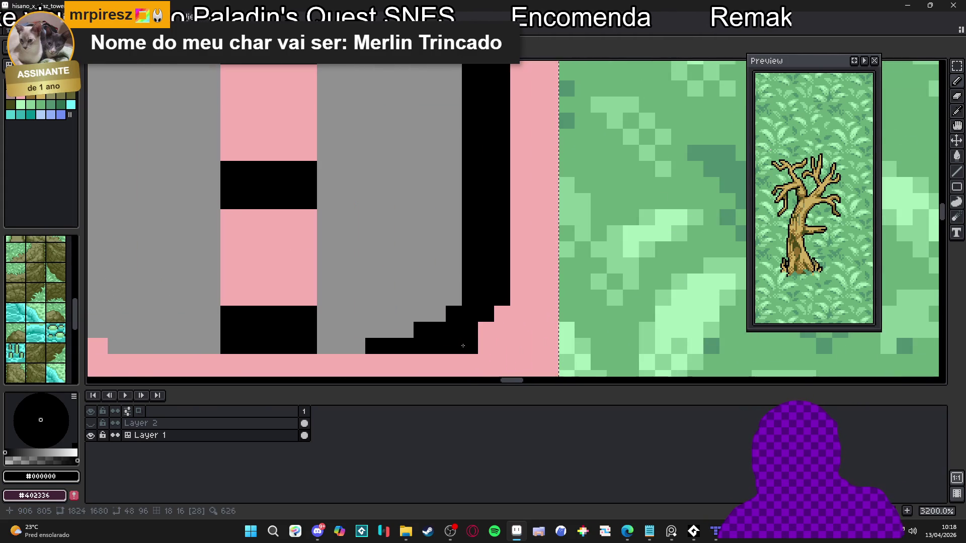
left_click(470, 344, "alt")
scroll(468, 342, "down", 3)
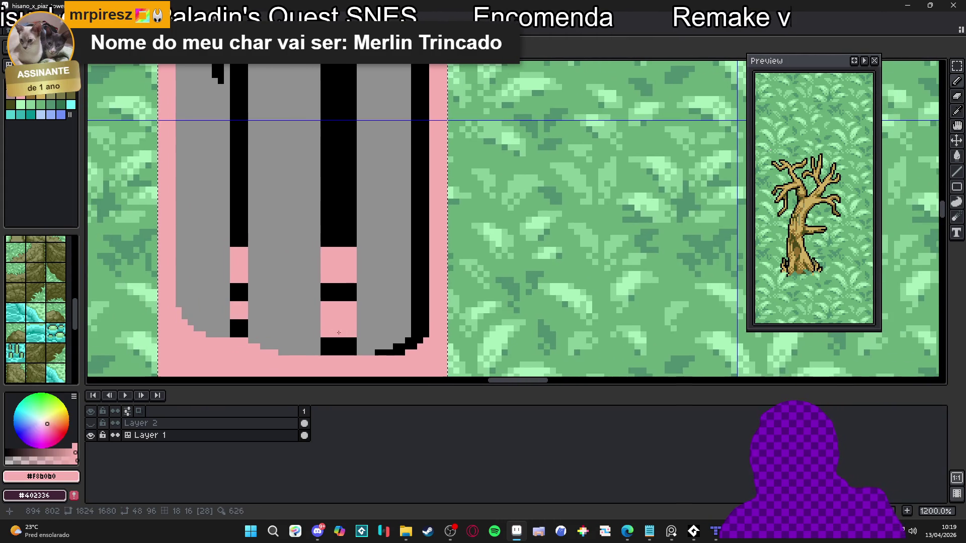
left_click(341, 338, "alt")
left_click(339, 311)
key("ctrl+z")
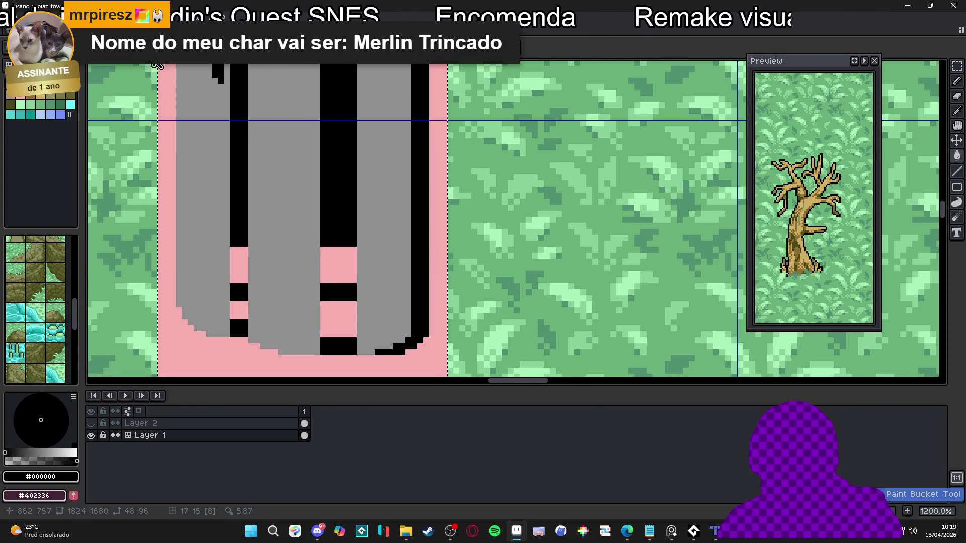
left_click(338, 265)
left_click(347, 322)
left_click(239, 265)
left_click(238, 309)
Paint the stepped black corner pixels at the pillar's bottom edge pink.
scroll(238, 310, "down", 4)
left_click_drag(257, 310, 282, 314)
scroll(337, 336, "up", 4)
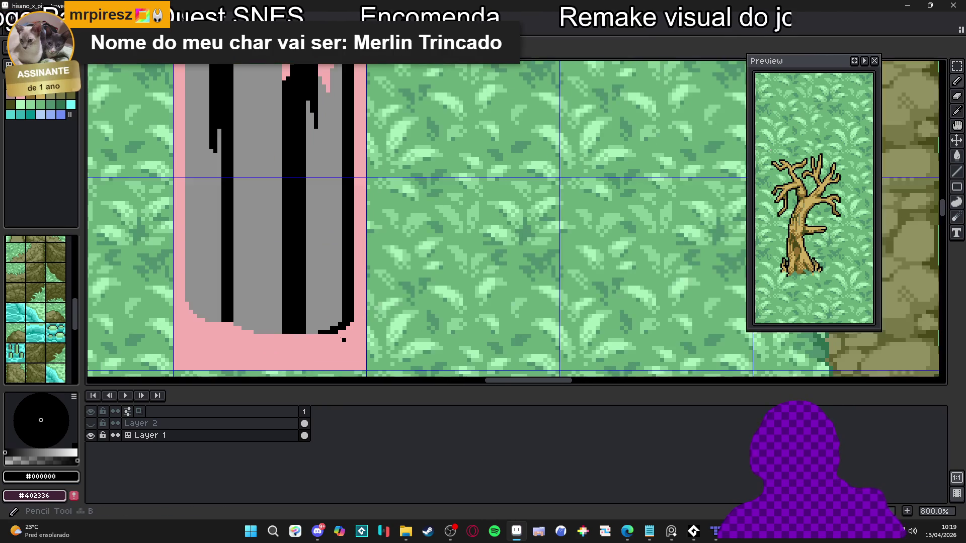
left_click(303, 326, "alt")
left_click_drag(332, 317, 346, 316)
scroll(347, 315, "down", 3)
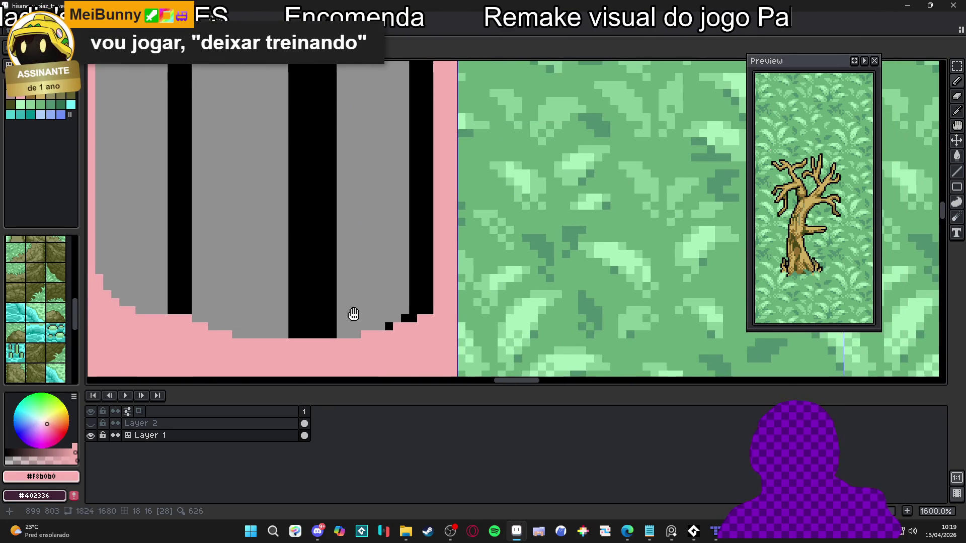
scroll(369, 320, "down", 1)
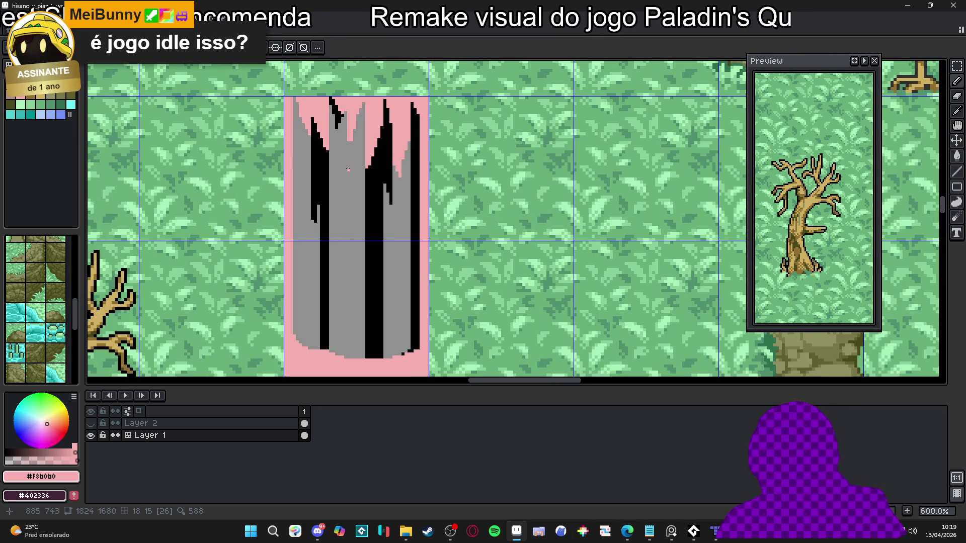
scroll(443, 310, "up", 4)
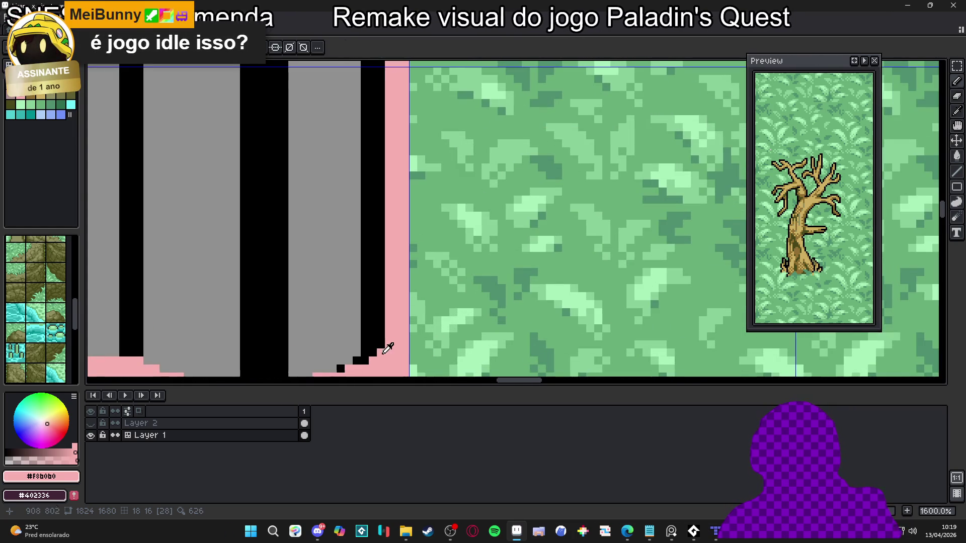
Remove the remaining stray pixel along the pillar's bottom edge and zoom out.
left_click_drag(379, 360, 419, 304)
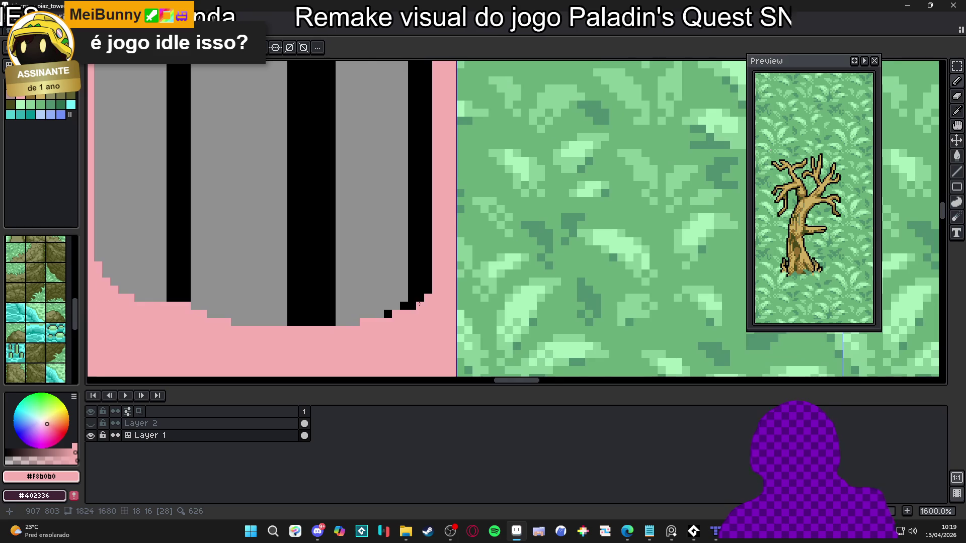
left_click(407, 305)
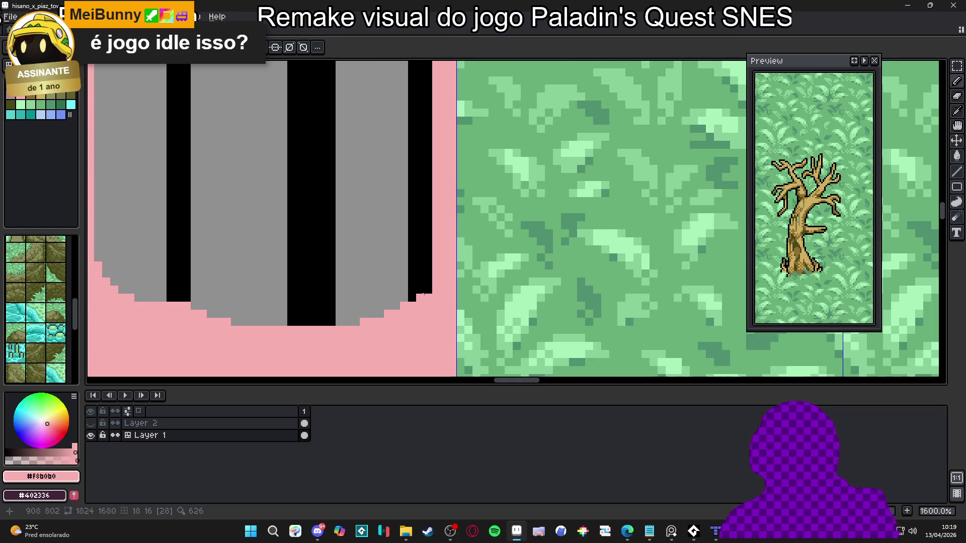
scroll(427, 289, "down", 3)
scroll(403, 296, "up", 2)
scroll(386, 308, "down", 3)
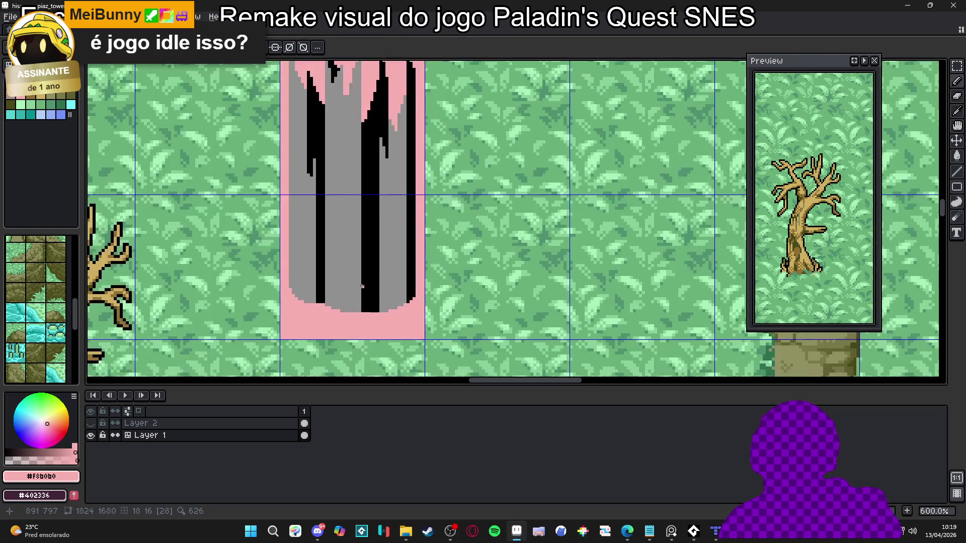
scroll(386, 307, "down", 1)
scroll(402, 238, "down", 2)
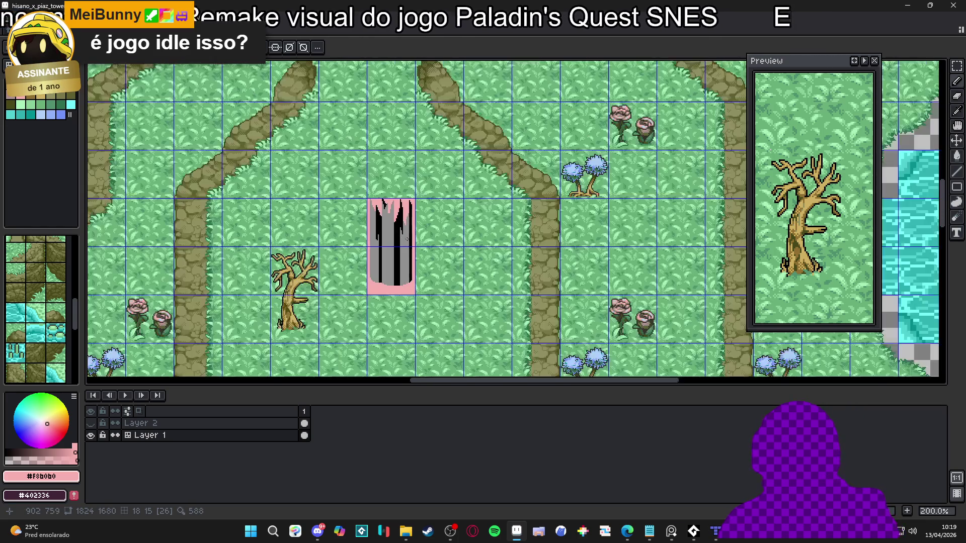
Paint a black crack column and one extra black crack pixel at the pillar's top.
left_click(855, 62)
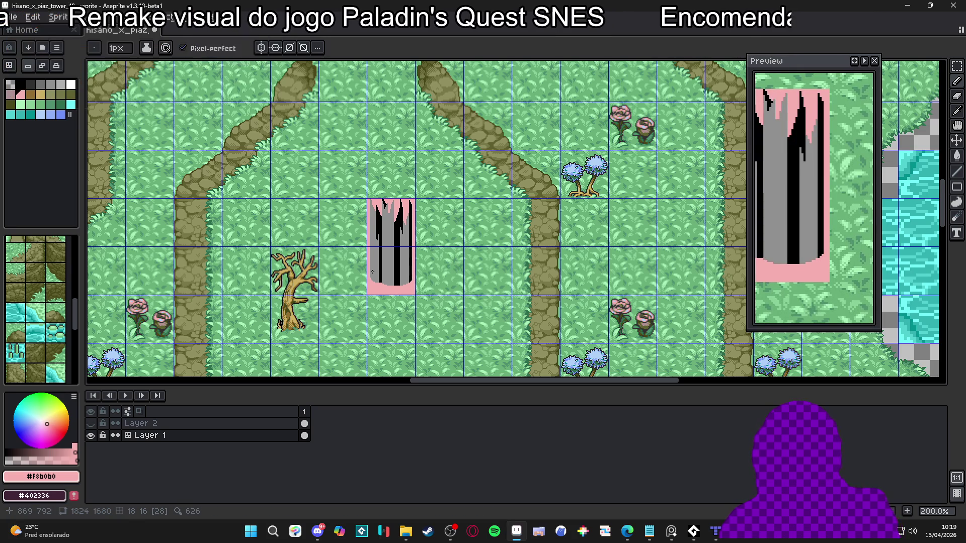
scroll(336, 200, "up", 2)
scroll(336, 200, "up", 4)
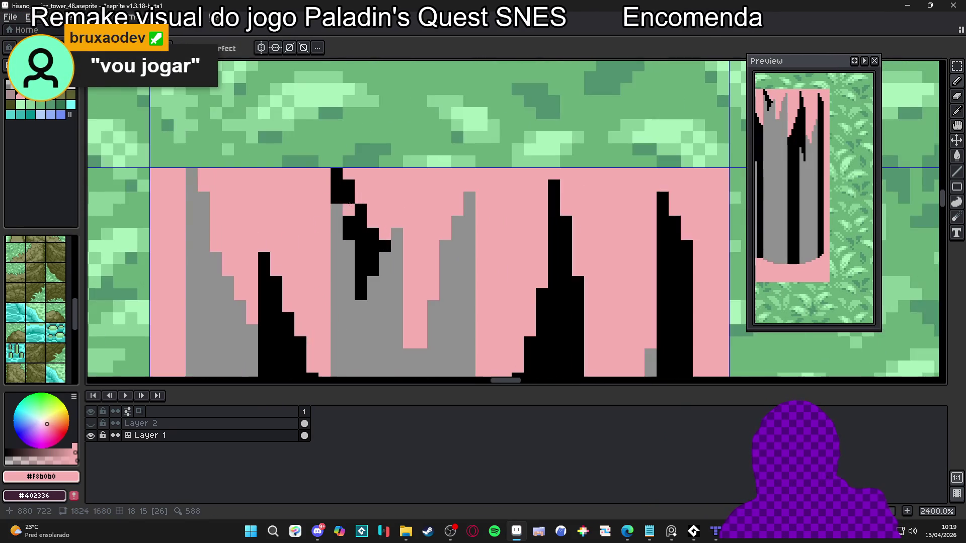
left_click_drag(346, 179, 349, 237)
left_click(367, 228, "alt")
left_click(372, 221)
scroll(398, 267, "down", 3)
Choose the light grey palette swatch (Idx-5) as the foreground colour.
left_click(423, 317, "alt")
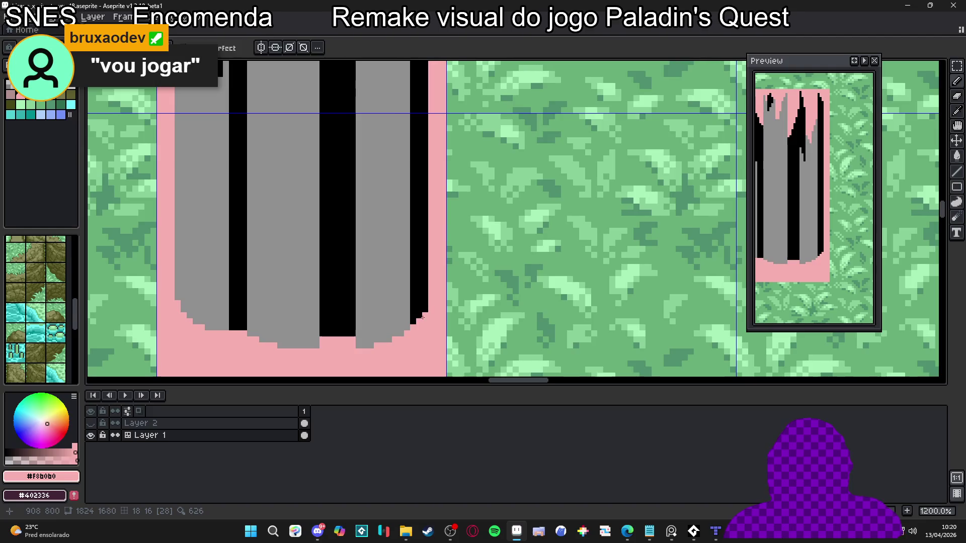
scroll(352, 332, "down", 1)
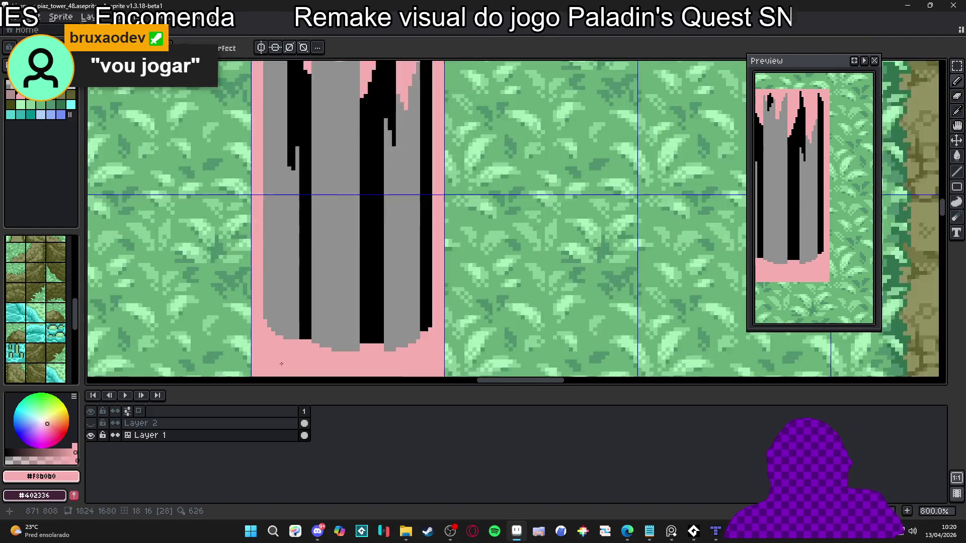
scroll(317, 322, "up", 2)
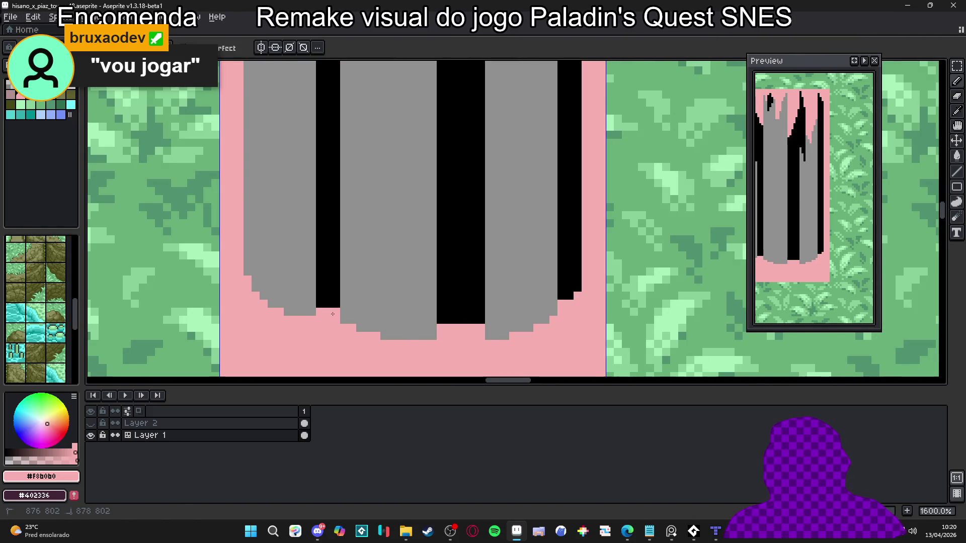
scroll(323, 310, "down", 4)
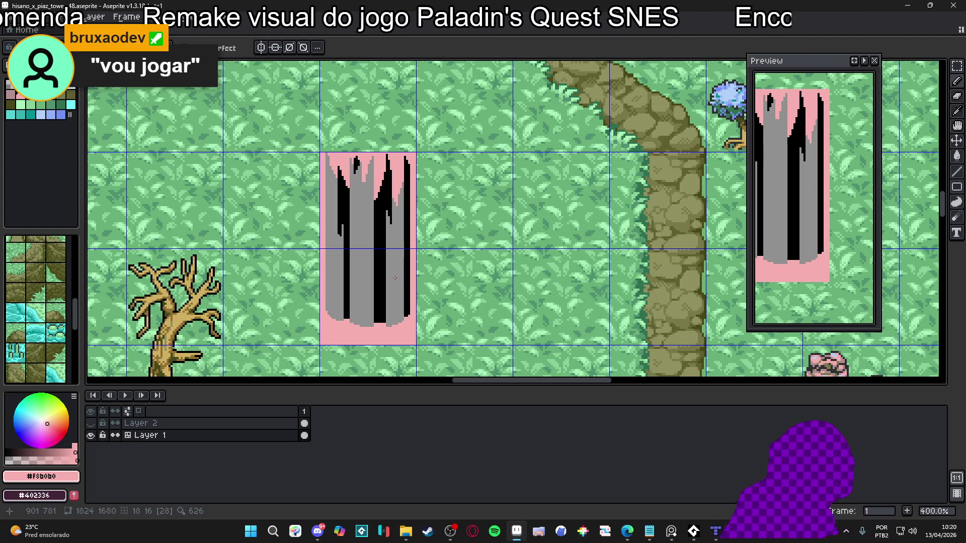
left_click_drag(350, 174, 399, 162)
left_click_drag(397, 220, 385, 218)
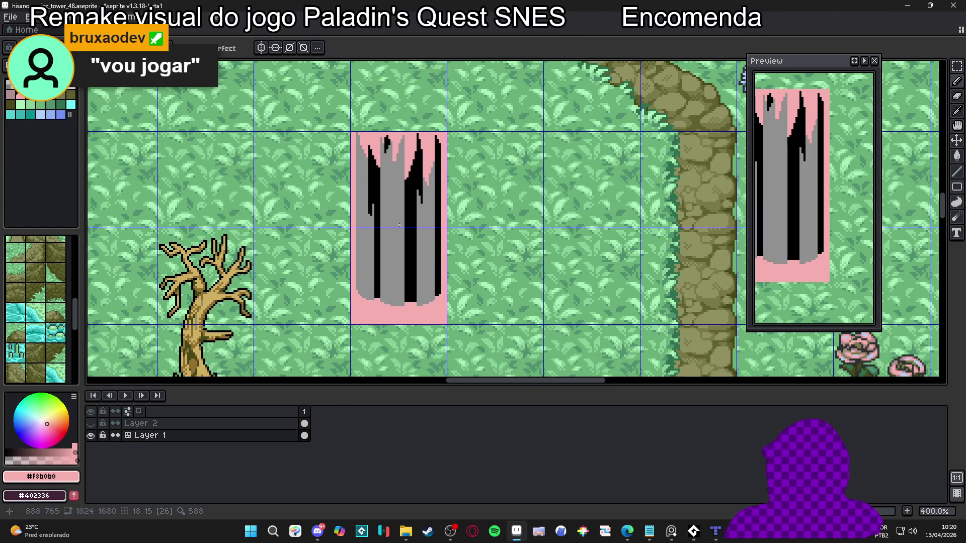
scroll(399, 225, "up", 1)
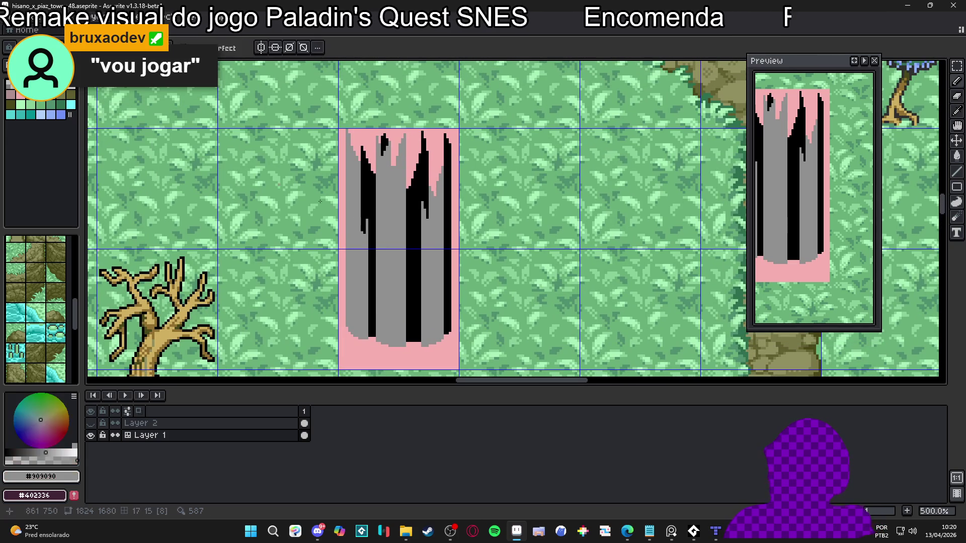
left_click(73, 89)
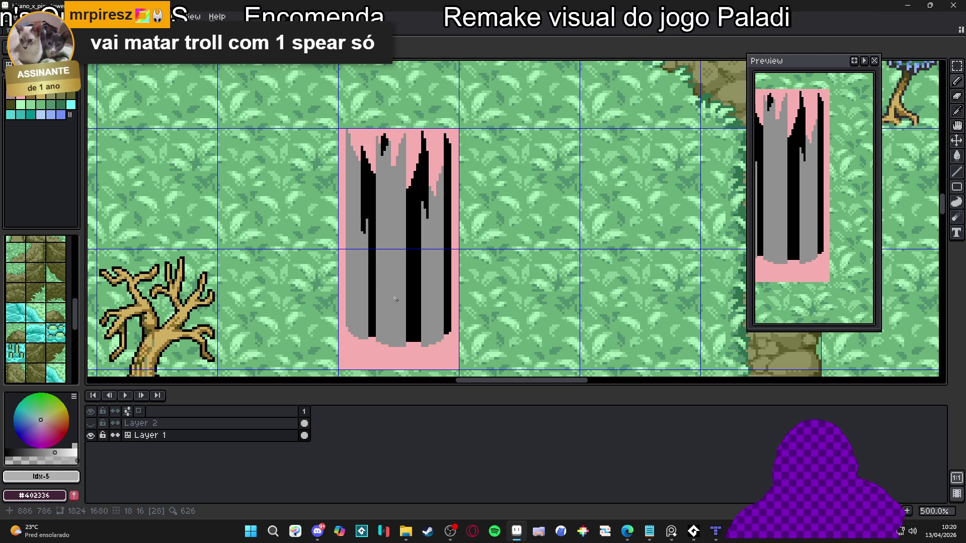
scroll(390, 340, "down", 1)
scroll(379, 287, "up", 2)
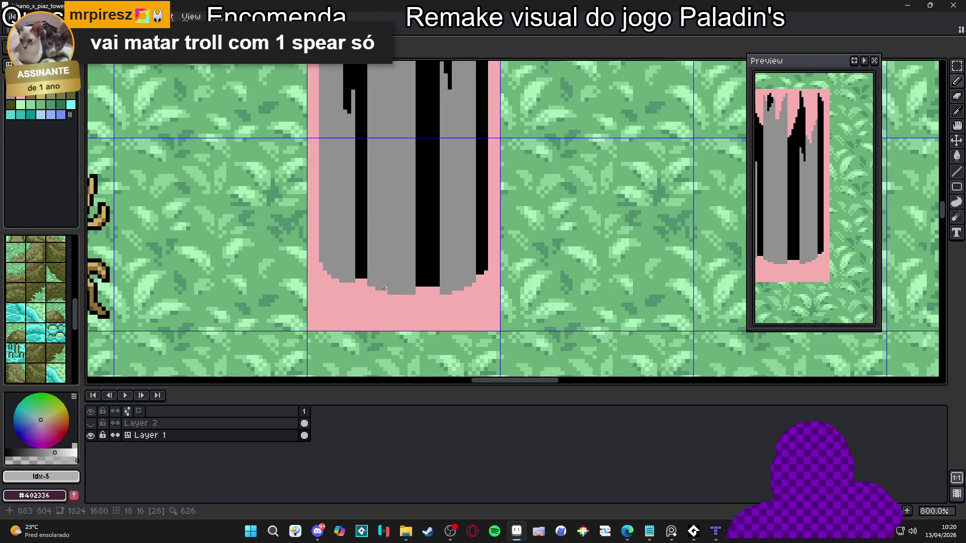
left_click(339, 207, "alt")
scroll(402, 294, "up", 3)
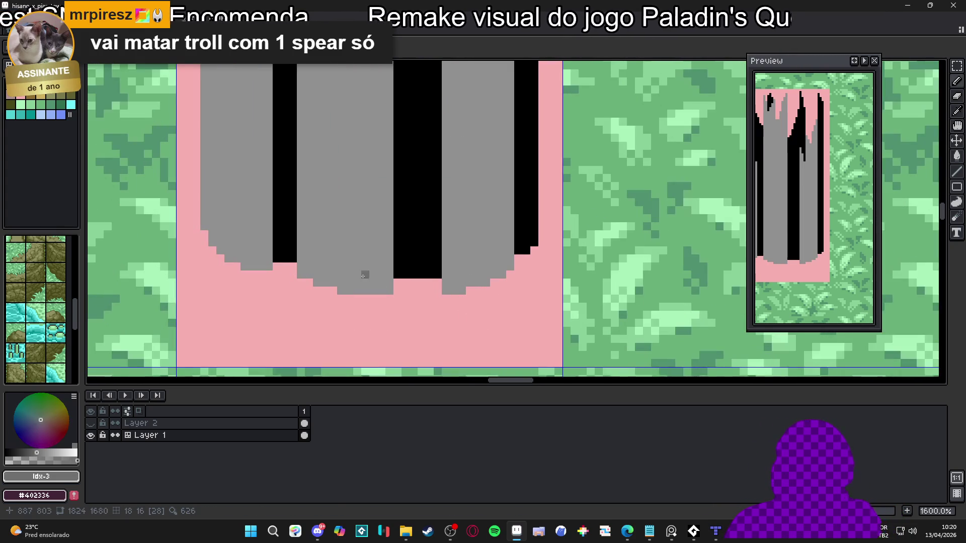
key("bracketleft")
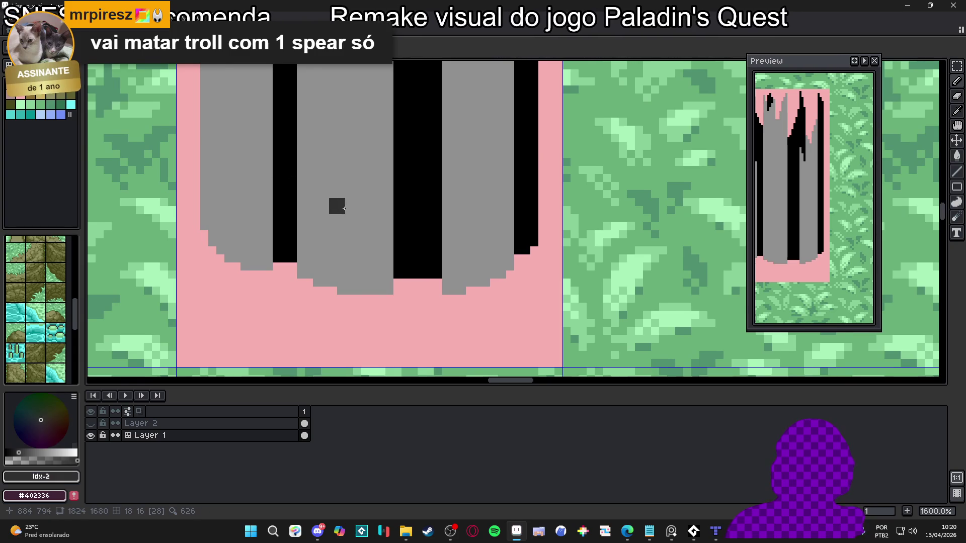
scroll(363, 274, "down", 1)
scroll(364, 273, "down", 2)
scroll(367, 270, "down", 3)
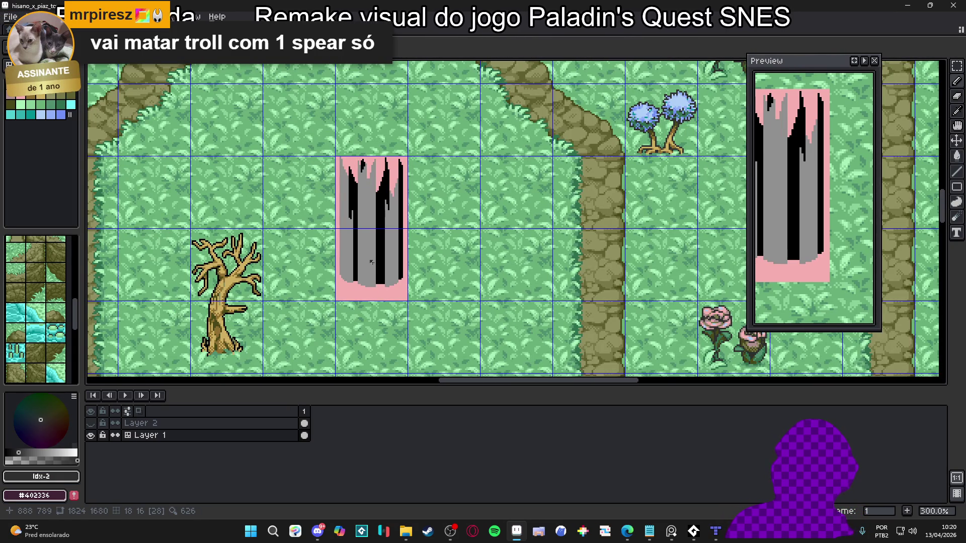
scroll(376, 263, "up", 1)
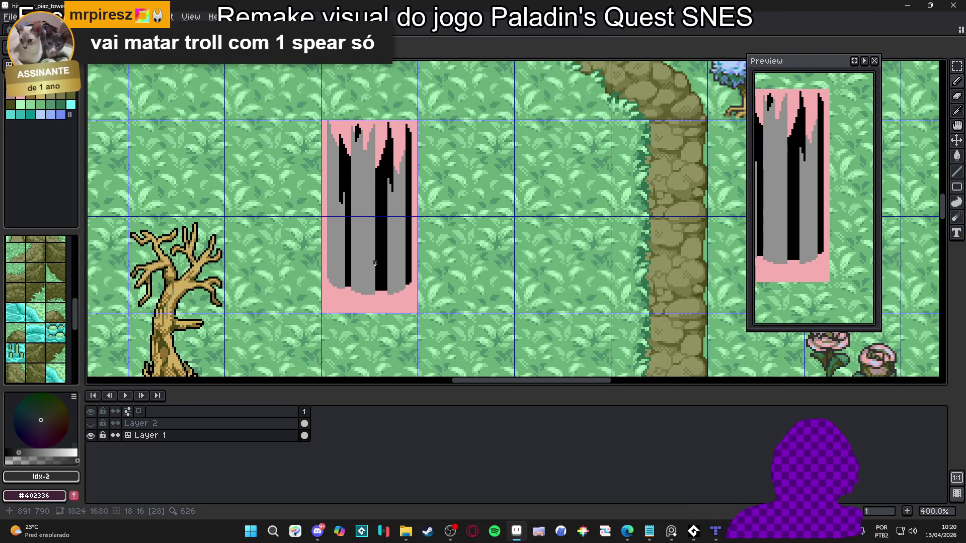
scroll(376, 275, "down", 1)
scroll(377, 269, "down", 1)
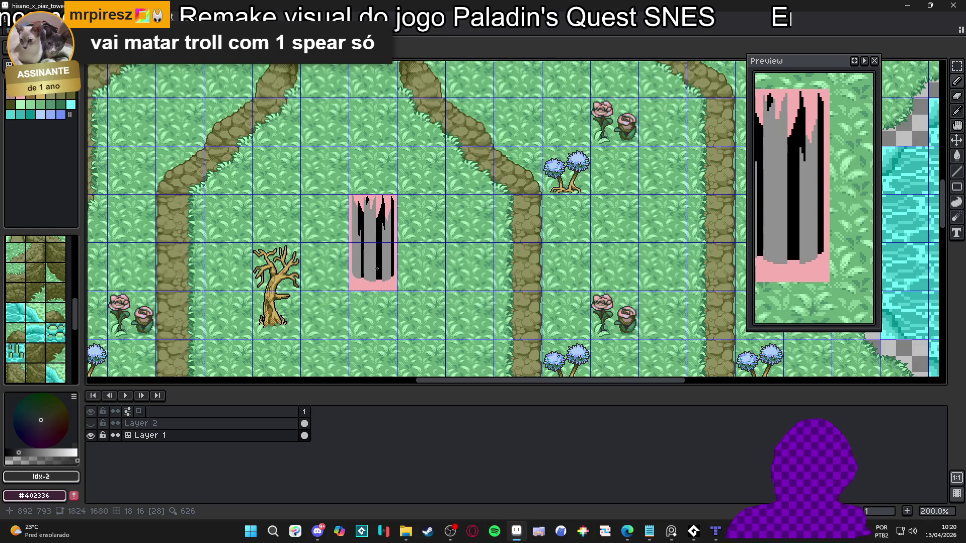
scroll(377, 265, "up", 4)
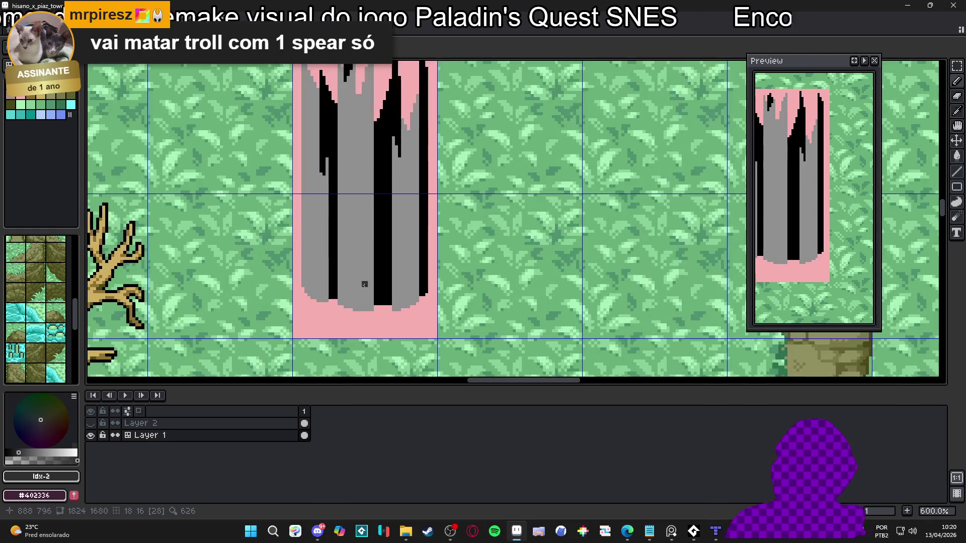
left_click(371, 285, "alt")
scroll(371, 285, "down", 3)
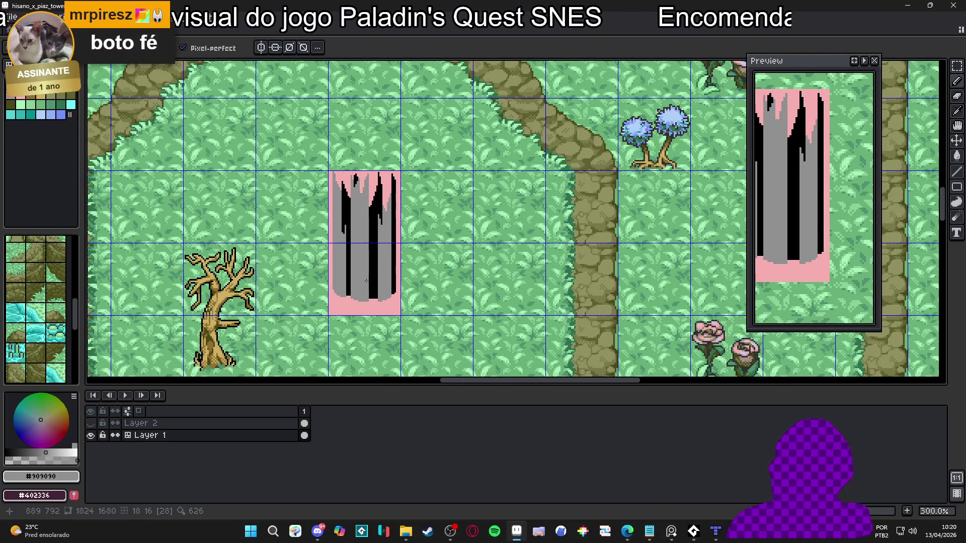
scroll(361, 227, "up", 3)
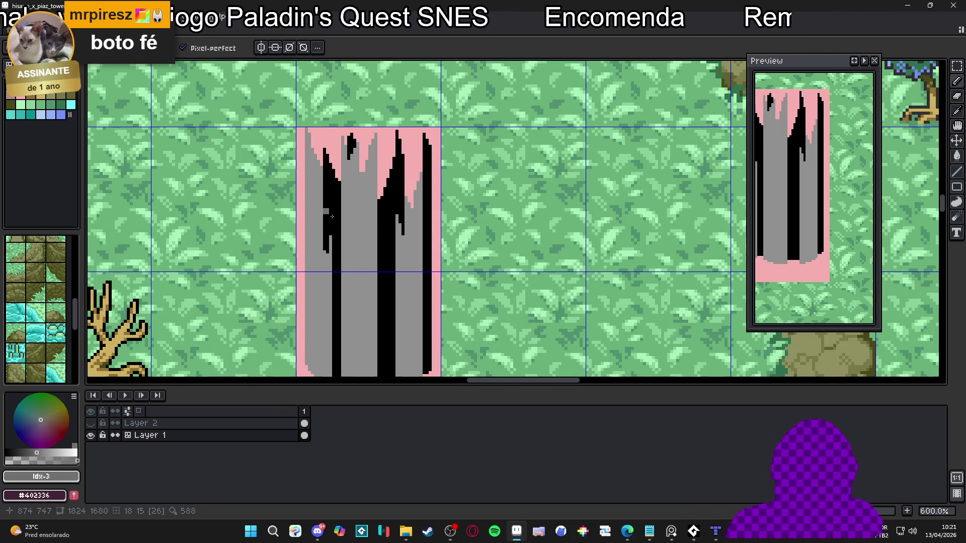
Paint a diagonal band of #707070 dark grey shading across the pillar's upper middle.
scroll(350, 199, "up", 3)
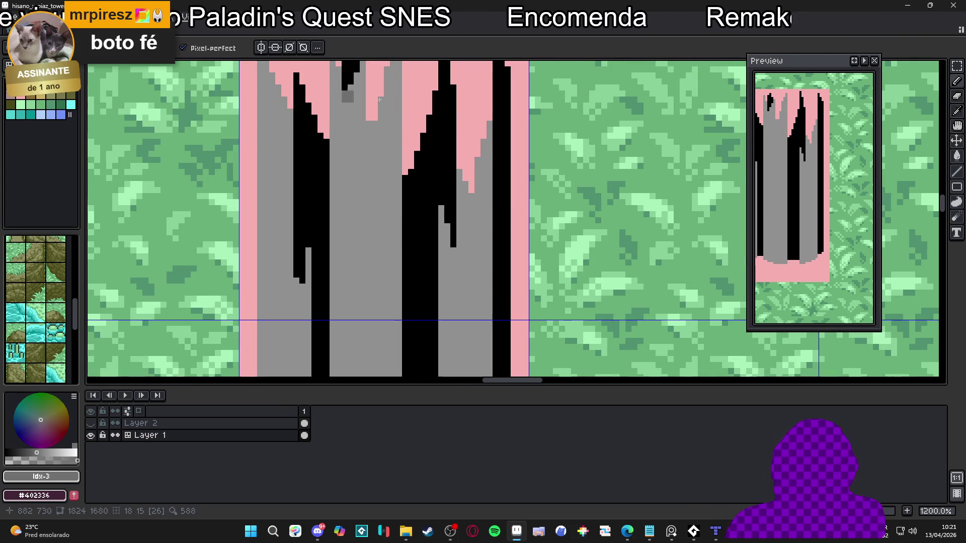
mouse_move(362, 159)
left_mouse_down()
mouse_move(361, 183)
mouse_move(394, 204)
left_mouse_up()
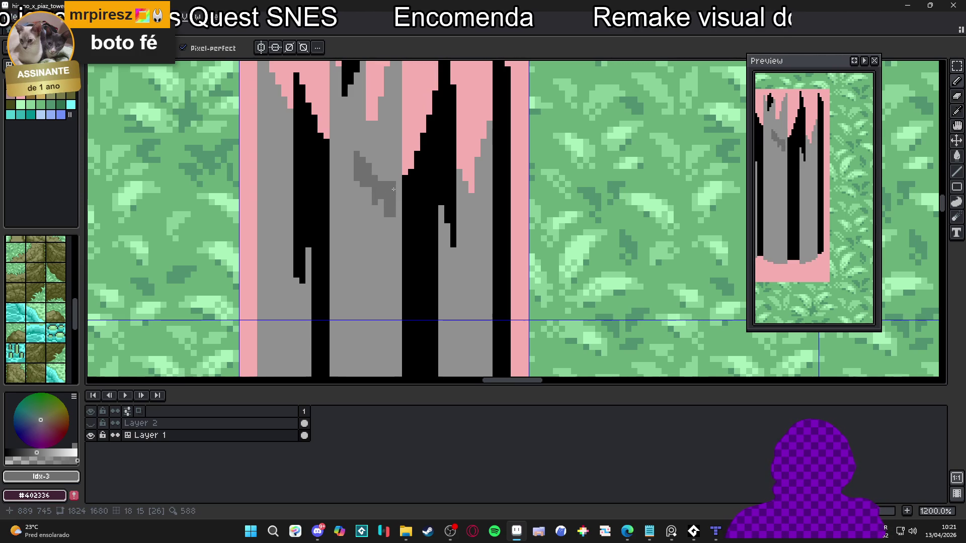
left_click_drag(344, 154, 331, 177)
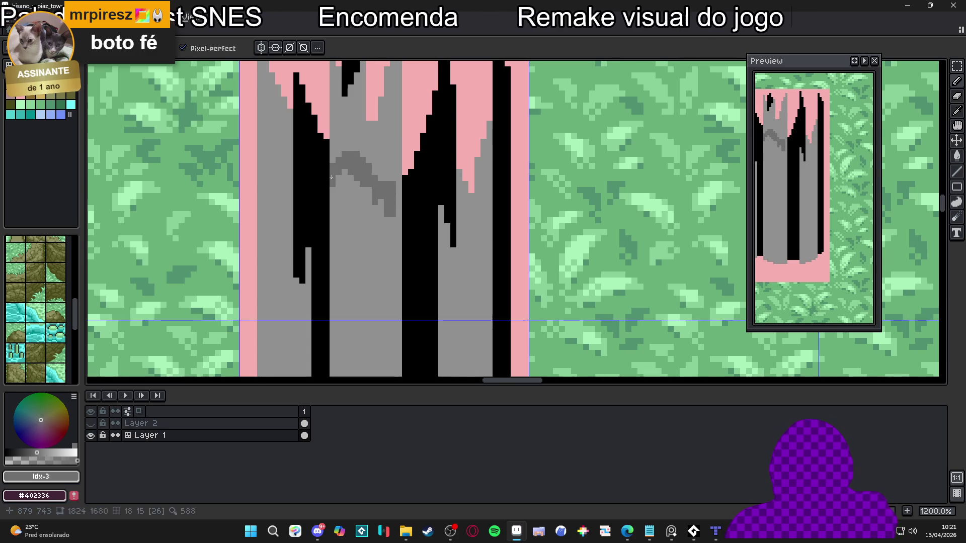
left_click(376, 200, "alt")
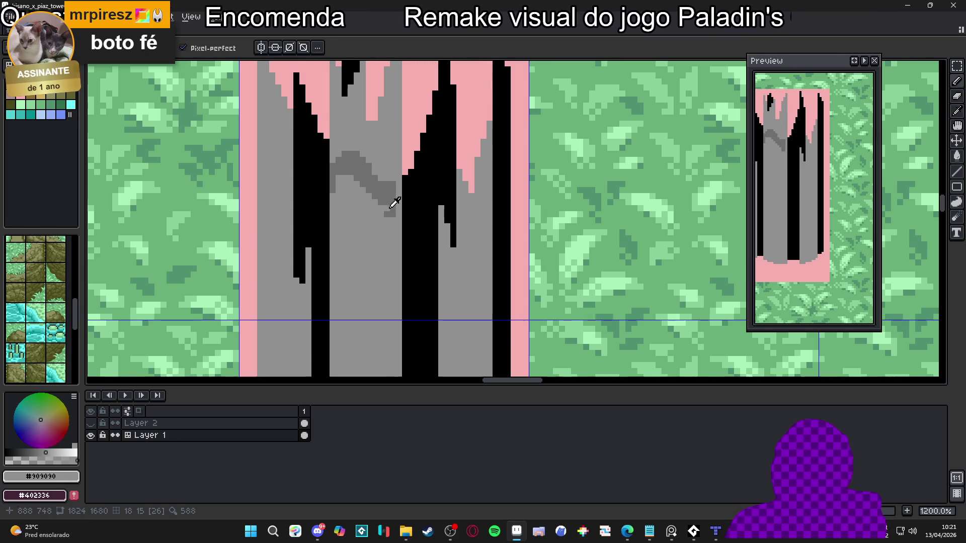
left_click(394, 191, "alt")
scroll(380, 178, "up", 1)
Add a wide vertical column of dark grey shading above the diagonal band.
left_click_drag(375, 120, 382, 180)
left_click(388, 138, "alt")
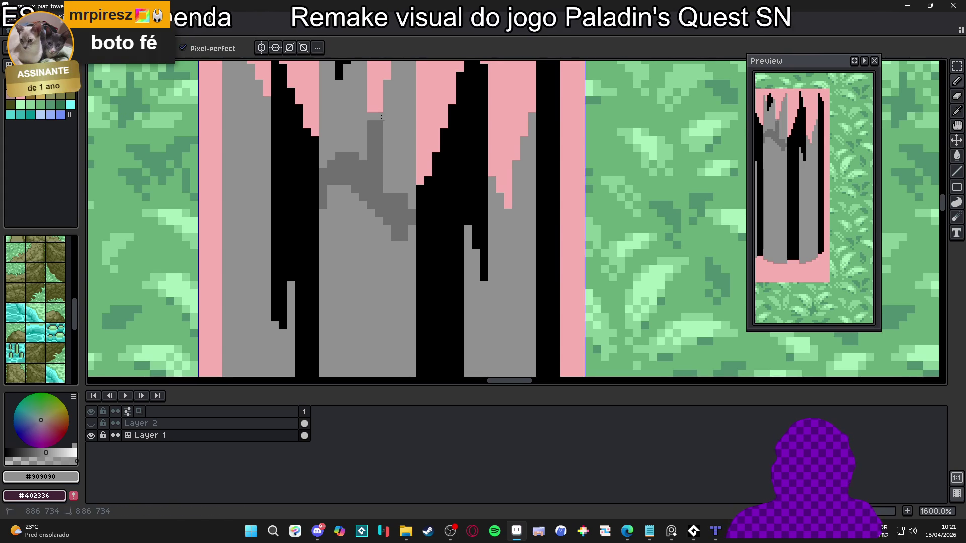
left_click_drag(373, 129, 392, 185)
left_click(391, 185, "alt")
scroll(382, 198, "down", 1)
scroll(362, 200, "up", 1)
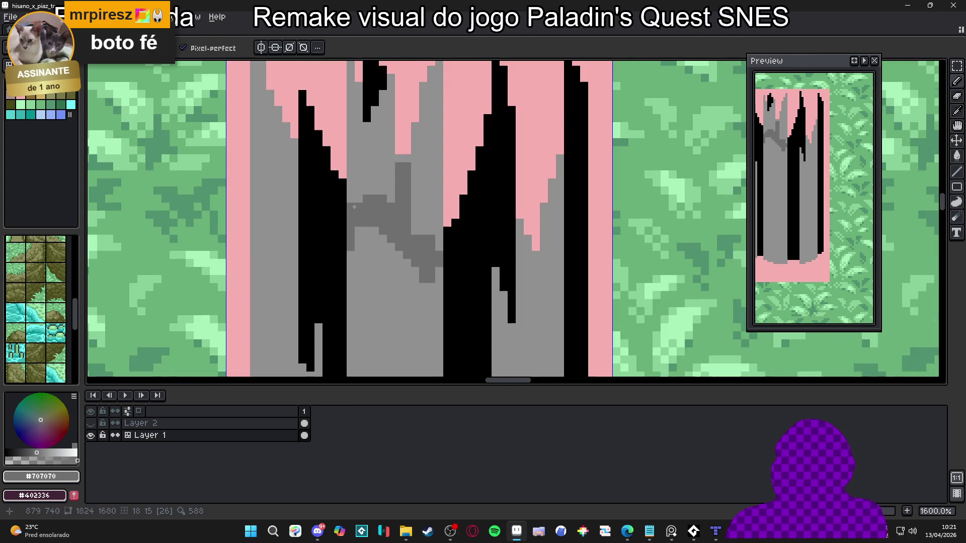
left_click(359, 200)
left_click(361, 156, "shift")
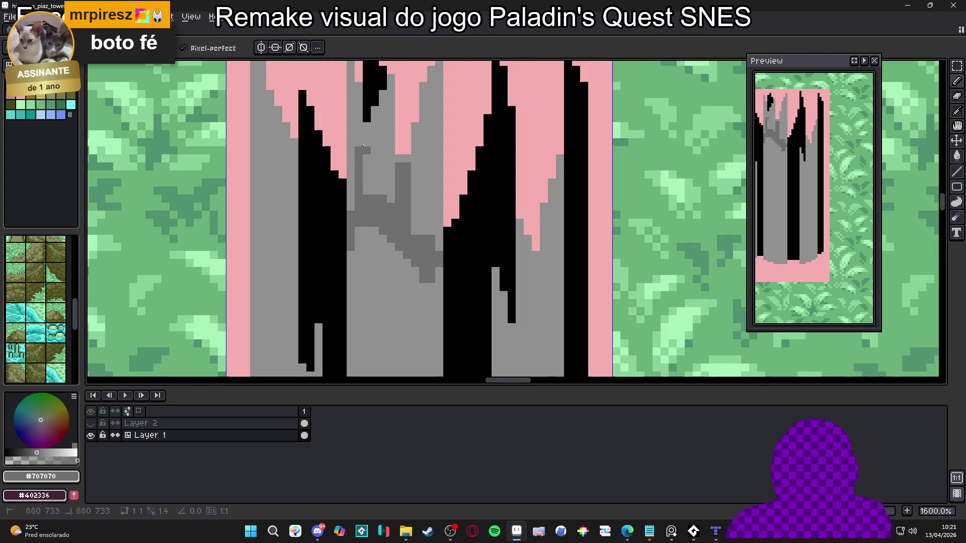
left_click_drag(367, 134, 376, 192)
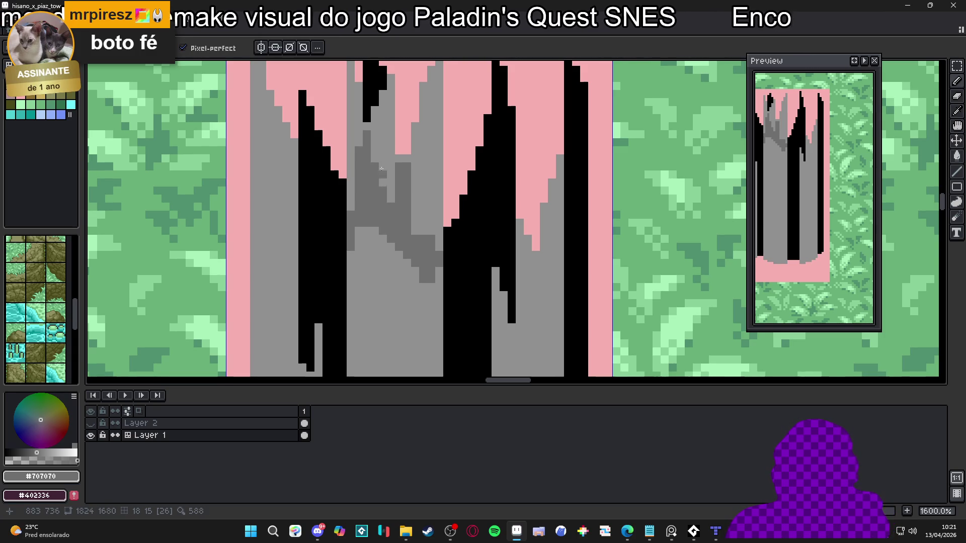
Draw a short vertical dark grey streak to the right, undoing a stray stroke.
scroll(390, 177, "down", 3)
scroll(397, 176, "up", 3)
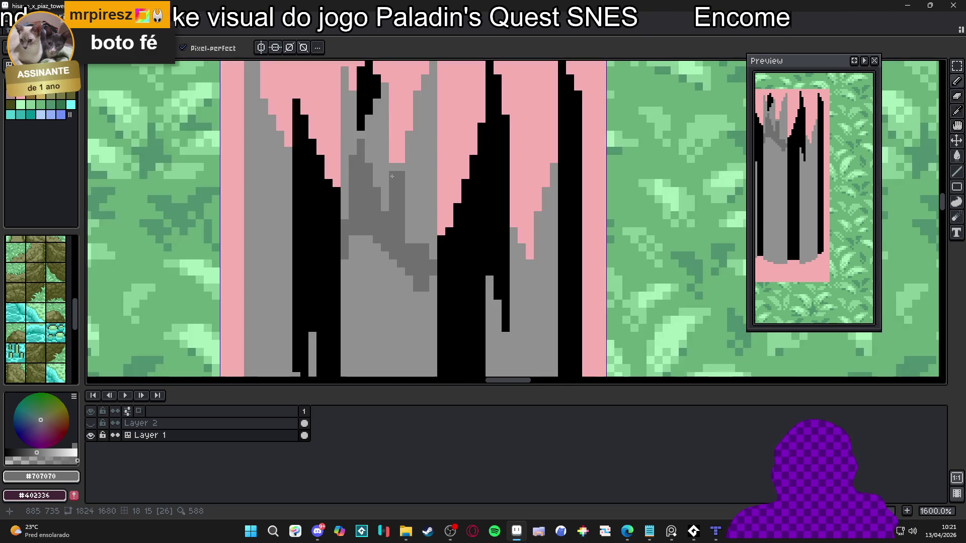
left_click(393, 174, "alt")
left_click(397, 187, "alt")
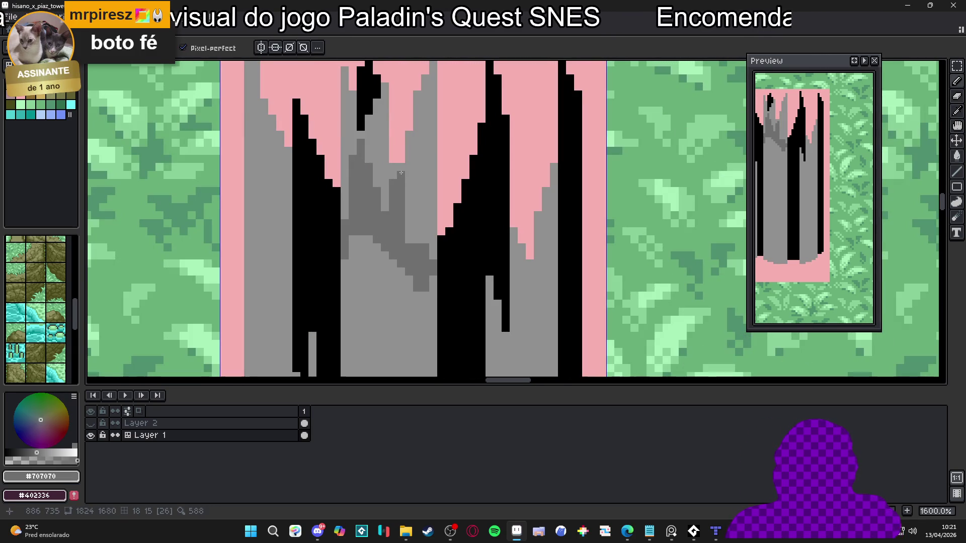
left_click_drag(408, 159, 406, 247)
left_click(397, 151, "alt")
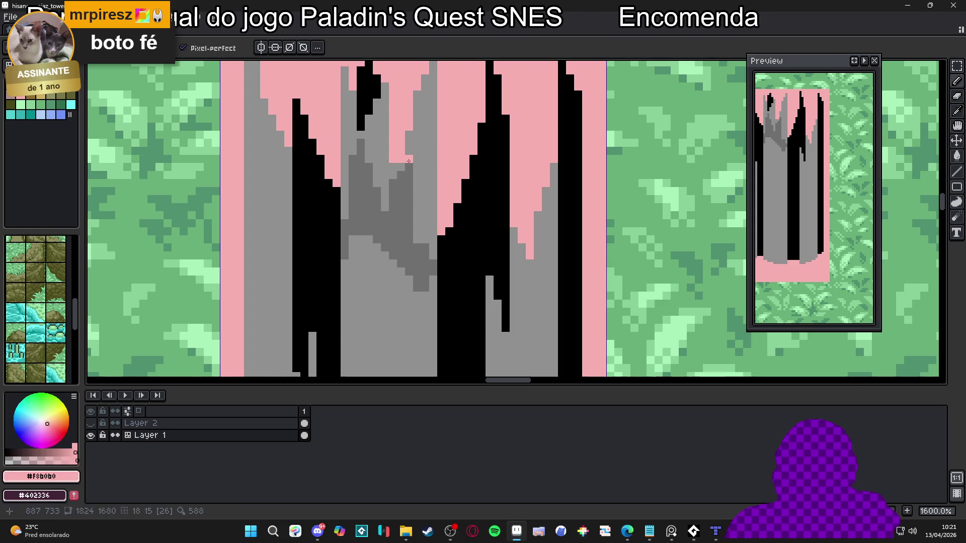
key("ctrl+z")
left_click(414, 153, "alt")
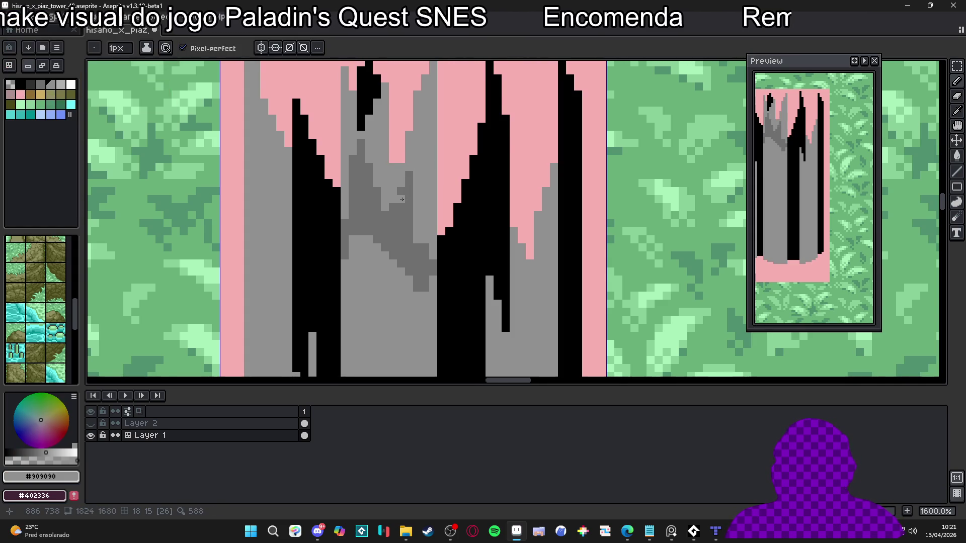
scroll(417, 217, "down", 4)
scroll(417, 216, "down", 3)
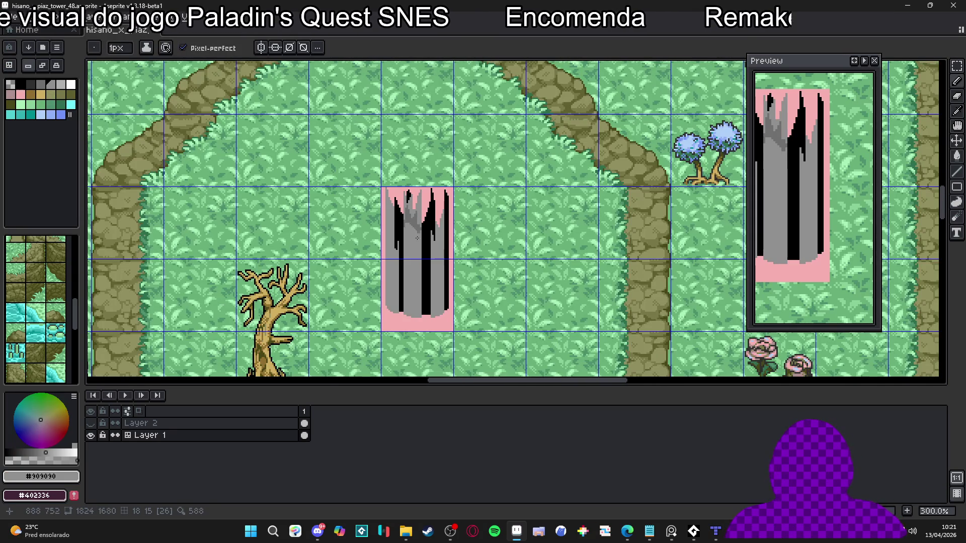
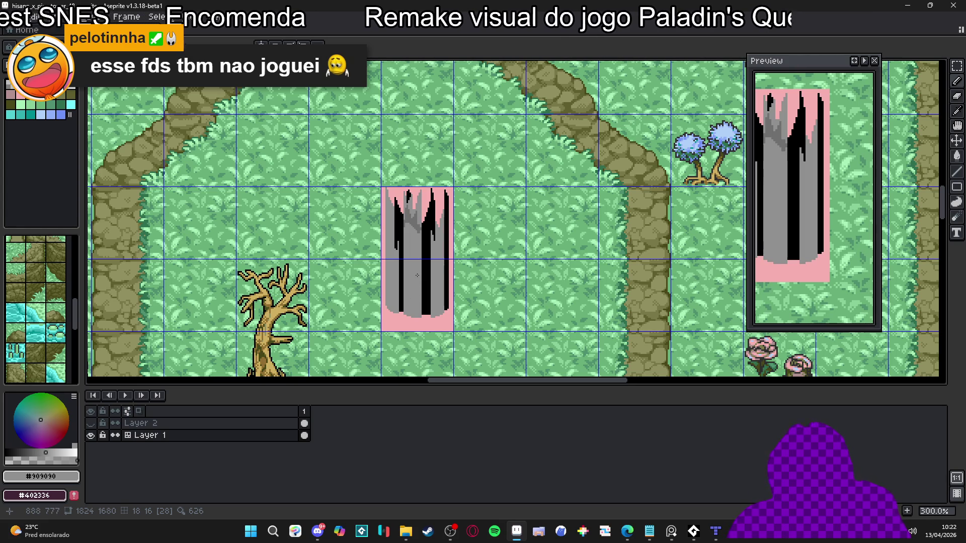
Block out the doorway column with darker grey pixels at the tower's base.
scroll(412, 284, "up", 2)
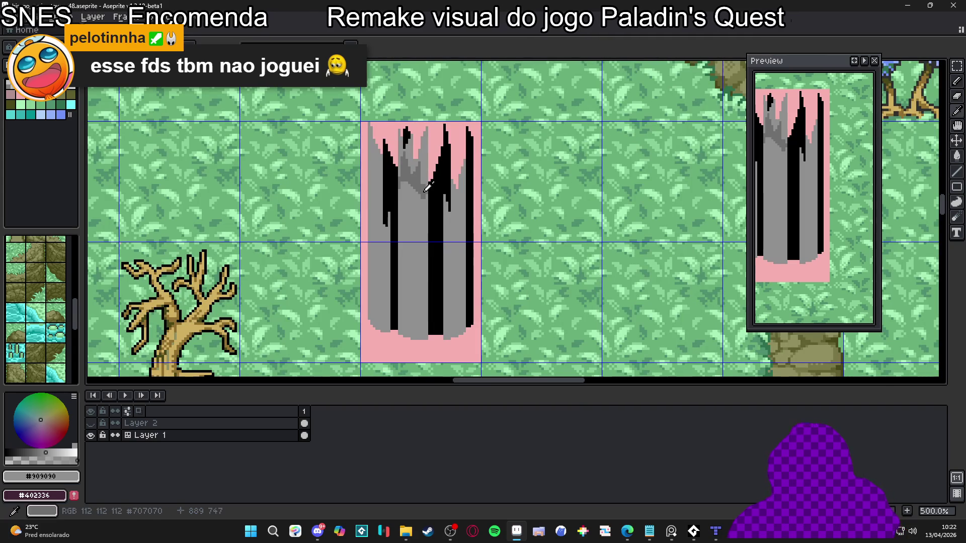
scroll(417, 312, "up", 2)
scroll(399, 320, "down", 3)
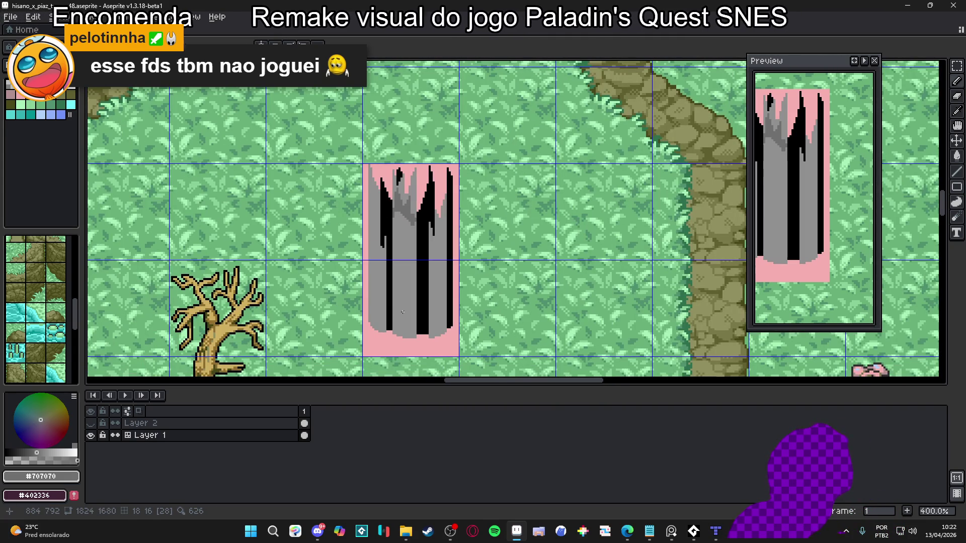
scroll(403, 312, "down", 2)
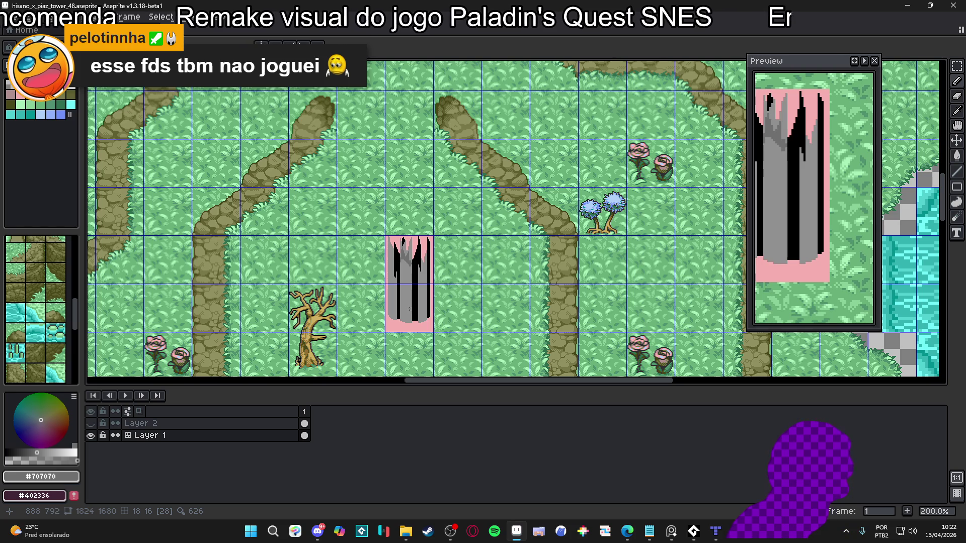
scroll(409, 316, "up", 2)
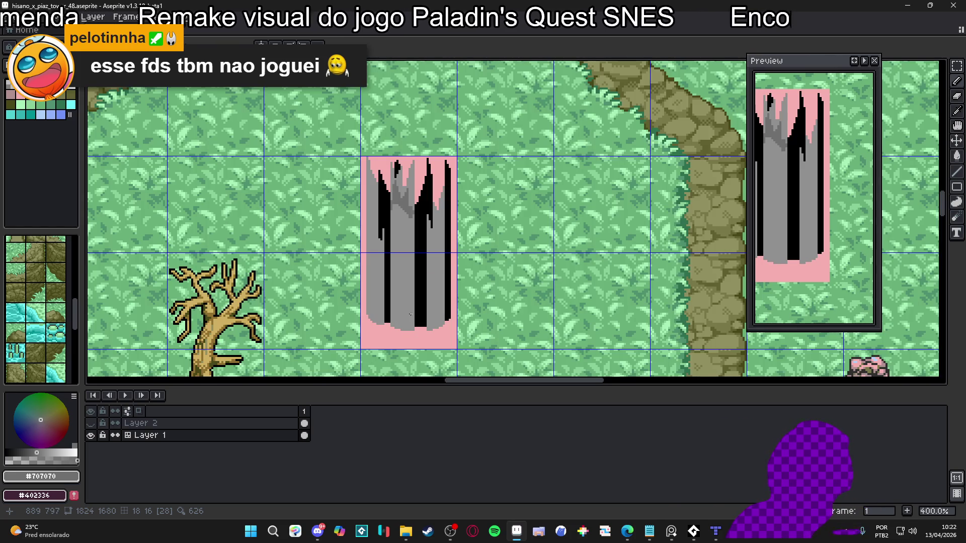
scroll(405, 319, "up", 3)
scroll(404, 321, "down", 2)
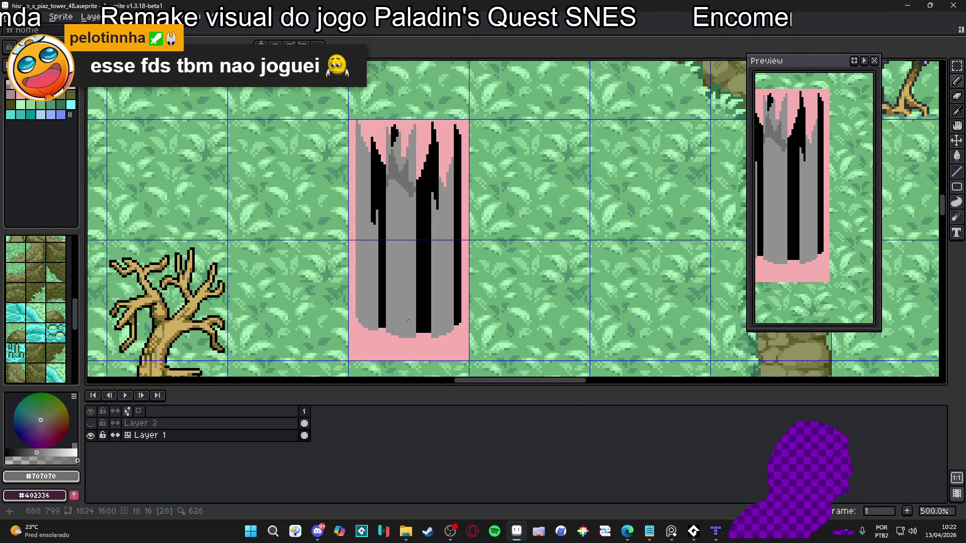
scroll(408, 321, "up", 4)
scroll(418, 326, "down", 3)
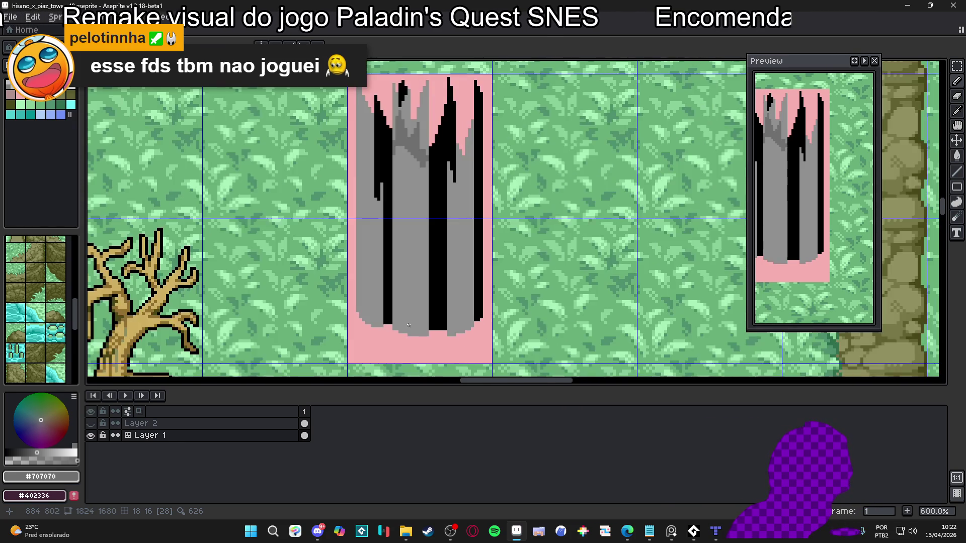
scroll(414, 328, "up", 3)
left_click(424, 297, "shift")
mouse_move(408, 291)
left_mouse_down()
mouse_move(411, 335)
mouse_move(408, 279)
left_mouse_up()
left_click(405, 285)
left_click(409, 267)
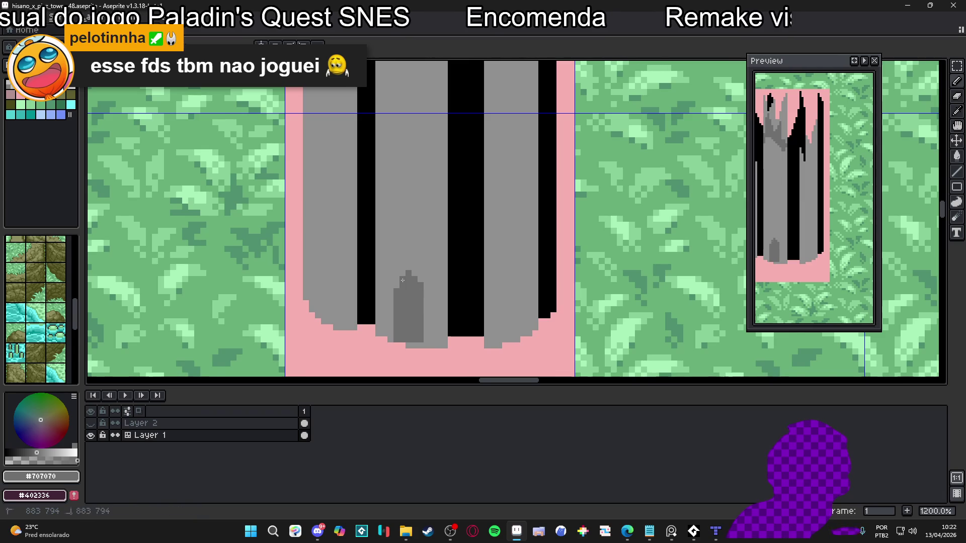
Sample the tower greys, add pixels at the doorway's base, and save the tower file.
scroll(402, 280, "down", 3)
scroll(403, 280, "up", 3)
left_click(414, 273, "alt")
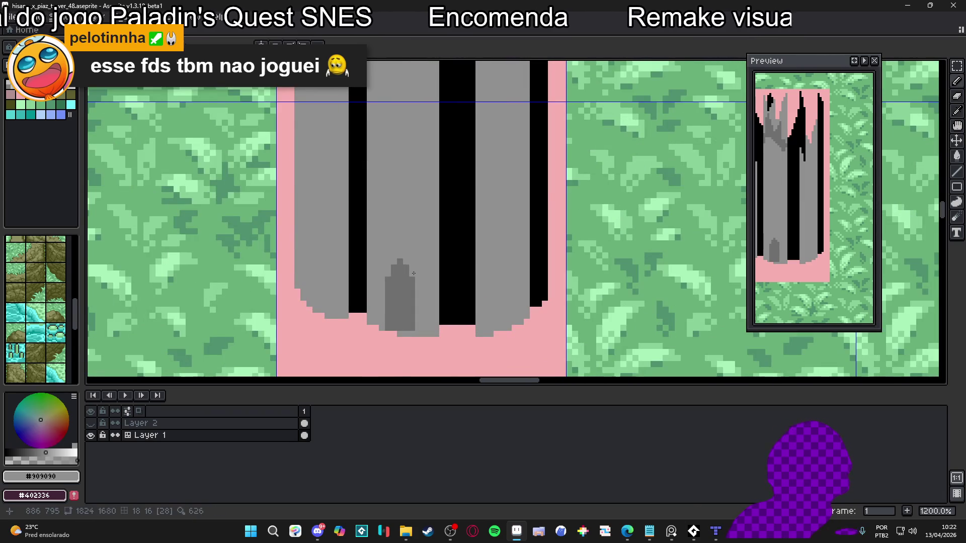
scroll(414, 273, "down", 2)
left_click(415, 282, "alt")
scroll(417, 302, "up", 3)
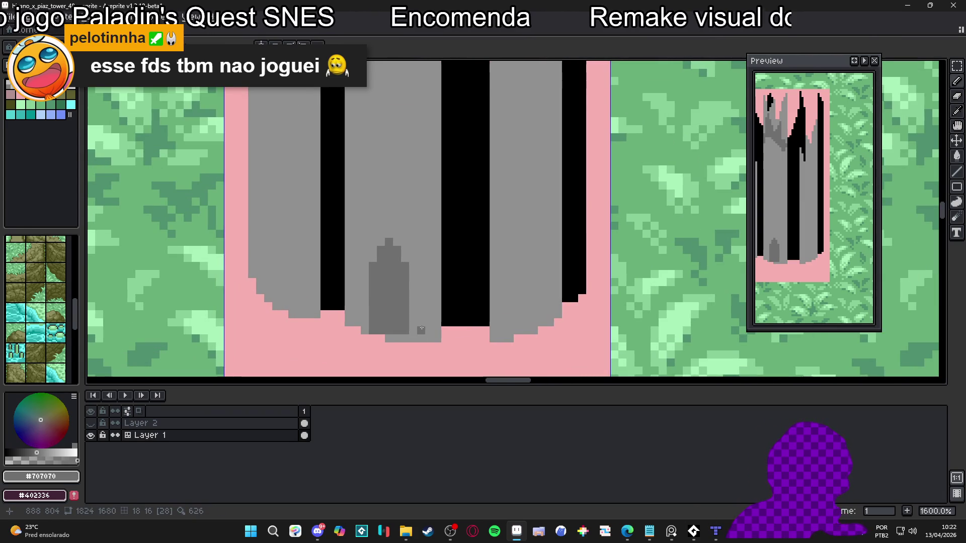
left_click_drag(421, 329, 431, 328)
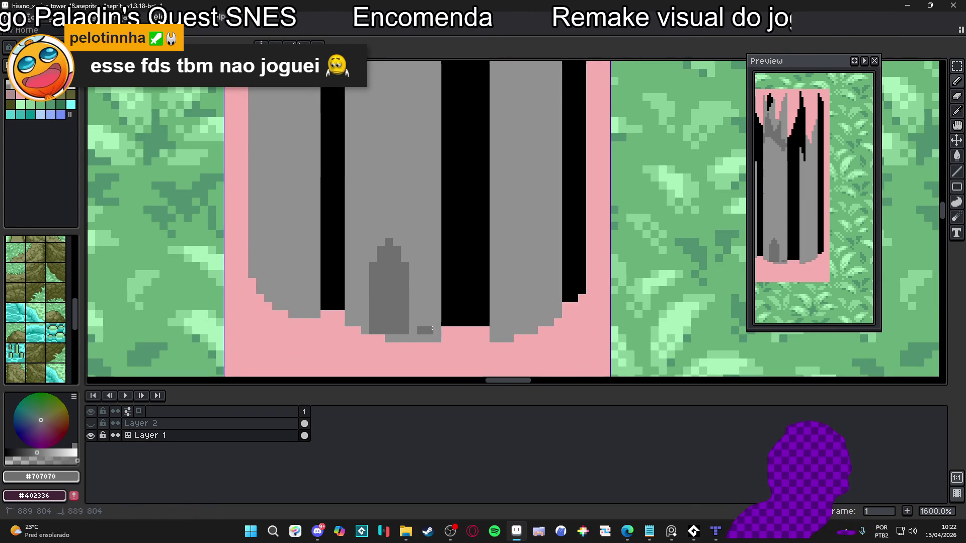
key("ctrl+z")
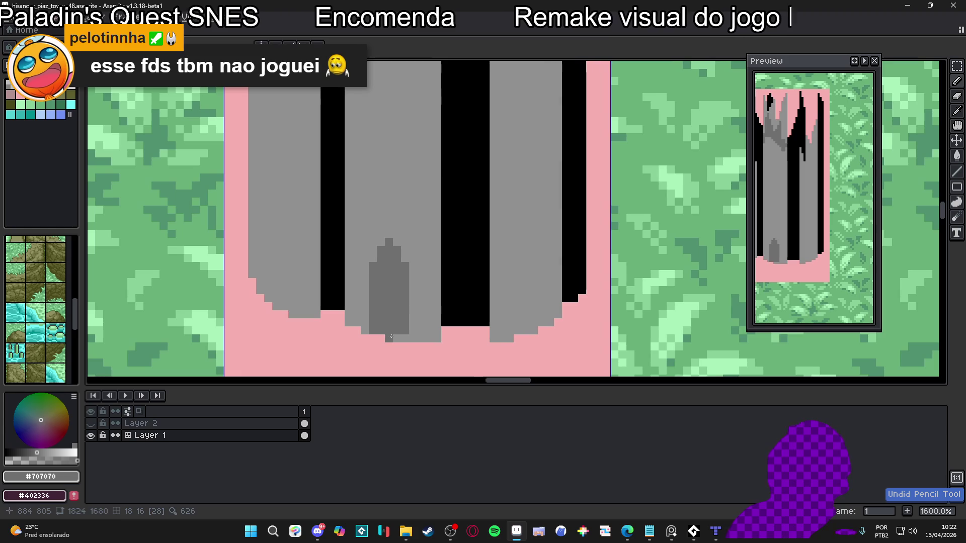
left_click_drag(397, 338, 365, 330)
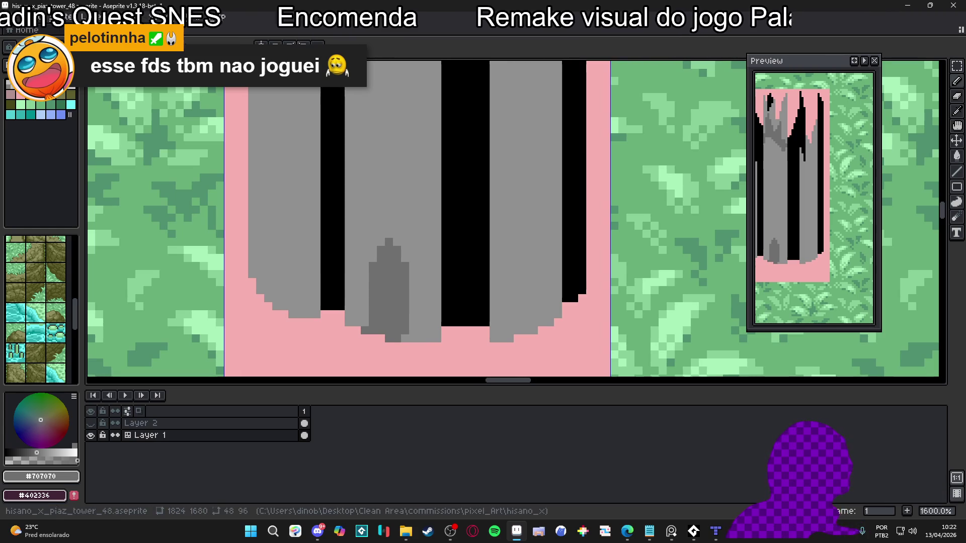
left_click(395, 231)
key("ctrl+s")
Fill the pointed arch and its sides with dark grey pixels down to the base.
scroll(424, 246, "up", 1)
mouse_move(378, 253)
left_mouse_down()
mouse_move(409, 269)
mouse_move(377, 302)
mouse_move(363, 302)
mouse_move(410, 302)
mouse_move(425, 315)
mouse_move(387, 317)
left_mouse_up()
left_click(394, 236)
left_click(390, 291)
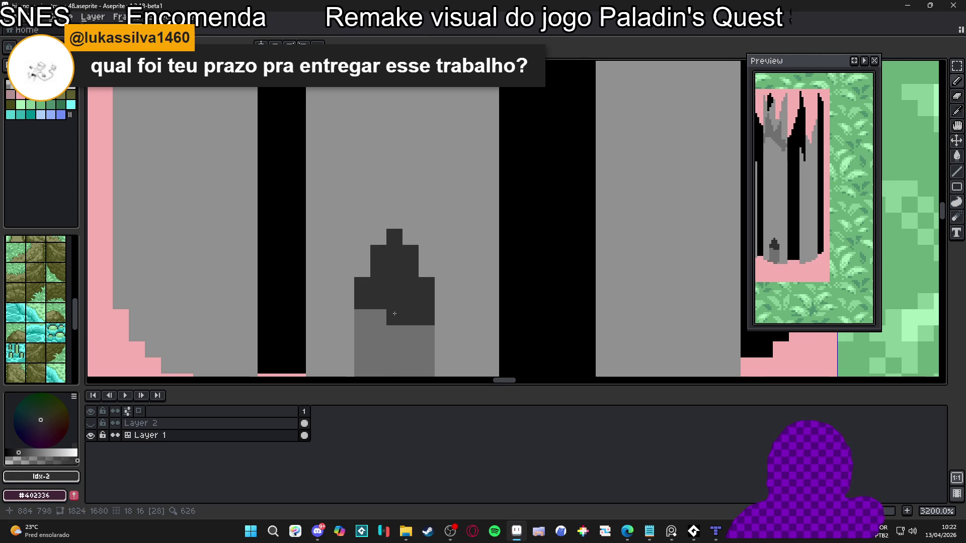
scroll(387, 316, "down", 1)
left_click_drag(377, 268, 365, 266)
left_click(385, 279)
mouse_move(433, 278)
left_mouse_down()
mouse_move(433, 311)
mouse_move(401, 278)
left_mouse_up()
left_click(422, 299)
left_click(433, 326)
left_click(368, 299)
left_click(433, 359)
left_click(385, 294)
scroll(392, 271, "down", 3)
scroll(391, 267, "up", 1)
scroll(392, 268, "up", 2)
Refine the arch top with #707070 and #303030 pixels, clearing the stray dark pixel above.
left_click(356, 341, "alt")
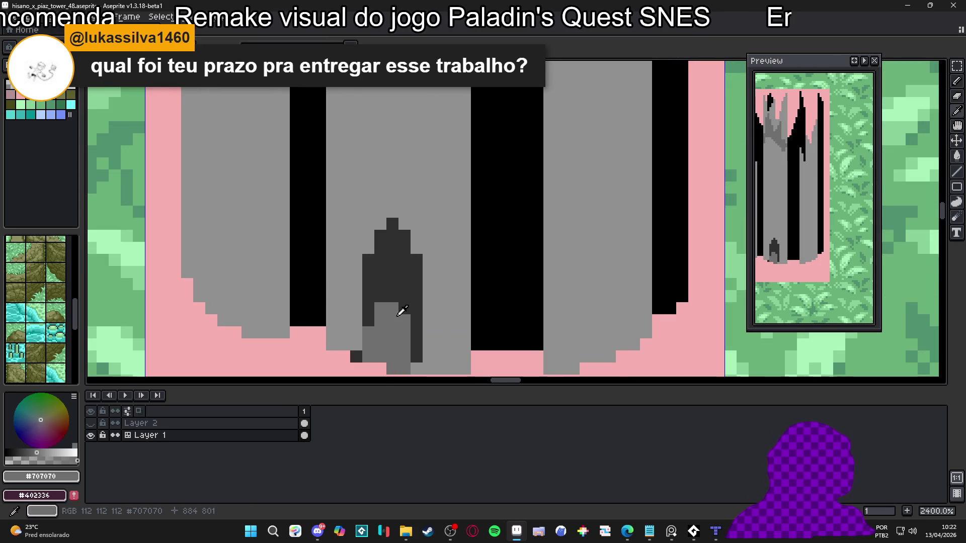
scroll(435, 301, "down", 5)
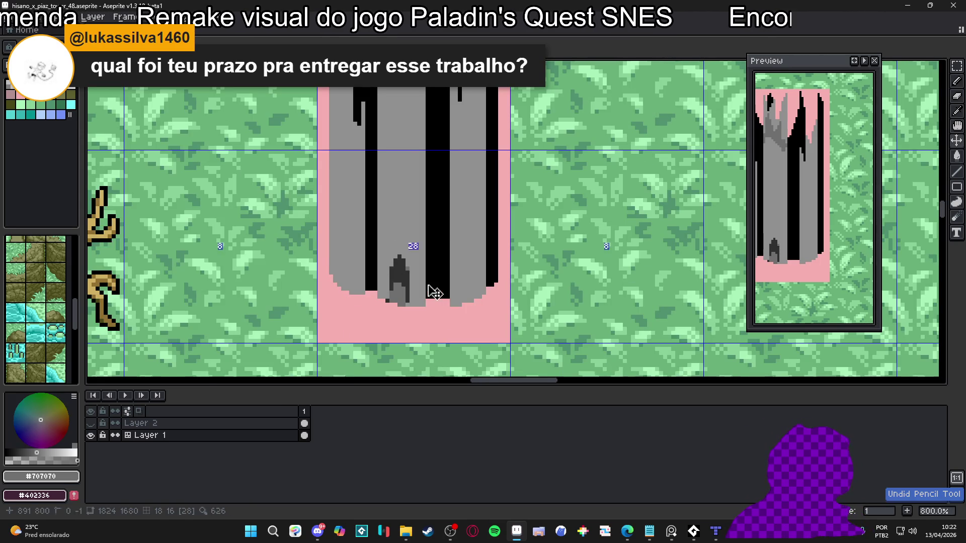
scroll(389, 277, "up", 1)
left_click(402, 261, "alt")
left_click(368, 240, "alt")
left_click(384, 243)
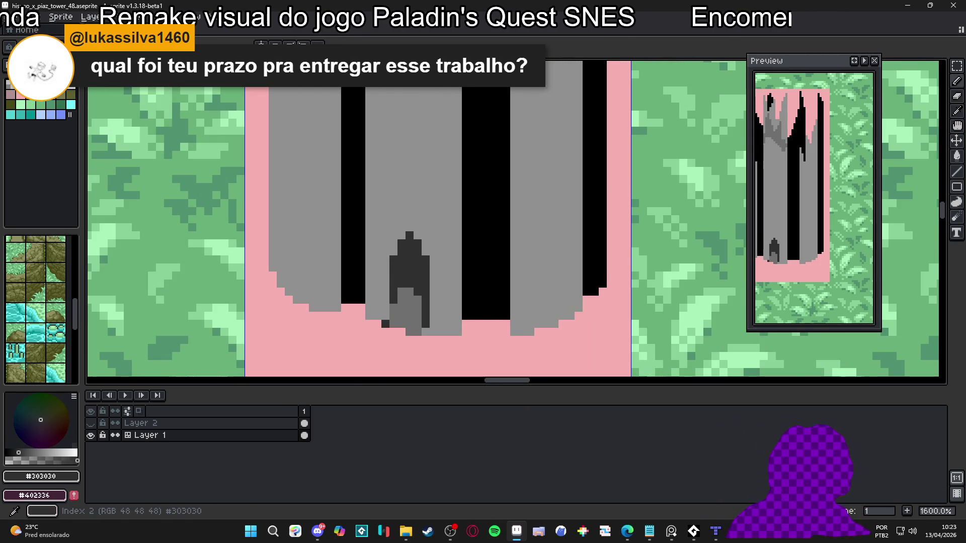
left_click(410, 302, "alt")
left_click(425, 250)
left_click(401, 244)
left_click(401, 243)
left_click(394, 251)
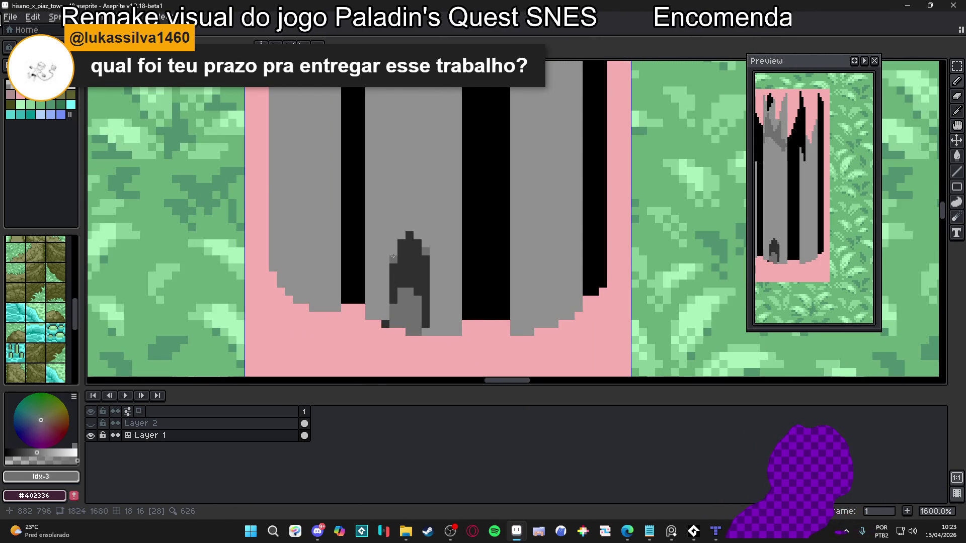
left_click(402, 236)
left_click(400, 238)
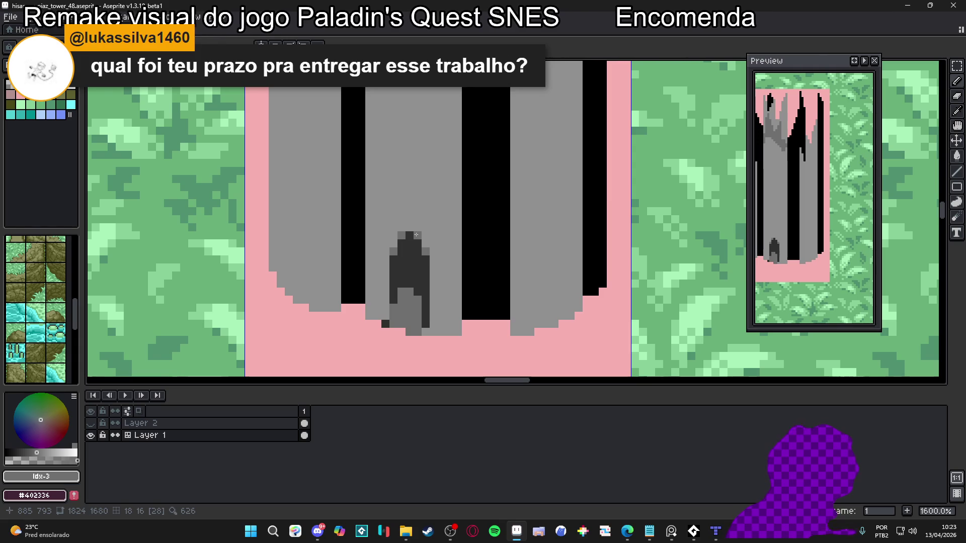
scroll(400, 238, "down", 3)
scroll(418, 248, "up", 2)
left_click(418, 247, "alt")
scroll(418, 248, "down", 5)
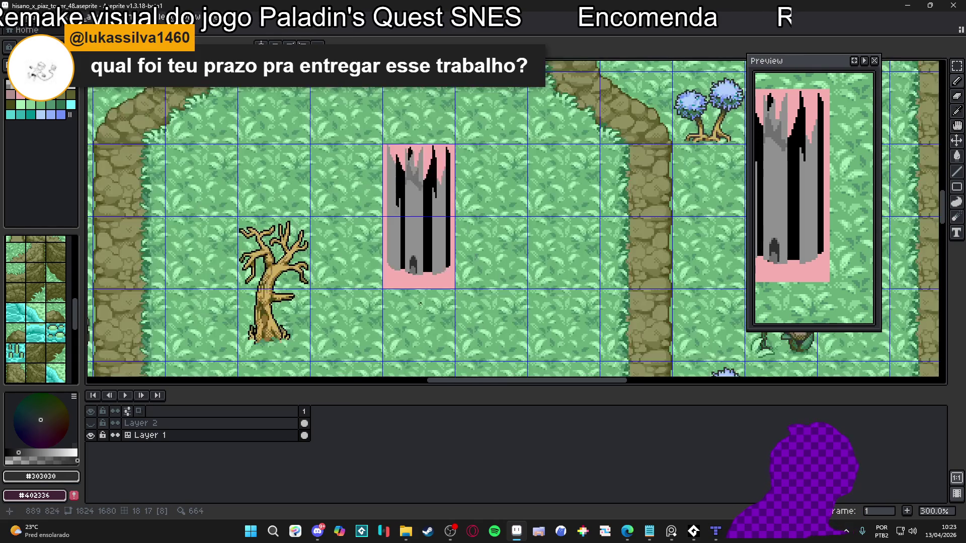
Draw a diagonal #707070 line from the doorway toward the tower's right edge.
scroll(415, 282, "up", 6)
left_click(426, 279)
key("ctrl+z")
left_click(442, 279, "alt")
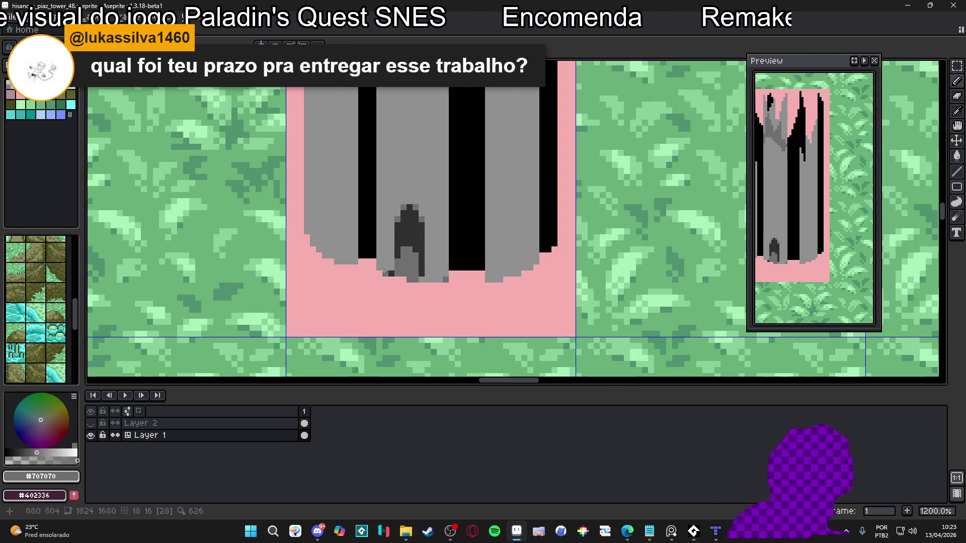
scroll(379, 270, "down", 4)
scroll(428, 301, "up", 1)
scroll(428, 301, "up", 4)
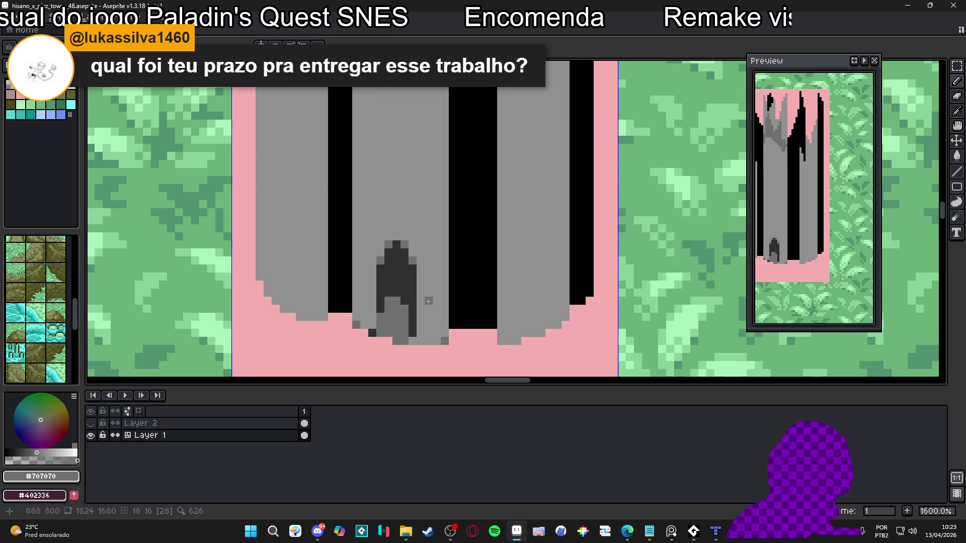
mouse_move(422, 292)
left_mouse_down()
mouse_move(537, 272)
mouse_move(567, 250)
left_mouse_up()
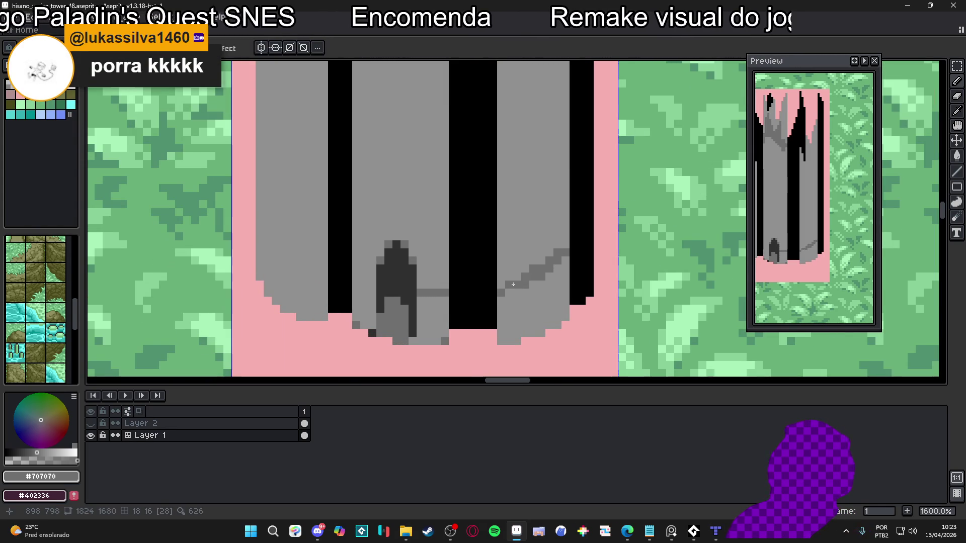
left_click(509, 263, "alt")
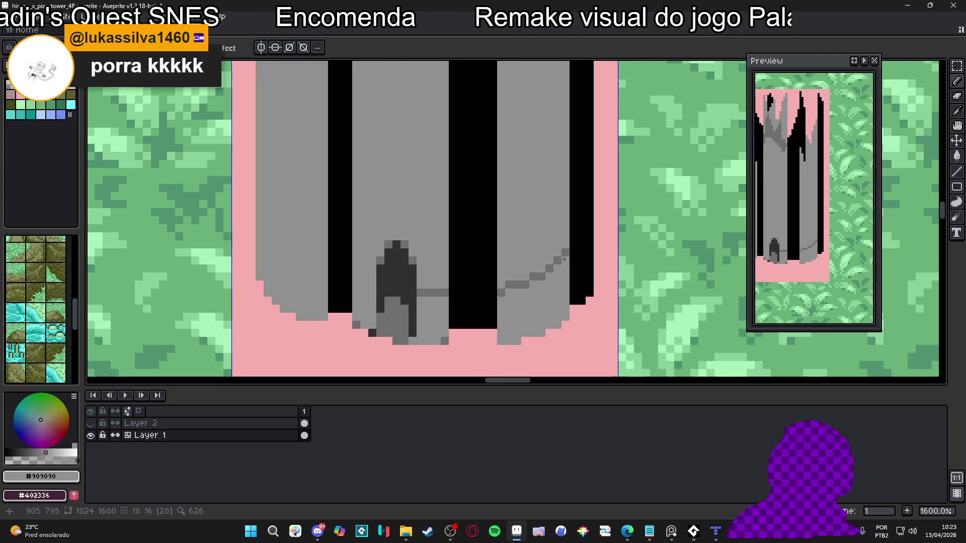
Add vertical #707070 stone lines on the right and cover the black edge with light grey.
left_click(556, 260, "alt")
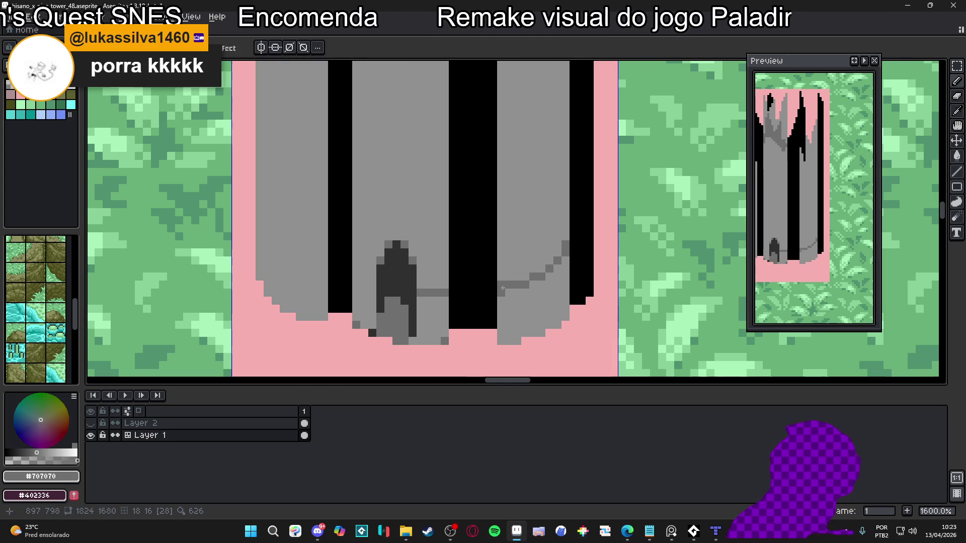
mouse_move(330, 286)
left_mouse_down()
mouse_move(372, 302)
mouse_move(349, 273)
left_mouse_up()
left_click_drag(551, 269, 553, 304)
left_click(572, 252)
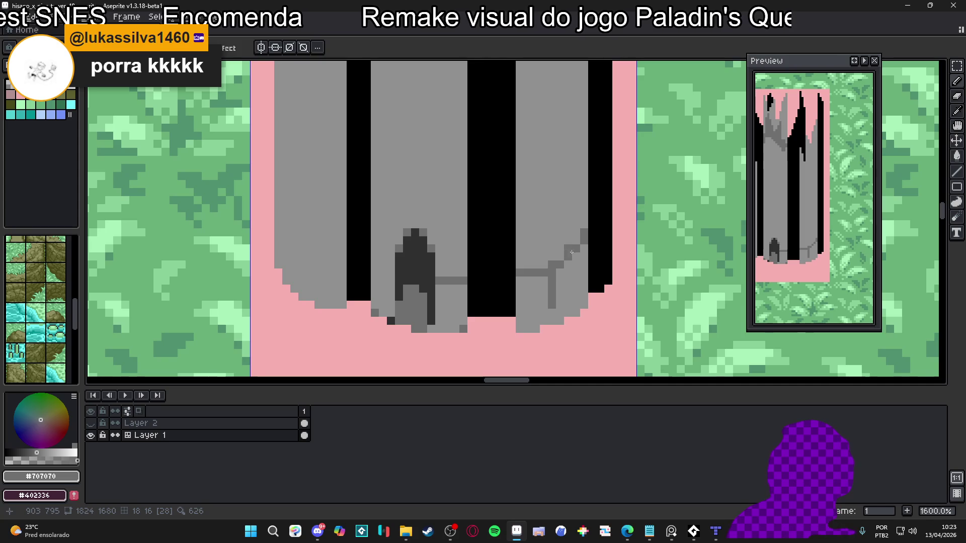
mouse_move(570, 248)
left_mouse_down()
mouse_move(567, 204)
mouse_move(563, 250)
mouse_move(533, 277)
mouse_move(569, 257)
mouse_move(587, 260)
mouse_move(583, 281)
left_mouse_up()
left_click(577, 246, "alt")
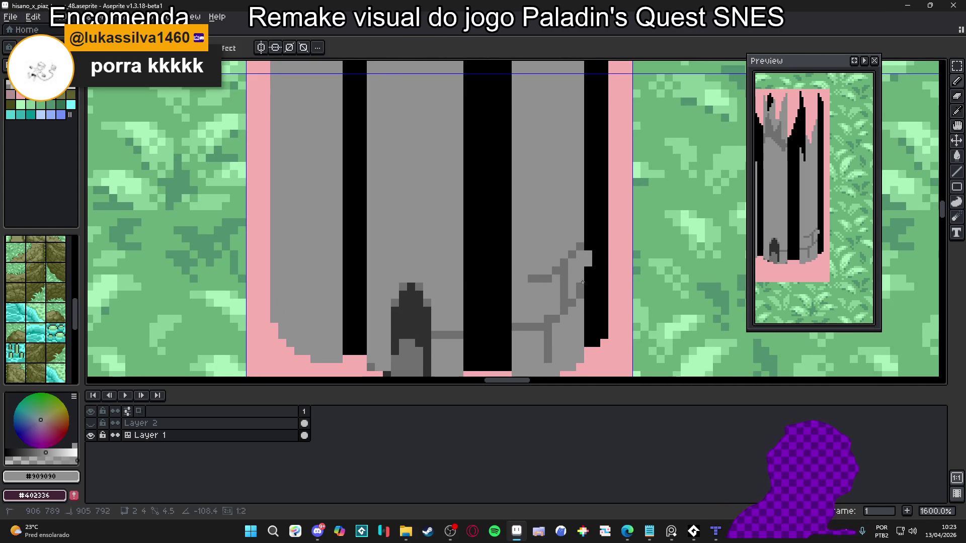
scroll(586, 285, "down", 6)
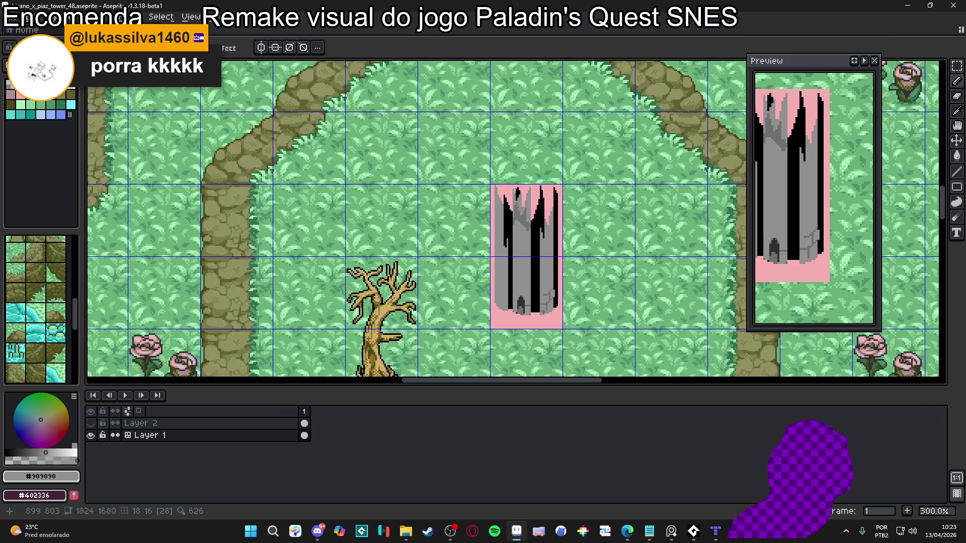
Draw a darker grey diagonal seam across the lower tower wall.
scroll(542, 312, "up", 6)
left_click(529, 296, "alt")
scroll(518, 304, "down", 2)
scroll(516, 308, "up", 2)
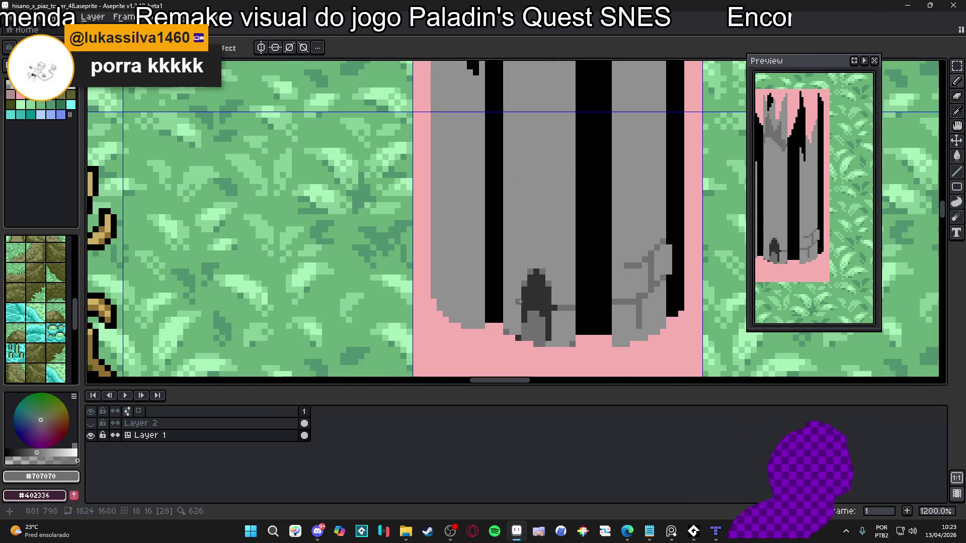
left_click(518, 307, "alt")
left_click(536, 303, "alt")
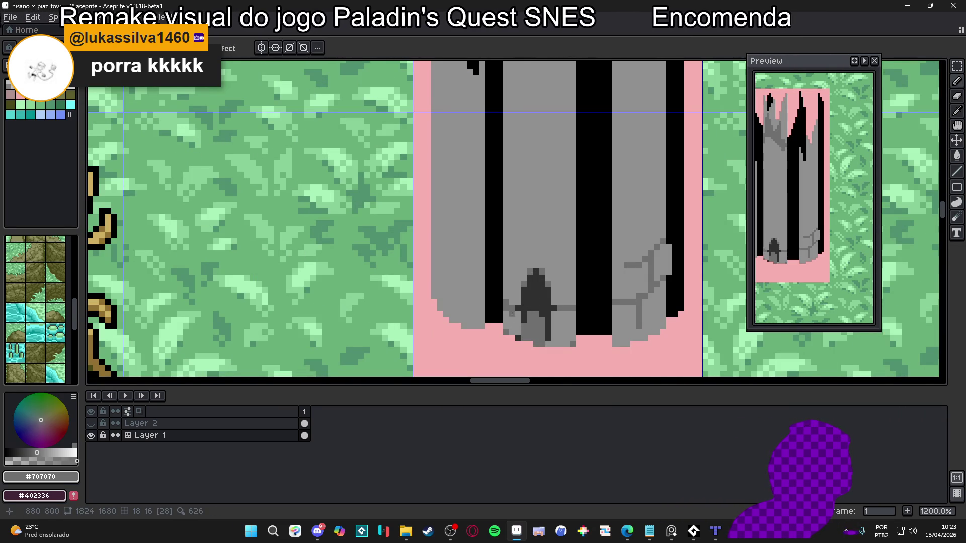
left_click(510, 302, "alt")
scroll(537, 314, "down", 6)
left_click_drag(587, 311, 581, 296)
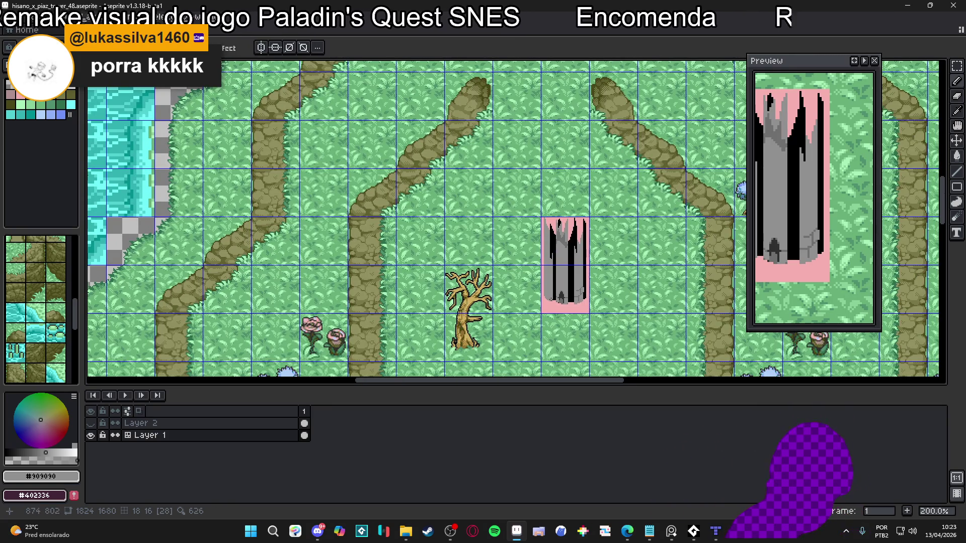
scroll(552, 303, "up", 6)
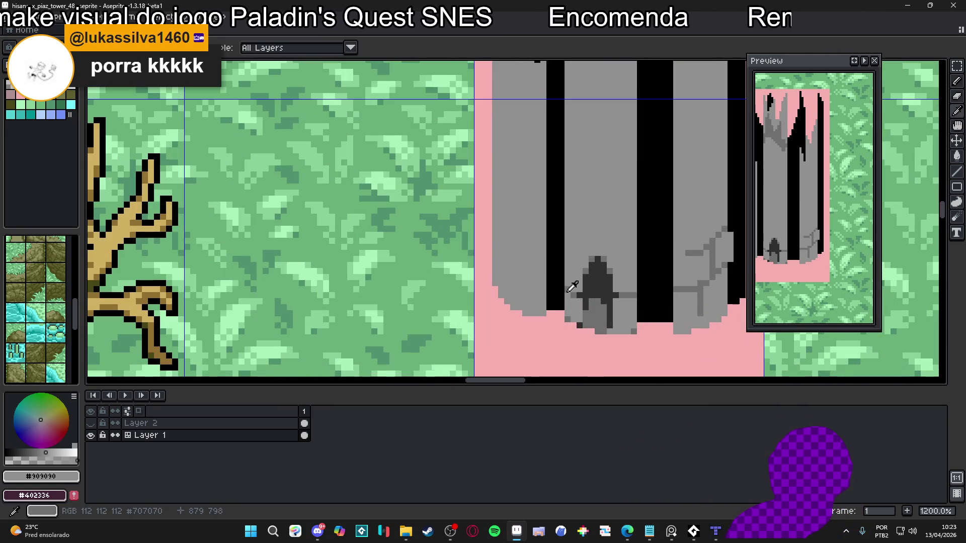
left_click(549, 283, "alt")
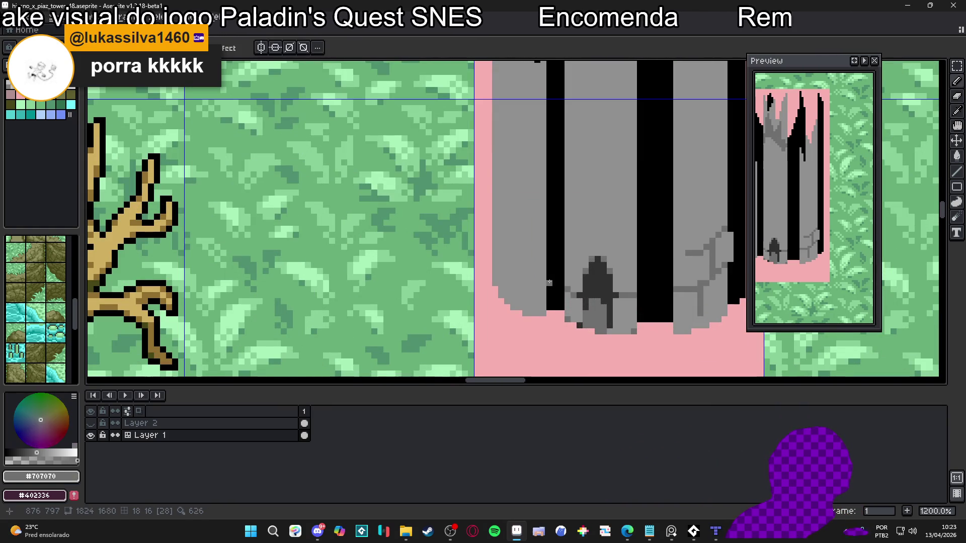
left_click_drag(544, 283, 520, 271)
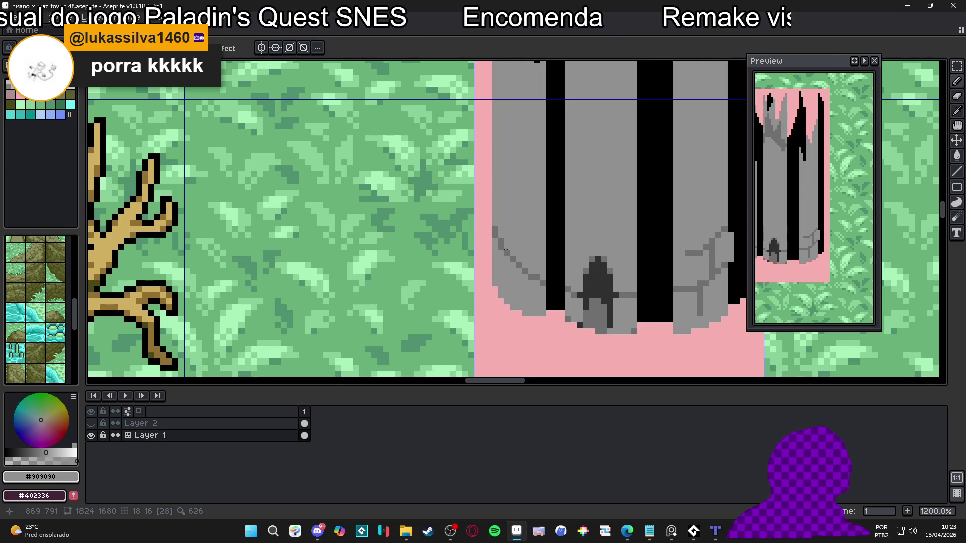
Add a short vertical dark-grey stone joint below the seam.
left_click(537, 277, "alt")
left_click(542, 276, "alt")
left_click(540, 284, "alt")
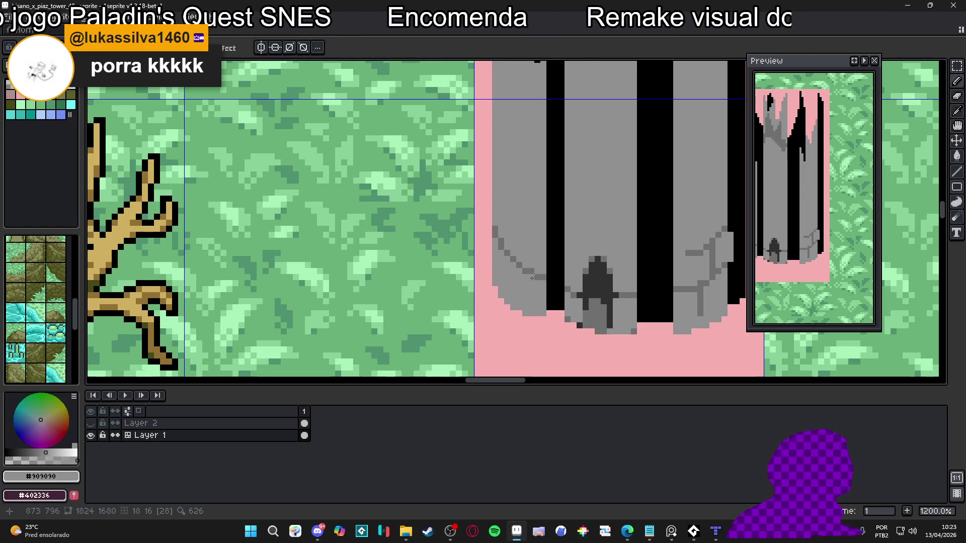
scroll(516, 262, "up", 1)
left_click(512, 265, "alt")
left_click_drag(512, 266, 512, 302)
mouse_move(488, 221)
left_mouse_down()
mouse_move(500, 264)
mouse_move(509, 210)
left_mouse_up()
scroll(502, 203, "down", 3)
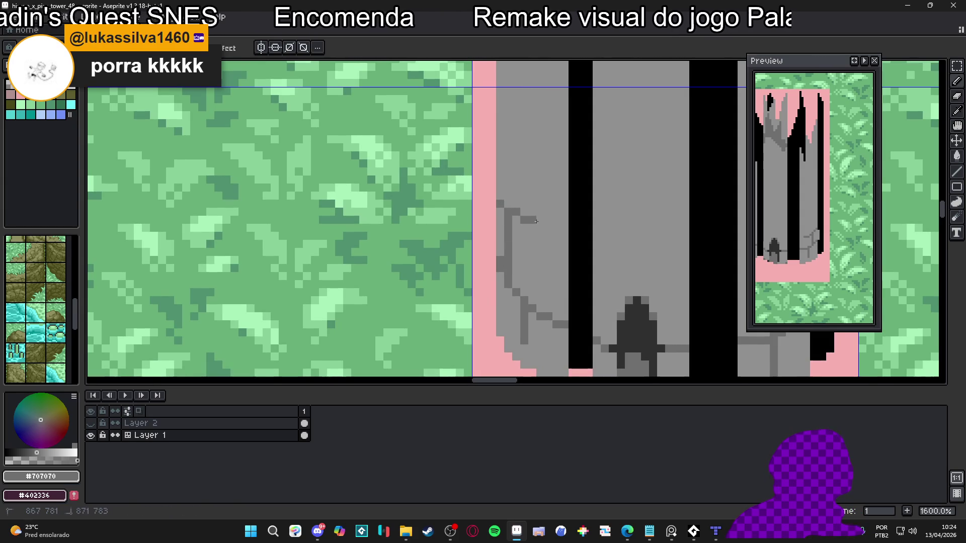
scroll(537, 251, "down", 1)
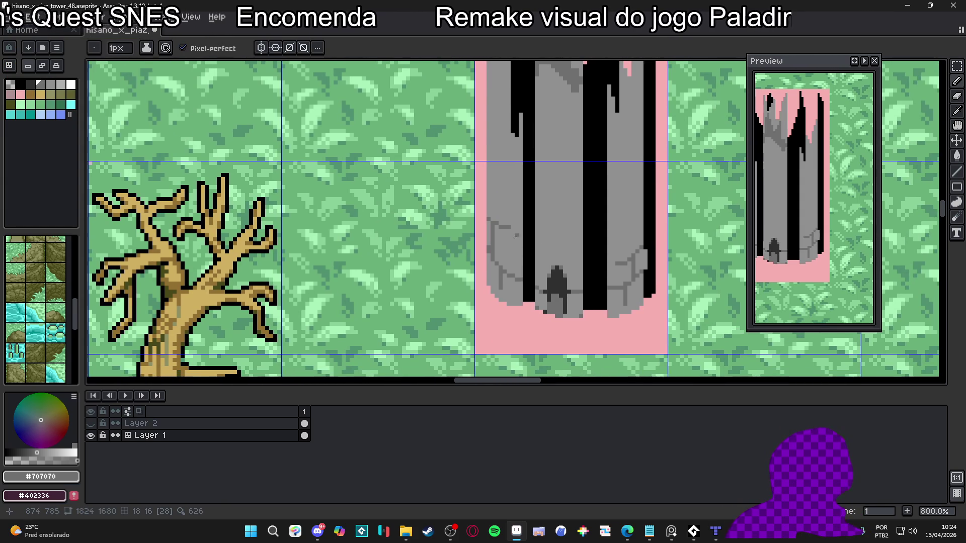
Paint grey over the black column, add a short black notch beside it, and save.
scroll(593, 252, "down", 1)
scroll(612, 261, "down", 1)
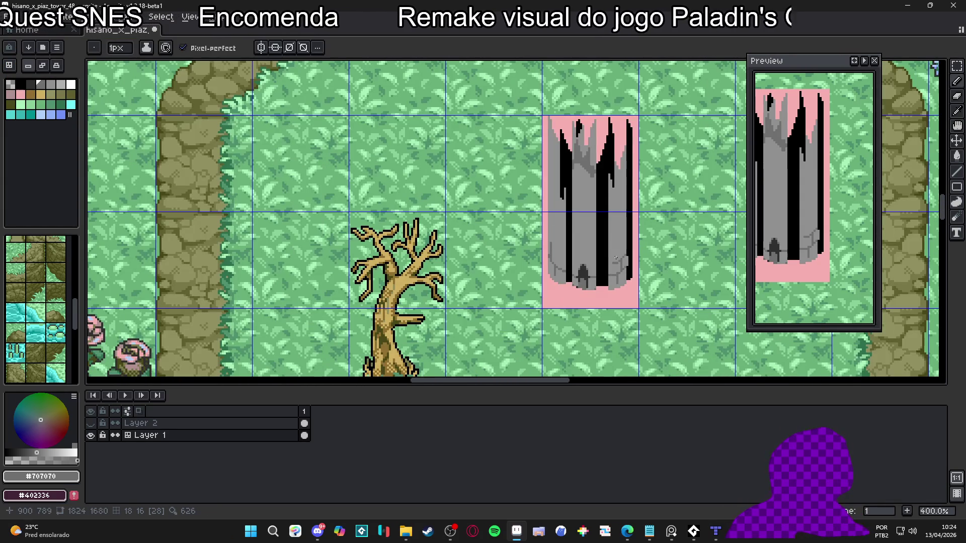
scroll(607, 251, "up", 6)
left_click(610, 275, "alt")
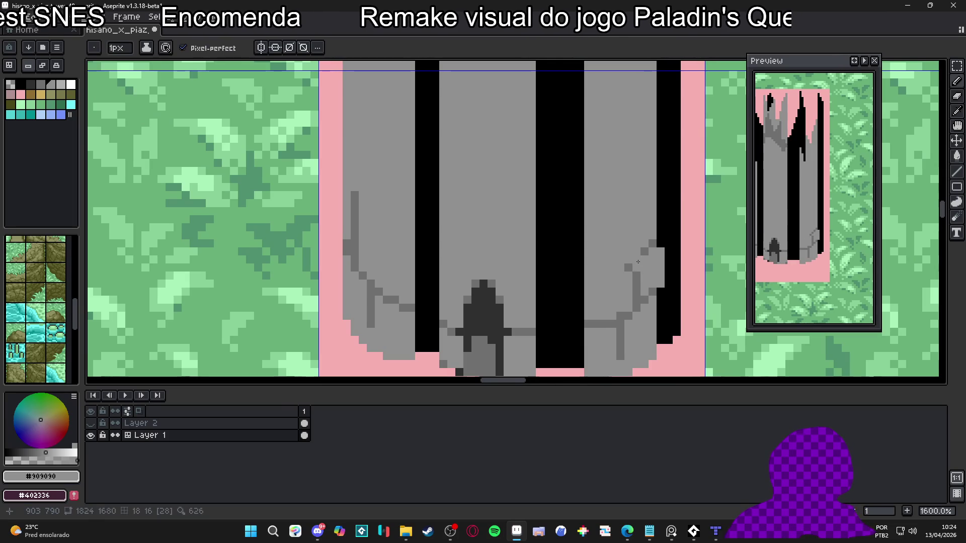
mouse_move(661, 245)
left_mouse_down()
mouse_move(661, 227)
mouse_move(649, 223)
mouse_move(610, 243)
left_mouse_up()
left_click(646, 233, "alt")
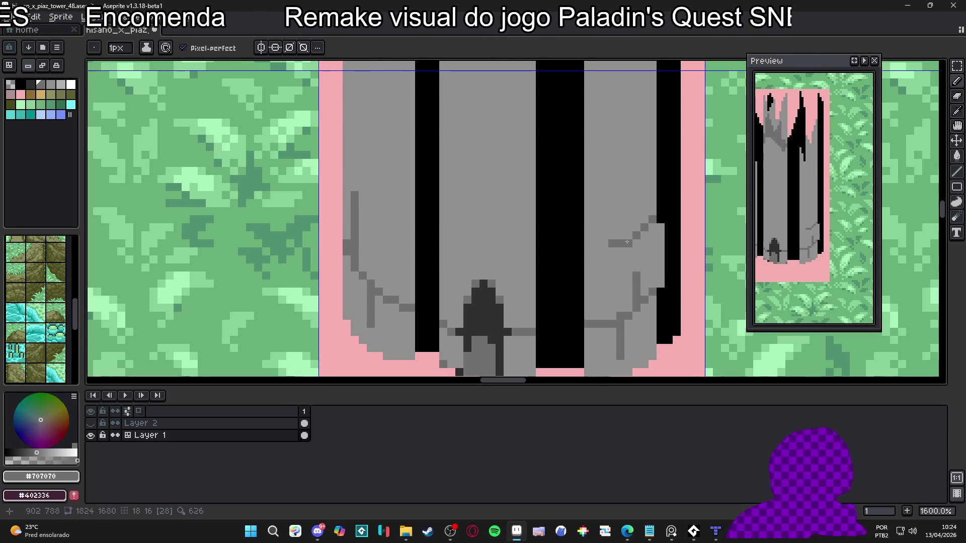
scroll(607, 257, "down", 3)
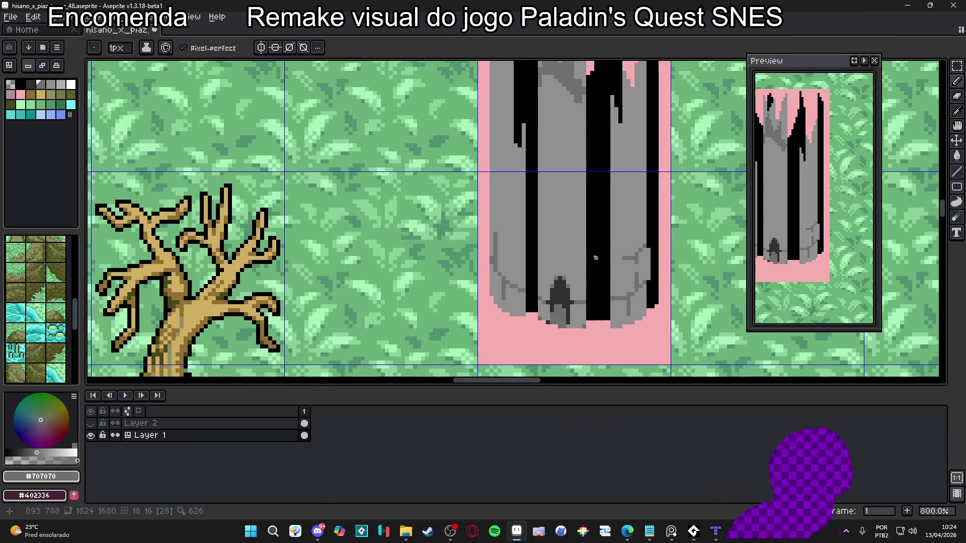
scroll(606, 257, "up", 2)
left_click(606, 257, "alt")
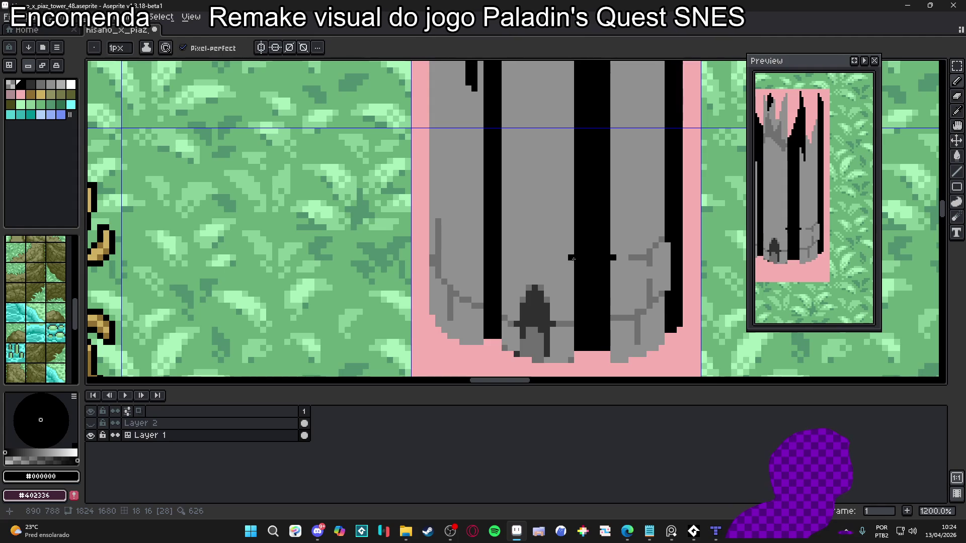
left_click_drag(504, 250, 511, 250)
scroll(508, 254, "down", 4)
scroll(508, 254, "up", 2)
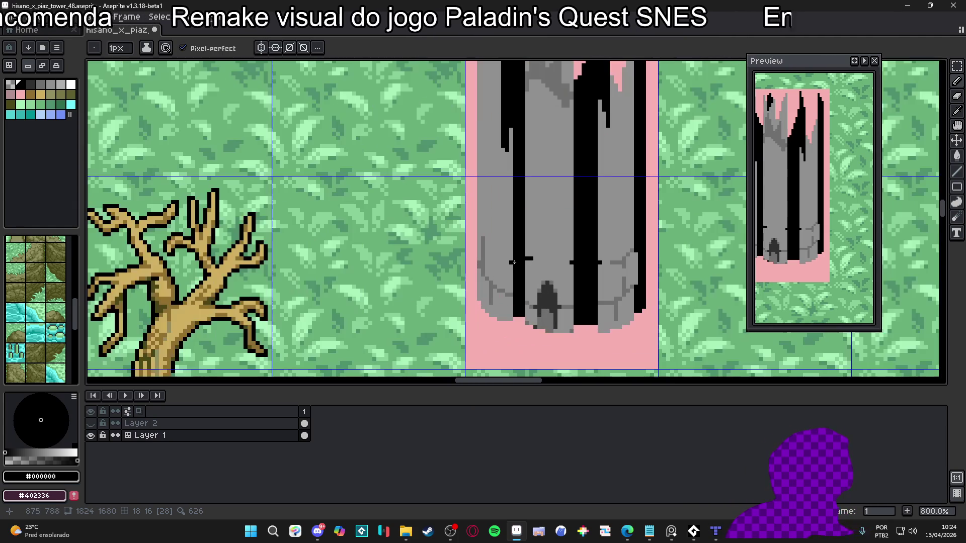
scroll(453, 242, "down", 1)
scroll(454, 242, "up", 1)
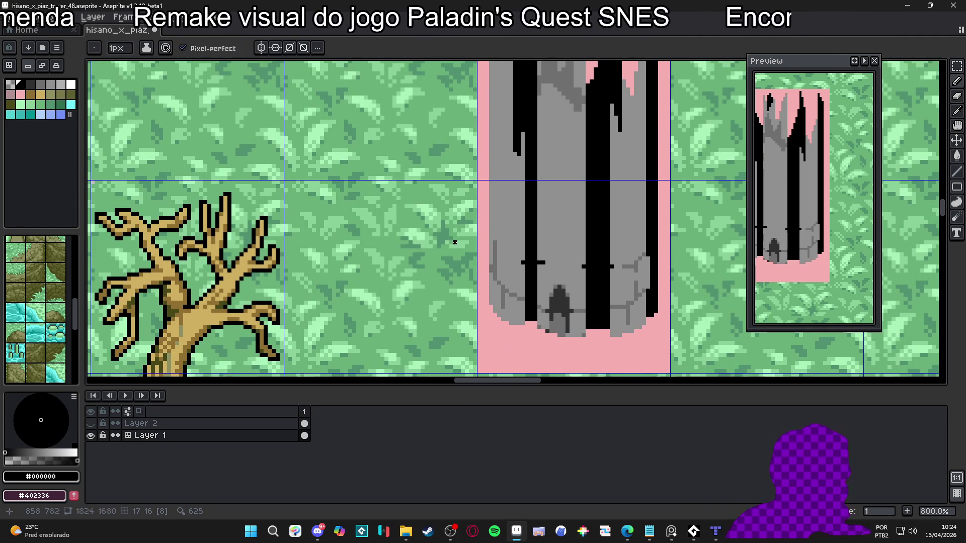
left_click_drag(467, 230, 494, 248)
key("ctrl+s")
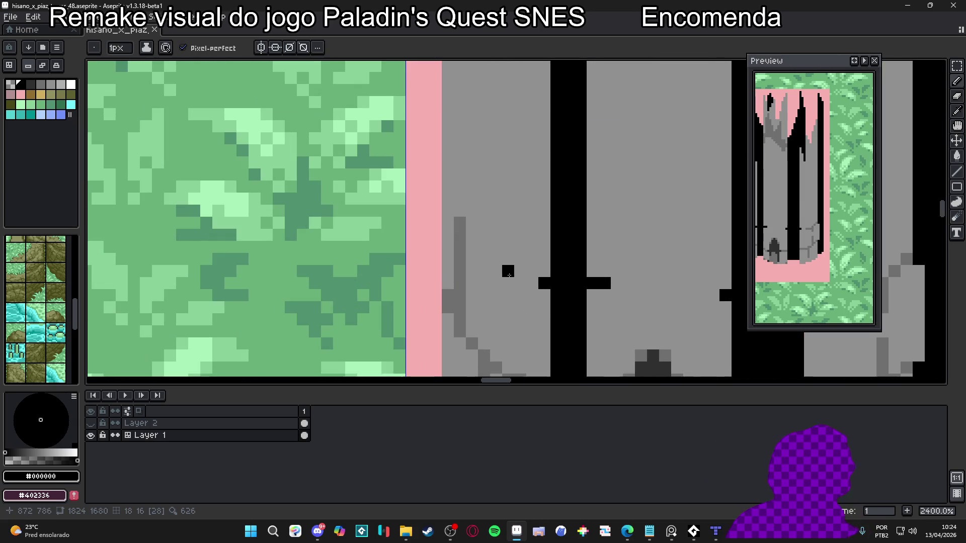
Add a dark grey pixel to the stone ring and black pixels on the tower's left edge.
scroll(530, 283, "up", 5)
left_click(463, 221, "alt")
left_click_drag(472, 235, 487, 256)
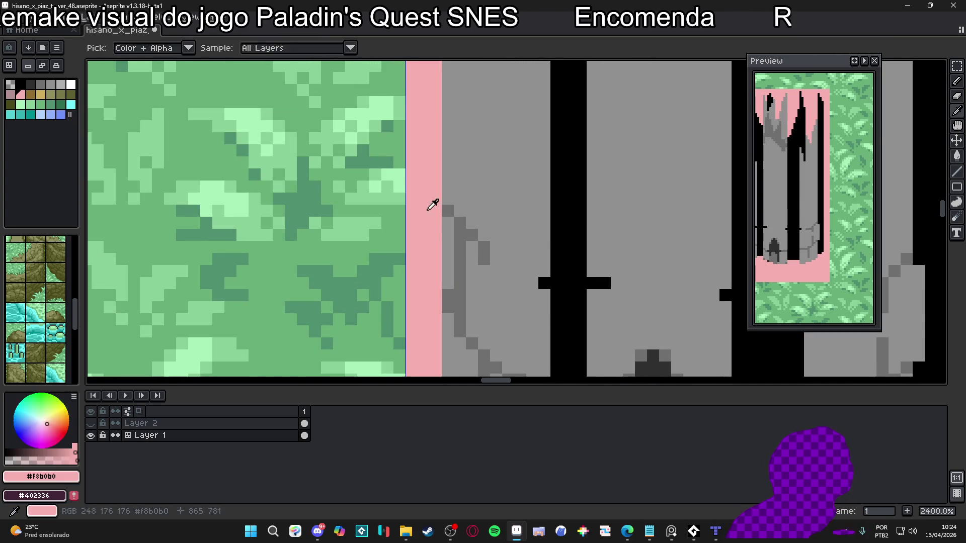
left_click(556, 247, "alt")
left_click(448, 211)
left_click(472, 235)
scroll(463, 232, "down", 2)
key("ctrl+z")
scroll(464, 233, "up", 2)
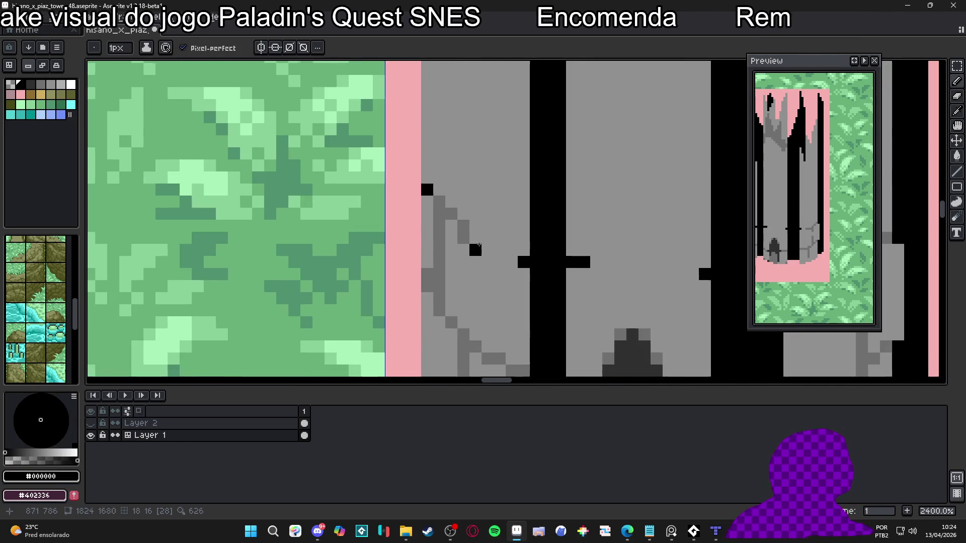
left_click(463, 226, "alt")
scroll(470, 244, "down", 5)
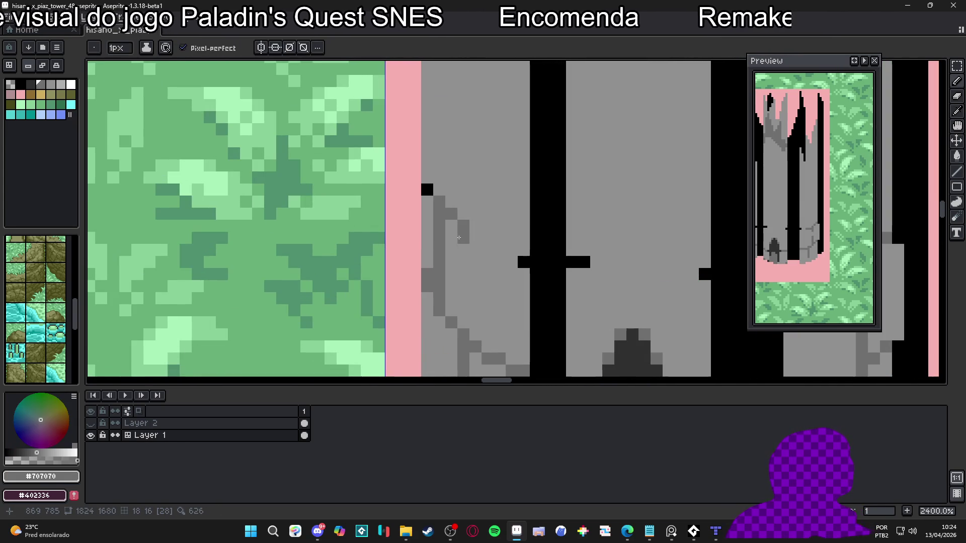
scroll(474, 281, "up", 8)
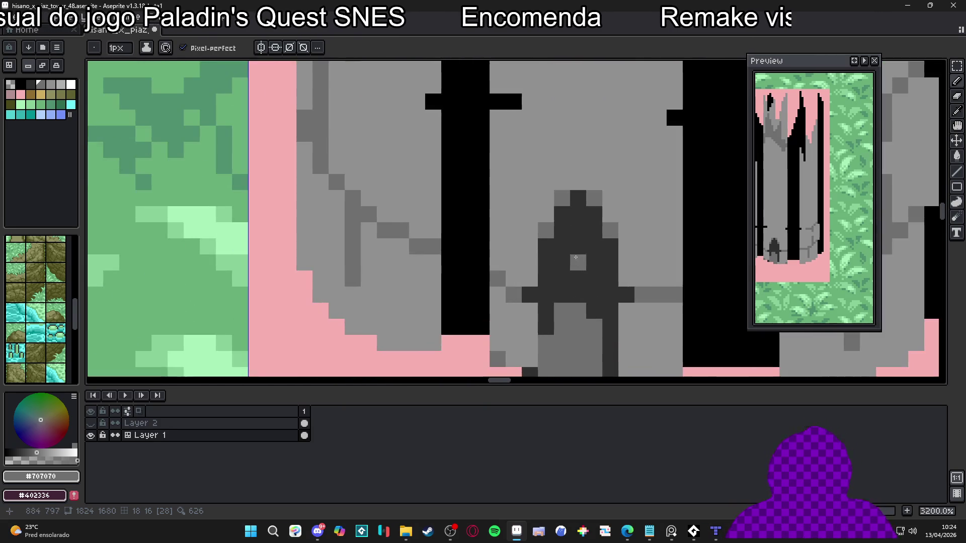
Shade the tower's left side and right seam with the darkest doorway grey.
left_click(565, 272, "alt")
scroll(565, 272, "down", 2)
scroll(374, 142, "up", 1)
left_click_drag(370, 156, 369, 190)
left_click(382, 160)
scroll(430, 206, "down", 3)
scroll(528, 190, "up", 3)
left_click(539, 224)
left_click(548, 203)
key("ctrl+z")
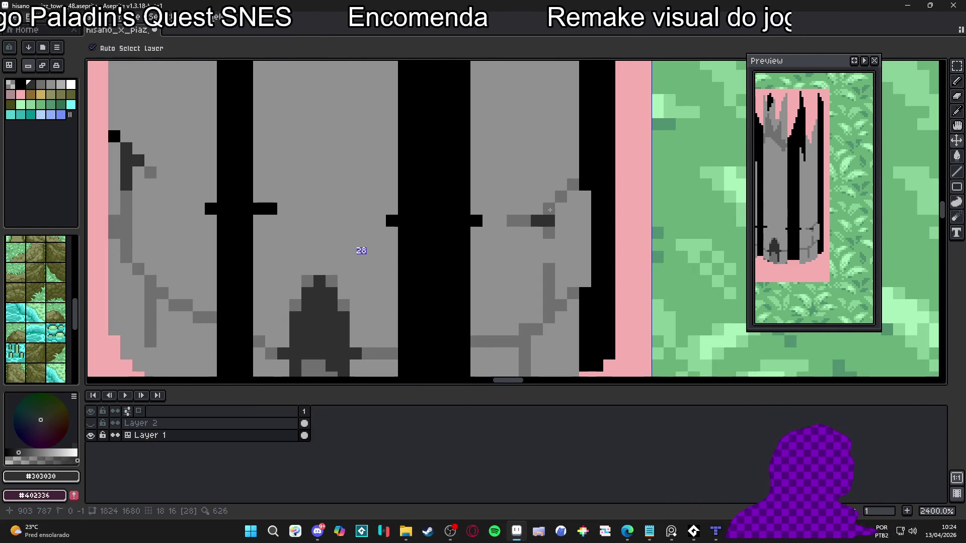
scroll(549, 240, "down", 6)
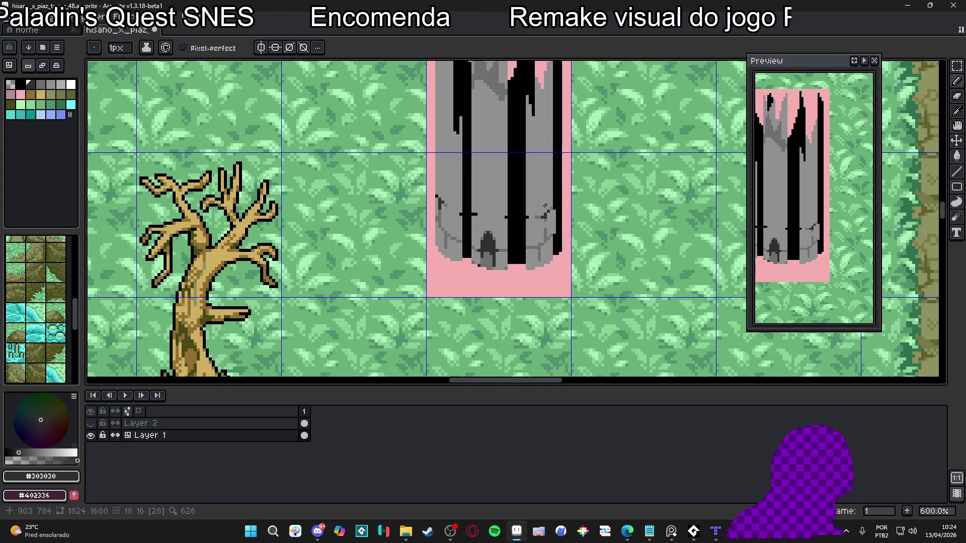
scroll(545, 208, "up", 6)
left_click(523, 237, "alt")
left_click(218, 108)
scroll(492, 225, "down", 6)
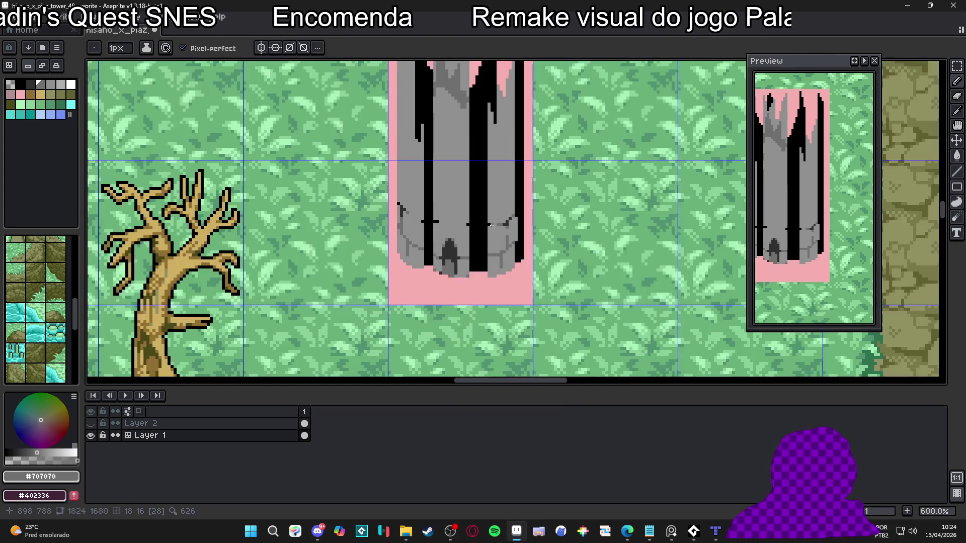
scroll(440, 274, "up", 5)
left_click(408, 264, "alt")
left_click(453, 263)
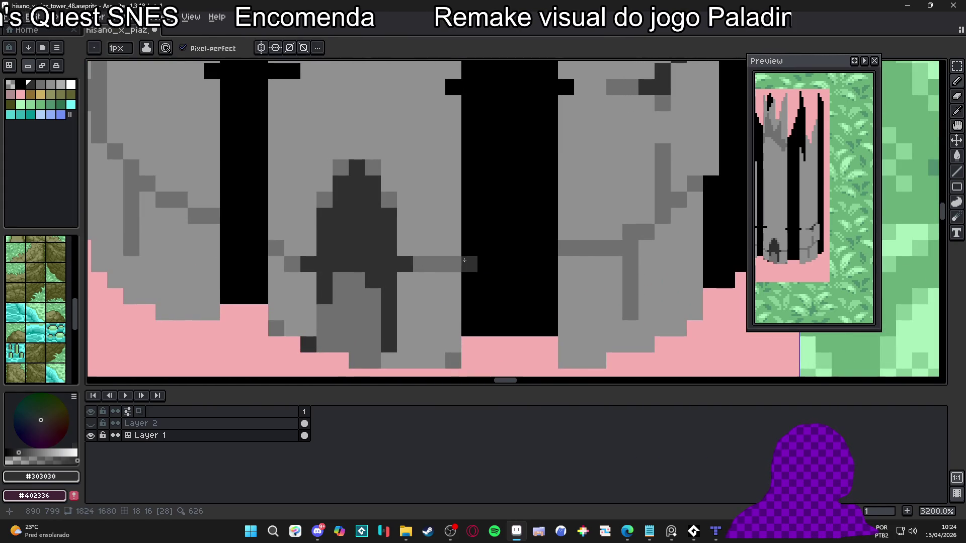
left_click(566, 248)
left_click(582, 247)
left_click(630, 248)
left_click(630, 232)
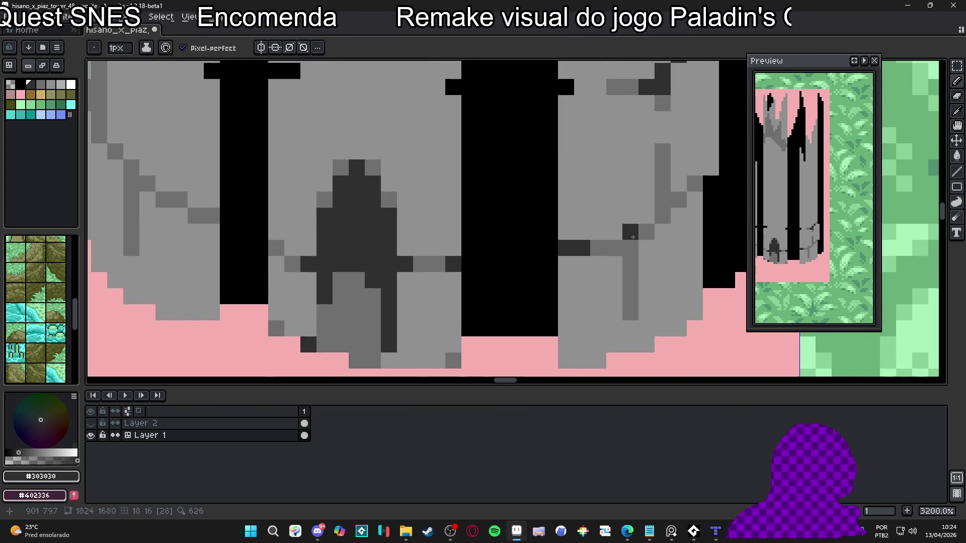
left_click(614, 248)
left_click(598, 248)
left_click(630, 264)
left_click(647, 232)
scroll(519, 260, "down", 6)
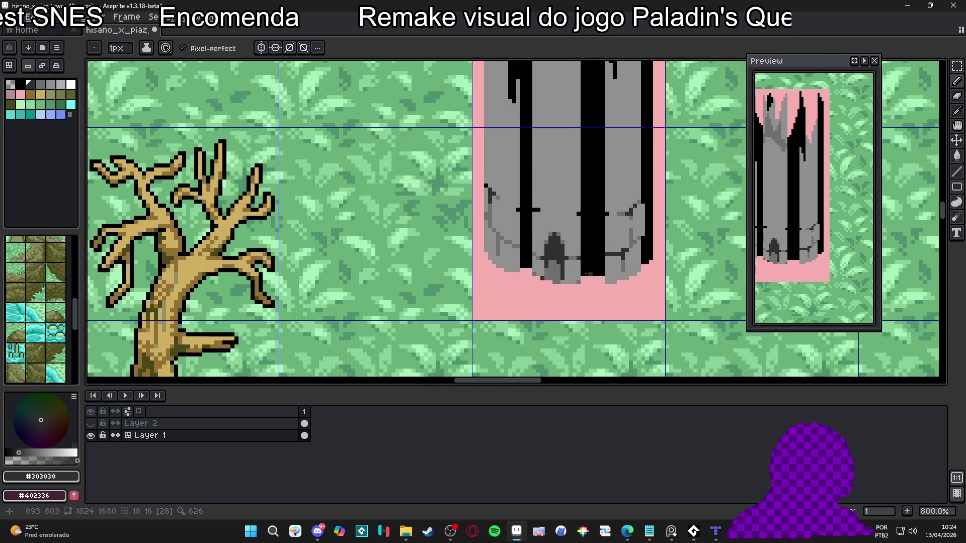
scroll(518, 260, "down", 2)
scroll(517, 264, "up", 5)
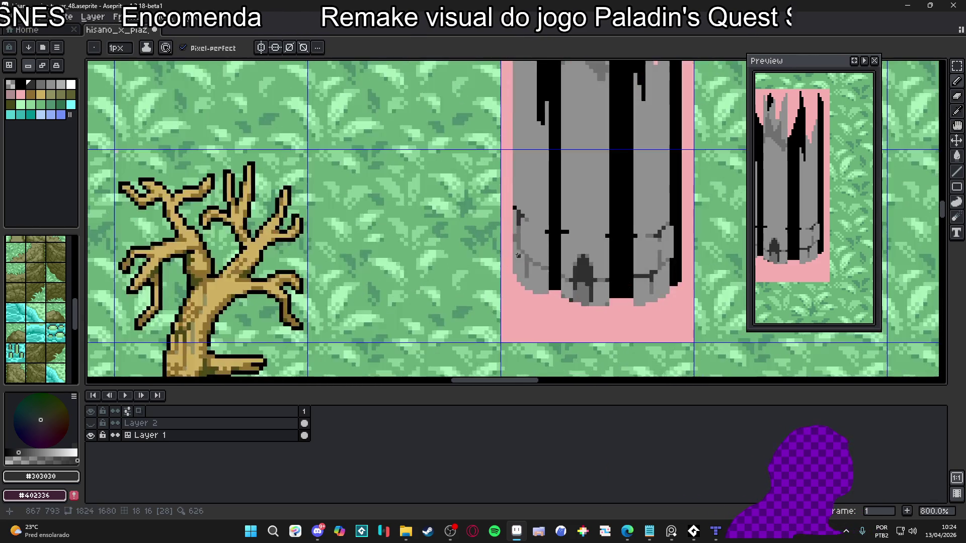
left_click_drag(517, 266, 522, 267)
left_click(525, 262)
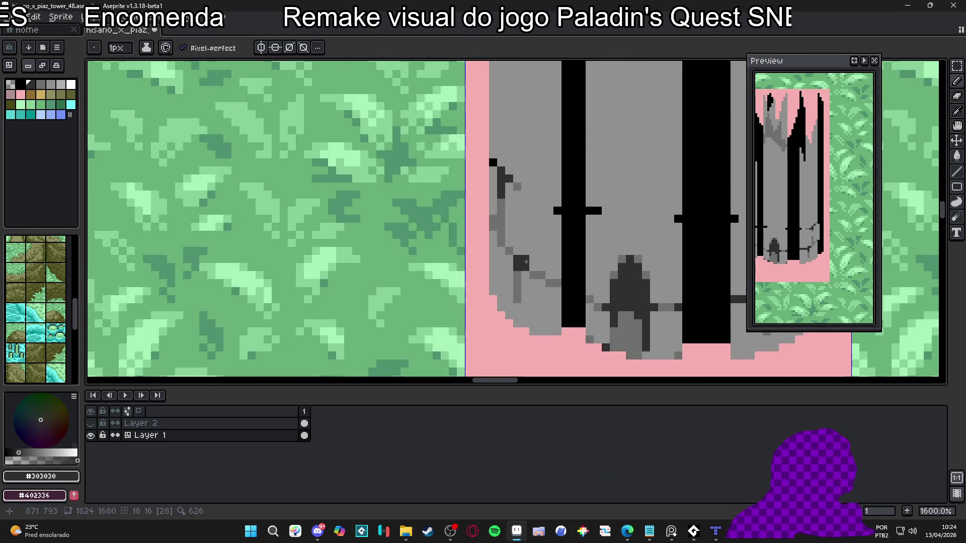
left_click(518, 276)
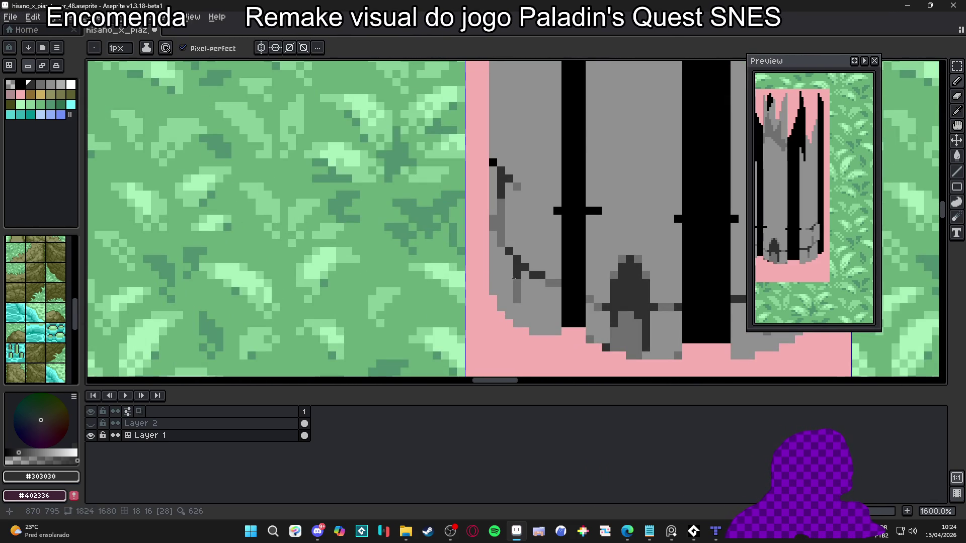
scroll(569, 273, "down", 4)
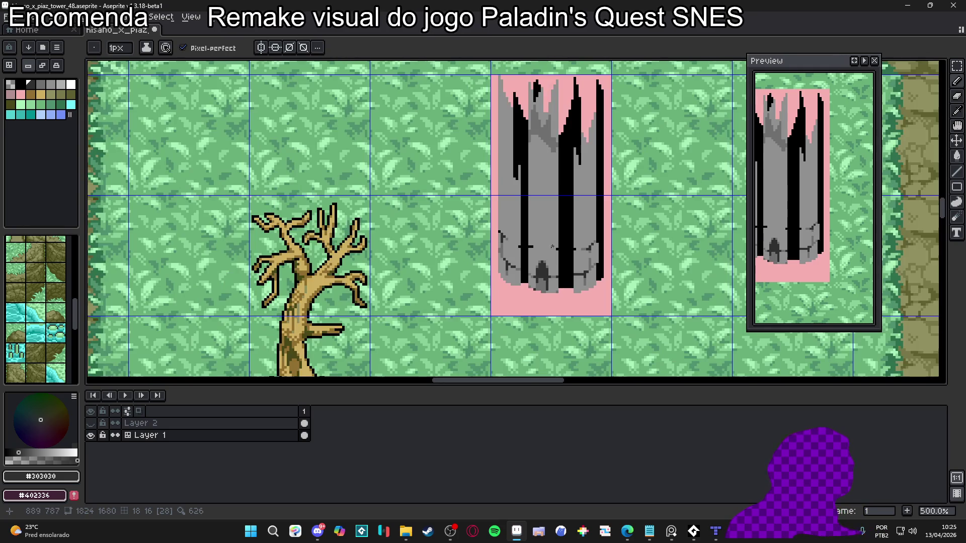
scroll(555, 247, "up", 5)
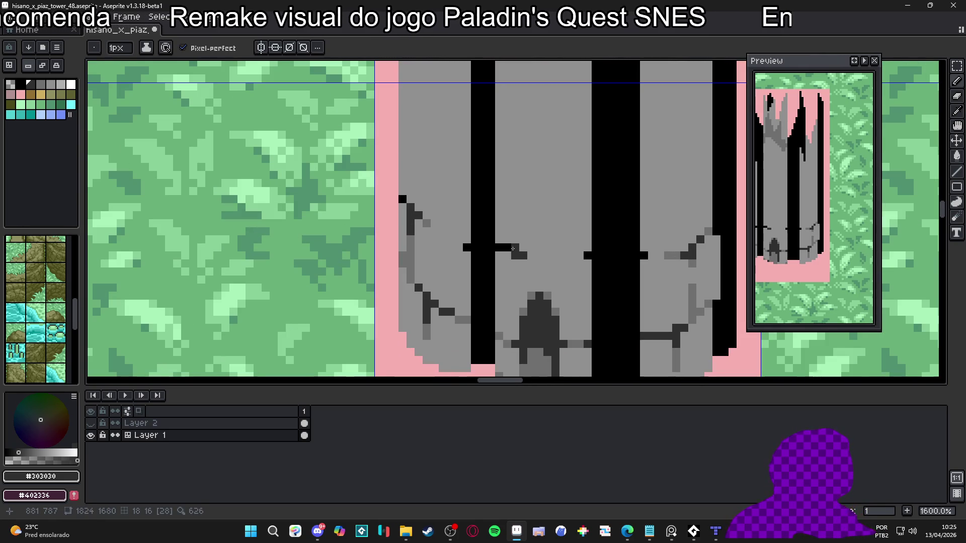
left_click(509, 249)
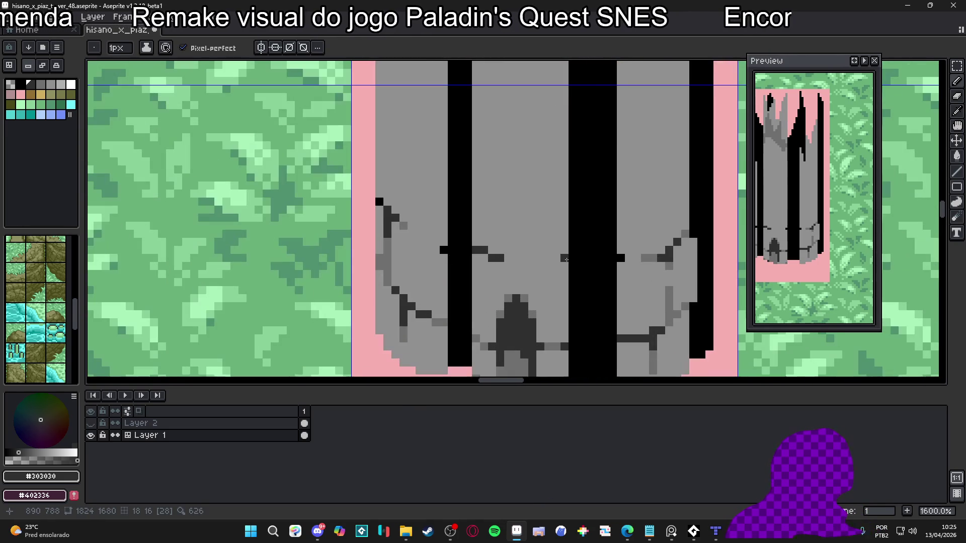
scroll(553, 254, "down", 4)
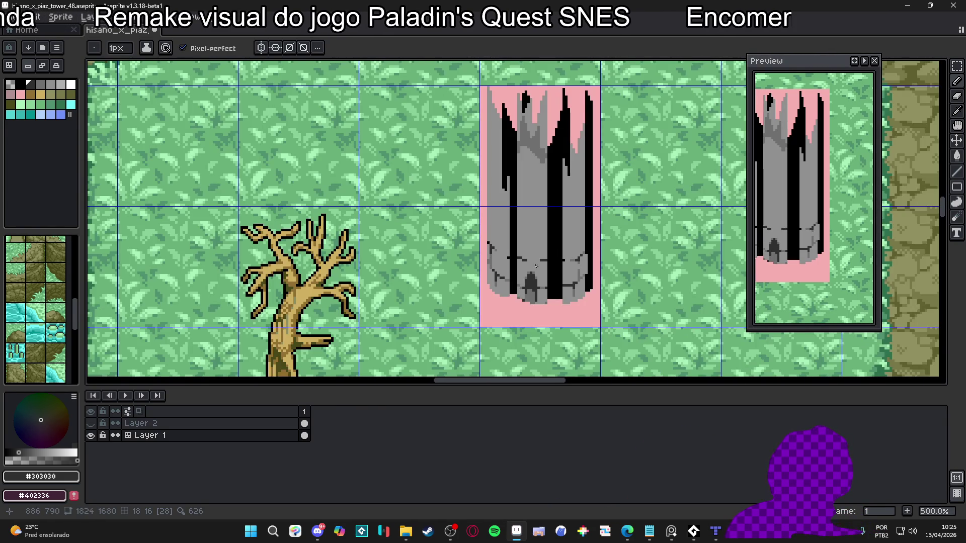
scroll(536, 265, "up", 2)
scroll(793, 215, "up", 2)
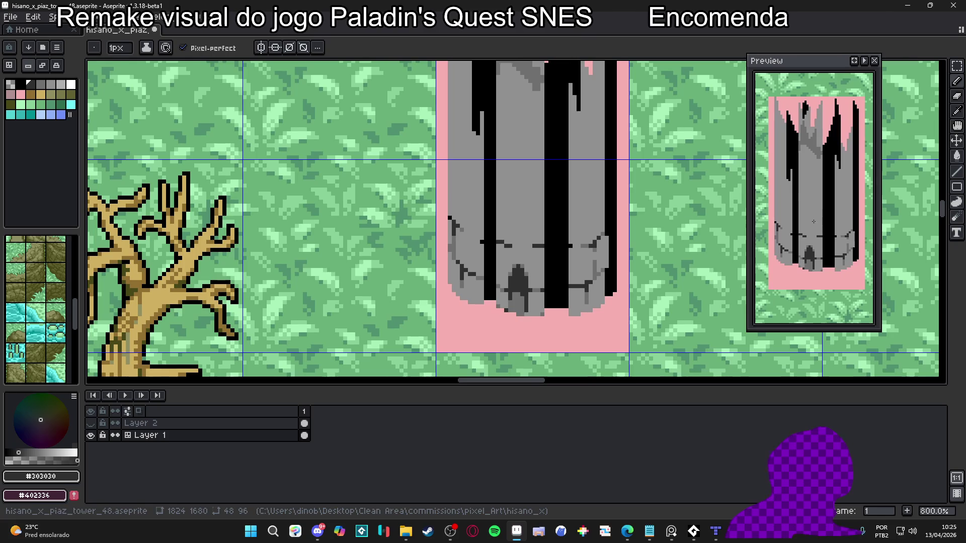
scroll(532, 205, "up", 3)
Dot light grey #b0b0b0 highlight pixels on the top edges of the base stones beside the doorway.
left_click(51, 84)
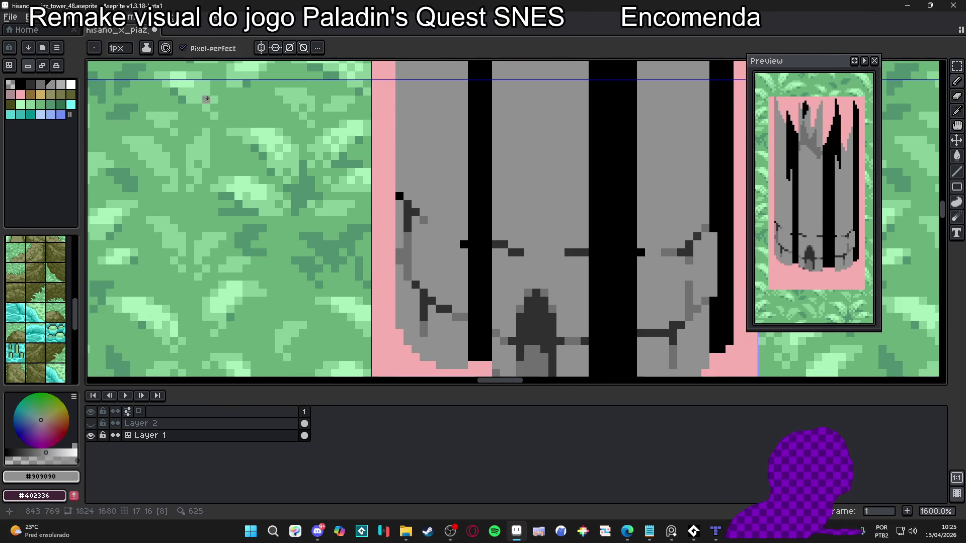
left_click(62, 85)
left_click(413, 220)
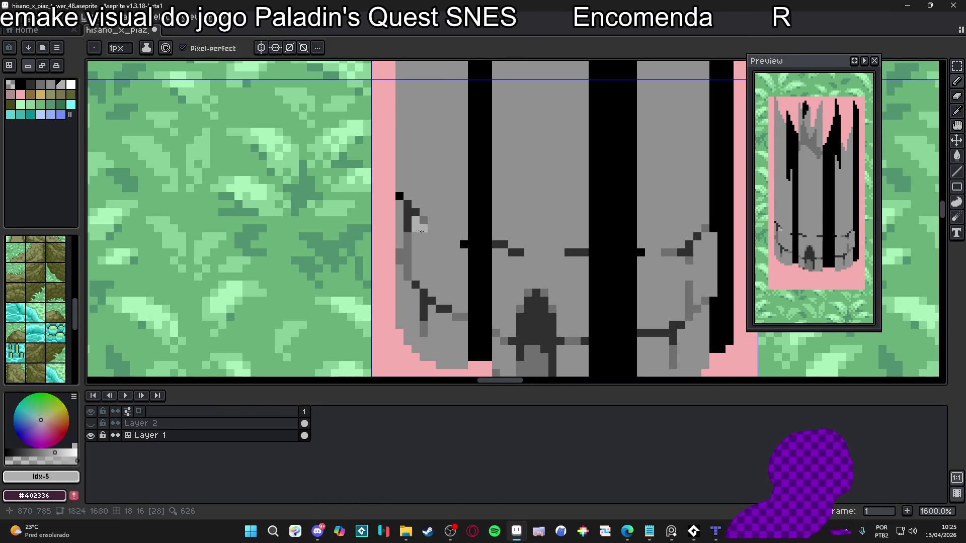
left_click(428, 236)
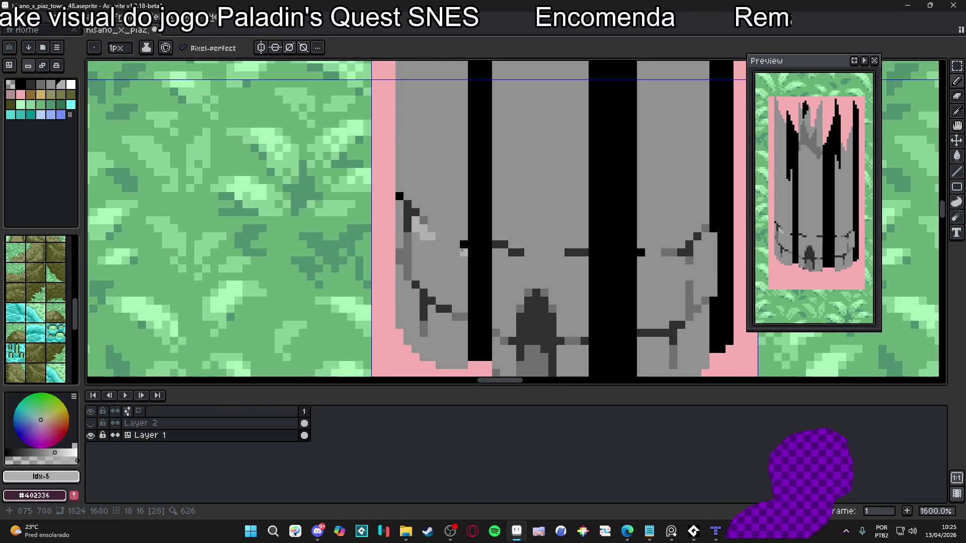
scroll(462, 250, "down", 5)
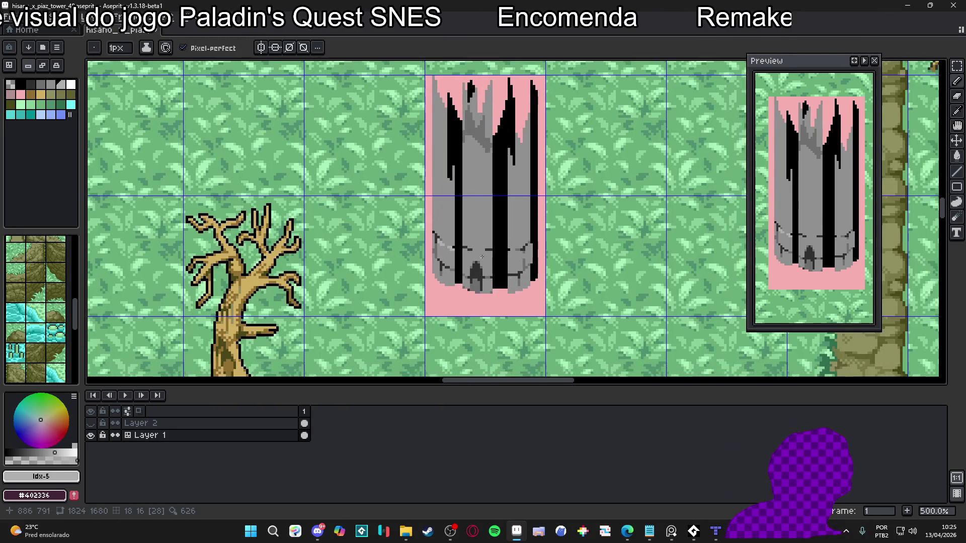
scroll(486, 259, "up", 5)
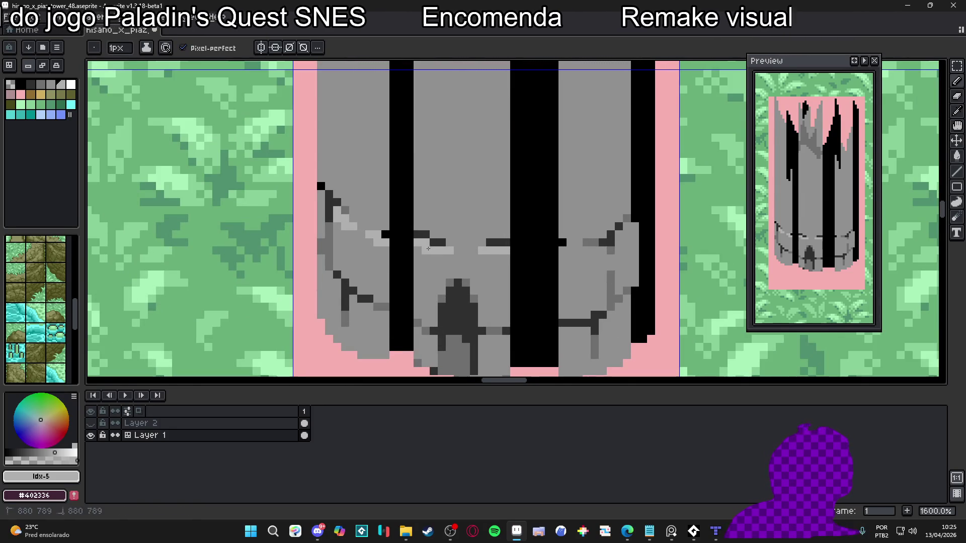
scroll(492, 283, "down", 4)
scroll(499, 282, "down", 2)
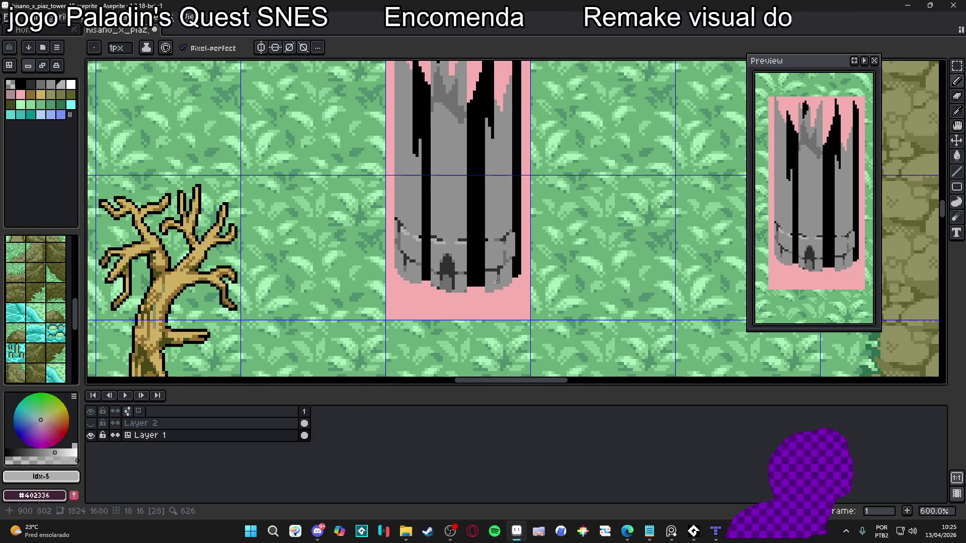
scroll(496, 275, "up", 3)
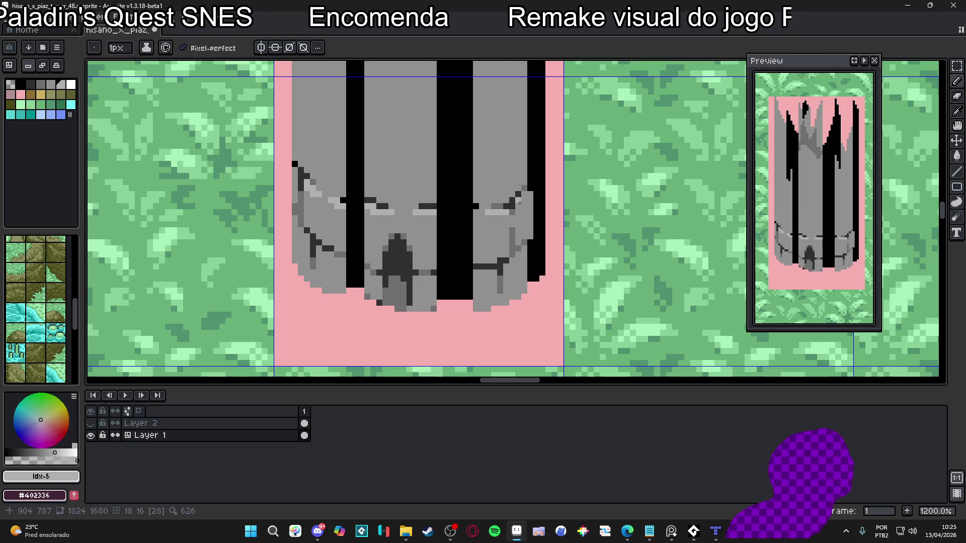
scroll(520, 206, "up", 1)
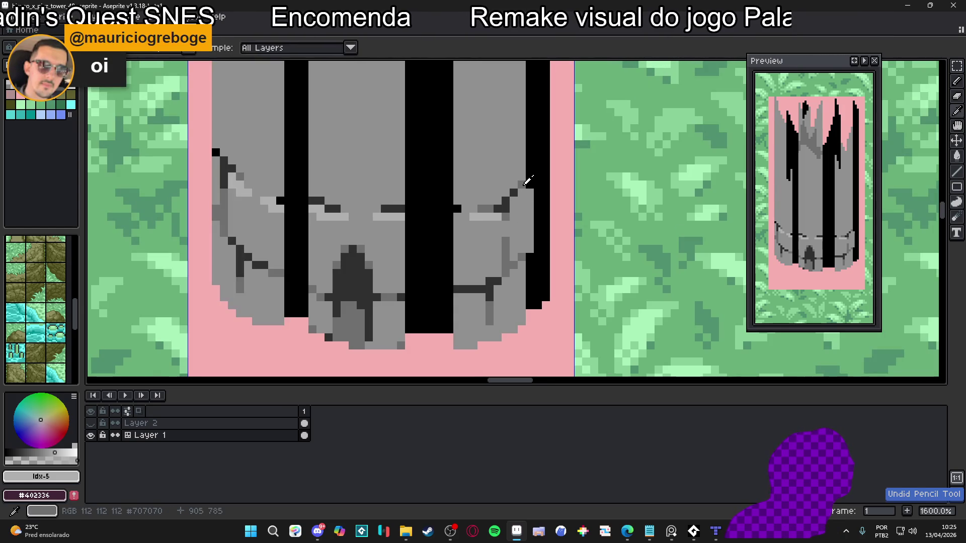
Shade the tower's right edge and the right stone block with a darker grey strip.
mouse_move(522, 211)
left_mouse_down()
mouse_move(521, 248)
mouse_move(527, 208)
left_mouse_up()
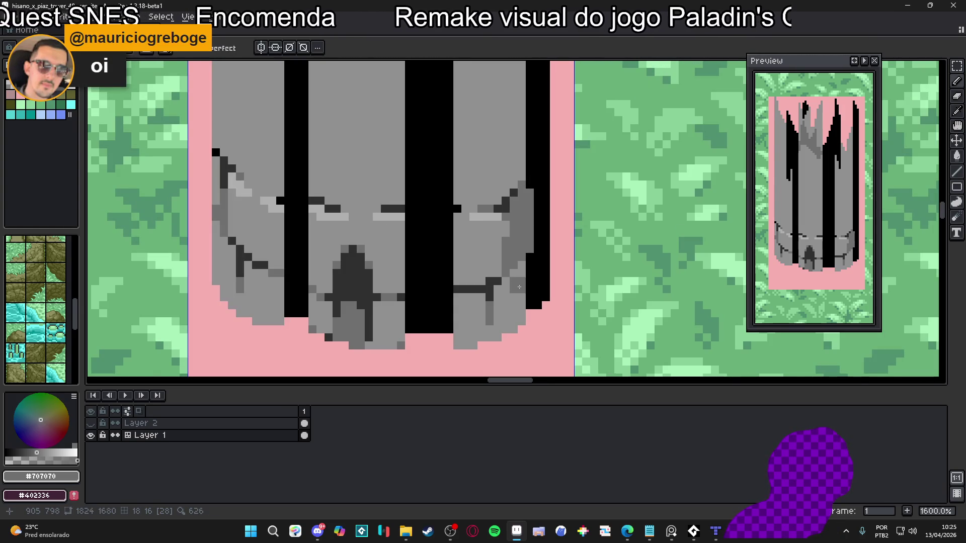
left_click_drag(517, 280, 518, 322)
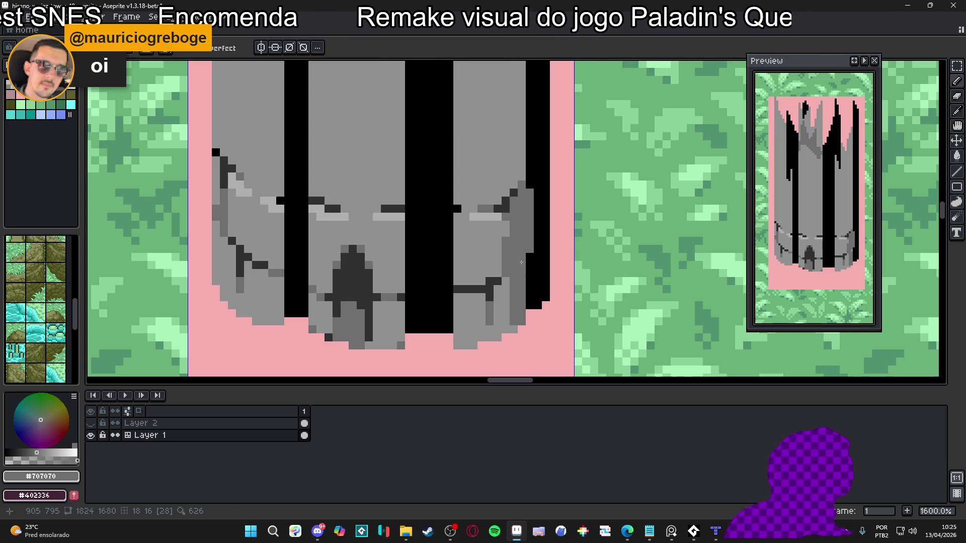
key("[")
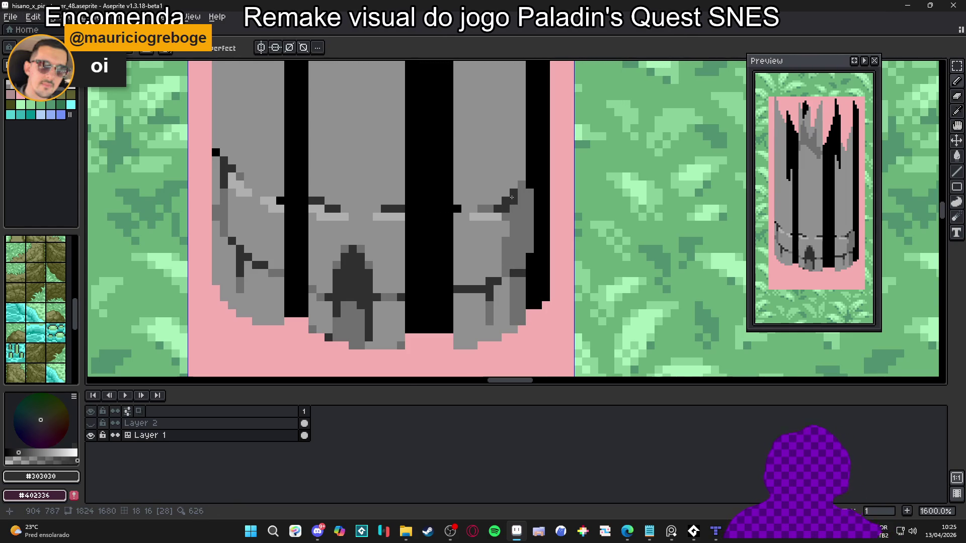
scroll(523, 196, "down", 6)
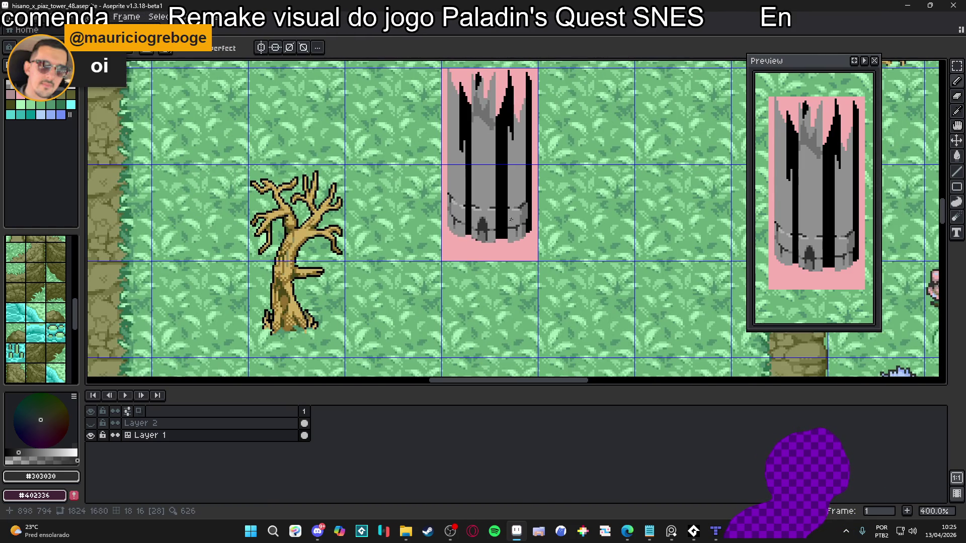
scroll(508, 218, "up", 2)
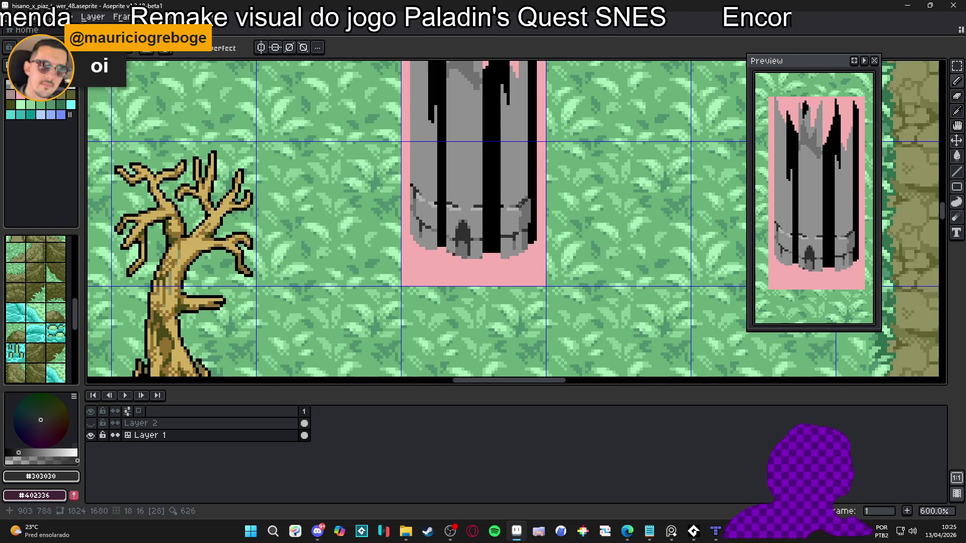
scroll(520, 215, "up", 3)
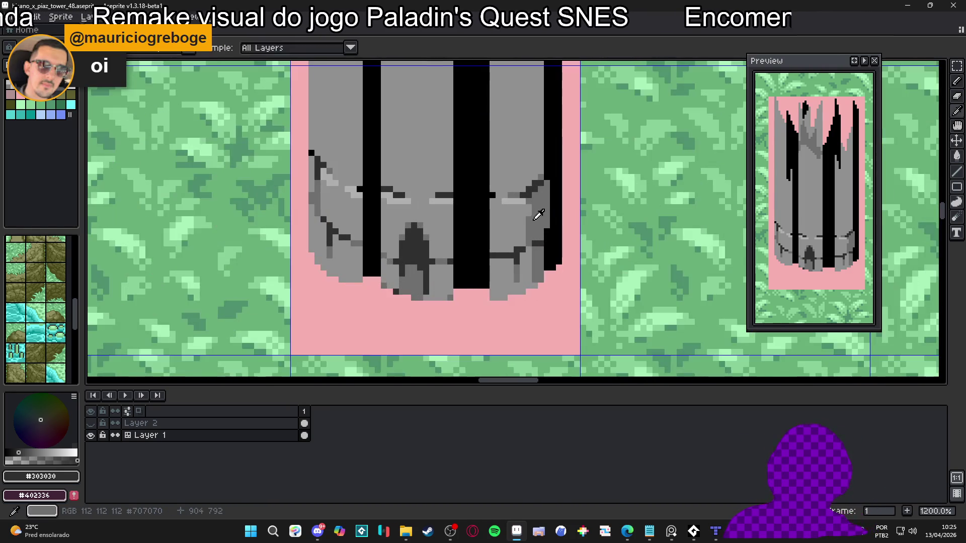
Sample #707070 from the tower and mark a small cross-shaped crack on the right stone block.
left_click(499, 233, "alt")
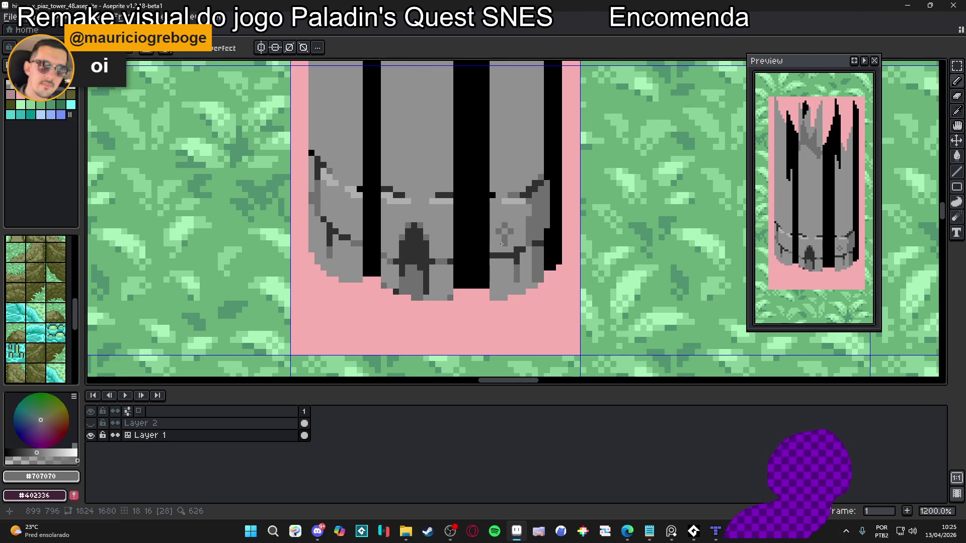
scroll(491, 237, "down", 5)
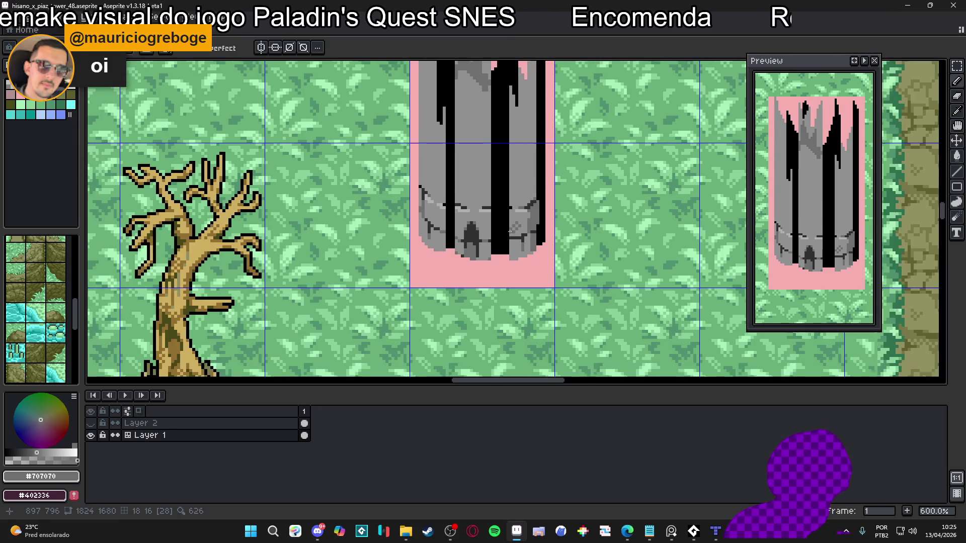
scroll(478, 267, "up", 2)
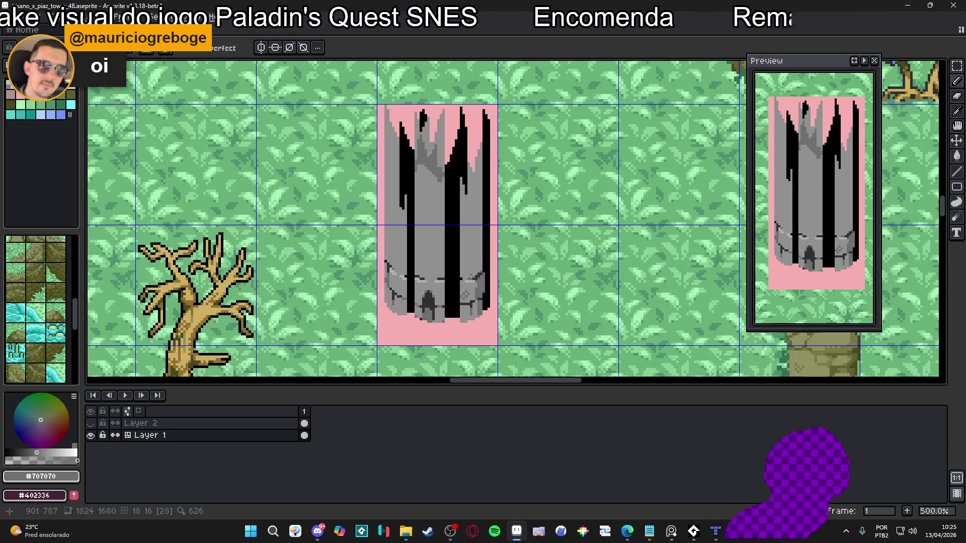
scroll(452, 275, "down", 3)
scroll(477, 260, "up", 4)
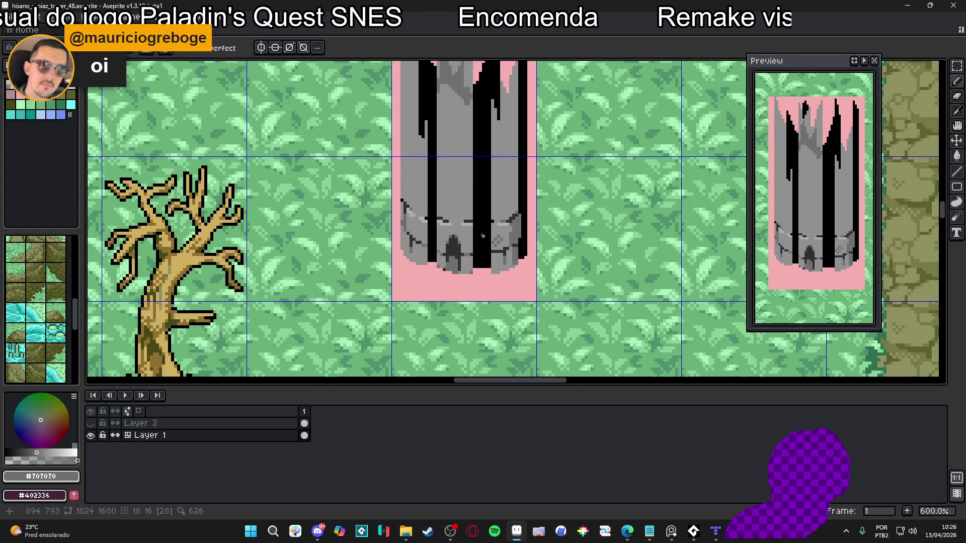
scroll(483, 236, "down", 4)
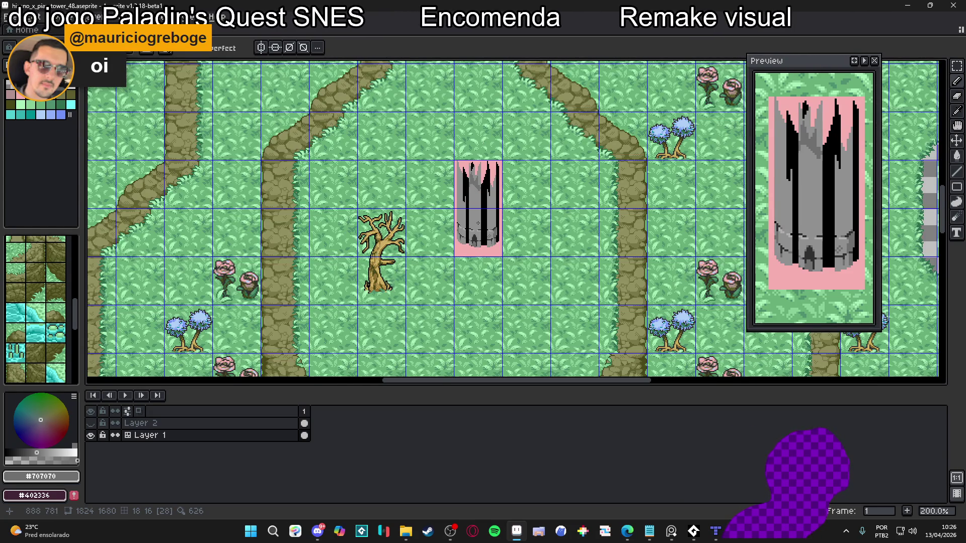
Sample #909090 and paint short grey lines over the two black columns in the base.
scroll(479, 224, "up", 3)
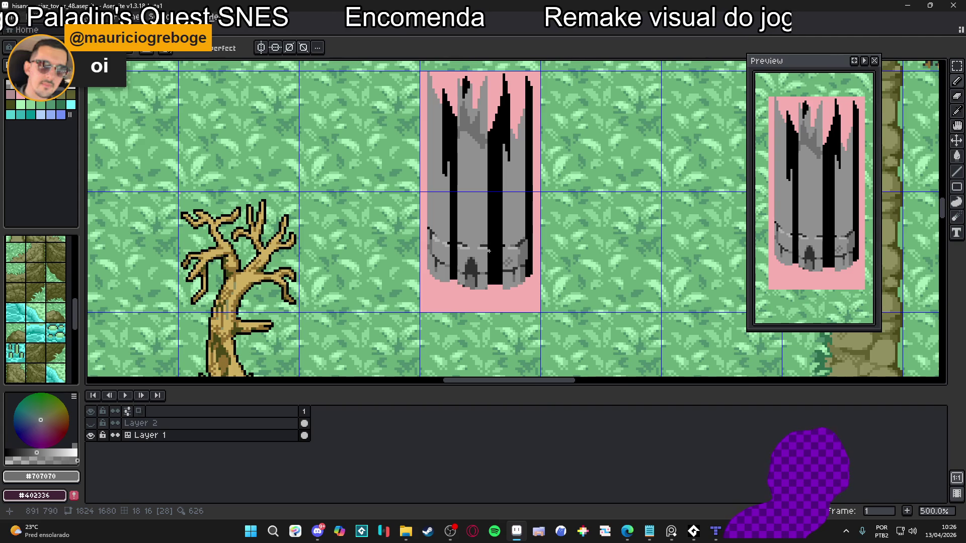
scroll(493, 283, "up", 1)
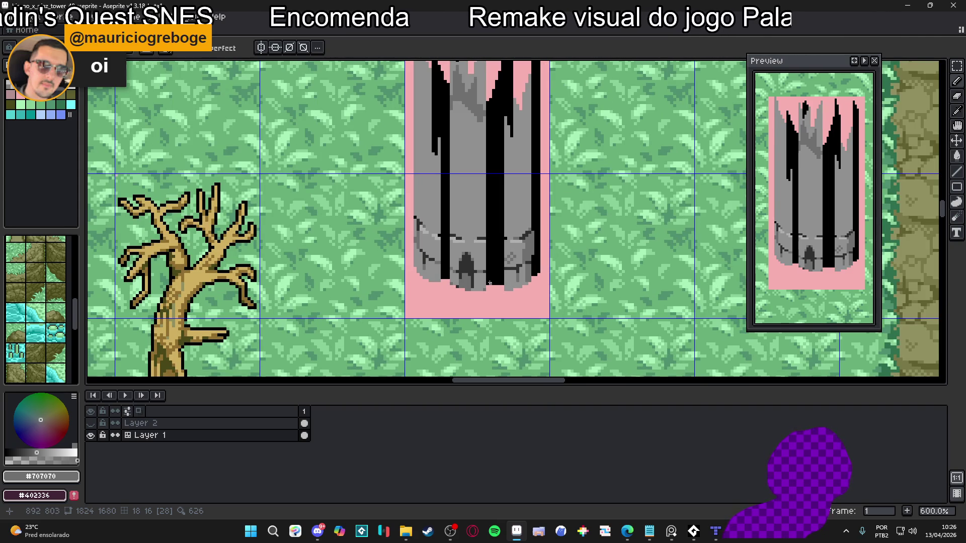
scroll(489, 283, "down", 4)
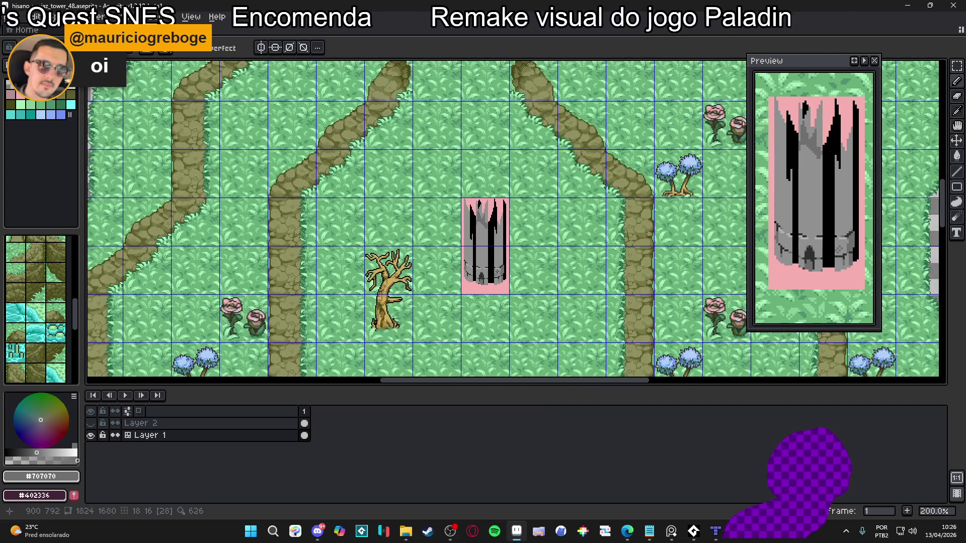
scroll(497, 272, "up", 3)
scroll(497, 273, "up", 2)
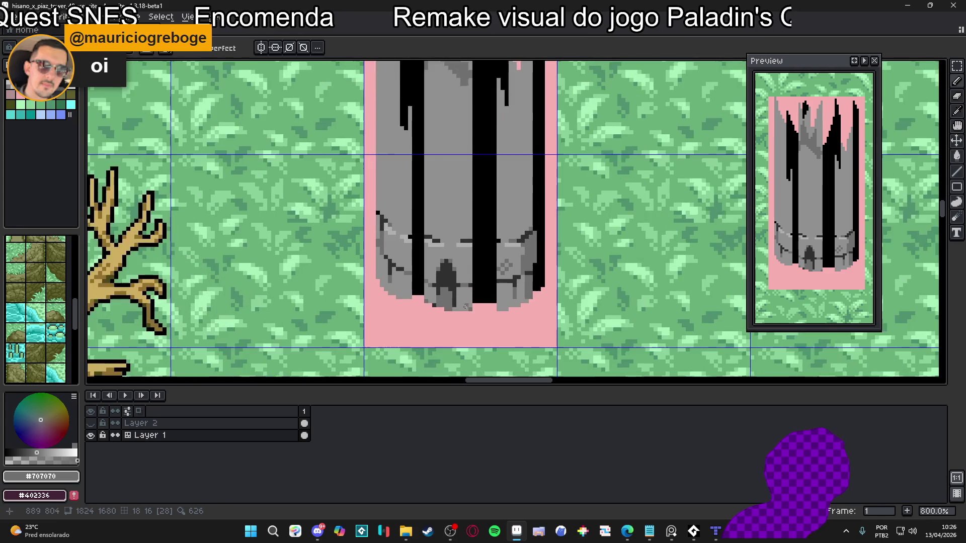
left_click(470, 302, "alt")
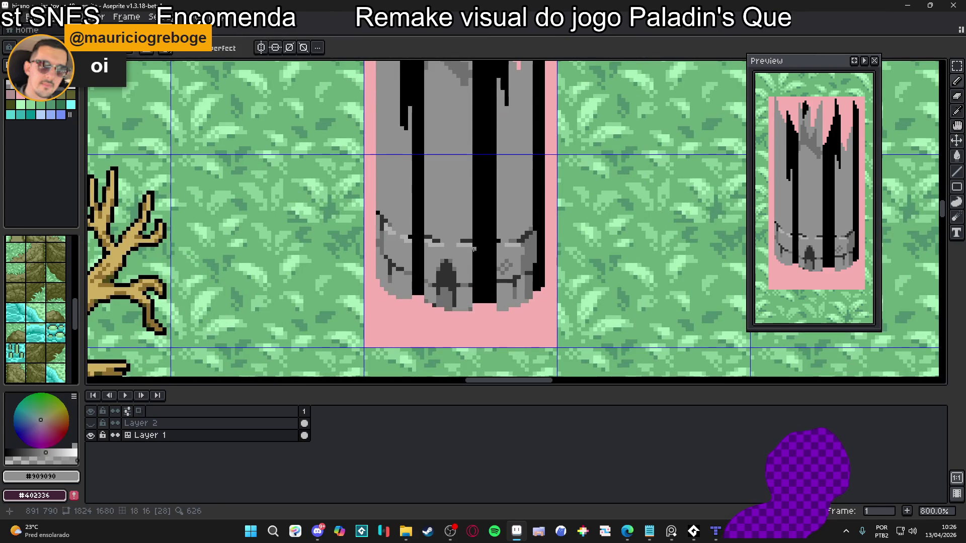
left_click_drag(473, 250, 474, 278)
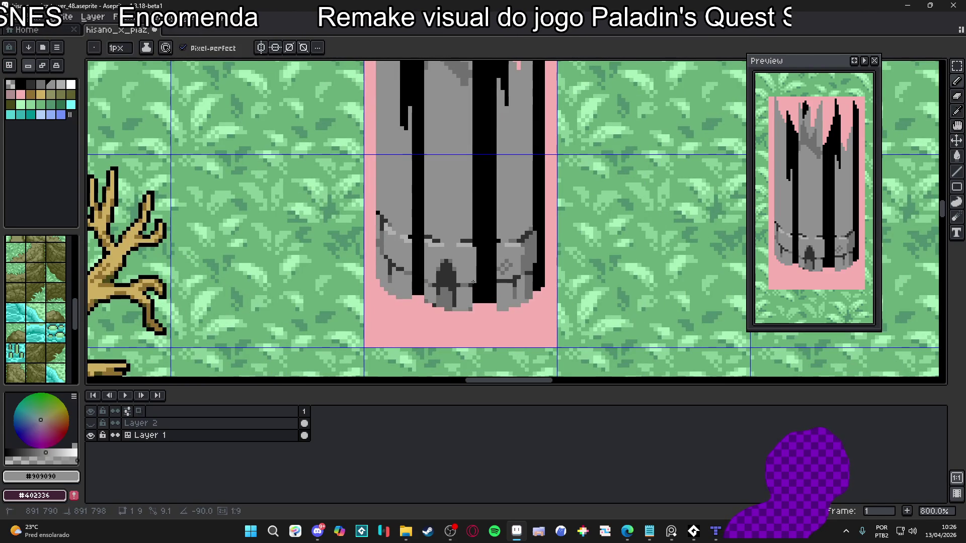
left_click_drag(421, 247, 418, 273)
Sample the tower's greys and paint grey pixels down its lower-left edge.
scroll(421, 276, "down", 3)
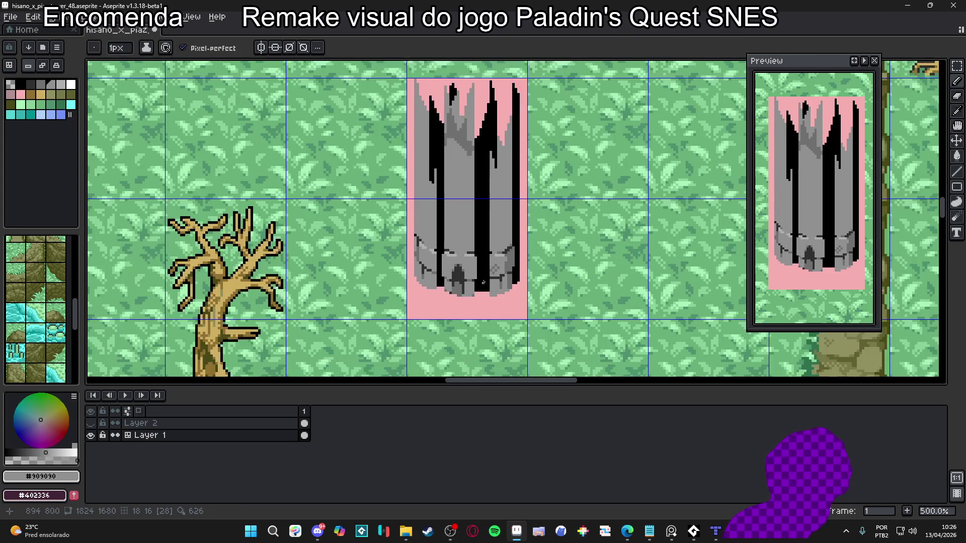
scroll(496, 268, "up", 4)
left_click(517, 258, "alt")
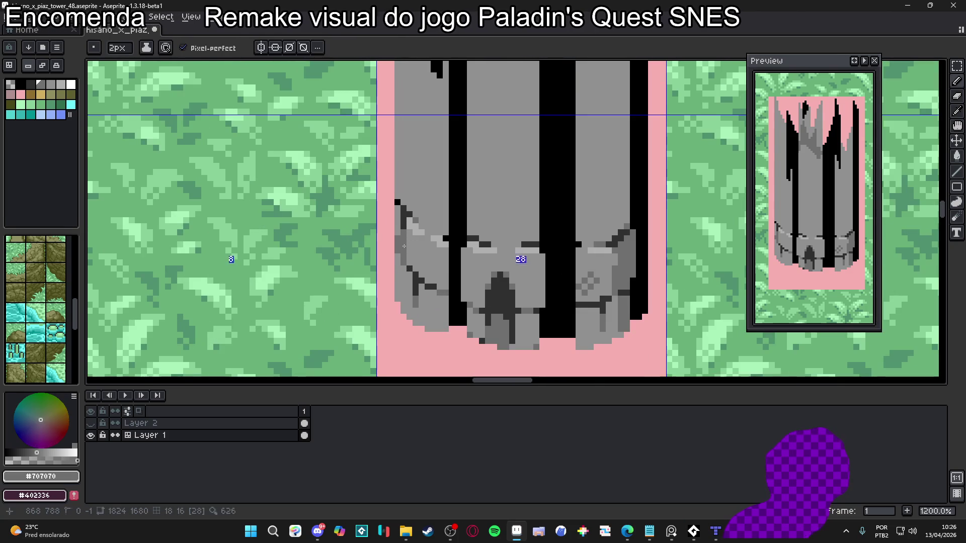
key("minus")
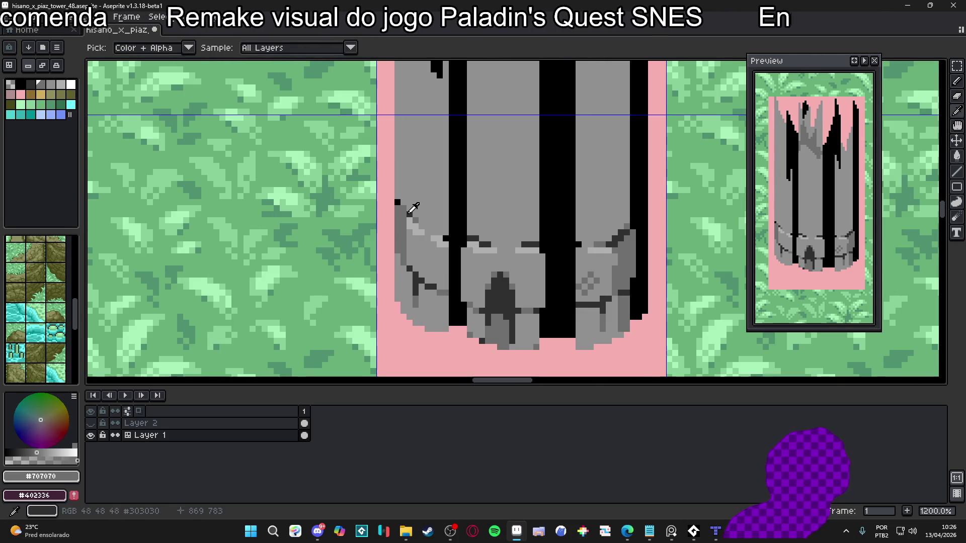
left_click(405, 208, "alt")
left_click(407, 254, "alt")
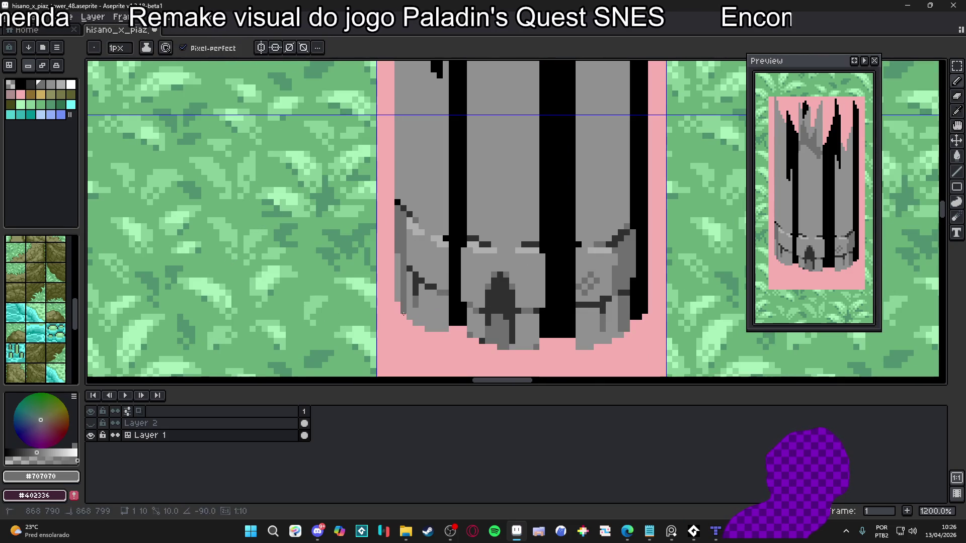
left_click_drag(395, 255, 405, 315)
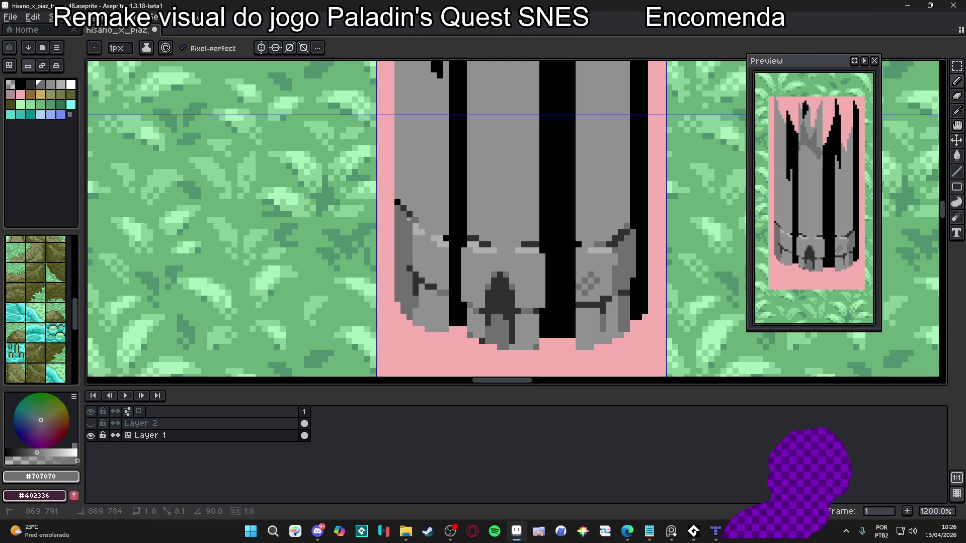
Sample lighter and darker greys from the tower and draw a shading line along its right side.
left_click(420, 252, "alt")
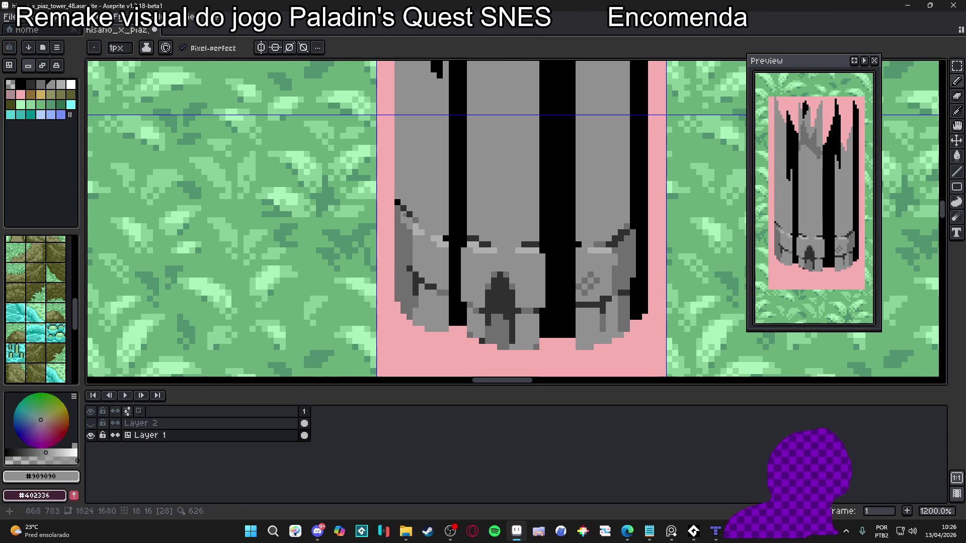
scroll(398, 215, "down", 2)
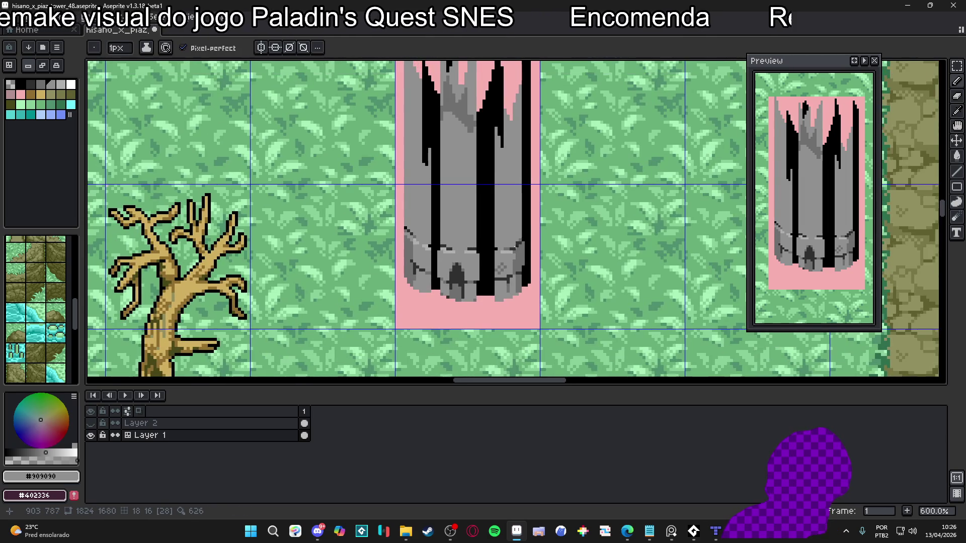
scroll(495, 251, "up", 3)
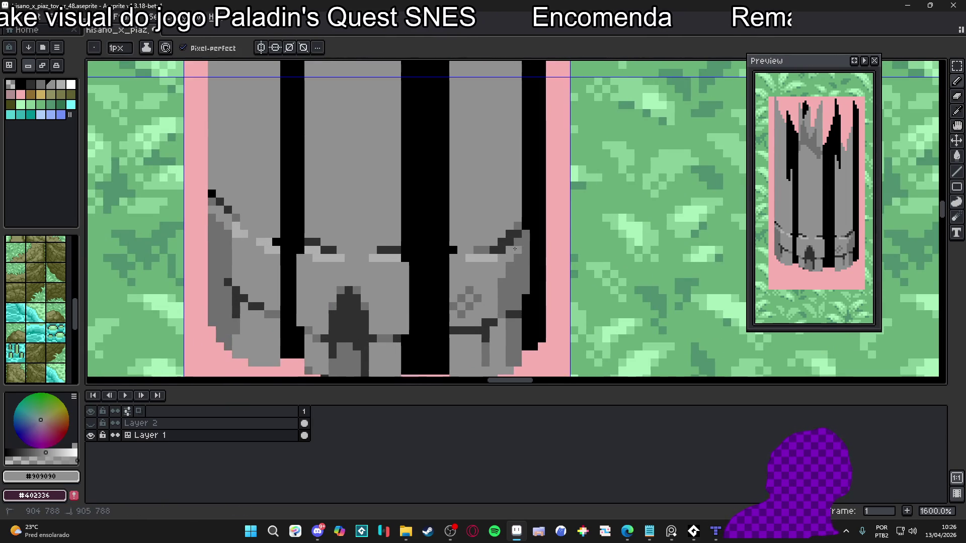
left_click(507, 254, "alt")
scroll(508, 279, "down", 1)
scroll(509, 279, "down", 2)
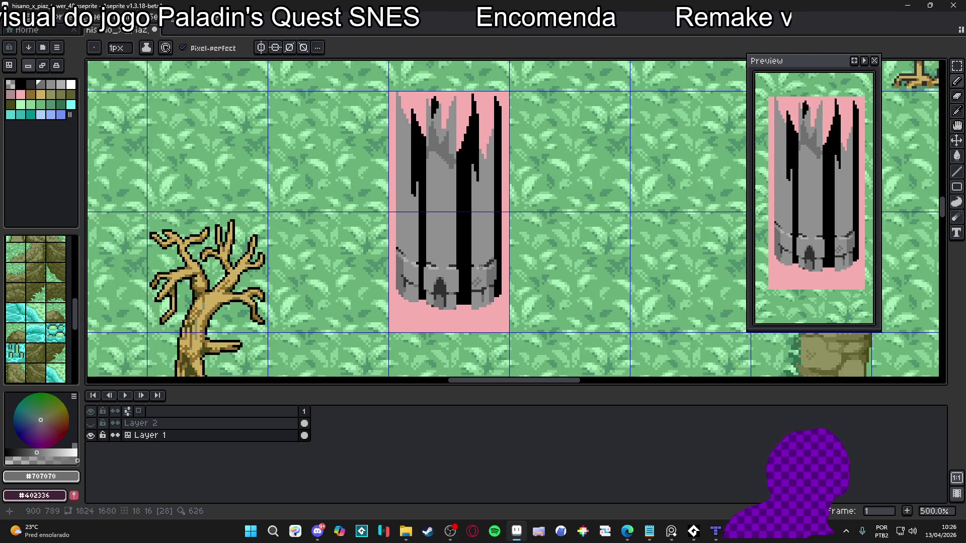
scroll(498, 263, "up", 2)
scroll(498, 264, "up", 1)
left_click(492, 280, "alt")
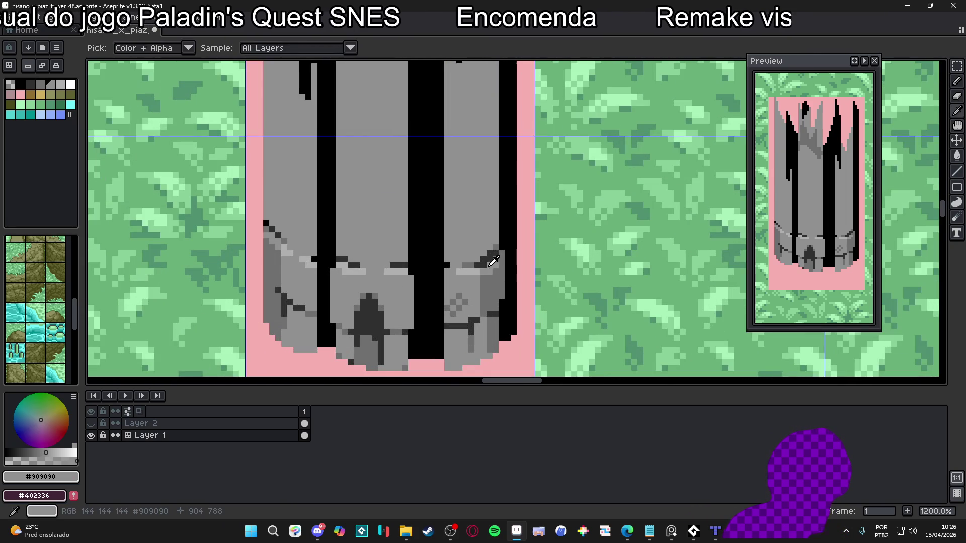
scroll(493, 282, "down", 1)
scroll(492, 282, "up", 1)
left_click(479, 251, "alt")
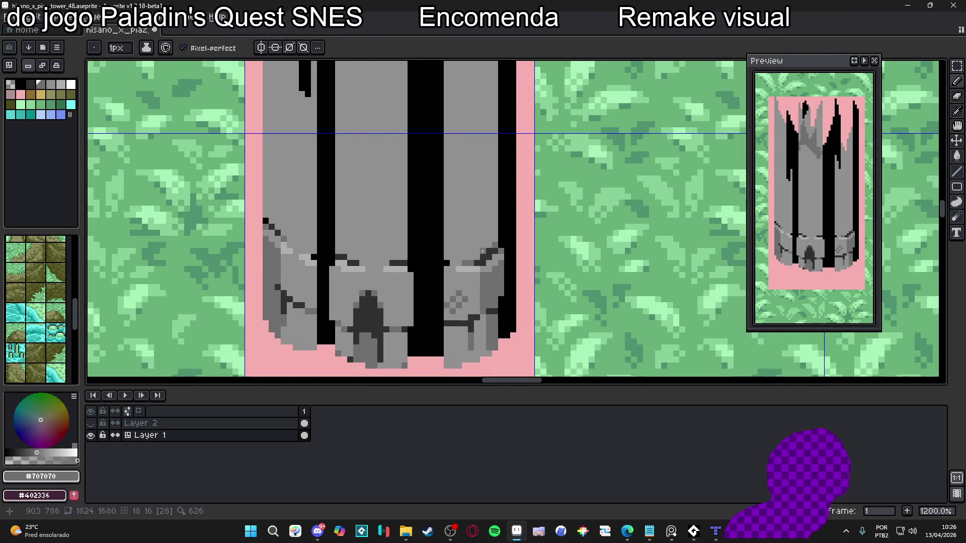
scroll(480, 211, "down", 1)
scroll(480, 176, "up", 2)
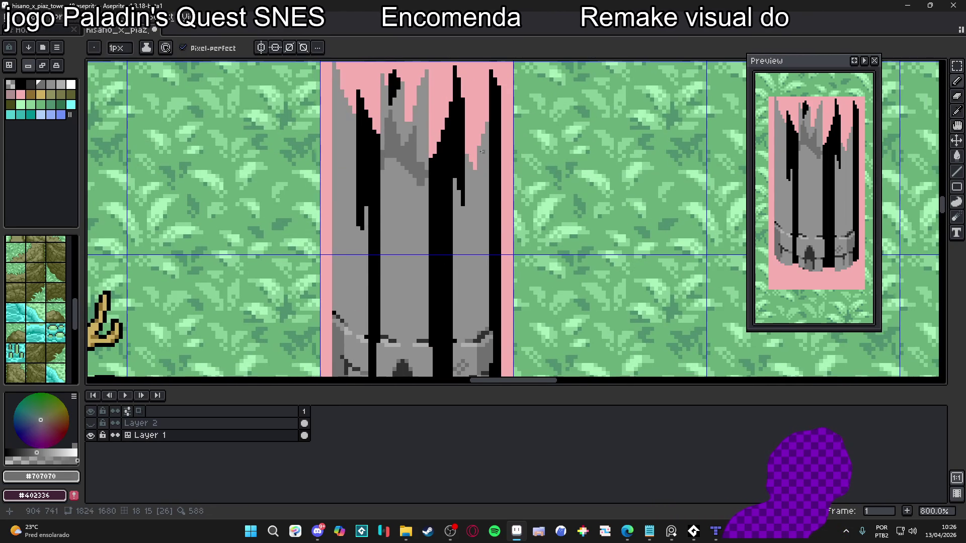
left_click(480, 145, "shift")
Draw a dark grey strip down the tower's left edge.
scroll(495, 211, "down", 2)
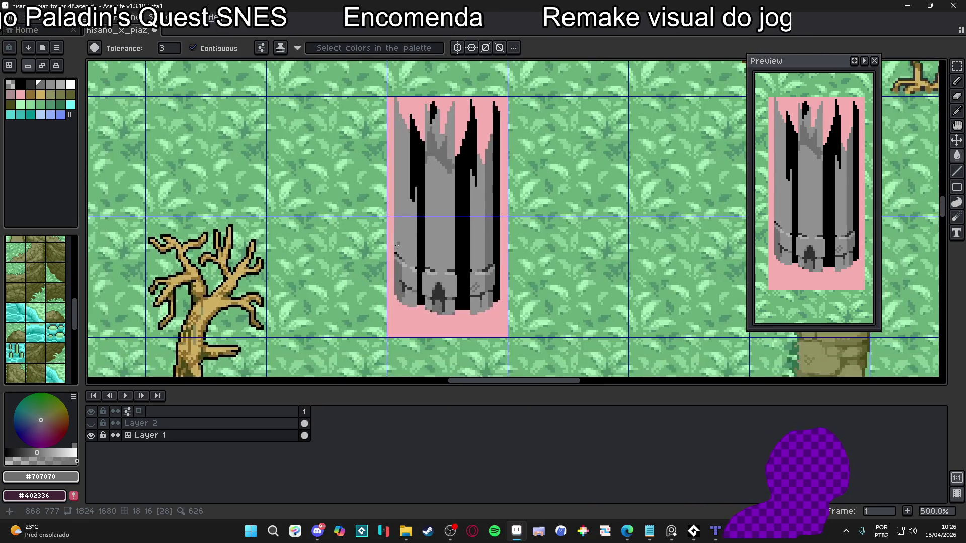
scroll(403, 265, "up", 4)
scroll(405, 201, "down", 1)
left_click(406, 137, "shift")
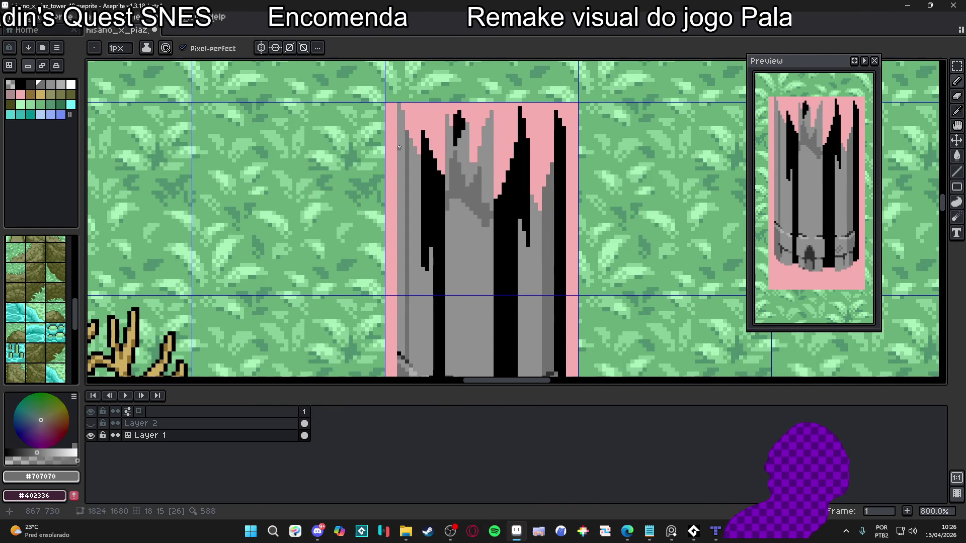
left_click(405, 132, "shift")
Pick the light grey from the tower body and enlarge the pencil to 2 px.
scroll(435, 170, "down", 3)
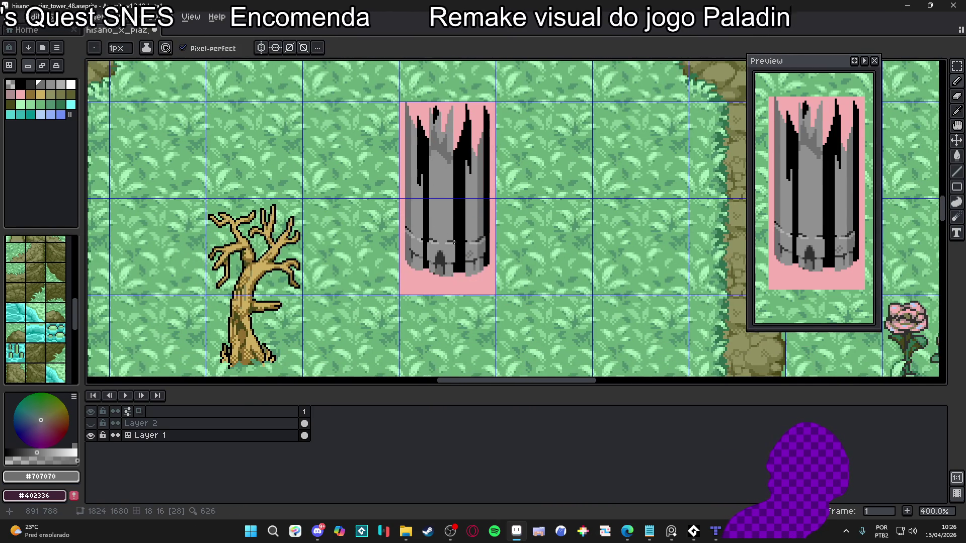
scroll(402, 213, "up", 5)
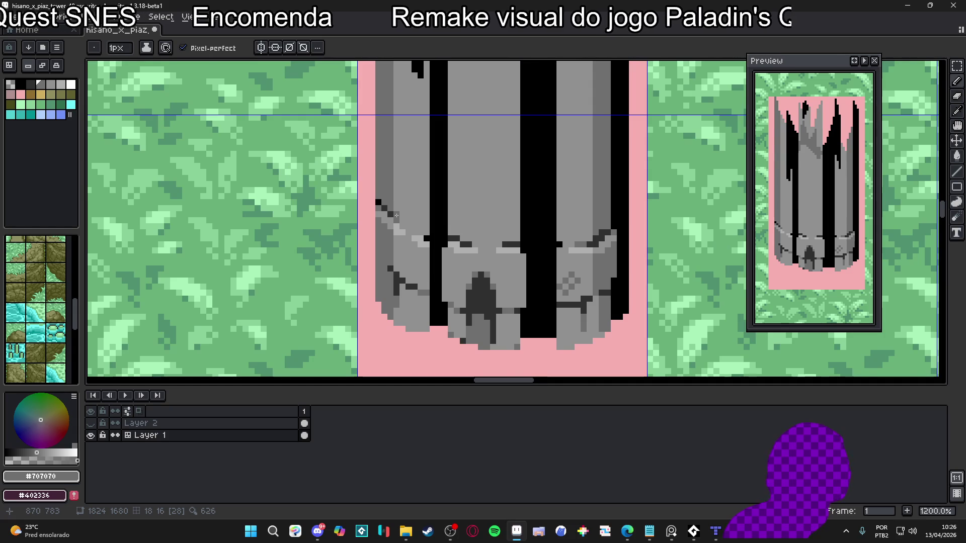
scroll(396, 215, "down", 3)
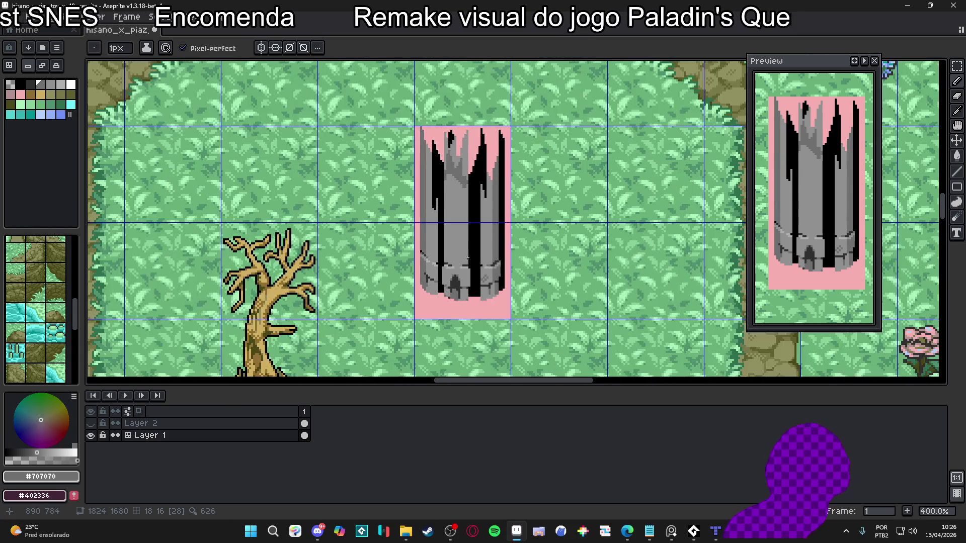
scroll(491, 298, "up", 2)
scroll(492, 298, "up", 2)
left_click(474, 325, "alt")
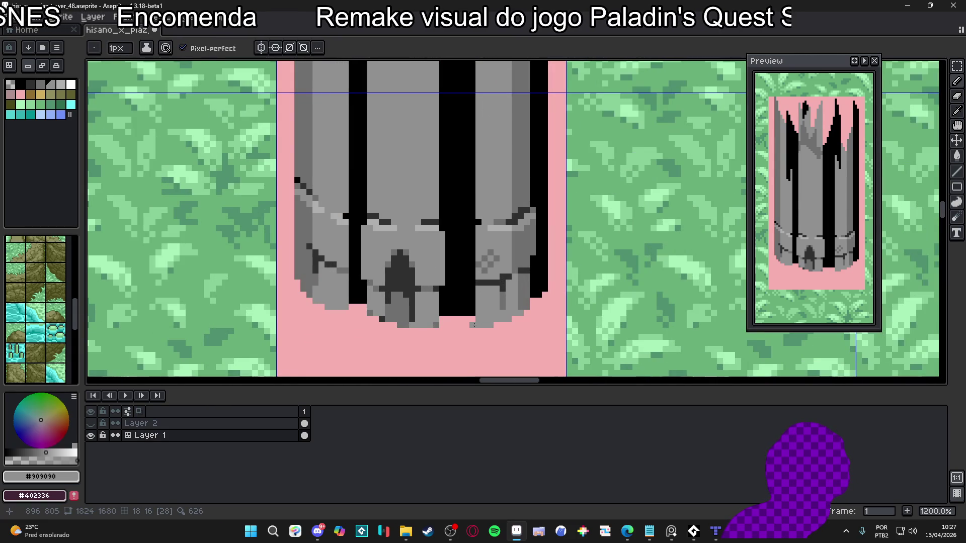
scroll(466, 241, "down", 2)
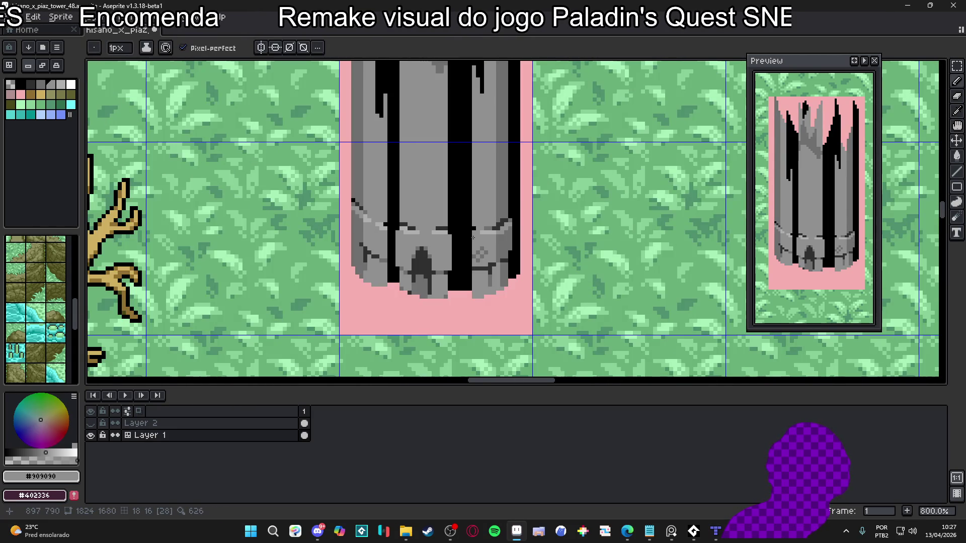
scroll(465, 228, "up", 2)
key("plus")
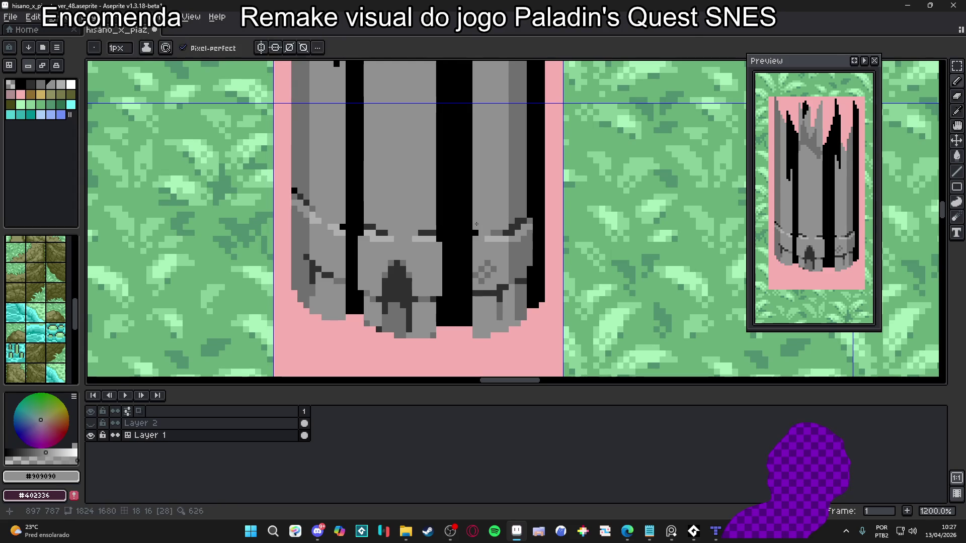
Paint grey over the lower ends of the right and left black stripes above the stone ring.
mouse_move(468, 224)
left_mouse_down()
mouse_move(440, 224)
mouse_move(457, 203)
mouse_move(442, 201)
mouse_move(468, 186)
left_mouse_up()
mouse_move(343, 220)
left_mouse_down()
mouse_move(357, 215)
mouse_move(352, 208)
mouse_move(372, 219)
mouse_move(354, 171)
left_mouse_up()
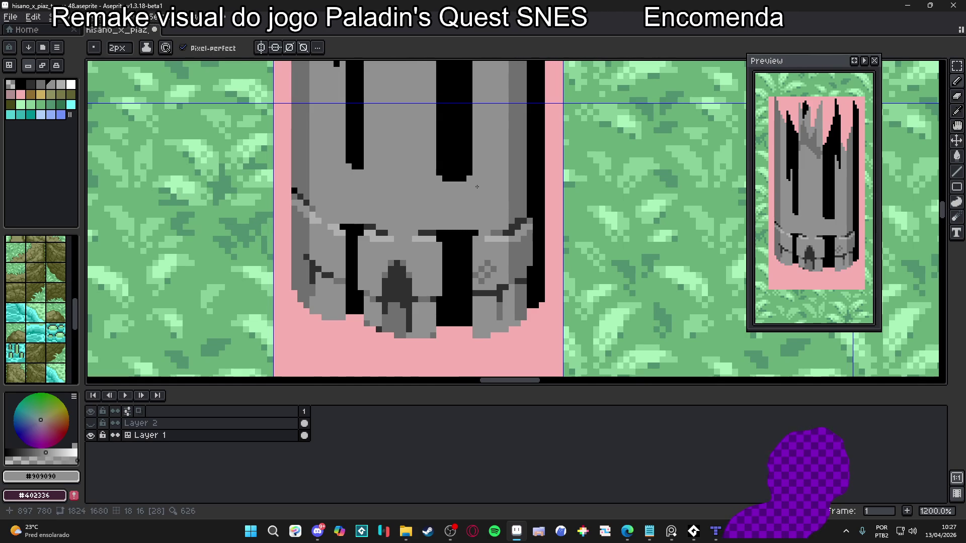
scroll(479, 193, "down", 3)
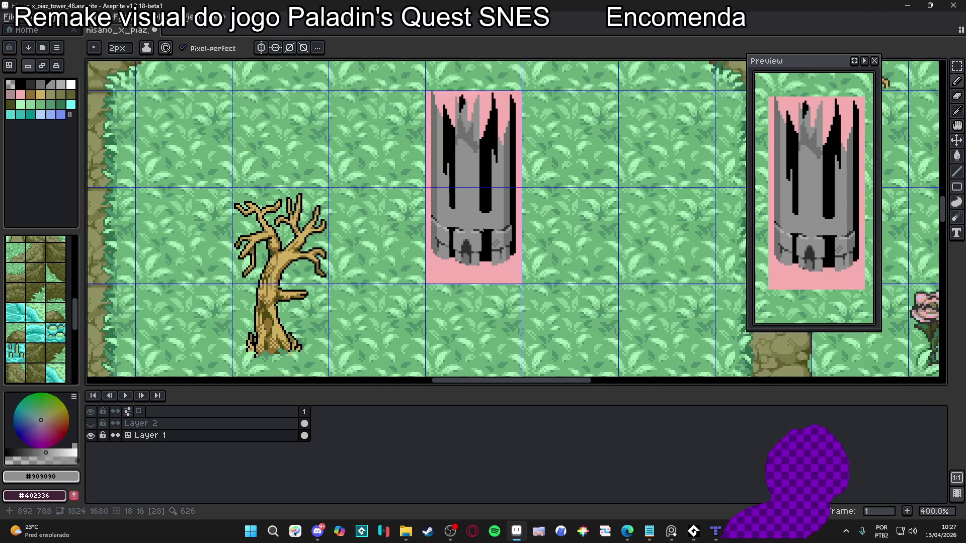
scroll(469, 253, "up", 2)
scroll(510, 234, "down", 4)
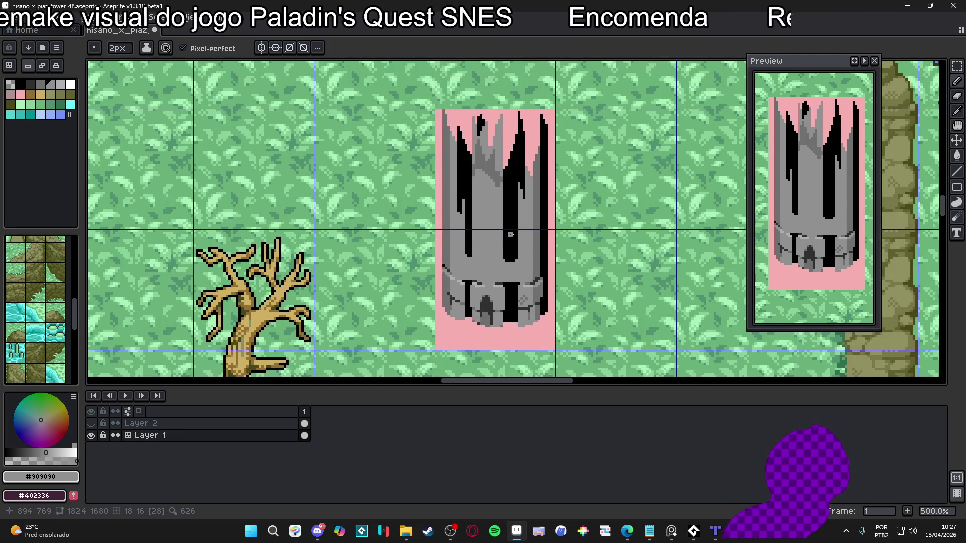
scroll(510, 232, "up", 1)
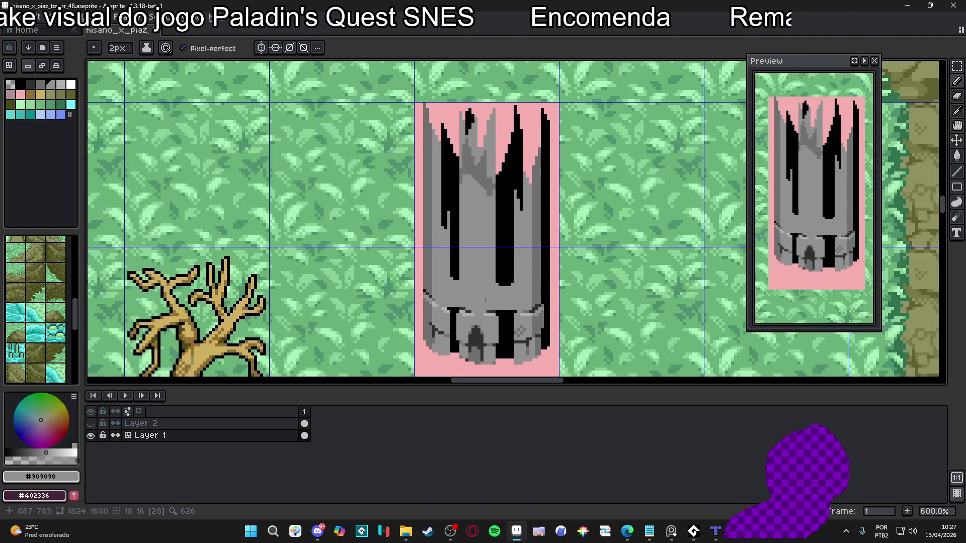
scroll(492, 318, "up", 3)
scroll(496, 312, "down", 3)
scroll(498, 306, "up", 1)
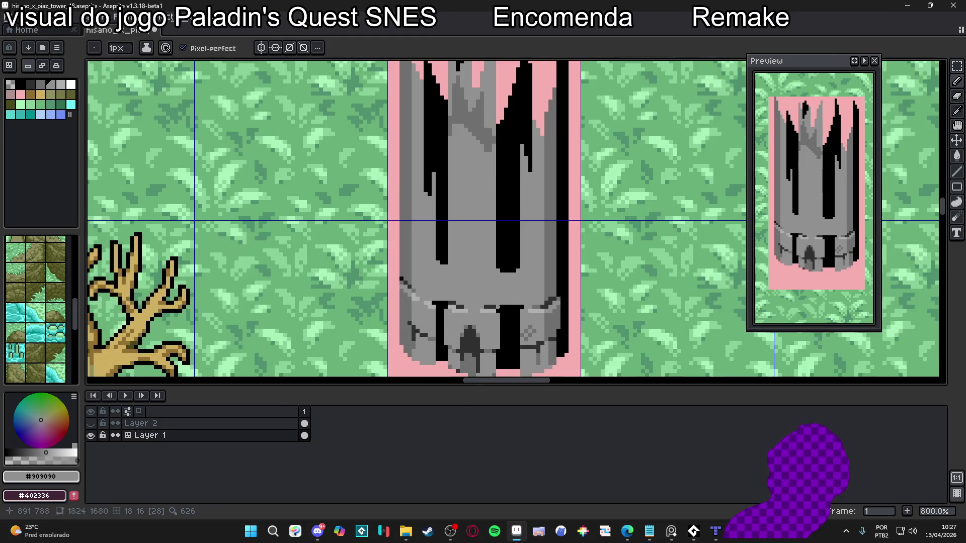
scroll(488, 302, "up", 2)
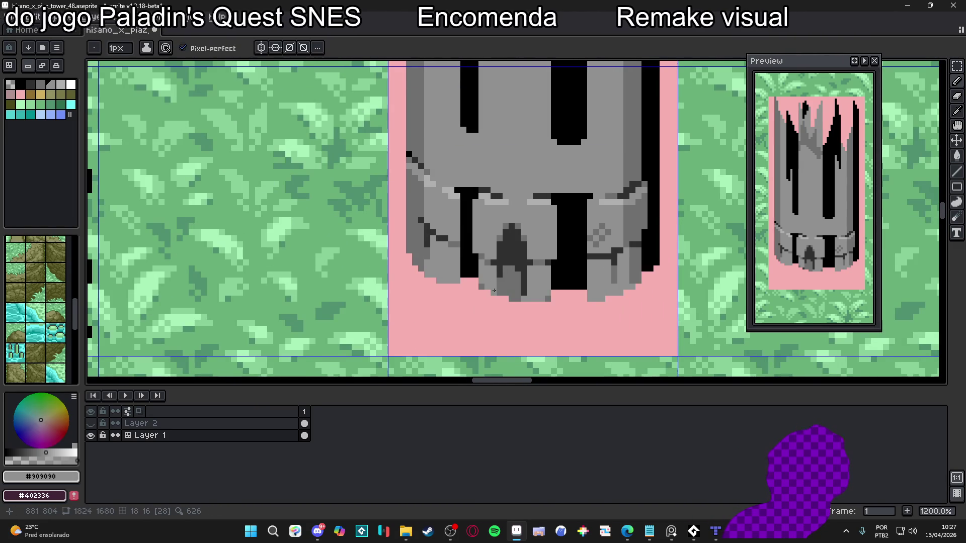
scroll(497, 291, "down", 3)
scroll(519, 297, "up", 2)
Sample the darker grey, then black, then the darker grey again from the tower's right wall.
left_click(511, 280, "alt")
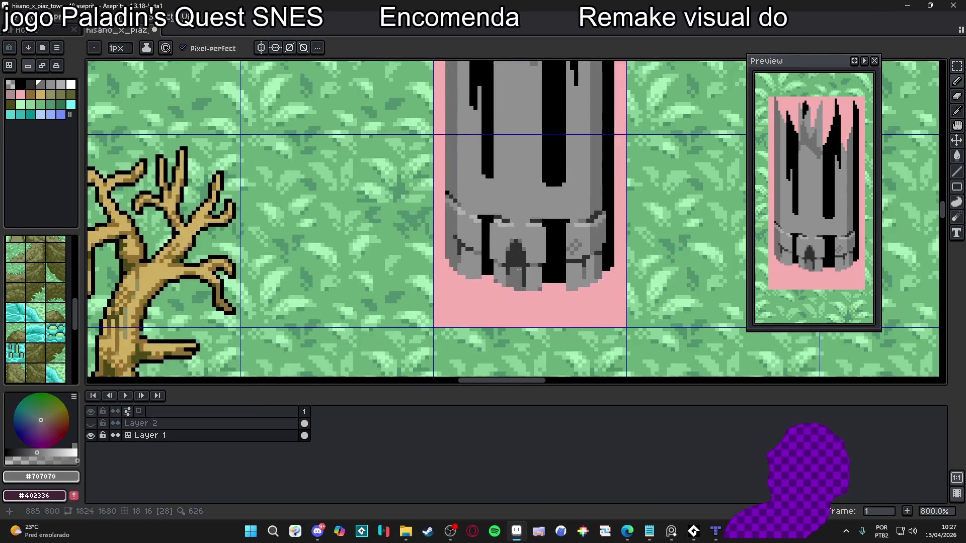
scroll(517, 257, "down", 3)
scroll(517, 257, "down", 1)
left_click_drag(517, 258, 518, 284)
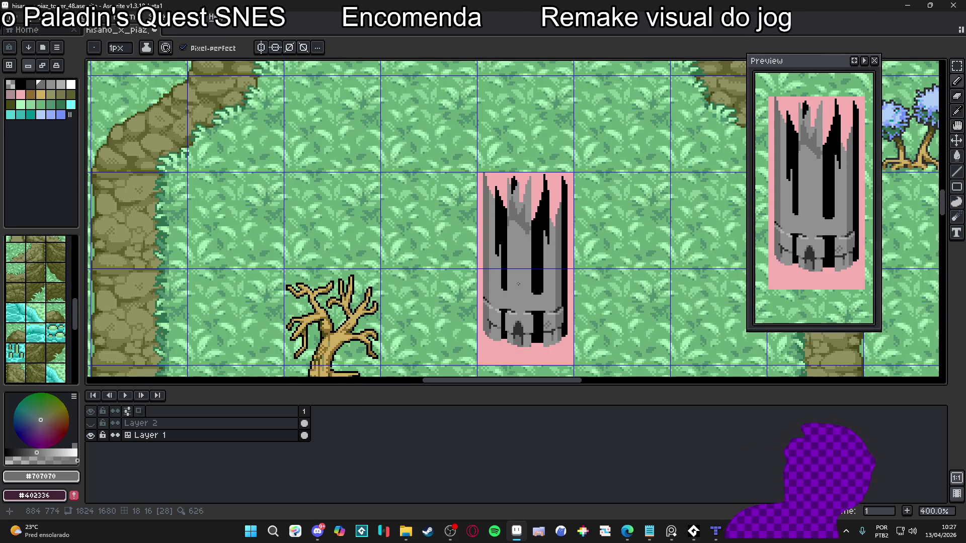
scroll(519, 284, "up", 3)
left_click(535, 286, "alt")
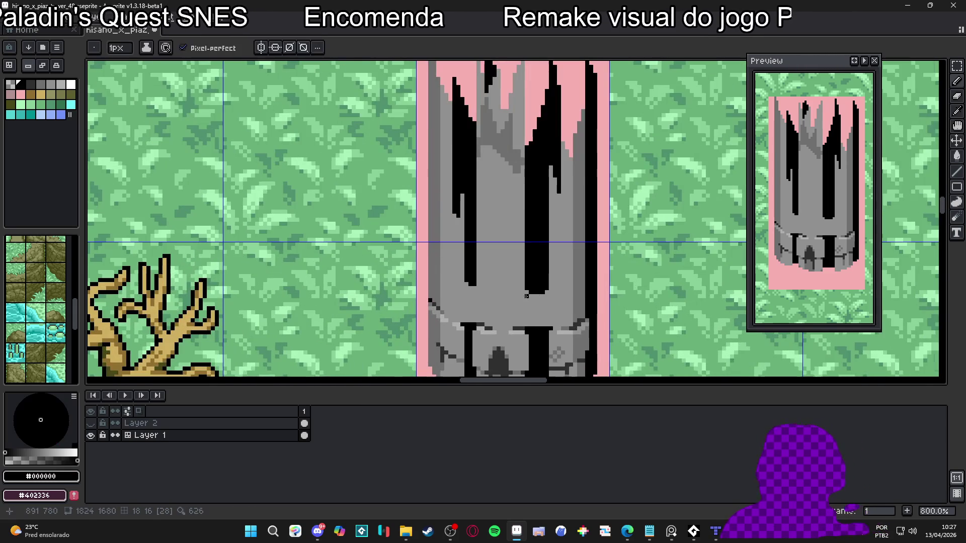
scroll(535, 302, "up", 3)
scroll(528, 285, "down", 3)
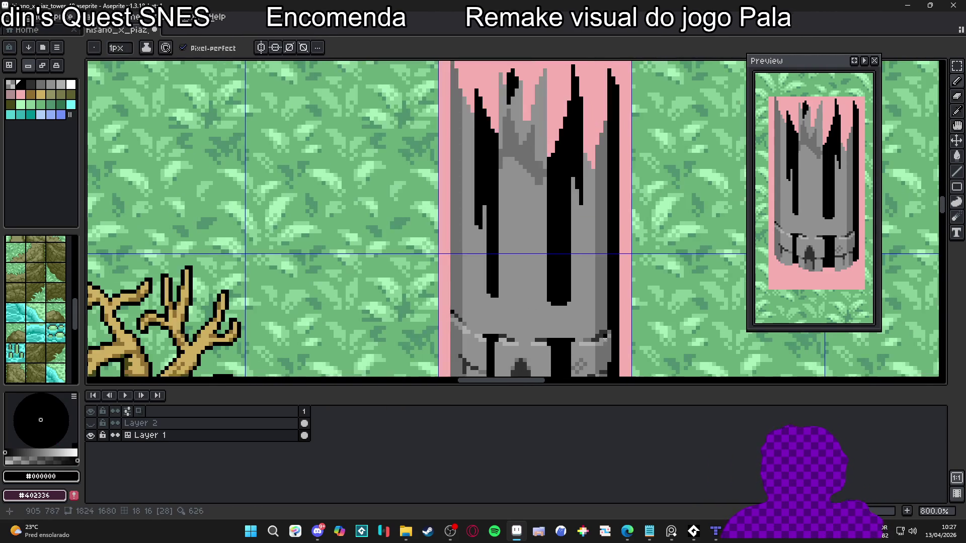
scroll(528, 286, "up", 3)
left_click(577, 330, "alt")
Draw a short diagonal dark grey line from the black stripe on the right wall and touch it up.
left_click_drag(549, 258, 608, 230)
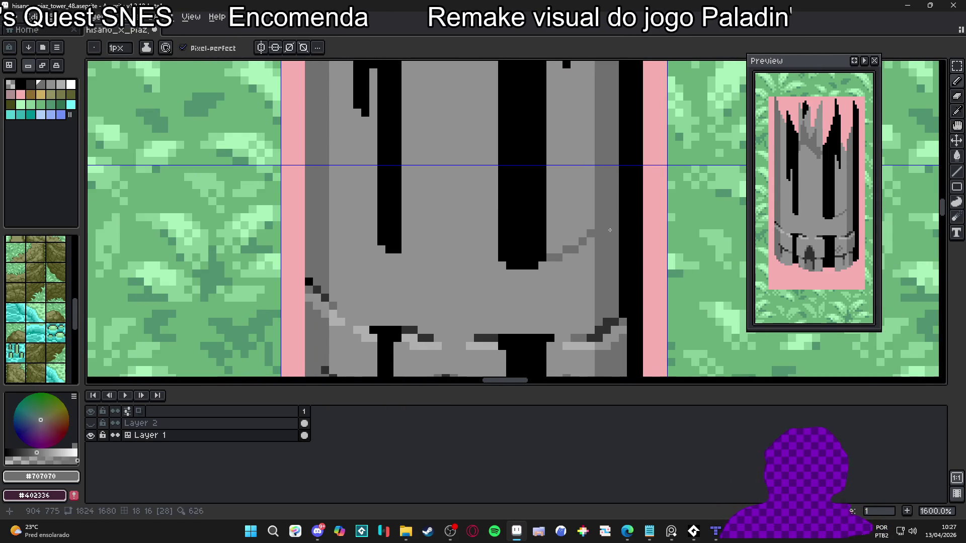
scroll(599, 234, "up", 1)
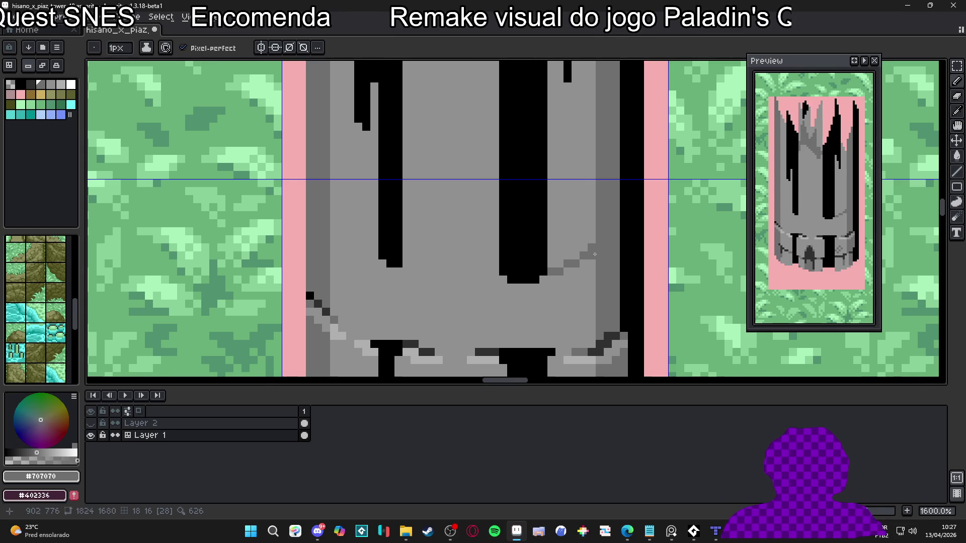
left_click(593, 252, "alt")
left_click(586, 258, "alt")
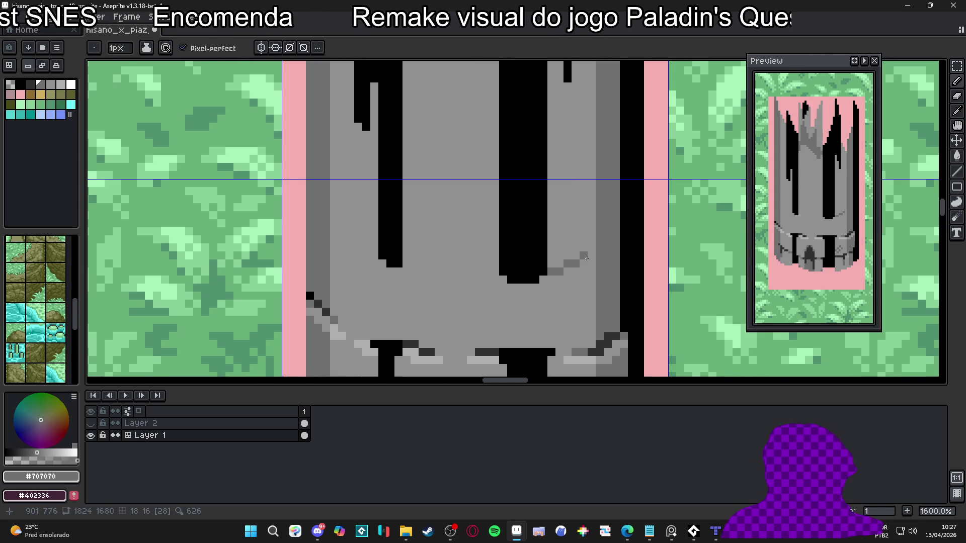
left_click(585, 263)
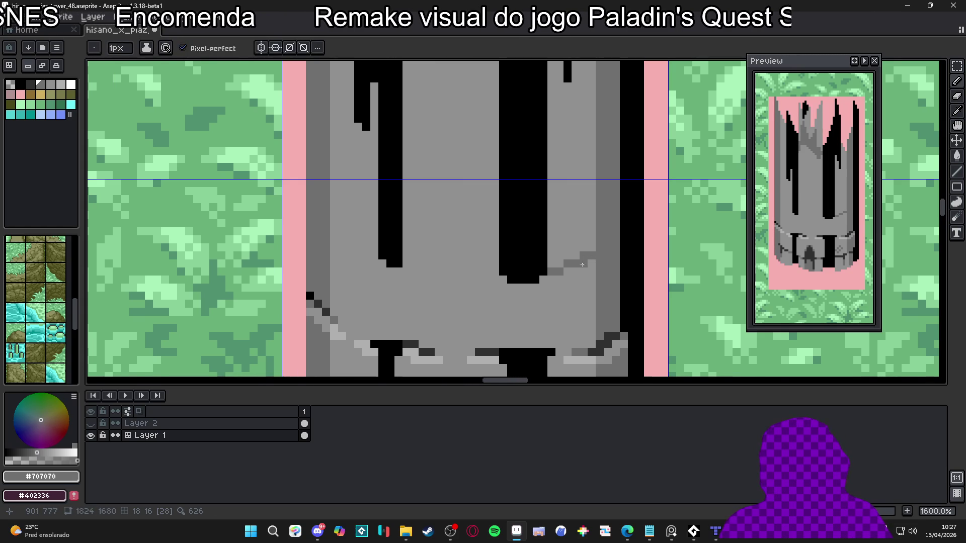
Extend a dark grey horizontal shading line across the tower body just above the stone ring.
mouse_move(503, 280)
left_mouse_down()
mouse_move(400, 274)
mouse_move(435, 272)
mouse_move(499, 272)
mouse_move(402, 282)
mouse_move(334, 255)
left_mouse_up()
left_click(503, 292, "alt")
left_click(416, 271, "alt")
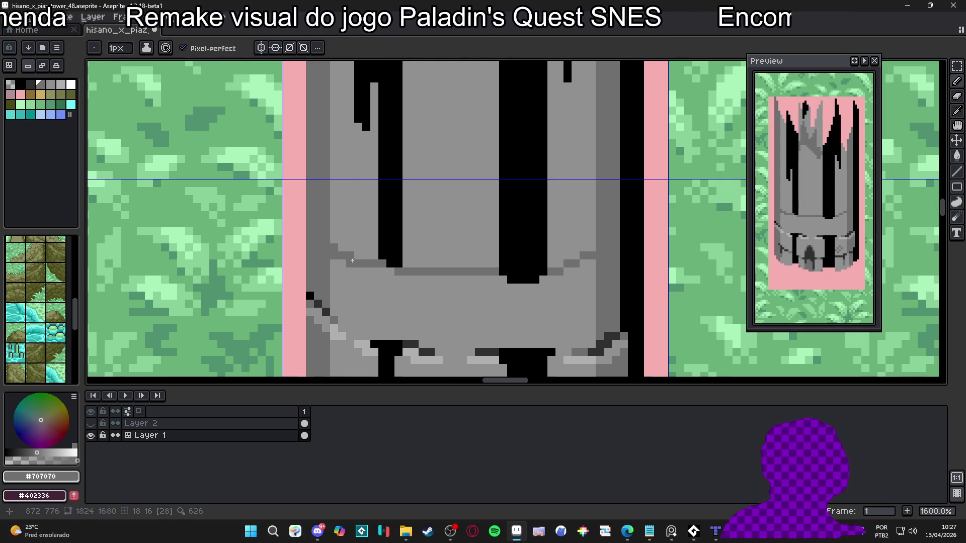
left_click(354, 257, "alt")
scroll(409, 283, "down", 4)
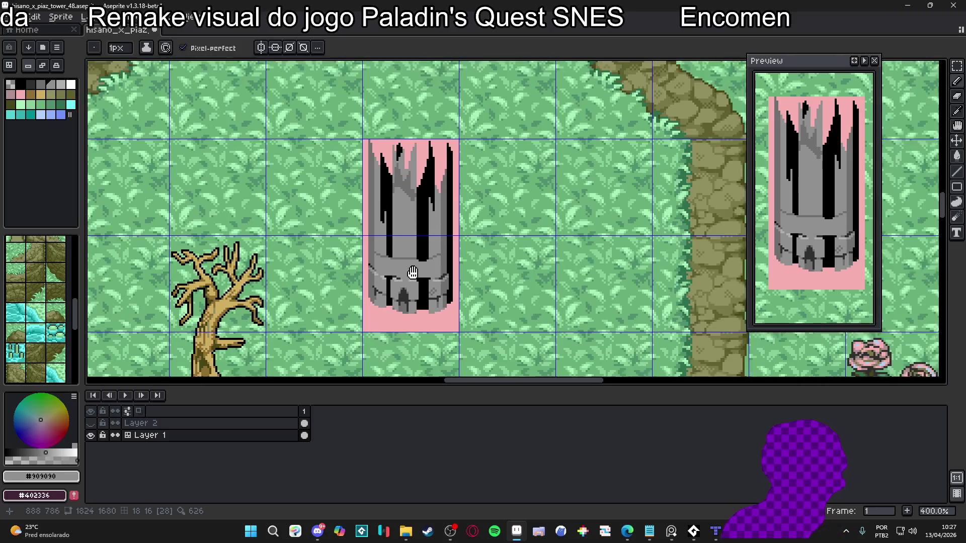
scroll(409, 283, "down", 2)
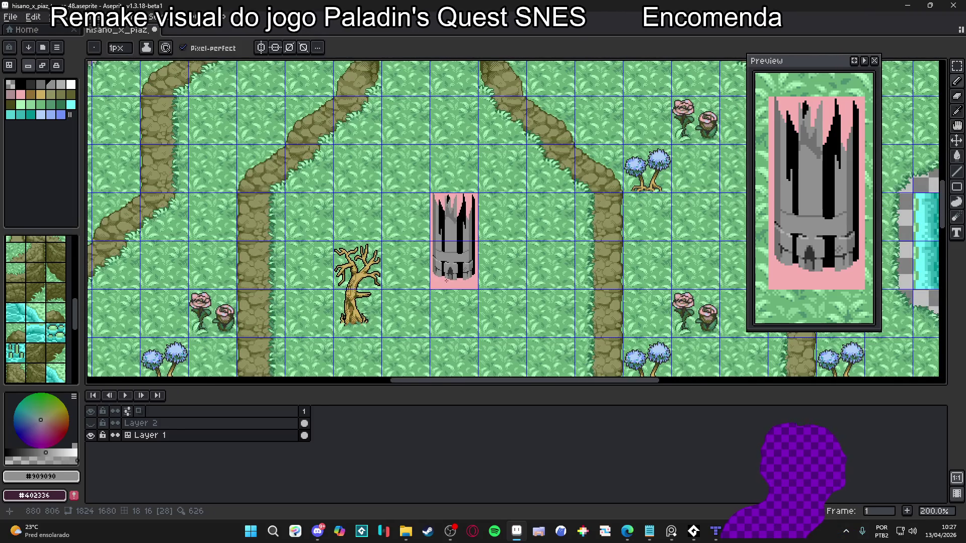
scroll(448, 277, "up", 4)
scroll(480, 275, "down", 2)
scroll(453, 279, "up", 8)
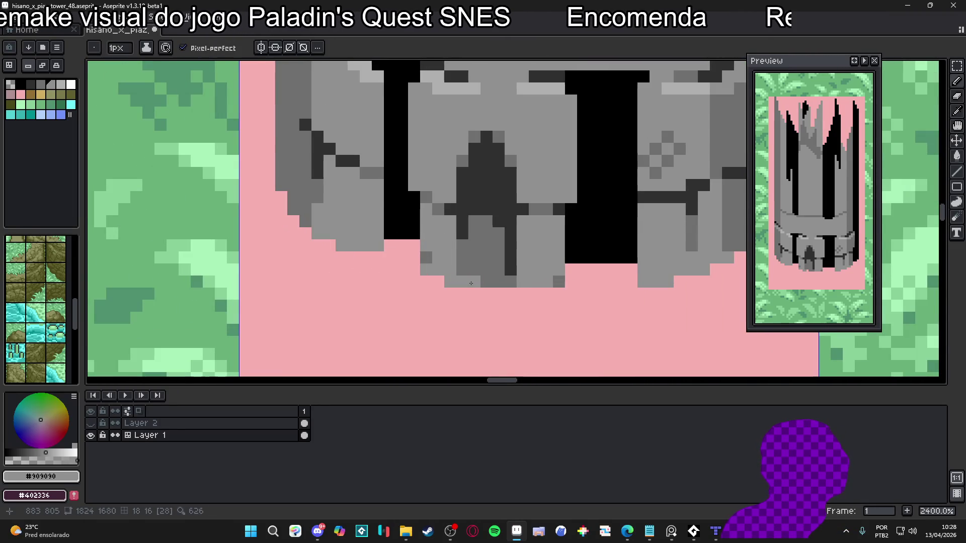
Darken pixels along the bottom row of the tower's base and recentre the tower.
left_click(474, 282)
left_click(487, 263, "alt")
left_click_drag(462, 281, 476, 284)
left_click(468, 282)
scroll(483, 283, "down", 6)
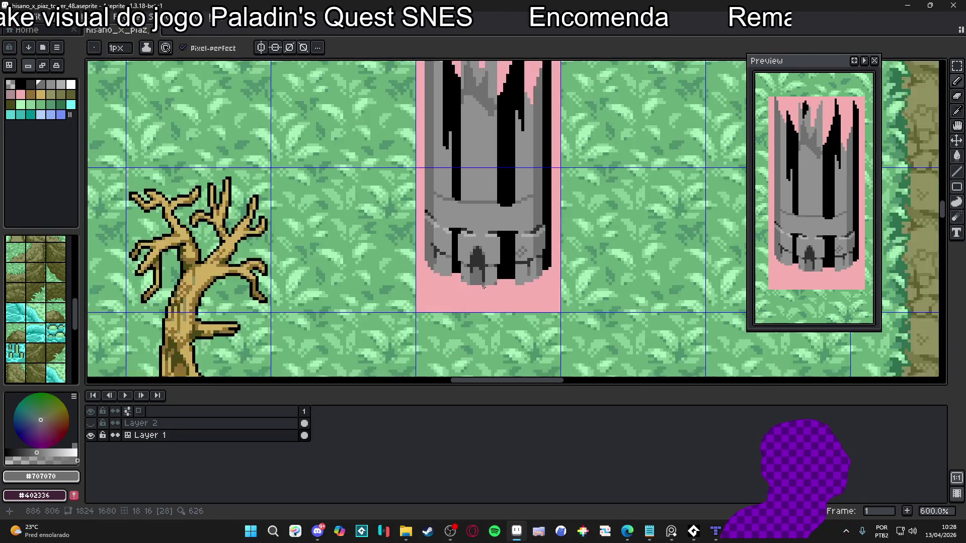
key("v")
scroll(555, 286, "down", 1)
scroll(503, 279, "up", 3)
key("b")
mouse_move(425, 274)
left_mouse_down()
mouse_move(441, 273)
mouse_move(412, 264)
mouse_move(428, 297)
mouse_move(443, 304)
mouse_move(446, 269)
mouse_move(442, 254)
mouse_move(431, 254)
mouse_move(430, 230)
mouse_move(358, 234)
mouse_move(347, 304)
mouse_move(358, 243)
left_mouse_up()
scroll(419, 261, "down", 1)
scroll(442, 306, "up", 4)
Sample near-black #303030 and outline the doorway, undoing one stray stroke.
key("alt")
left_click(396, 286, "alt")
left_click(338, 266)
left_click_drag(431, 255, 441, 265)
key("ctrl+z")
key("ctrl+z")
key("ctrl+z")
key("ctrl+z")
key("ctrl+z")
left_click(456, 312)
left_click(335, 314)
left_click(347, 290)
left_click(334, 302)
left_click(371, 254)
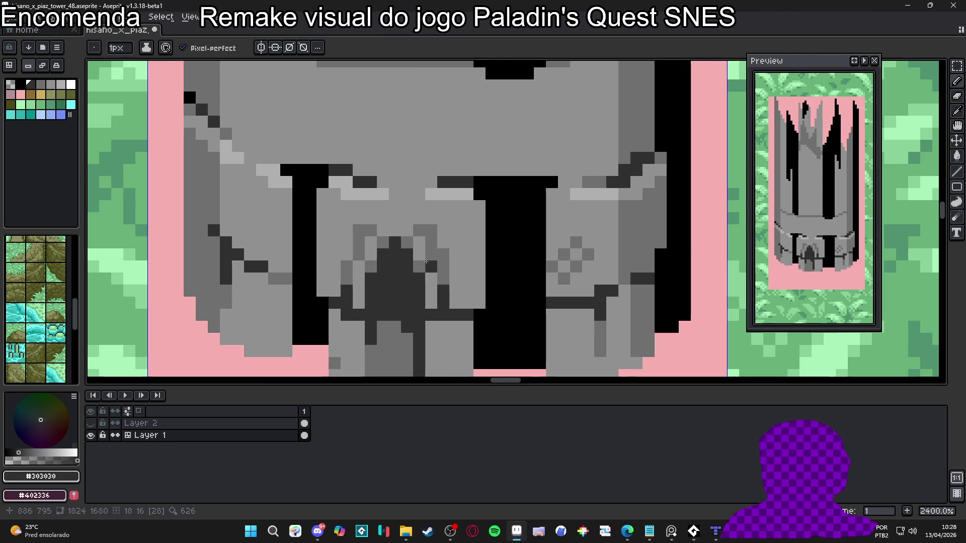
Extend the near-black outline down the doorway's left and right sides.
scroll(441, 241, "down", 6)
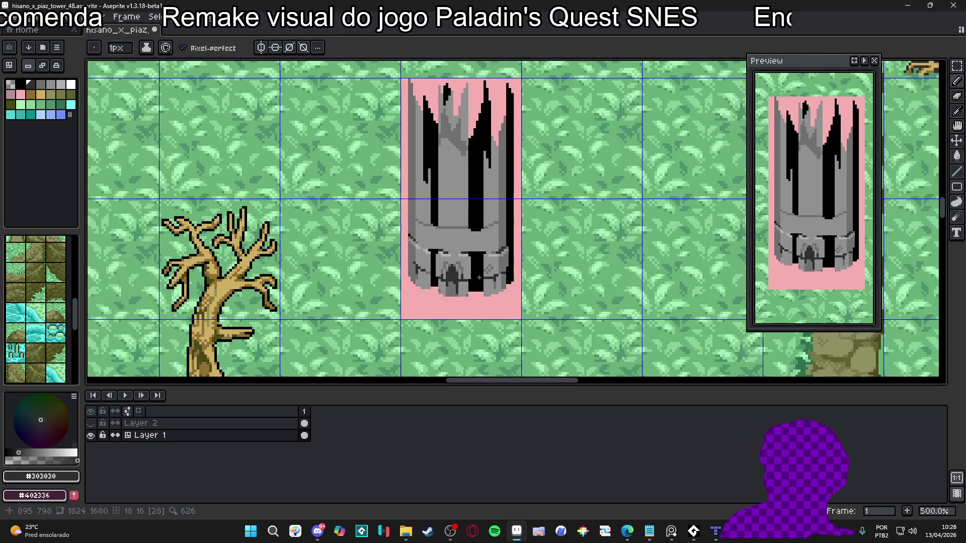
scroll(450, 272, "down", 2)
scroll(434, 305, "up", 8)
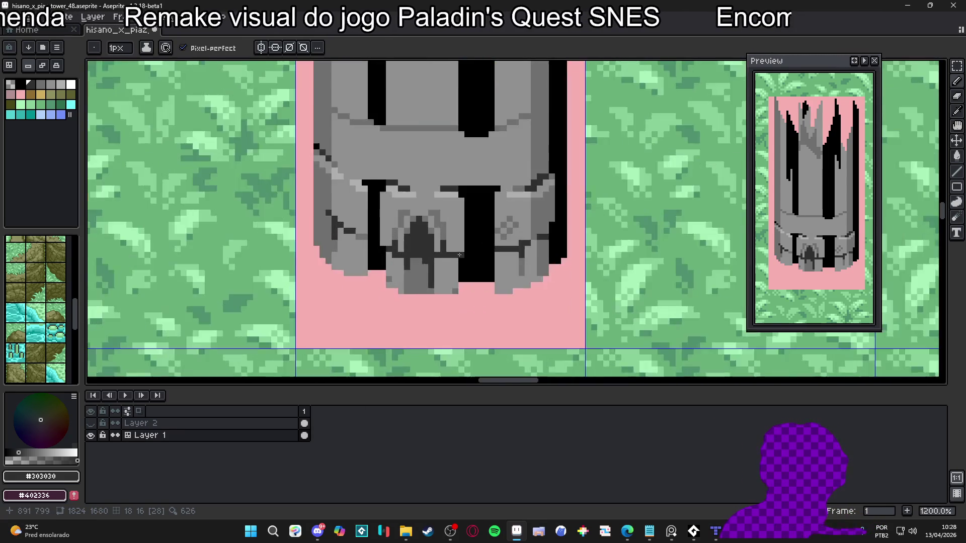
left_click_drag(349, 266, 344, 322)
left_click(440, 305)
left_click(440, 328)
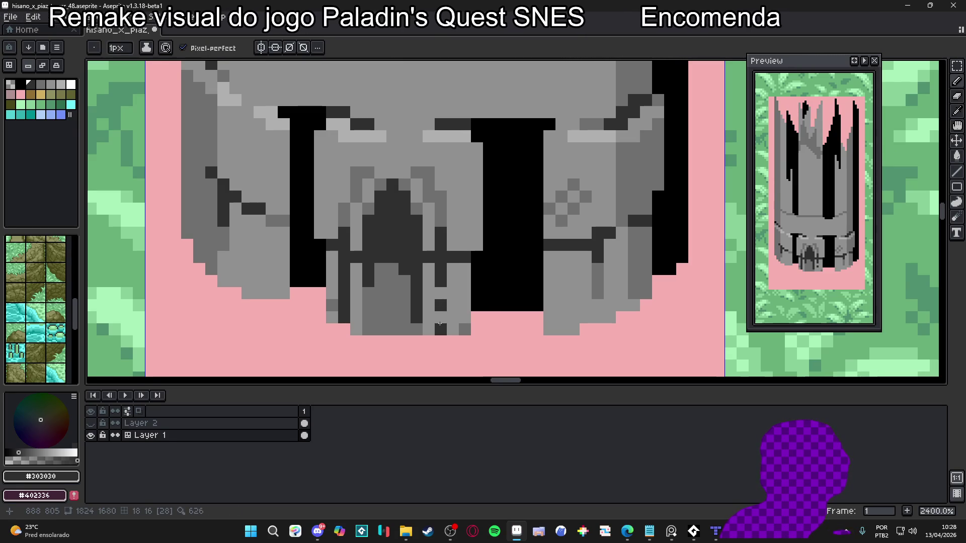
left_click(441, 317)
scroll(441, 314, "down", 7)
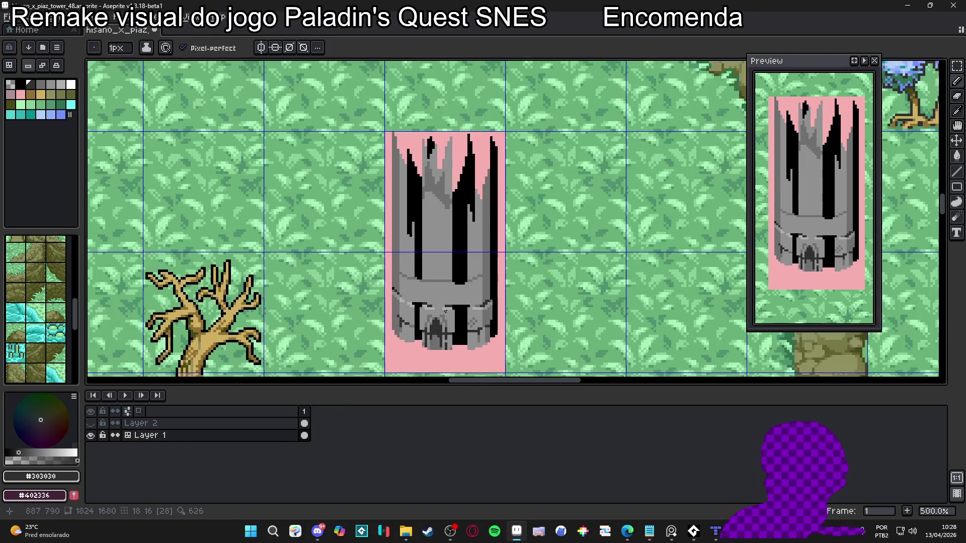
scroll(441, 312, "up", 4)
Add light-grey #b0b0b0 highlight pixels around the arch.
left_click(442, 340, "alt")
scroll(442, 340, "up", 3)
left_click_drag(429, 331, 402, 327)
left_click(446, 337)
left_click(438, 352)
left_click(389, 339)
left_click(389, 351)
scroll(441, 270, "down", 3)
scroll(441, 269, "down", 2)
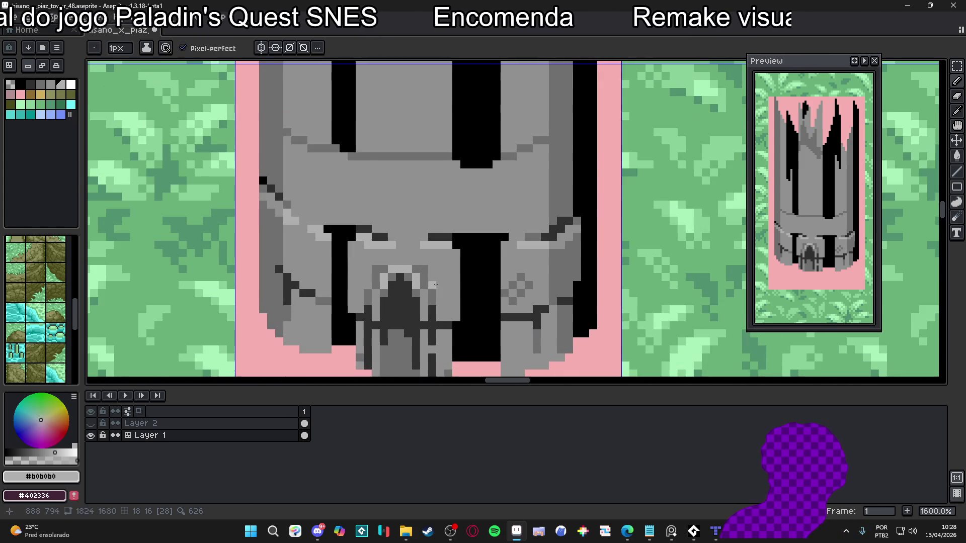
Sample the tower's #707070 and #909090 greys and add a #303030 pixel near the doorway.
left_click(441, 292, "alt")
left_click_drag(440, 295, 444, 266)
scroll(447, 267, "up", 1)
left_click(454, 268, "alt")
scroll(454, 268, "down", 1)
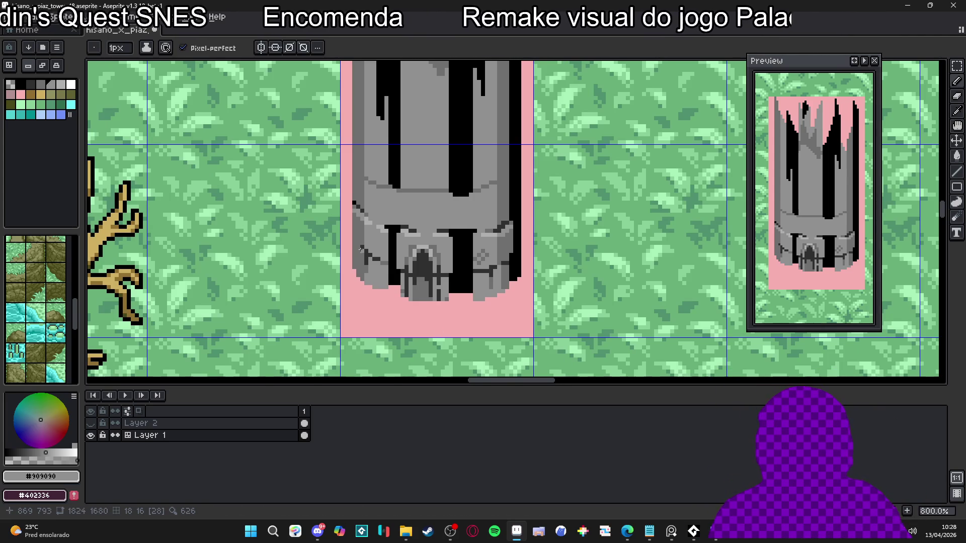
scroll(360, 249, "up", 5)
key("alt")
left_click(385, 247, "alt")
left_click(364, 238)
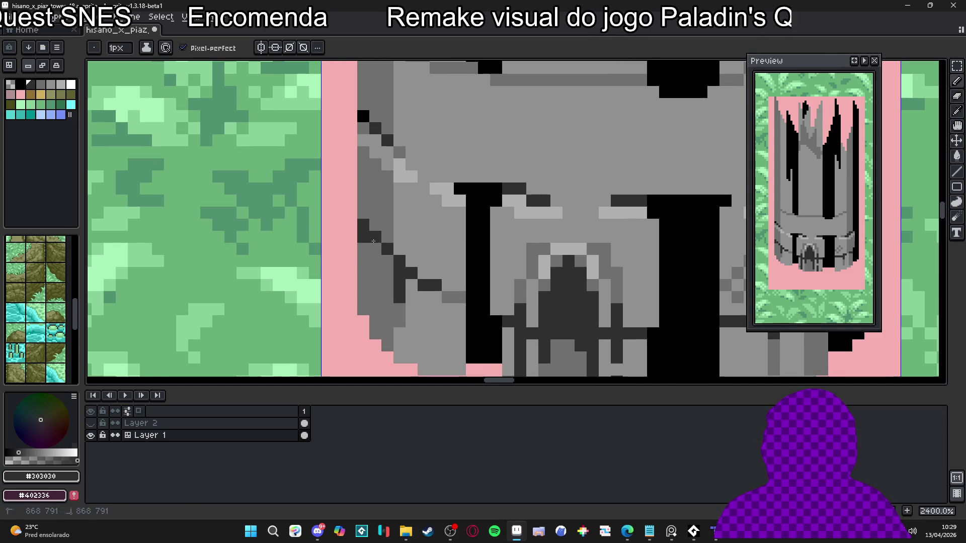
left_click(362, 255, "alt")
scroll(362, 255, "down", 5)
scroll(366, 247, "up", 3)
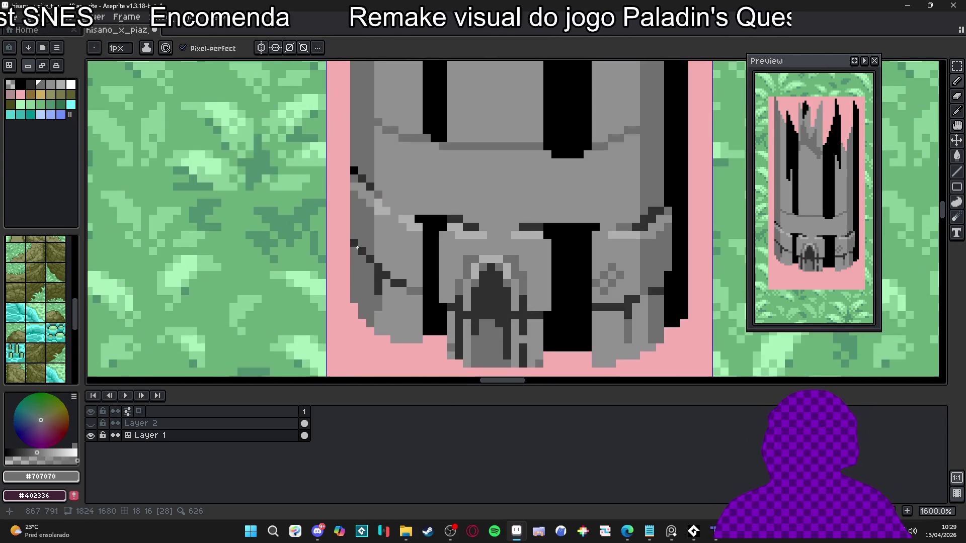
Paint #707070 grey down the tower's left edge beside the gate.
left_click(352, 244, "alt")
scroll(352, 245, "down", 3)
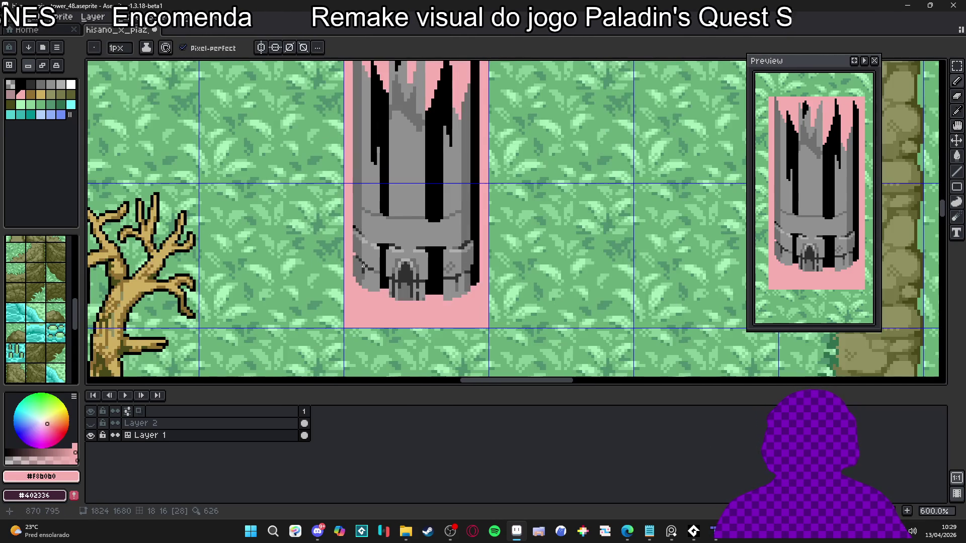
scroll(447, 263, "up", 1)
scroll(446, 263, "down", 1)
scroll(447, 264, "down", 1)
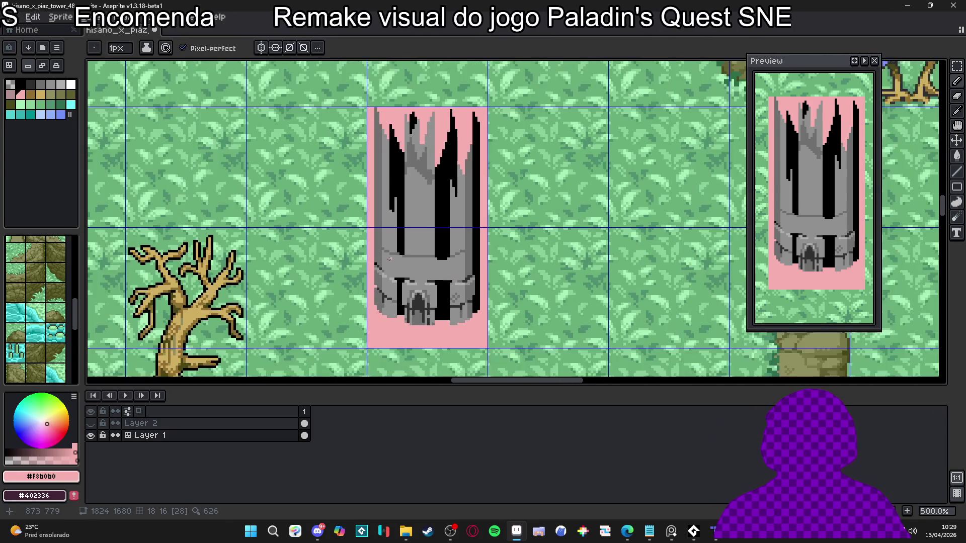
scroll(400, 330, "up", 3)
left_click(401, 330, "alt")
left_click_drag(400, 330, 398, 287)
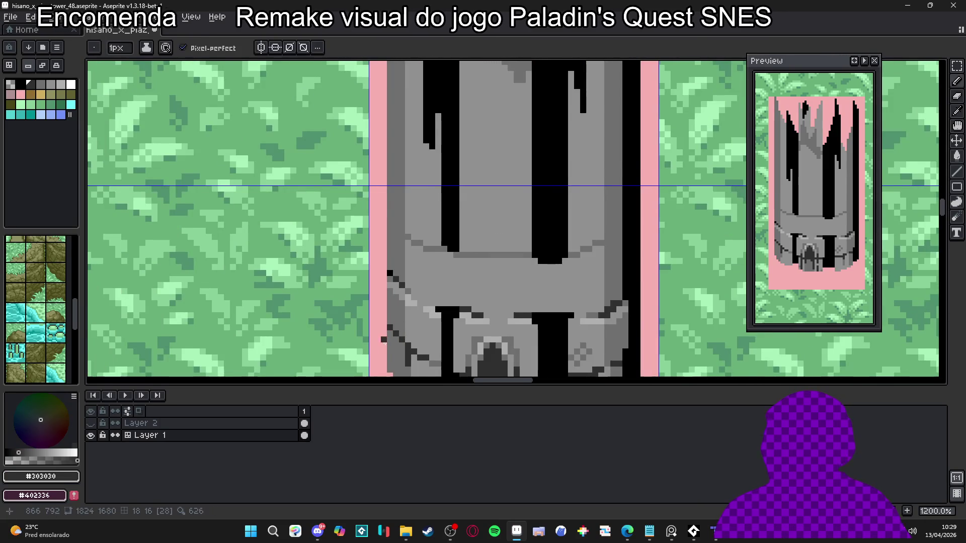
left_click(388, 321, "alt")
left_click_drag(383, 322, 382, 294)
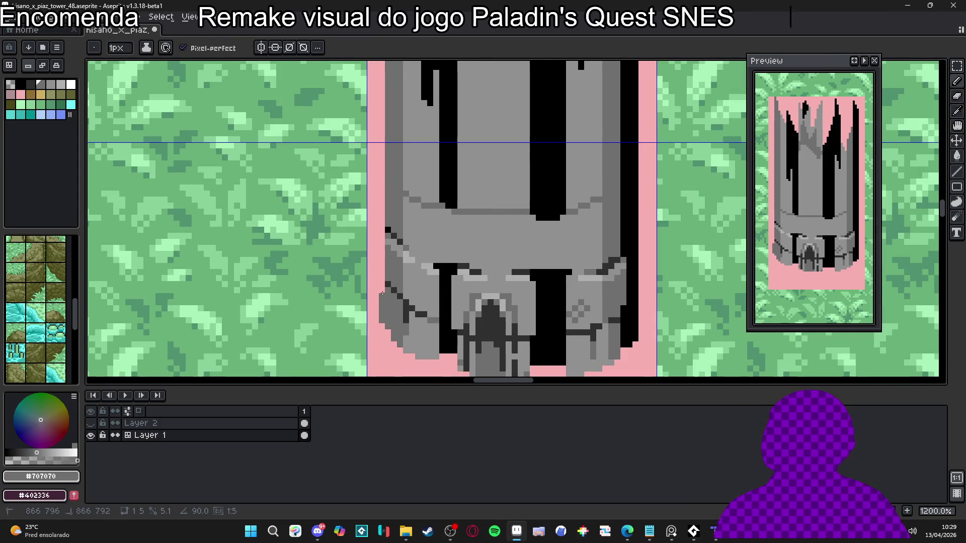
Extend the #707070 grey column up the tower's left edge.
scroll(383, 290, "down", 2)
scroll(385, 286, "up", 3)
left_click(386, 285, "alt")
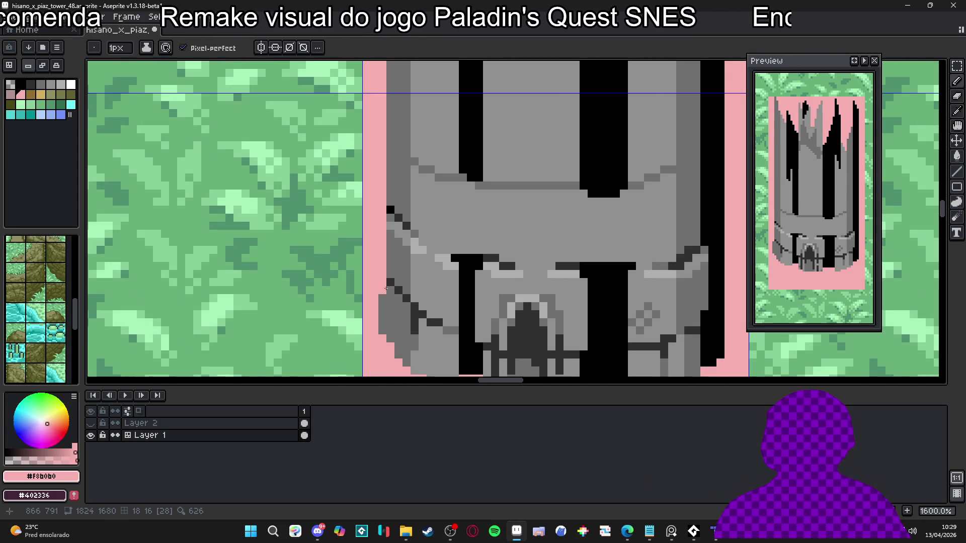
left_click(383, 296, "alt")
scroll(382, 287, "down", 1)
scroll(383, 277, "up", 1)
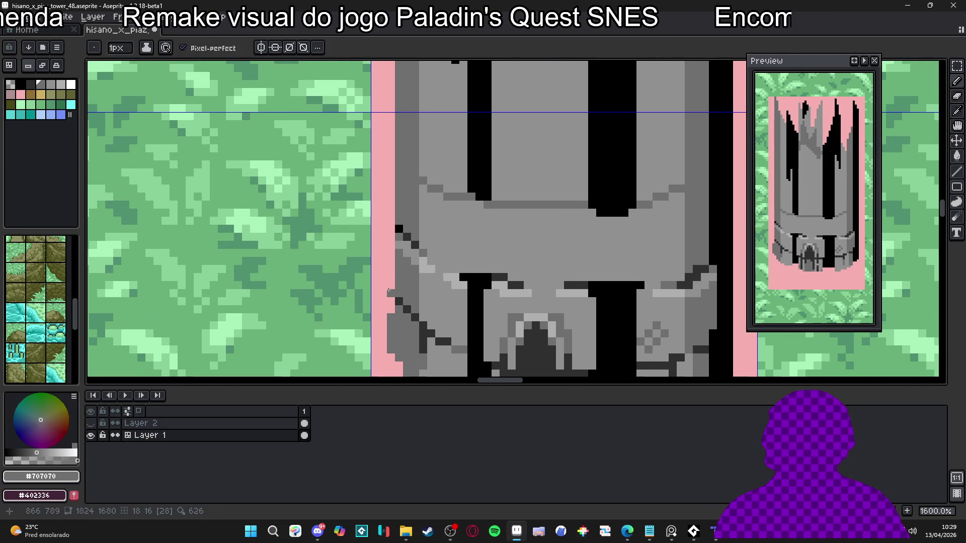
left_click_drag(389, 286, 393, 258)
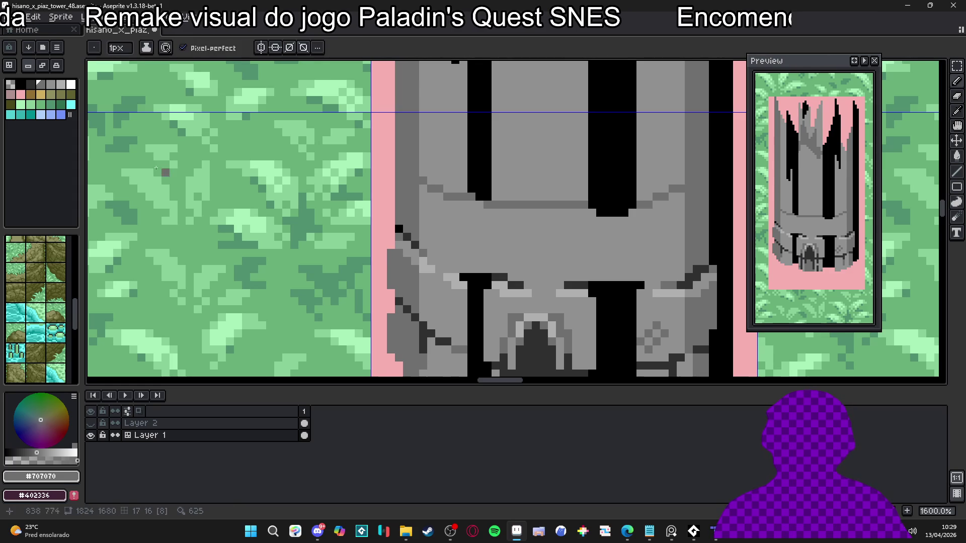
Undo the last stroke and paint a blue pixel at the tower's left edge.
left_click(36, 116)
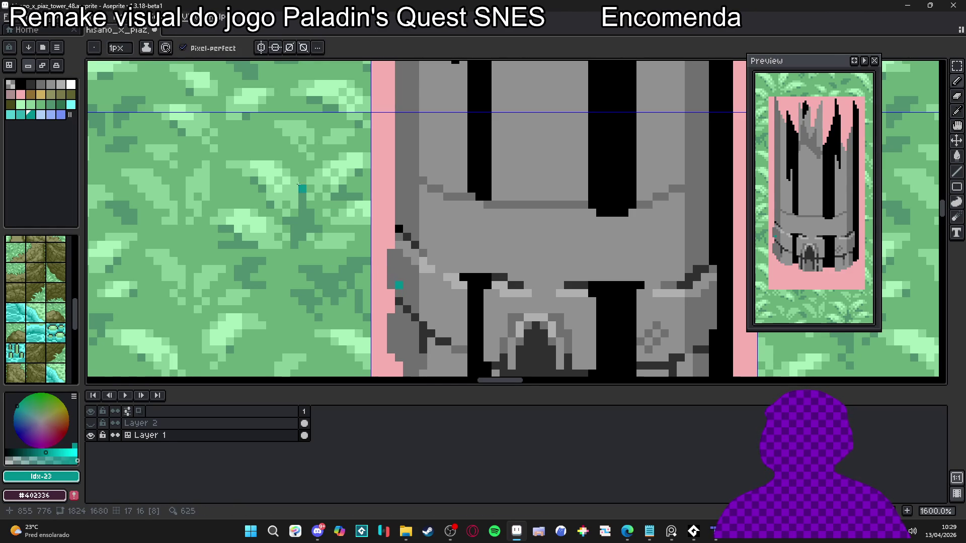
key("ctrl+z")
left_click(60, 115)
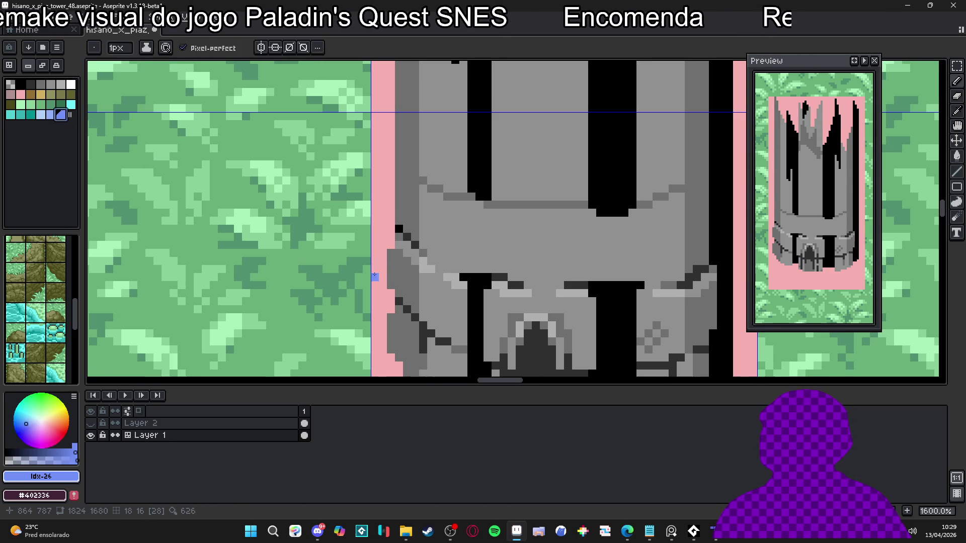
left_click(398, 284)
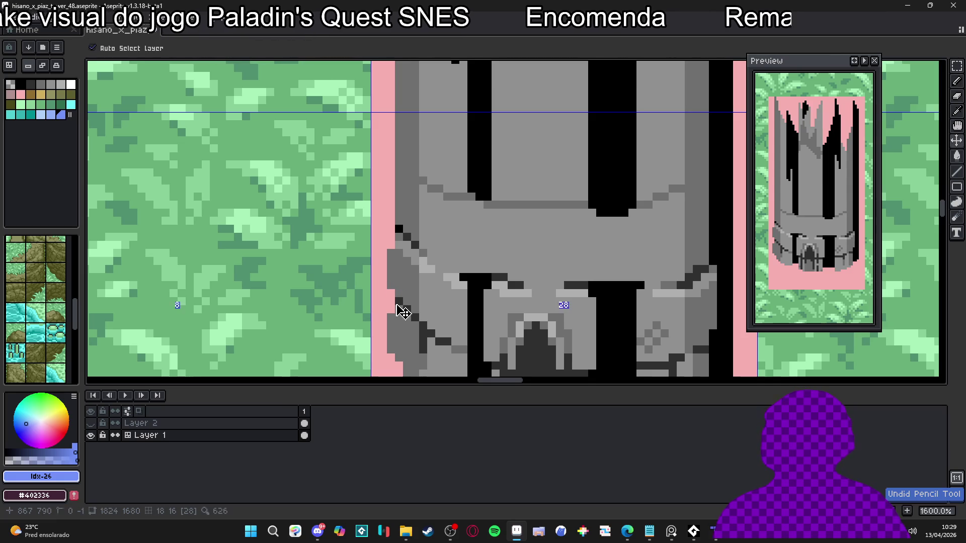
scroll(408, 289, "down", 1)
left_click(409, 295, "alt")
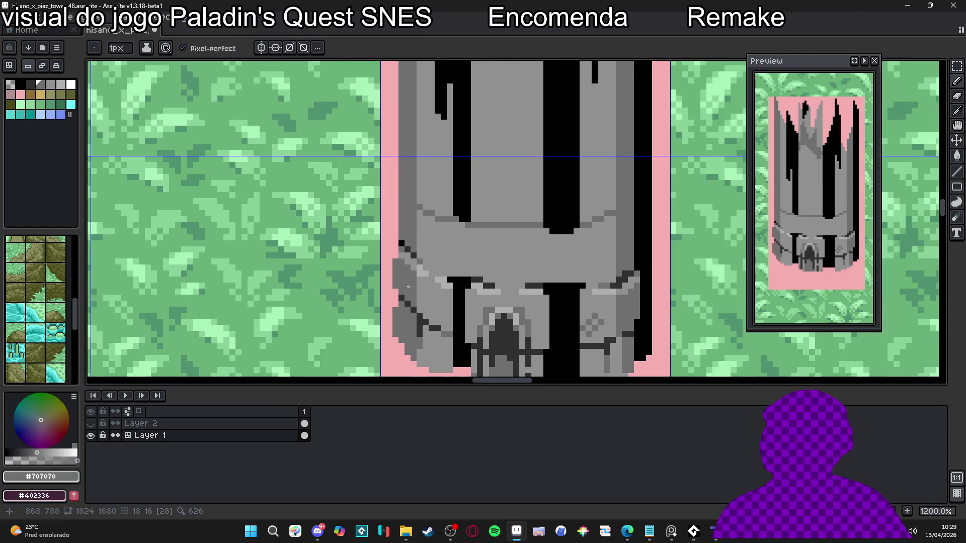
scroll(407, 291, "down", 2)
left_click(60, 94)
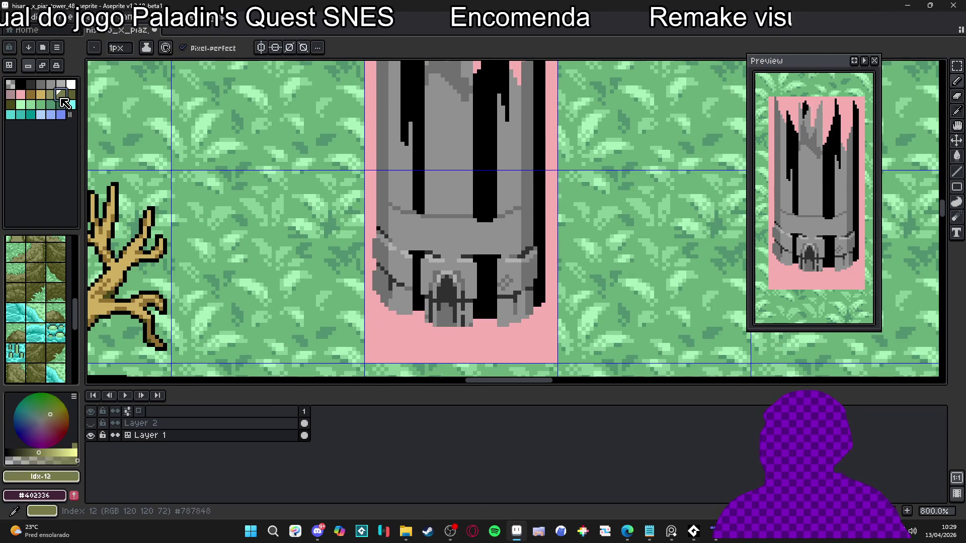
Bucket-fill darker olive moss on the tower's left and lower-left sides.
key("plus")
key("plus")
key("plus")
left_click(72, 95)
key("g")
left_click(344, 225)
scroll(345, 225, "down", 3)
left_click(338, 265)
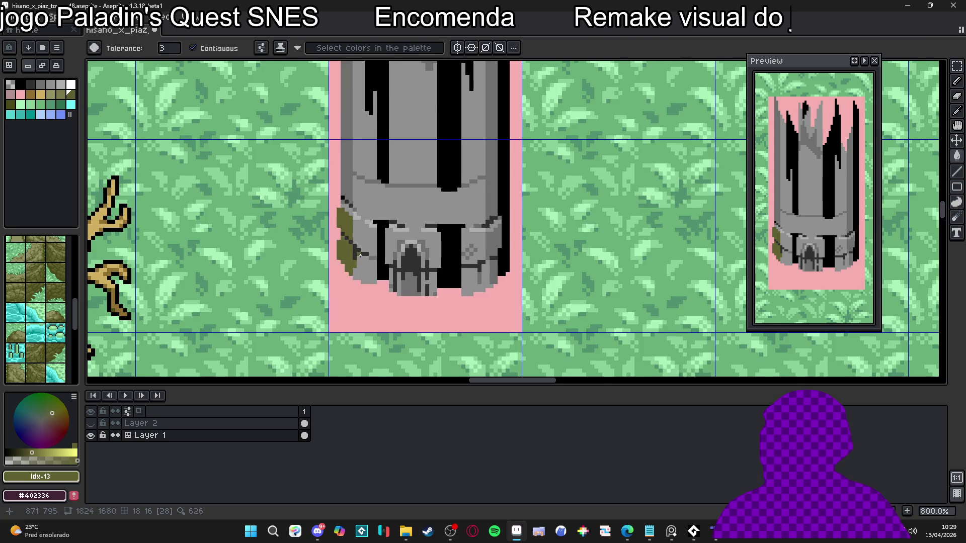
scroll(353, 262, "down", 3)
scroll(432, 249, "up", 2)
Bucket-fill moss on the tower's lower right, right edge and upper-left edge.
left_click(436, 269)
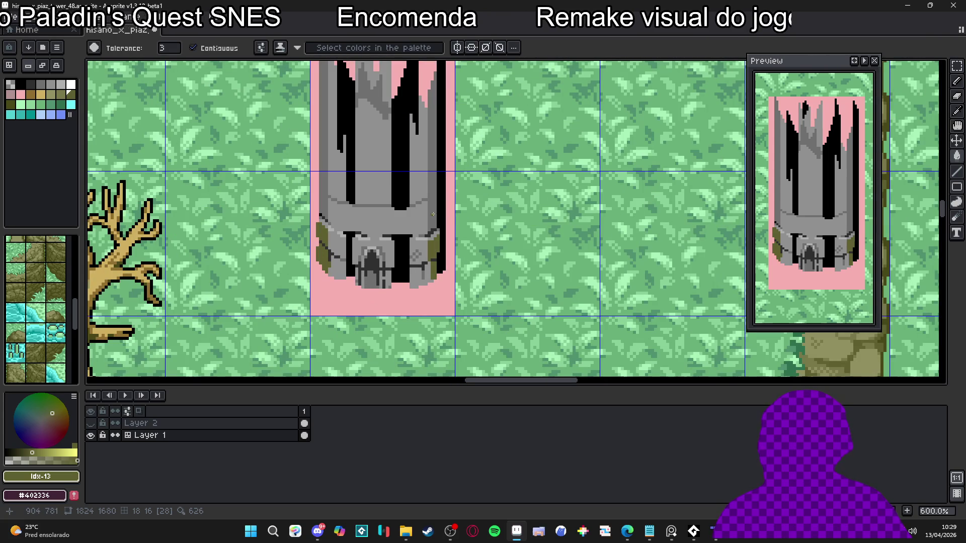
left_click(429, 216)
left_click(323, 202)
scroll(323, 203, "down", 3)
scroll(391, 224, "up", 1)
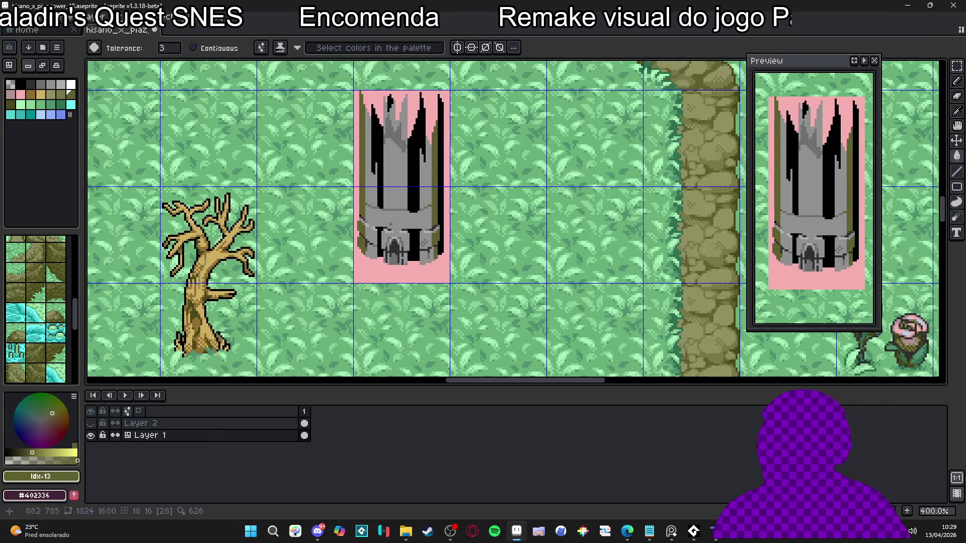
scroll(392, 223, "down", 1)
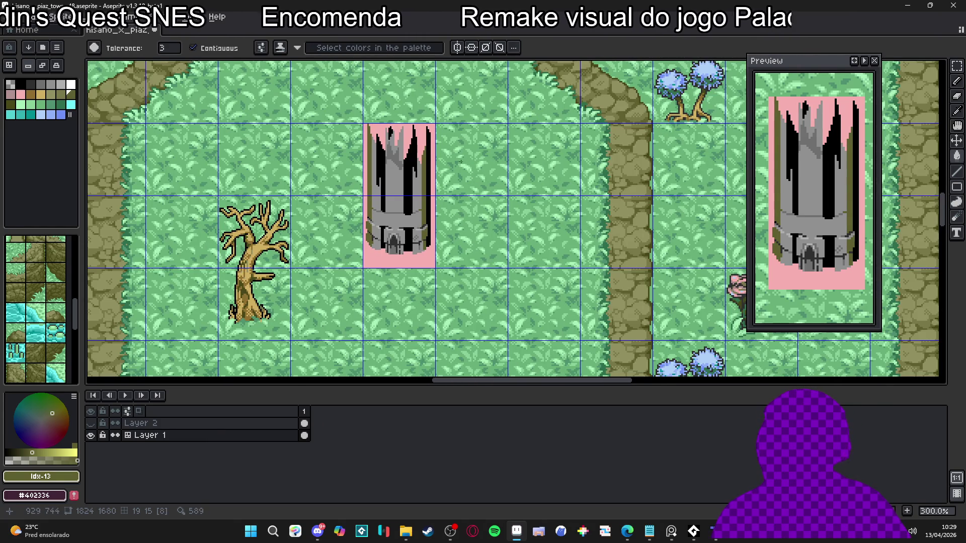
Switch to the 1px Pencil and zoom in on the tower.
key("b")
scroll(401, 221, "down", 1)
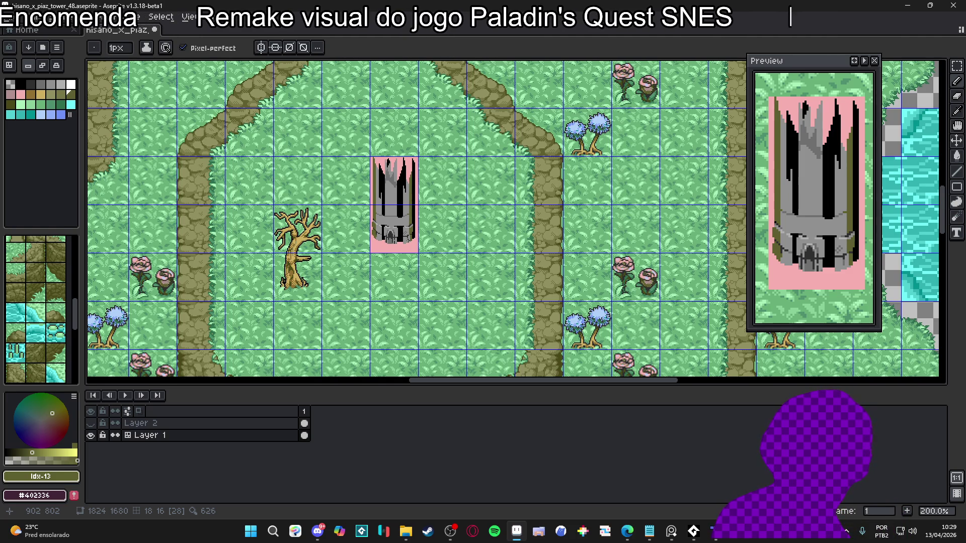
scroll(409, 240, "up", 3)
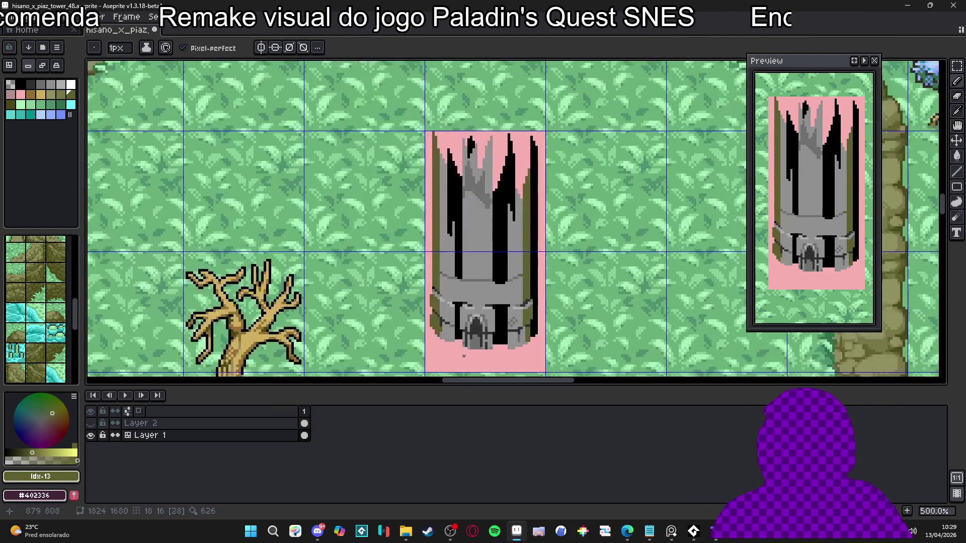
Try a dark grey pixel at the tower base, then undo it.
scroll(457, 366, "up", 4)
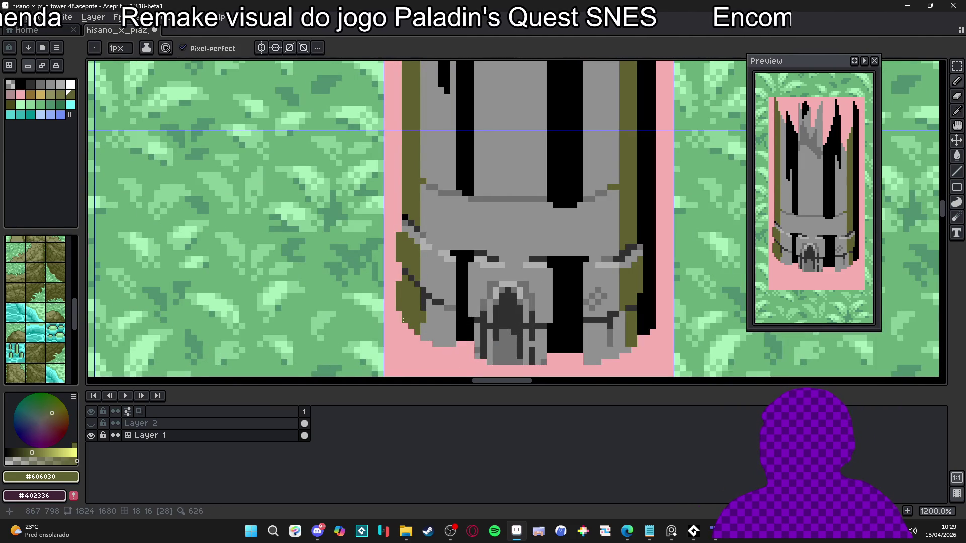
left_click(433, 346, "alt")
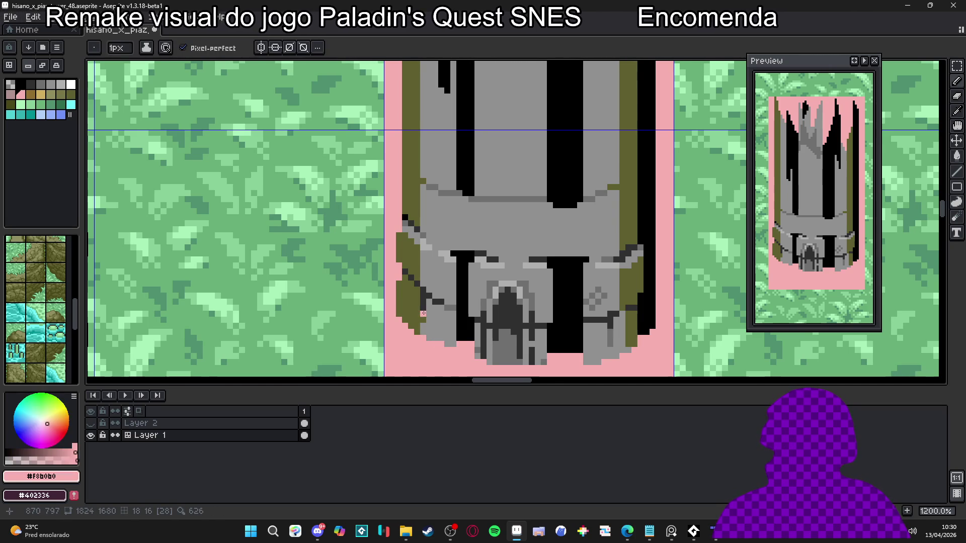
left_click(422, 316, "alt")
left_click(417, 320)
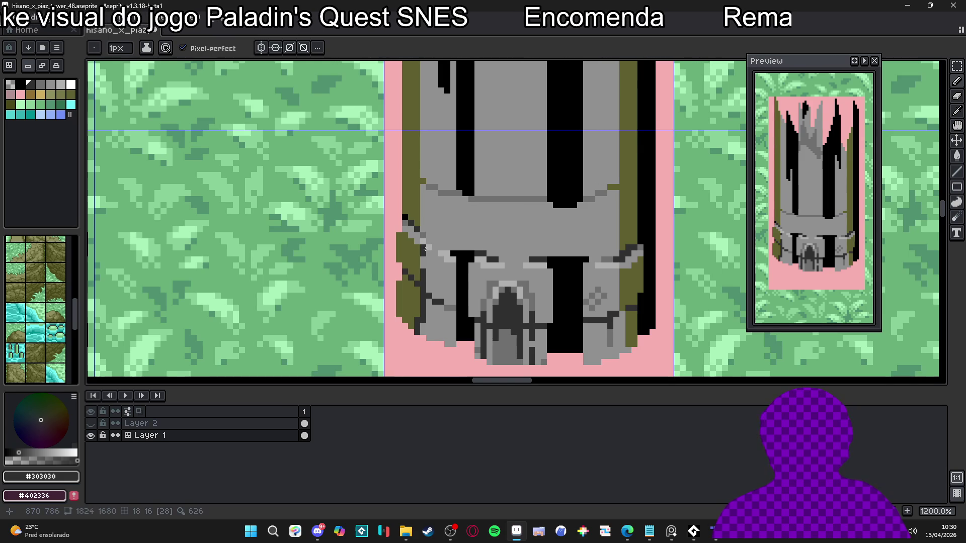
scroll(425, 245, "down", 4)
scroll(446, 284, "up", 2)
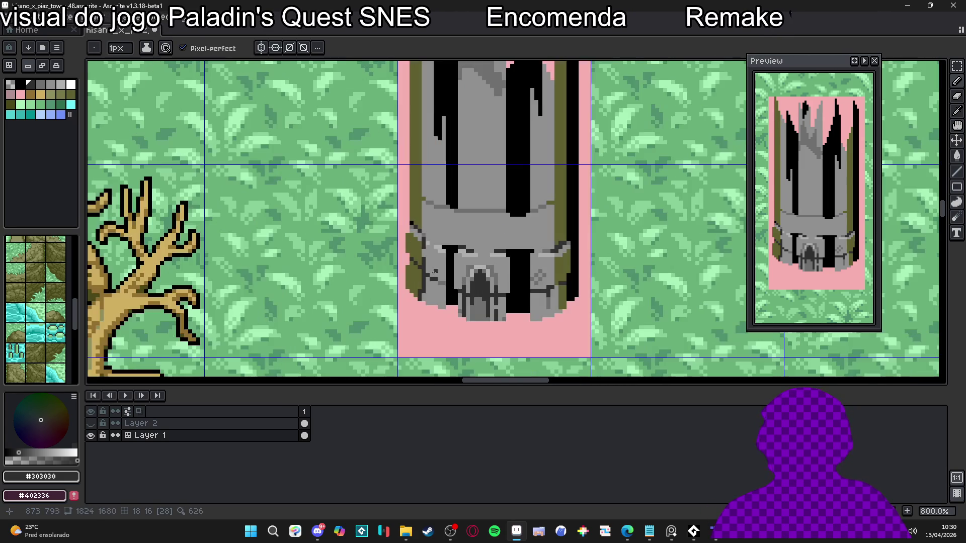
key("ctrl+z")
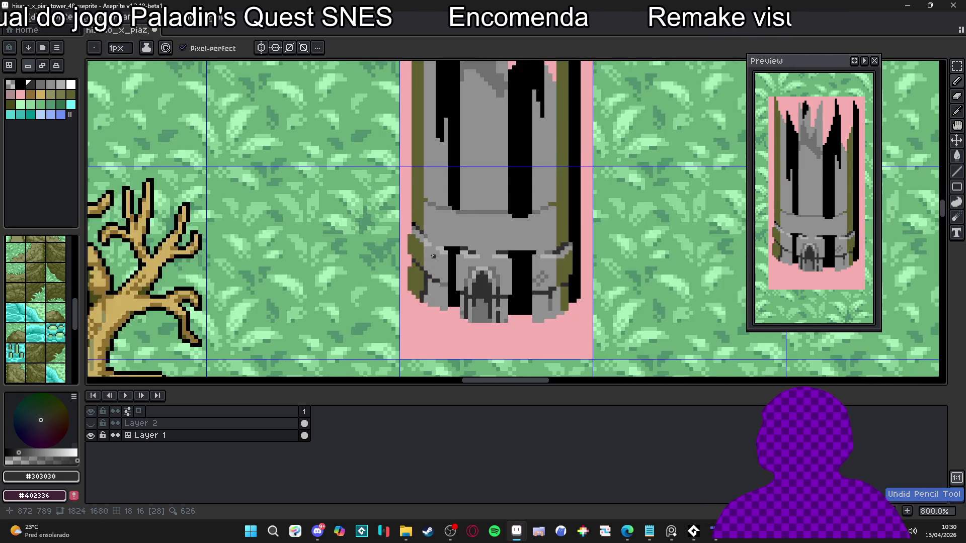
scroll(462, 271, "down", 1)
scroll(480, 257, "down", 1)
scroll(414, 277, "up", 4)
Sample olive and paint moss up the tower's right edge.
left_click(414, 276, "alt")
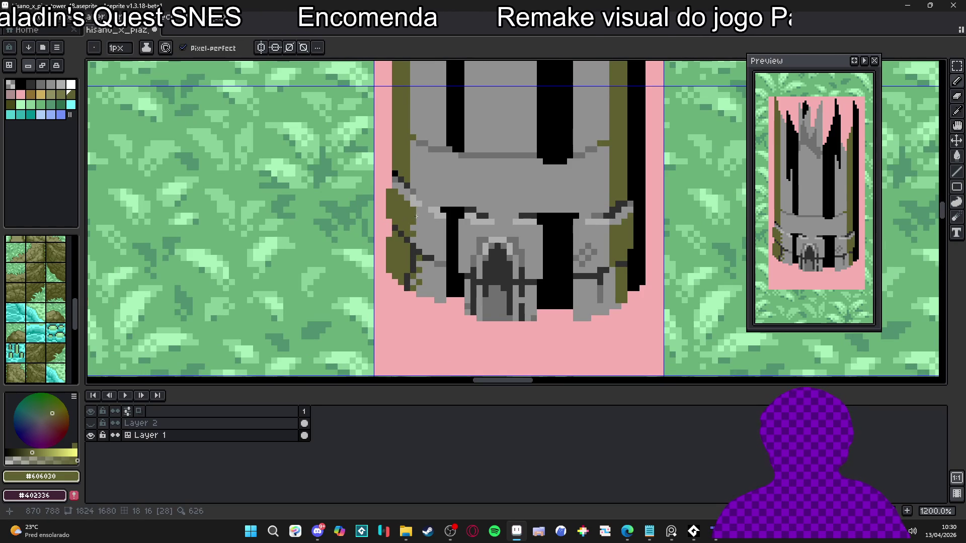
scroll(414, 215, "down", 4)
scroll(497, 234, "up", 4)
scroll(497, 234, "up", 3)
left_click_drag(497, 235, 494, 210)
left_click(514, 291)
scroll(516, 331, "down", 8)
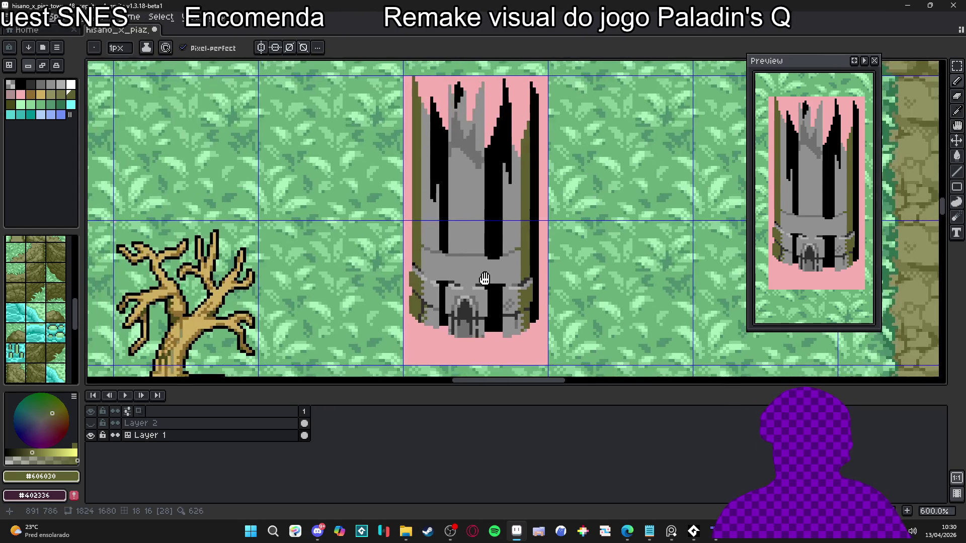
scroll(395, 255, "down", 2)
scroll(397, 264, "up", 5)
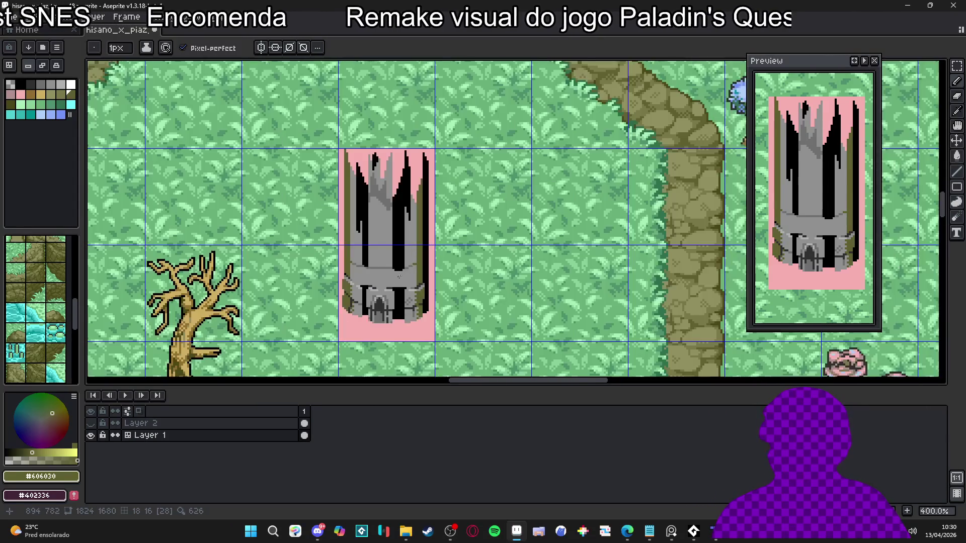
scroll(400, 275, "down", 2)
scroll(449, 288, "up", 1)
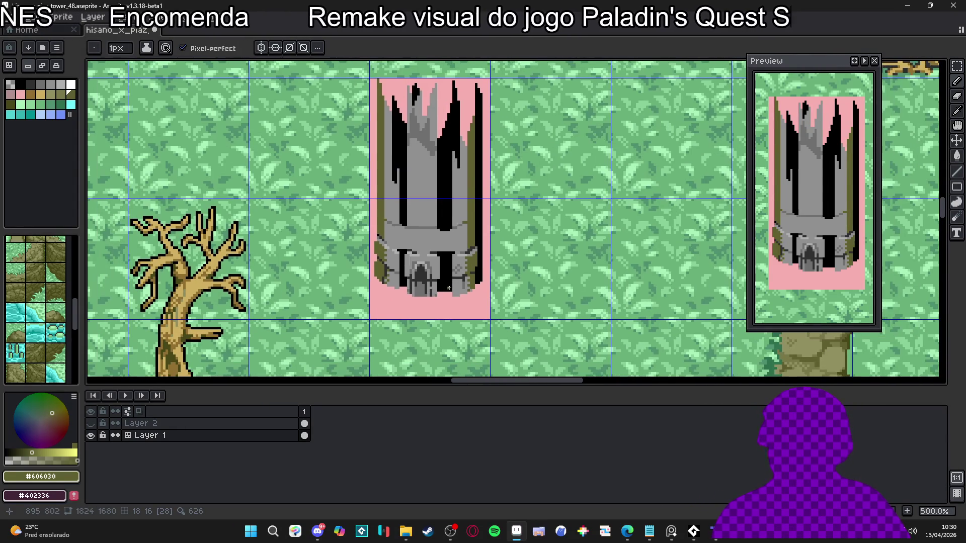
scroll(443, 293, "up", 2)
Sample black and draw a short line along the tower's base.
left_click(436, 293, "alt")
left_click_drag(434, 293, 449, 292)
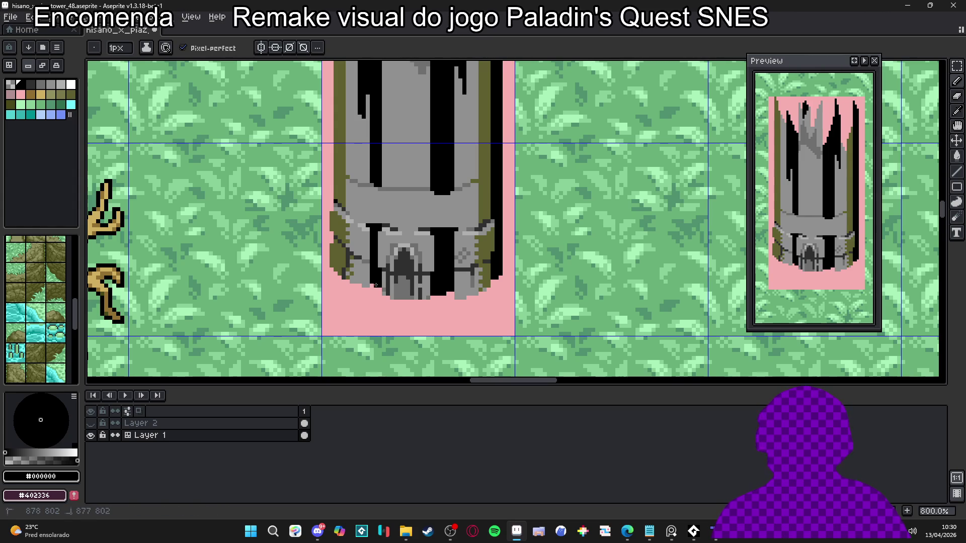
scroll(417, 253, "down", 3)
scroll(417, 253, "down", 1)
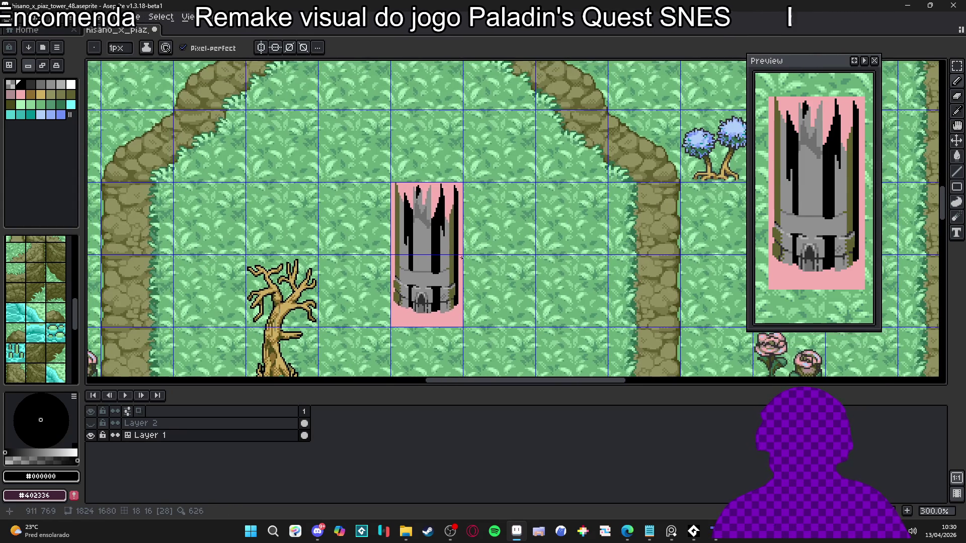
scroll(462, 257, "up", 6)
Reframe the view on the whole tower and tree, then sample the mid grey.
left_click(453, 302, "alt")
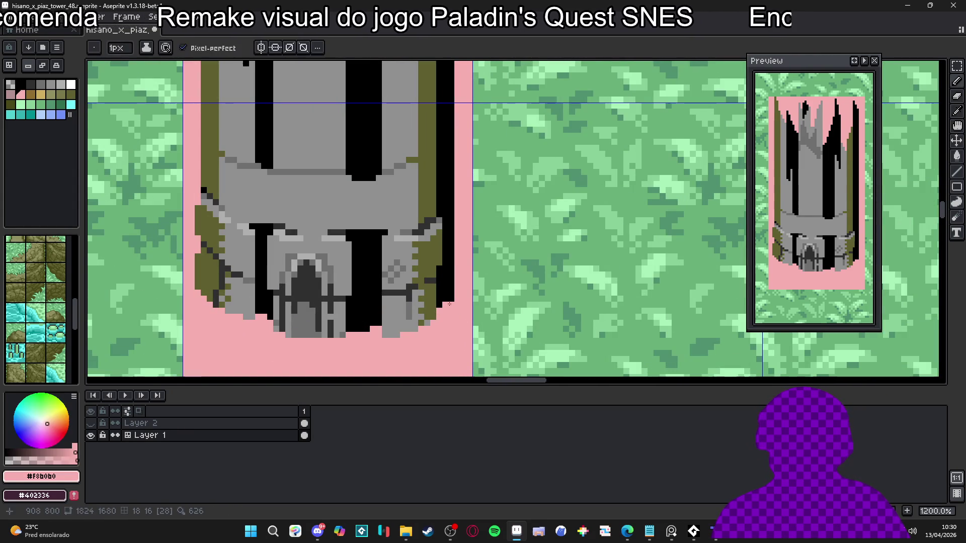
left_click_drag(199, 286, 247, 316)
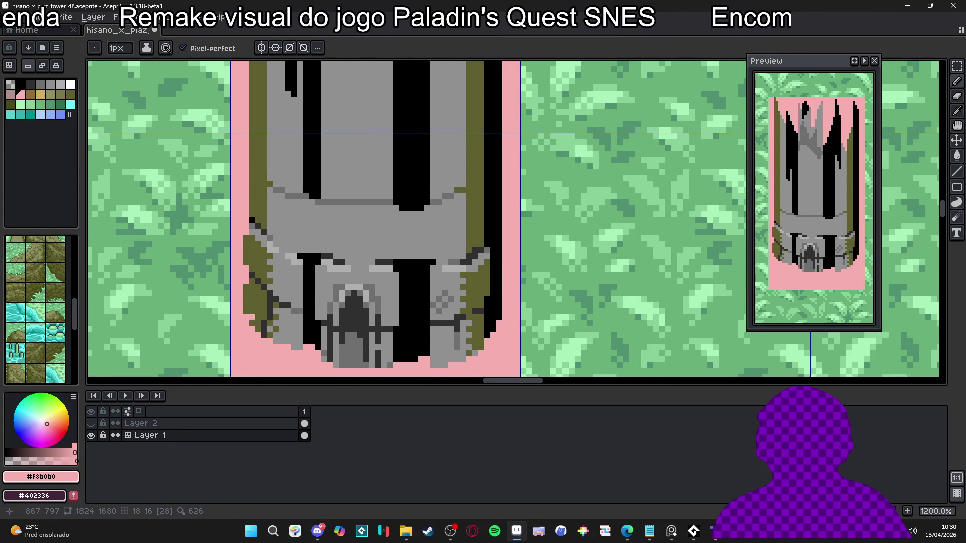
scroll(246, 316, "down", 3)
left_click_drag(364, 302, 411, 299)
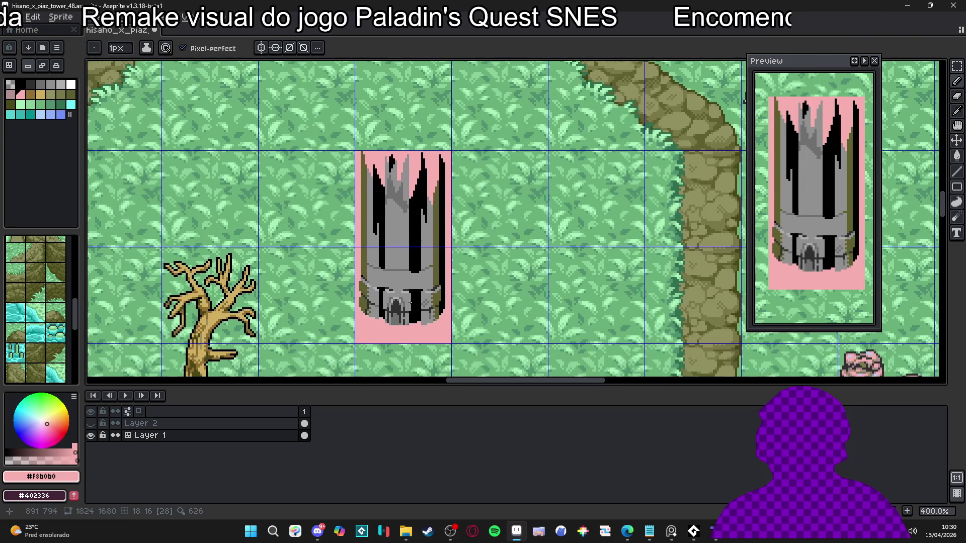
scroll(375, 314, "up", 2)
left_click(378, 321, "alt")
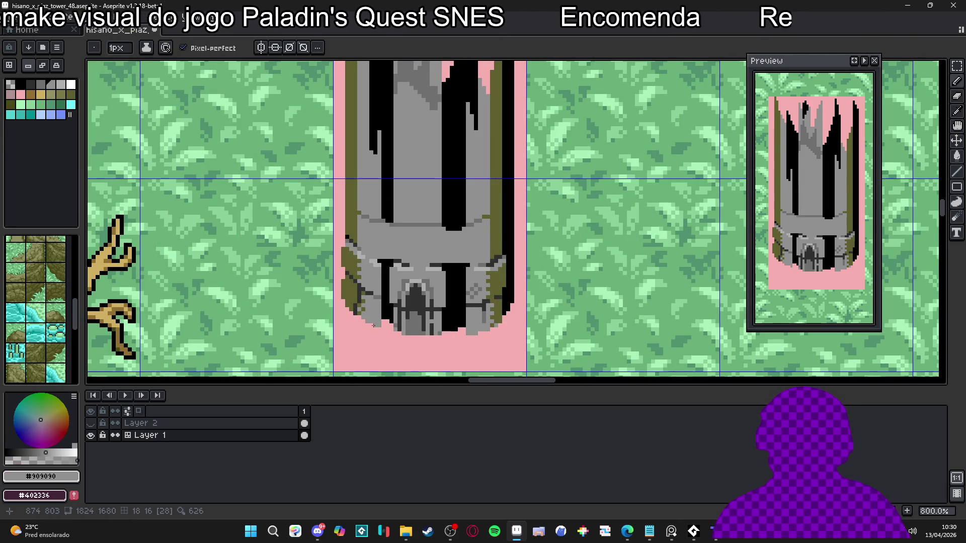
scroll(371, 322, "down", 1)
Paint grey pixels along the bottom row under the tower's base and one just above it.
scroll(426, 337, "up", 4)
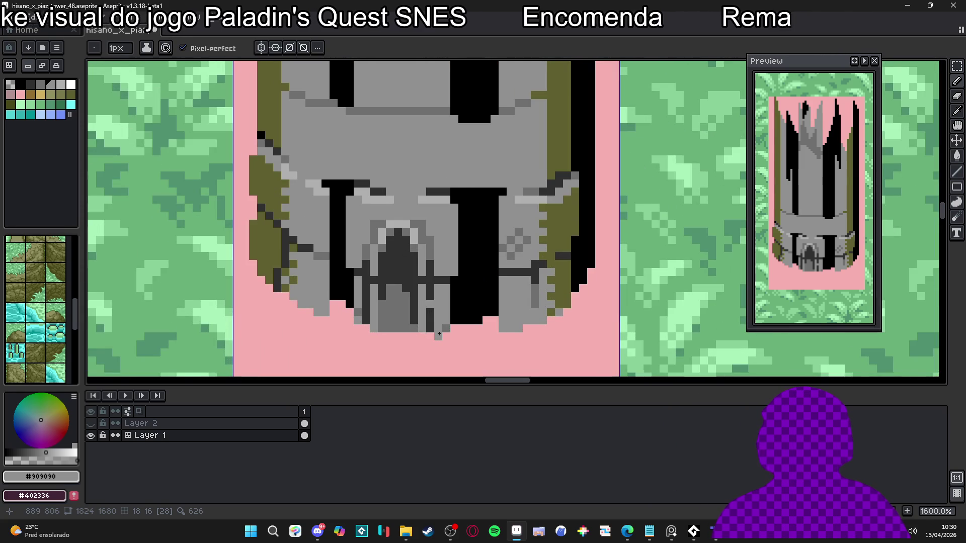
left_click(397, 336)
left_click(414, 336)
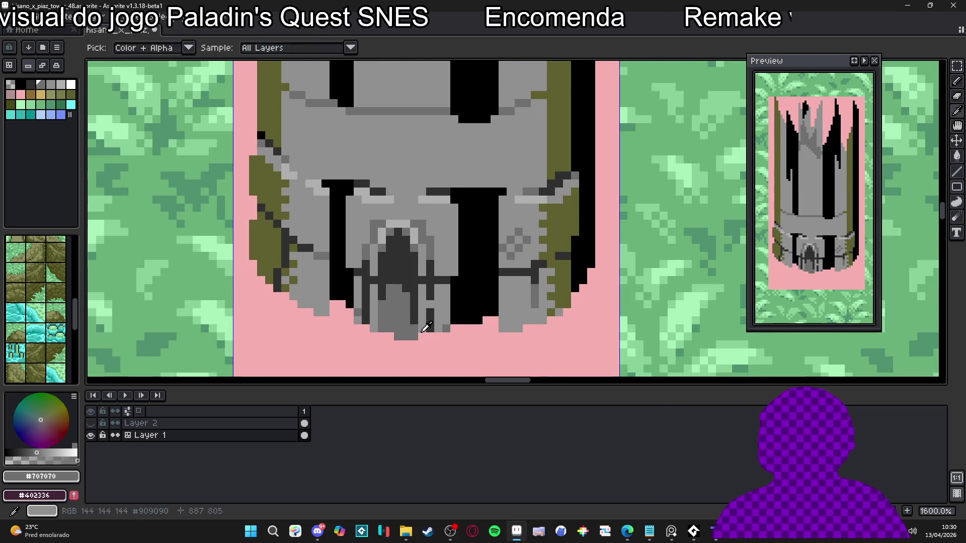
left_click_drag(423, 336, 447, 336)
left_click(430, 328)
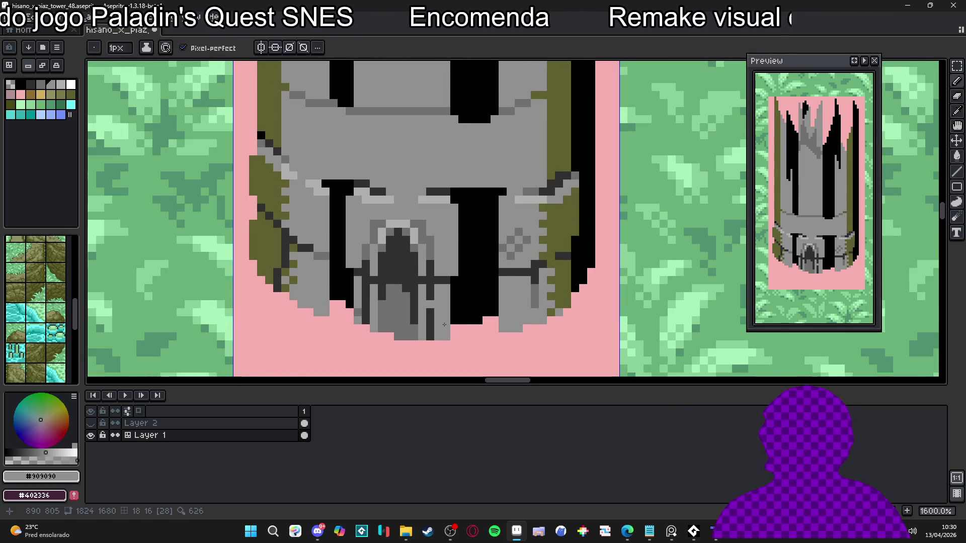
scroll(445, 322, "down", 3)
scroll(444, 322, "down", 2)
Draw a short olive moss line on the stone and lighten a few dark tower pixels.
scroll(413, 311, "up", 6)
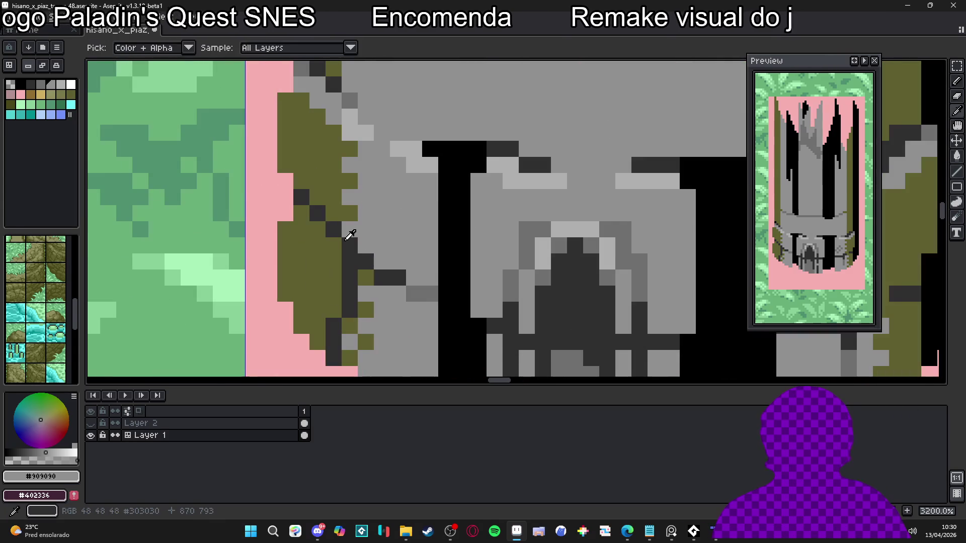
left_click(367, 261, "alt")
scroll(484, 290, "down", 4)
scroll(484, 290, "up", 3)
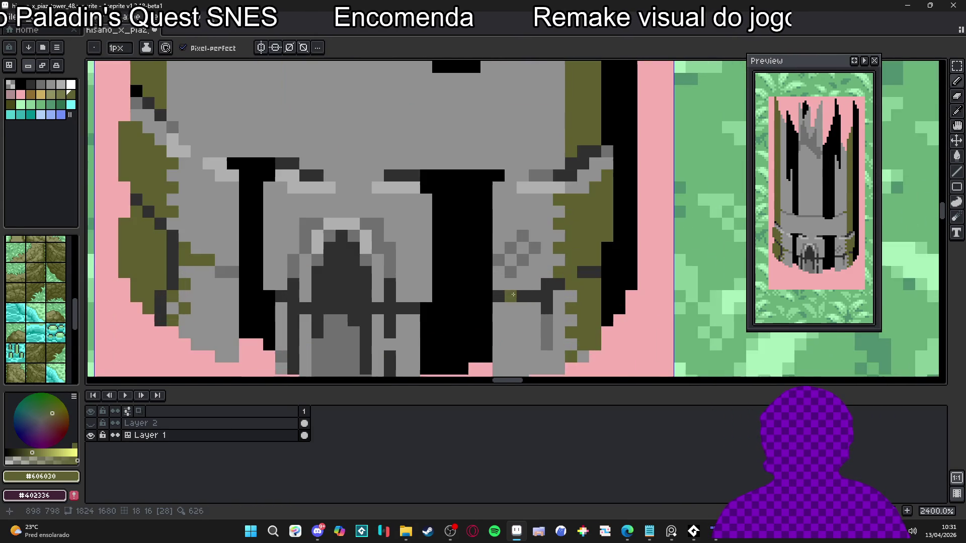
left_click_drag(528, 292, 493, 296)
left_click(560, 285)
left_click(547, 298)
Darken two small spots on the tower with the sampled dark grey.
scroll(533, 308, "down", 4)
scroll(533, 308, "up", 3)
left_click(533, 308, "alt")
scroll(534, 308, "down", 1)
left_click(541, 293)
left_click(549, 284)
scroll(552, 298, "down", 1)
scroll(551, 298, "down", 2)
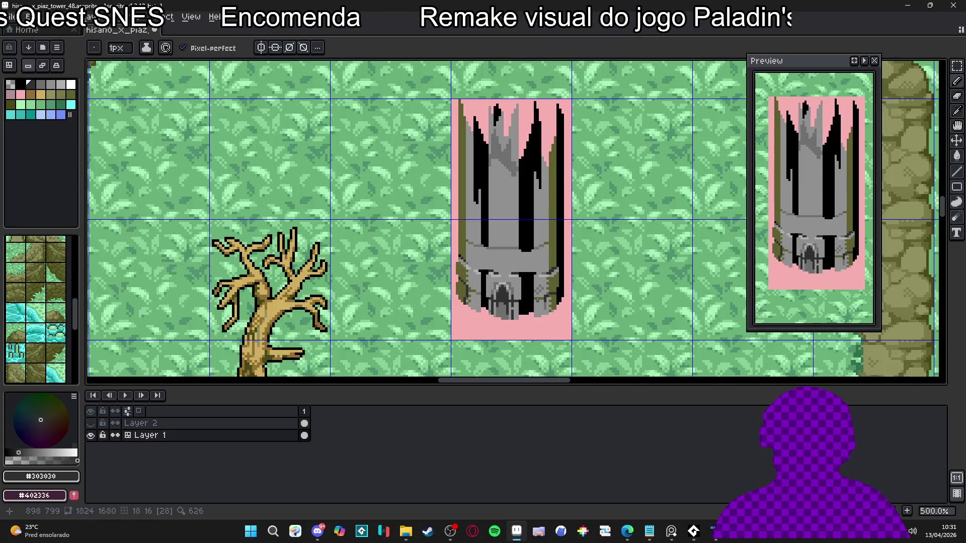
scroll(553, 297, "up", 4)
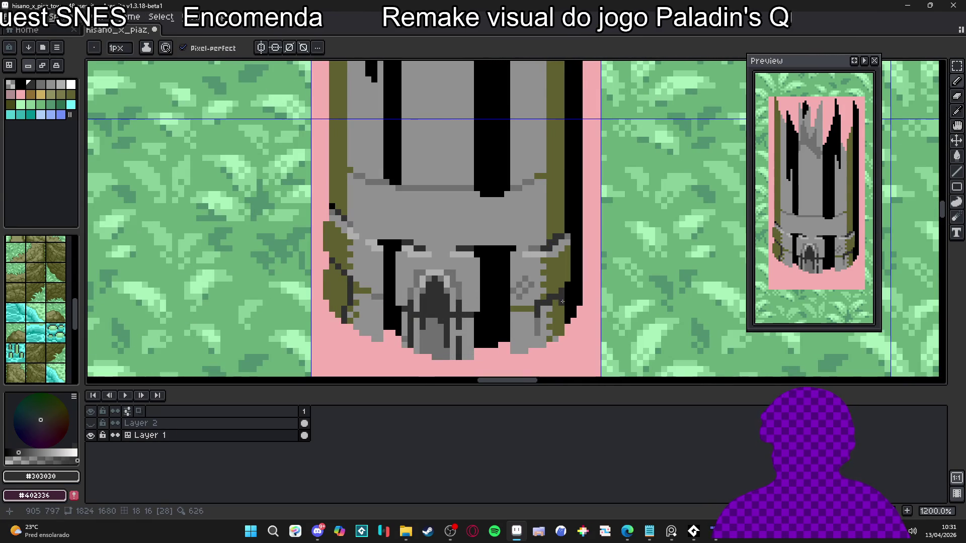
Add black outline pixels to the tower using black sampled from the canvas.
left_click(563, 298, "alt")
scroll(568, 294, "down", 3)
scroll(470, 290, "up", 3)
scroll(469, 290, "down", 5)
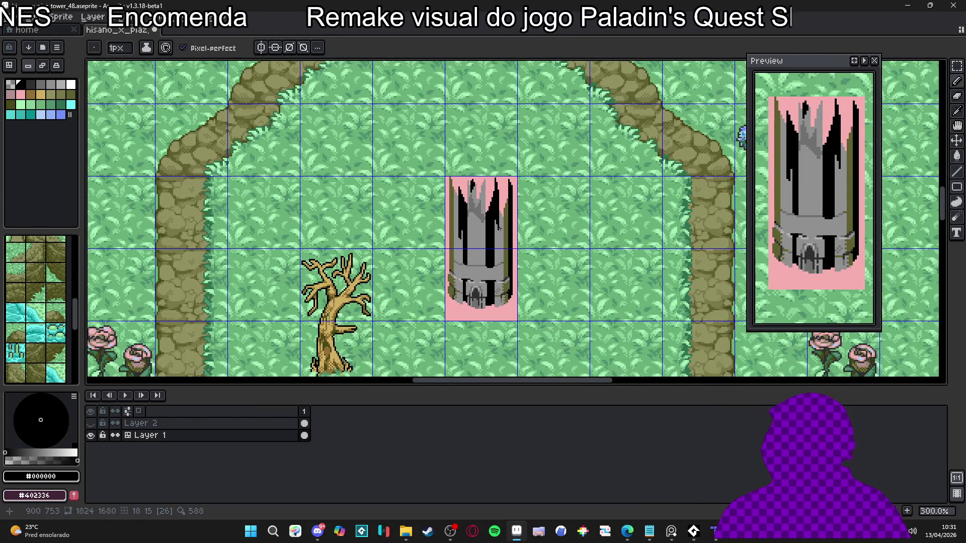
scroll(499, 228, "up", 7)
left_click(499, 282)
left_click(515, 274)
Paint one pixel olive, then add black outline pixels along the left edge and right curve.
left_click(509, 291, "alt")
left_click(507, 283)
left_click(508, 274, "alt")
left_click(352, 283)
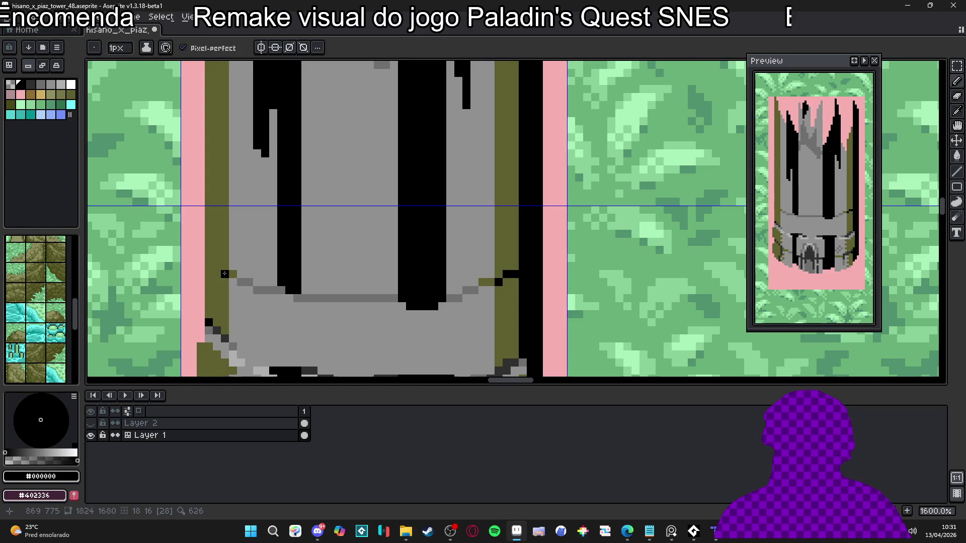
left_click(209, 265)
scroll(241, 274, "down", 3)
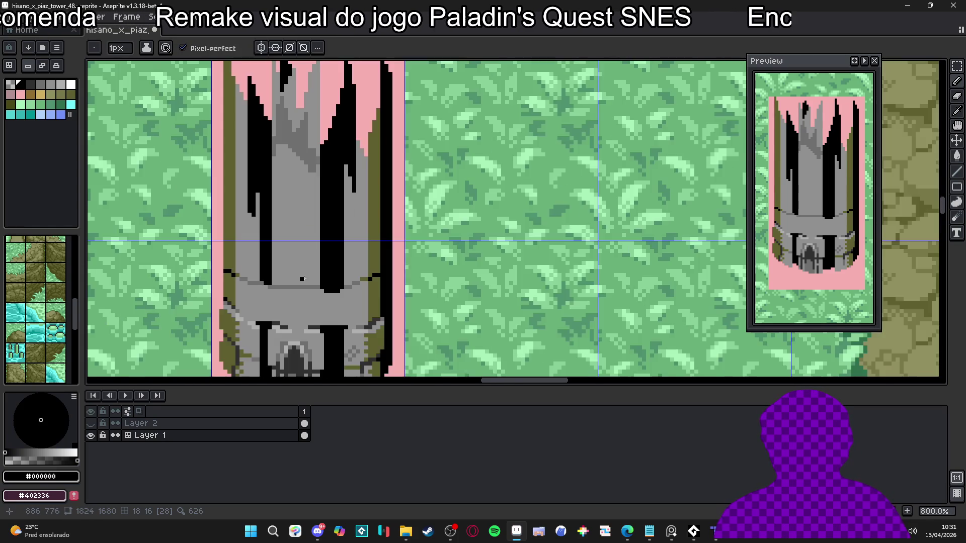
scroll(213, 271, "up", 3)
left_click(213, 271)
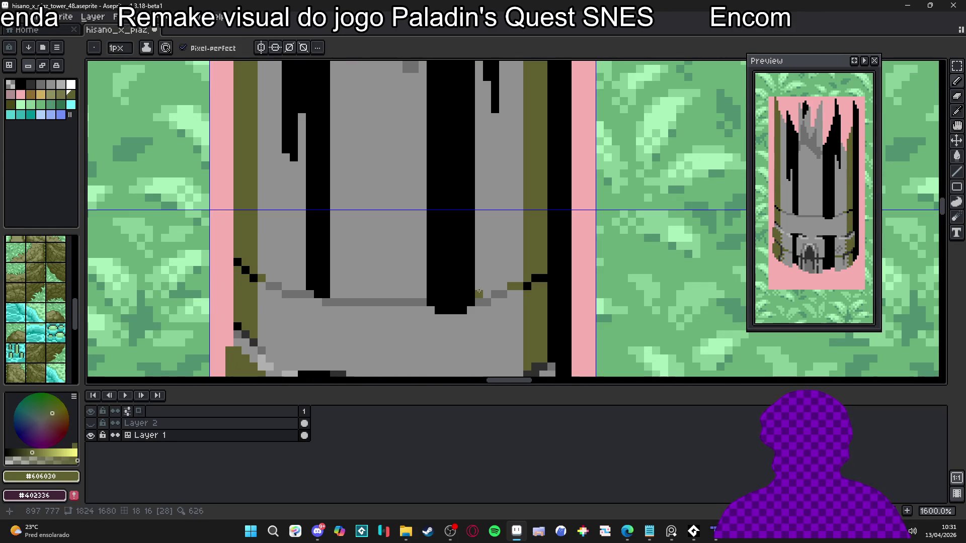
left_click(543, 270)
Draw a #303030 vertical line beside the tower's right outline.
left_click(543, 290, "alt")
scroll(465, 227, "down", 3)
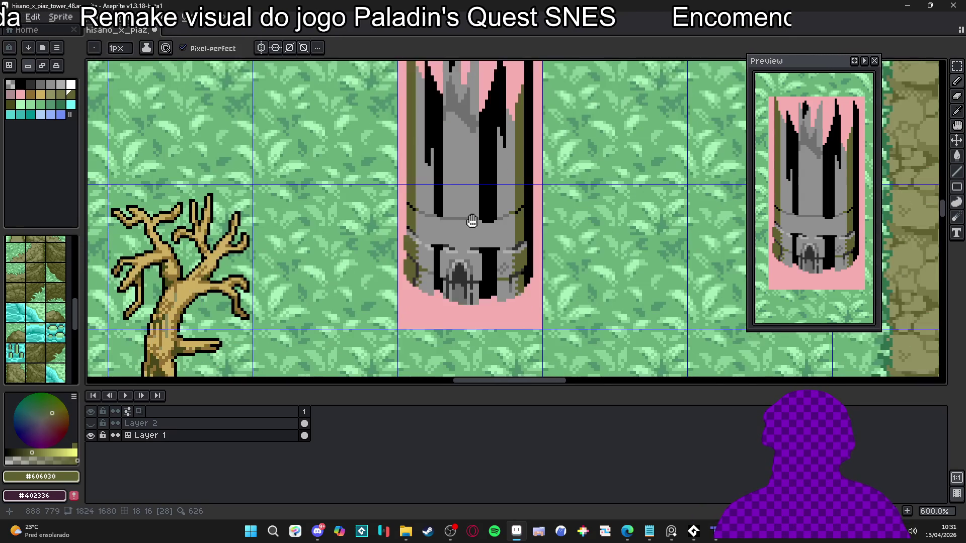
scroll(452, 218, "up", 3)
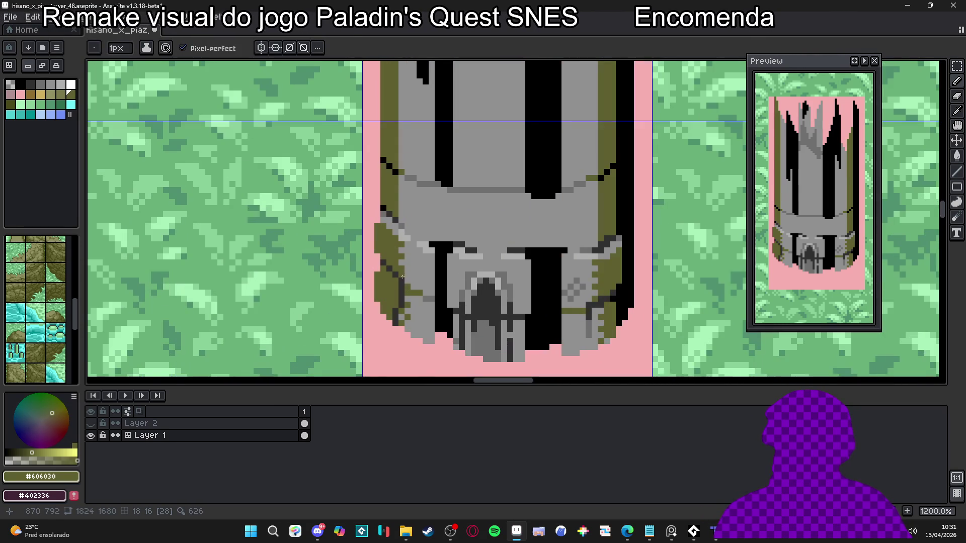
left_click(400, 278, "alt")
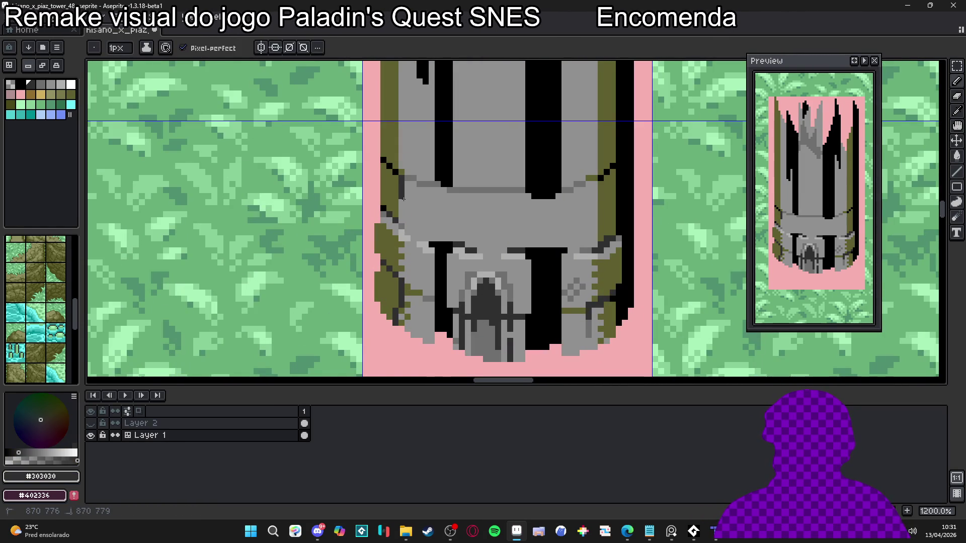
scroll(400, 211, "down", 3)
scroll(475, 228, "up", 3)
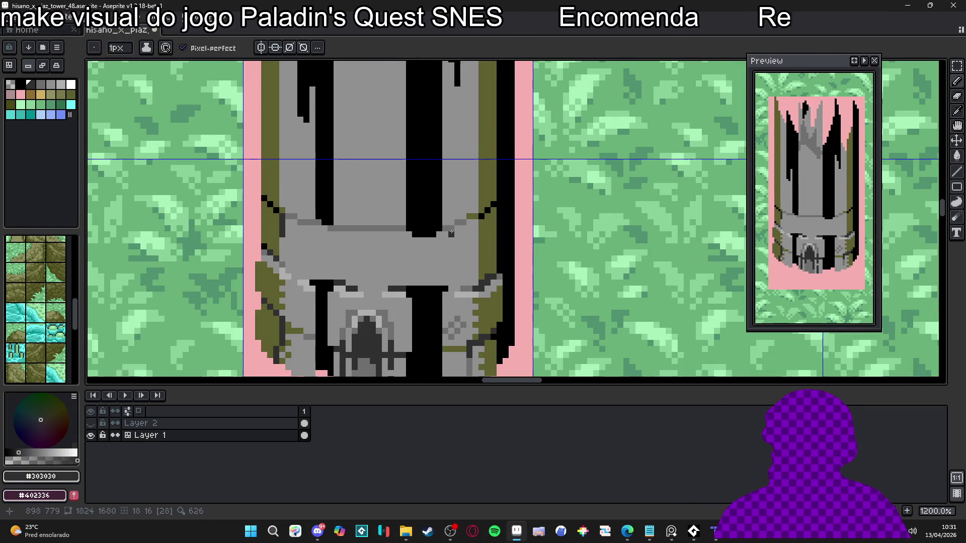
left_click_drag(469, 224, 476, 254)
key("ctrl+z")
Fix outline pixels with #909090, undoing one placed too high, and recentre on the tower.
scroll(476, 233, "down", 2)
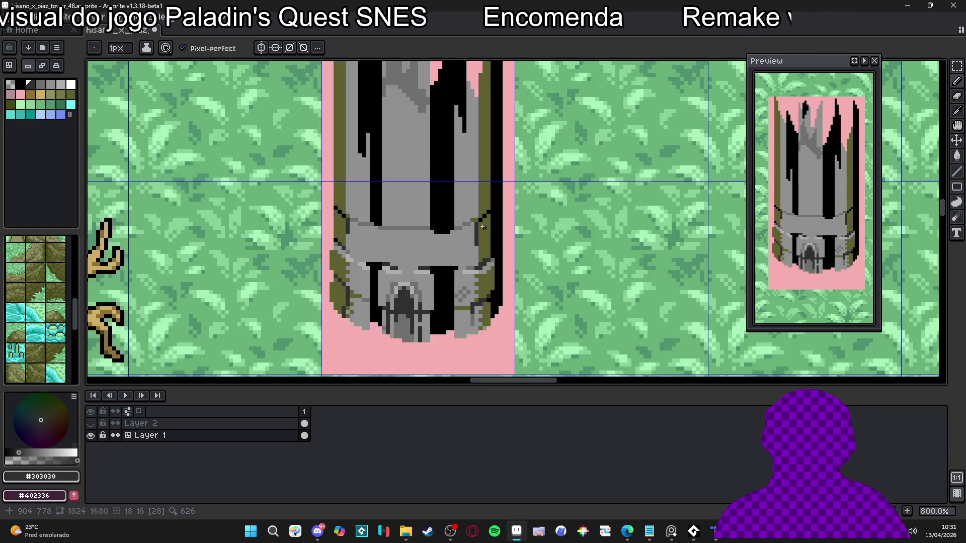
scroll(475, 233, "up", 3)
left_click(470, 224, "alt")
left_click(475, 221)
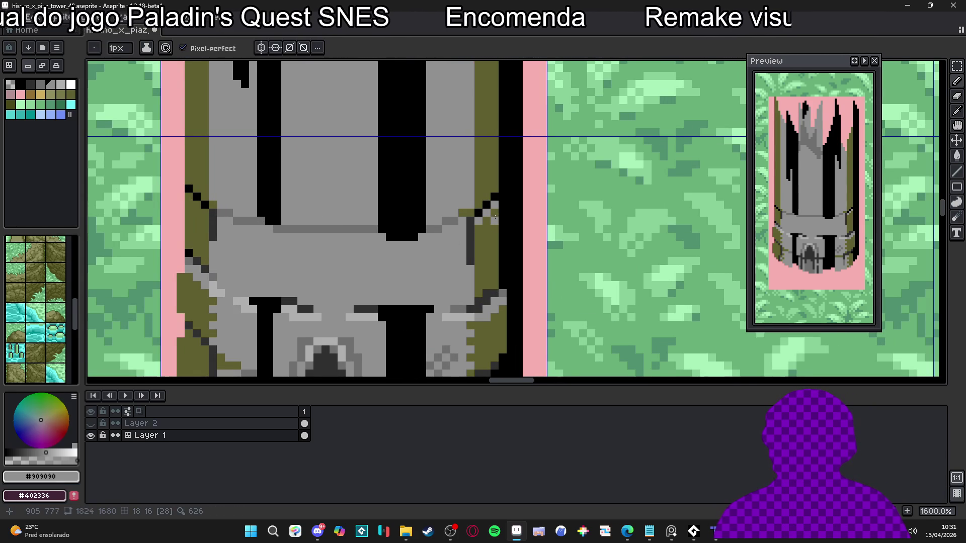
scroll(485, 220, "down", 2)
scroll(347, 214, "up", 2)
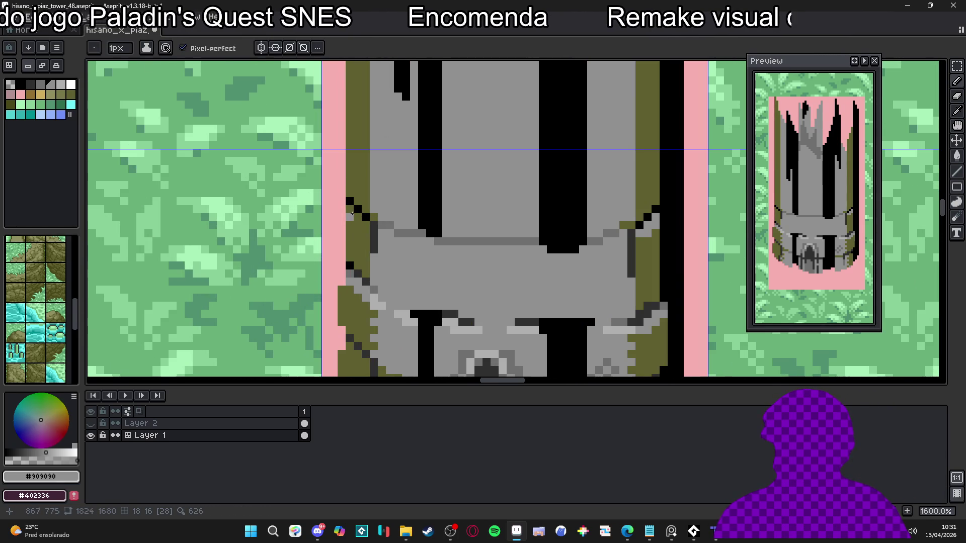
key("ctrl+z")
left_click(360, 218)
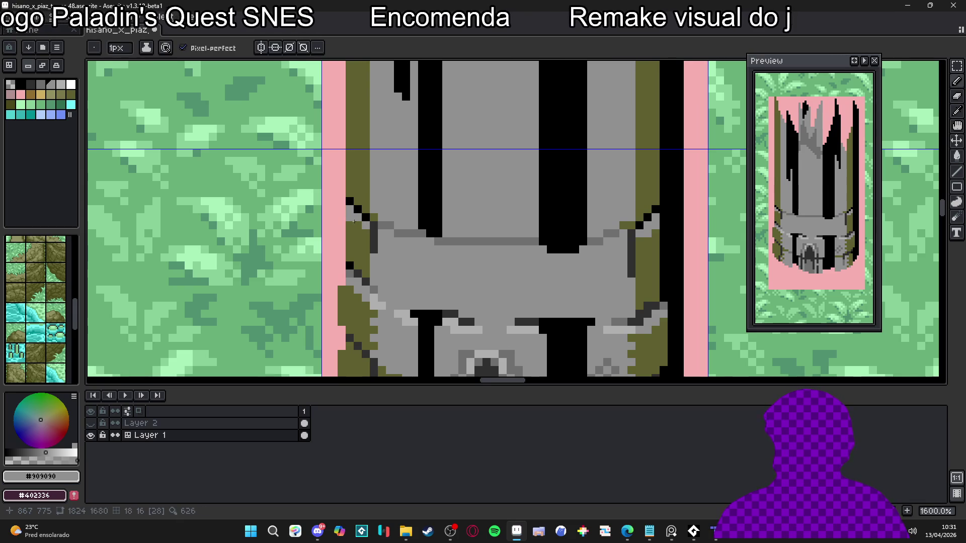
scroll(367, 232, "down", 3)
left_click_drag(368, 233, 415, 259)
scroll(415, 259, "up", 3)
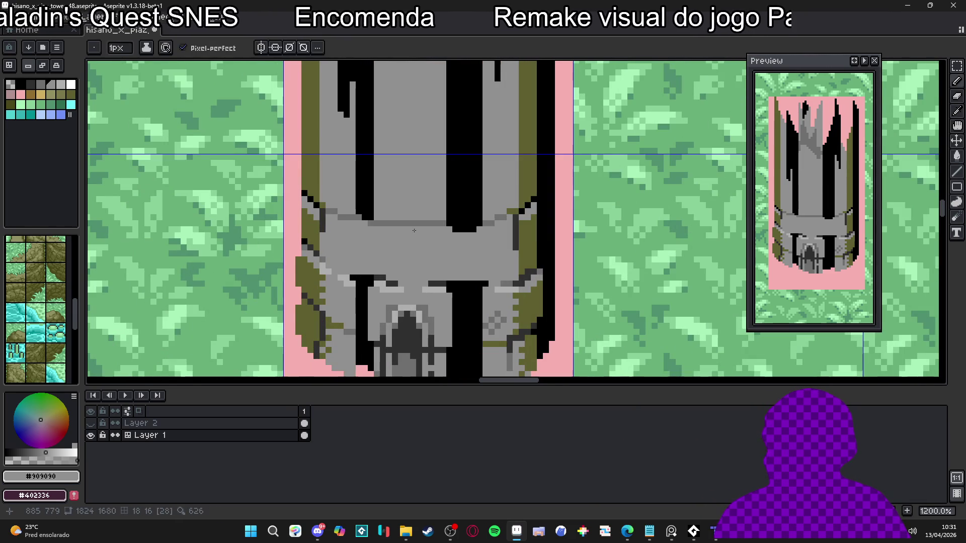
Draw a vertical #707070 seam down the tower's stone ring.
left_click(414, 223, "alt")
left_click_drag(414, 231, 414, 268)
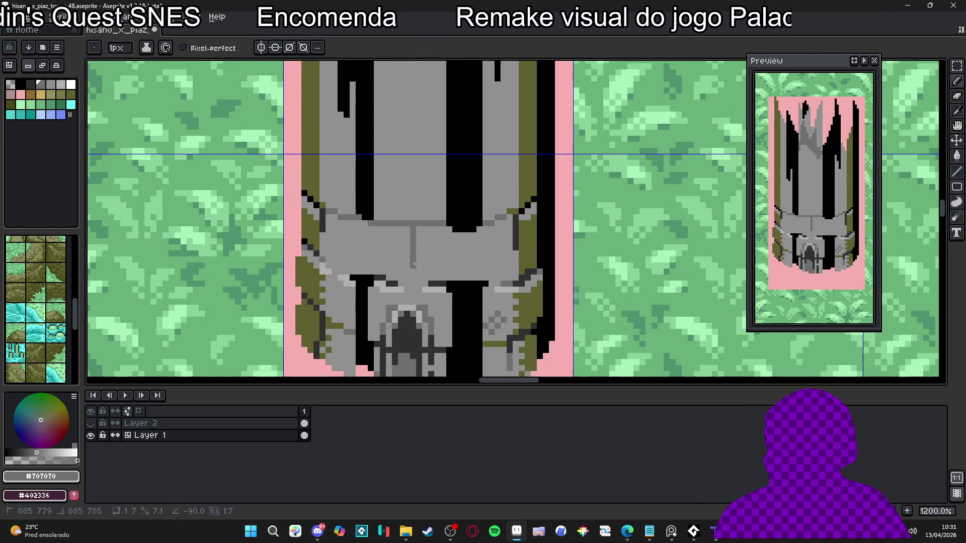
scroll(413, 253, "down", 2)
scroll(405, 262, "up", 2)
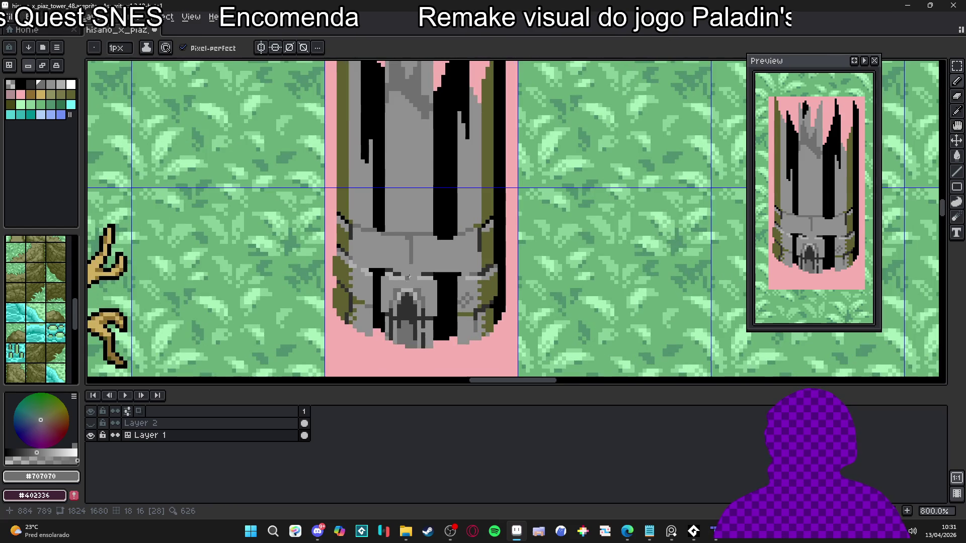
scroll(395, 274, "down", 1)
scroll(395, 274, "up", 2)
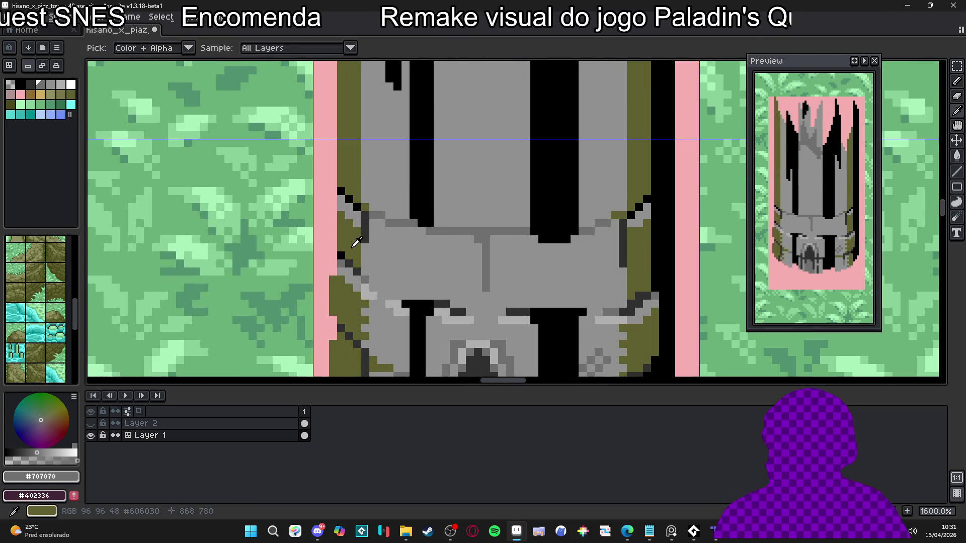
scroll(464, 254, "down", 2)
scroll(465, 254, "up", 2)
scroll(452, 261, "down", 2)
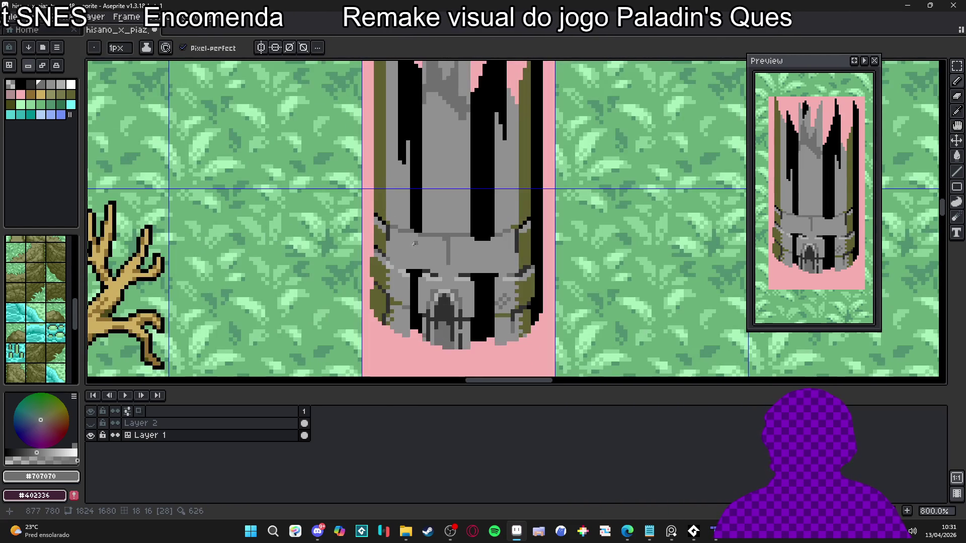
Paint #b0b0b0 highlights along the ring's top and right side.
key("alt")
left_click(433, 273)
scroll(433, 273, "up", 2)
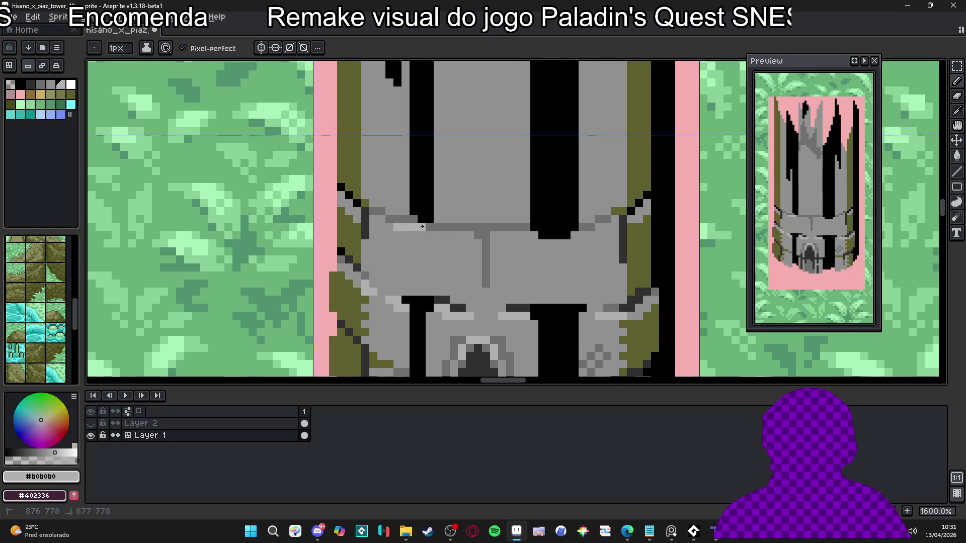
left_click_drag(411, 235, 437, 237)
left_click_drag(518, 235, 527, 235)
left_click(535, 245)
left_click(550, 244)
Add two light grey highlight pixels beside the ring's notch.
left_click_drag(556, 245, 535, 245)
scroll(484, 284, "down", 1)
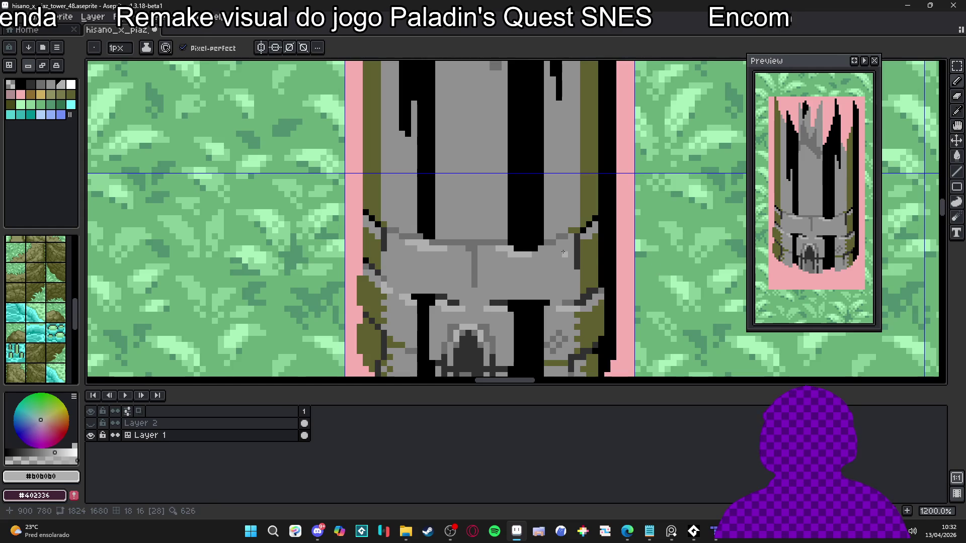
scroll(540, 250, "up", 3)
left_click(553, 244)
left_click(541, 256)
scroll(543, 251, "down", 3)
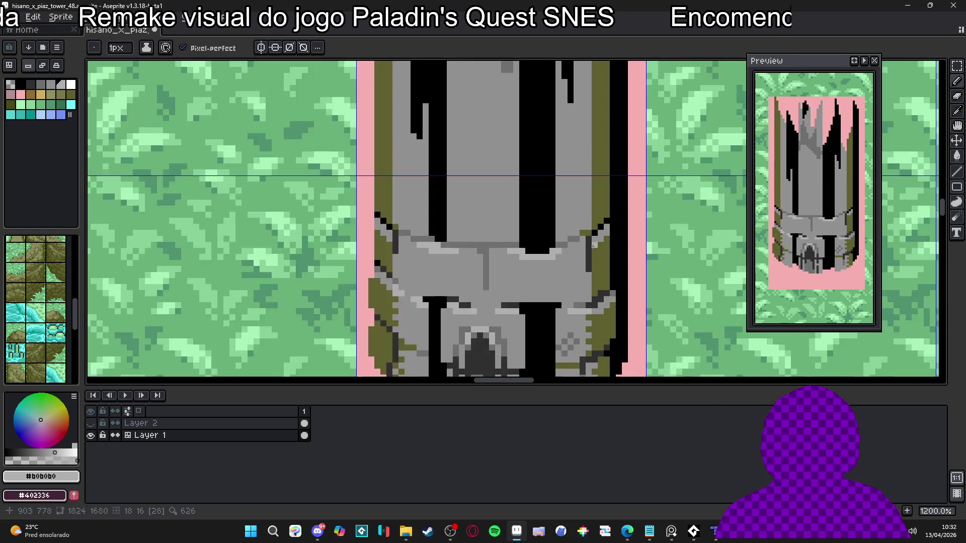
scroll(553, 246, "up", 3)
Bring the whole tower and tree into view and sample the mid grey from the tower base.
scroll(571, 245, "down", 6)
left_click_drag(516, 255, 489, 256)
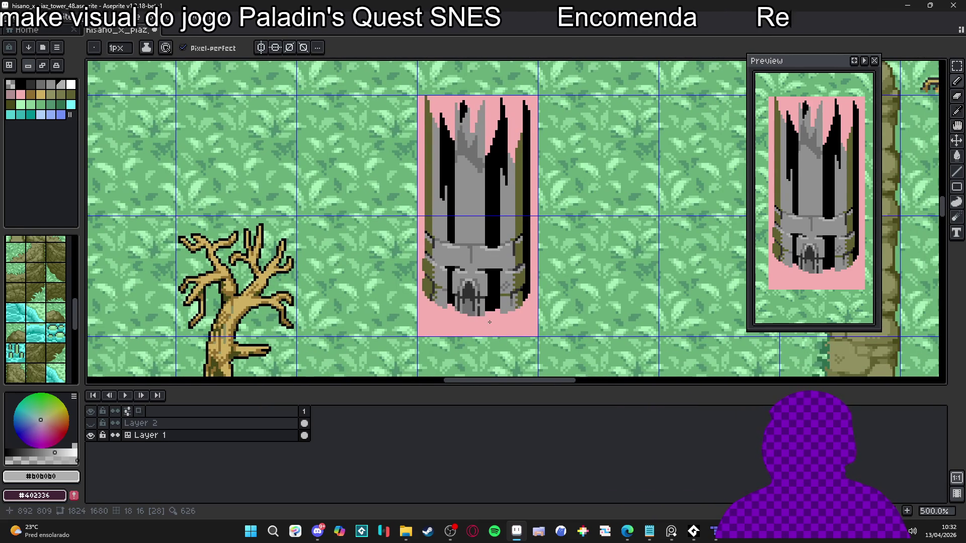
scroll(467, 320, "up", 5)
left_click(442, 292, "alt")
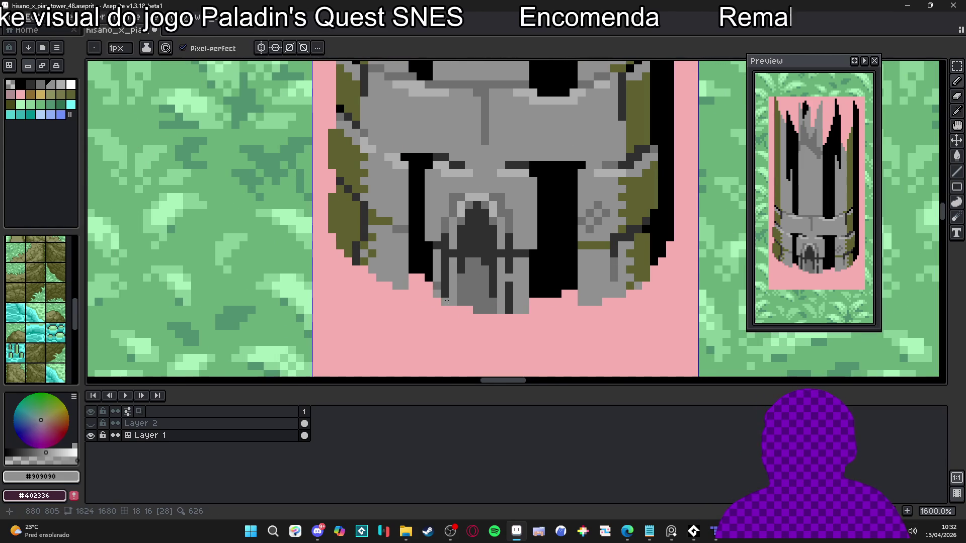
scroll(526, 330, "down", 3)
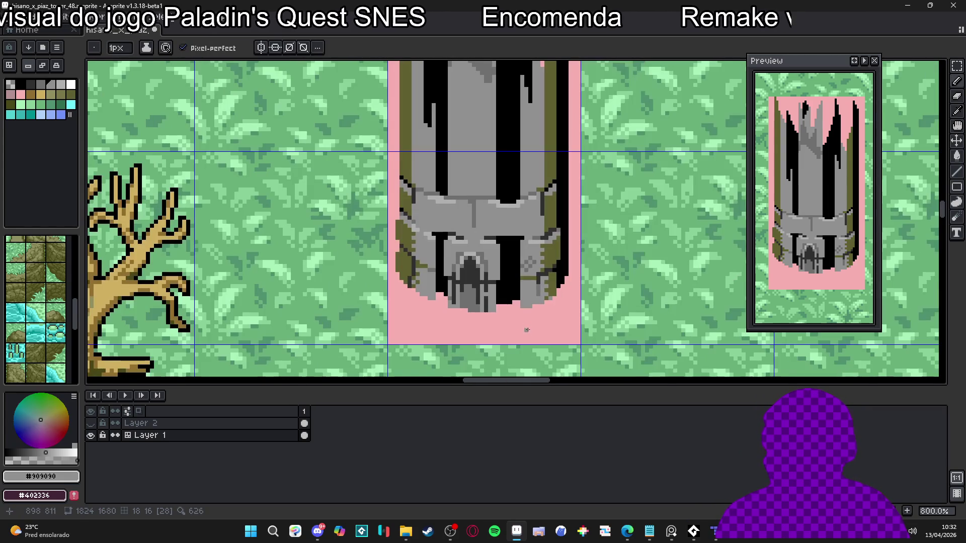
scroll(518, 282, "down", 3)
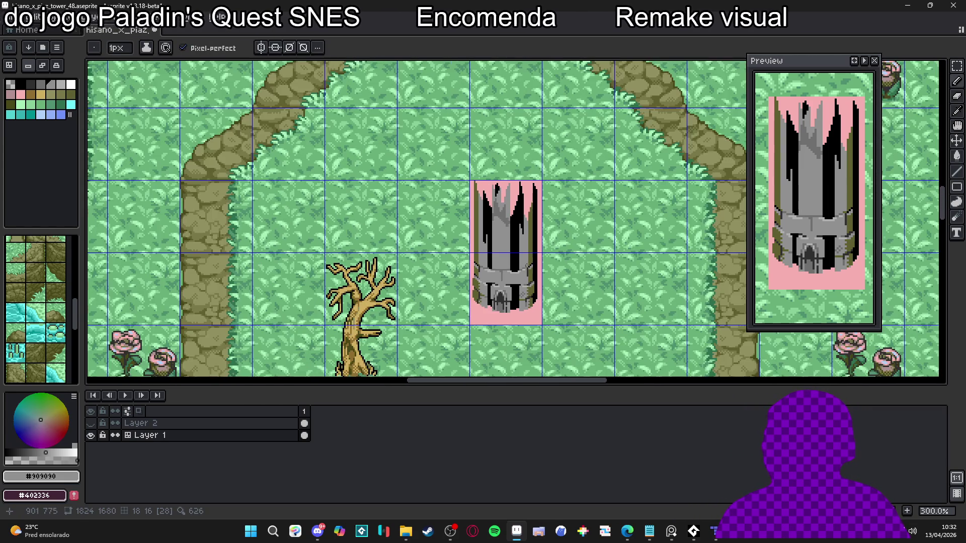
left_click_drag(527, 266, 517, 234)
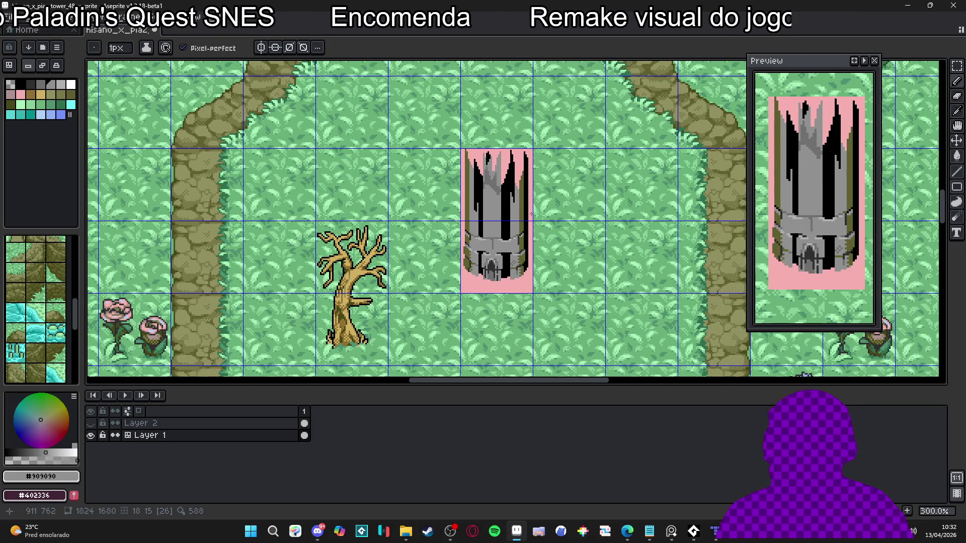
Hide the grid and draw the window's vertical edges and sloping arch side in #707070.
key("ctrl+apostrophe")
scroll(498, 218, "up", 4)
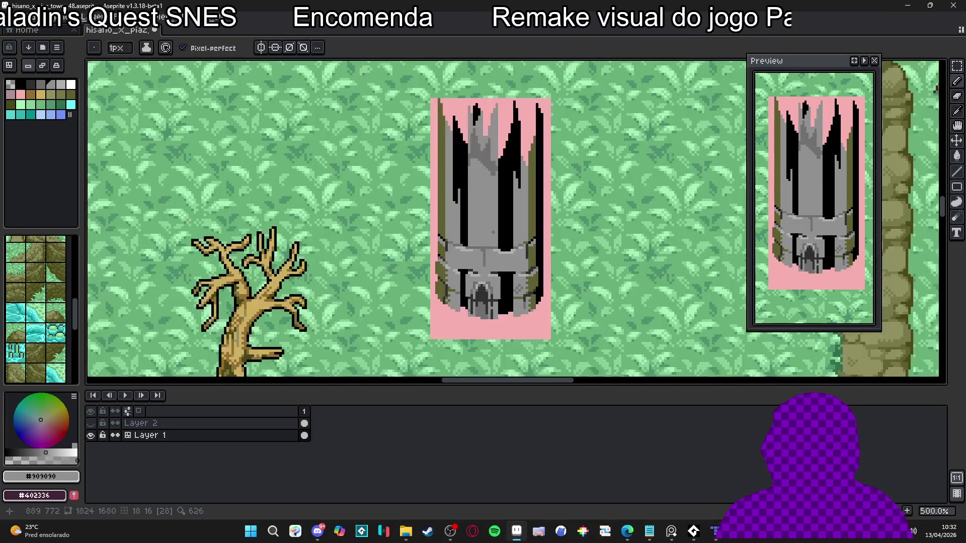
left_click(482, 245, "alt")
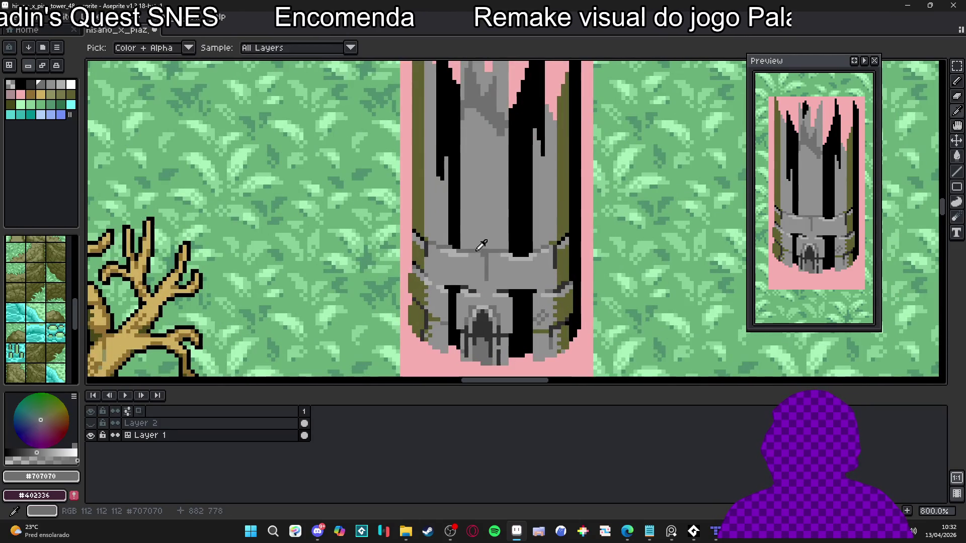
left_click(472, 158, "shift")
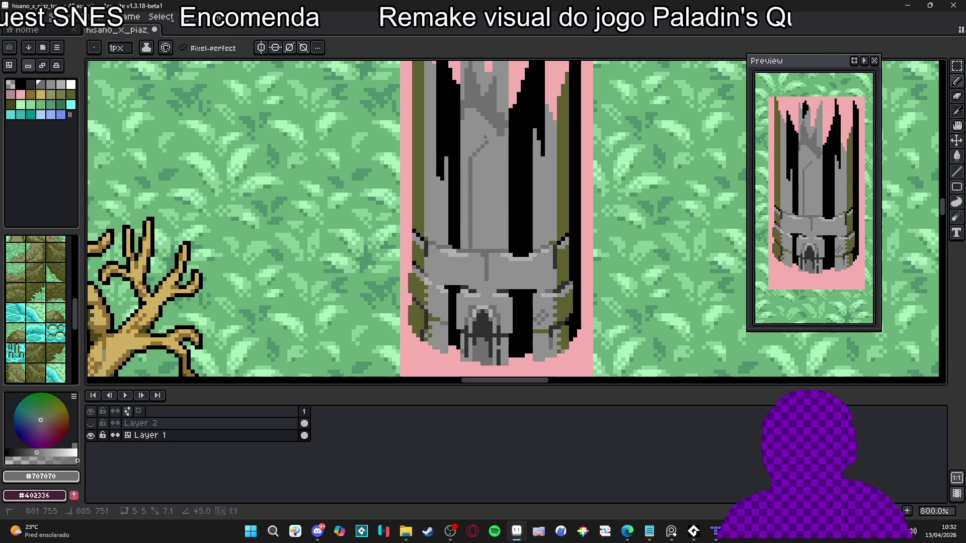
left_click(486, 124, "shift")
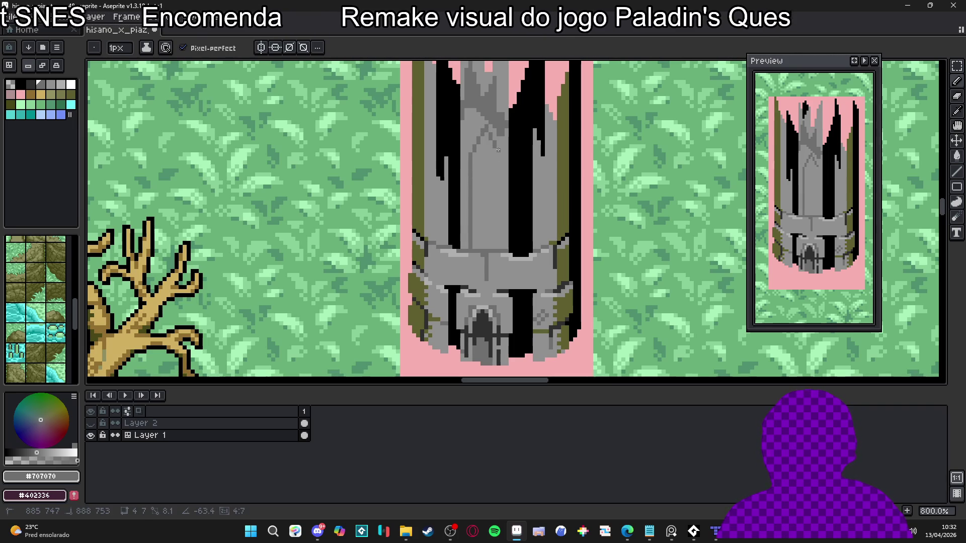
left_click_drag(498, 149, 500, 246)
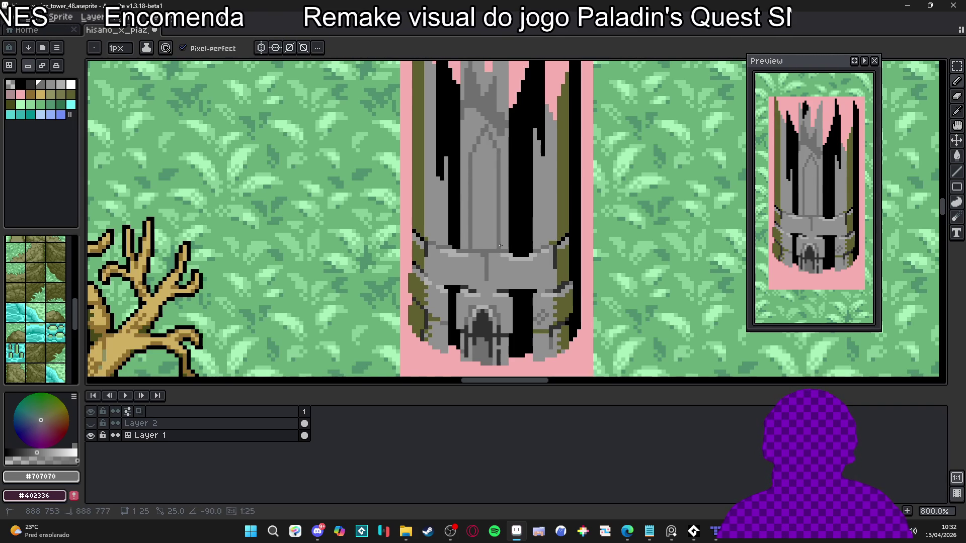
Compare greys sampled from the upper wall, settle on the darker grey, and resume pixel drawing.
scroll(481, 116, "up", 2)
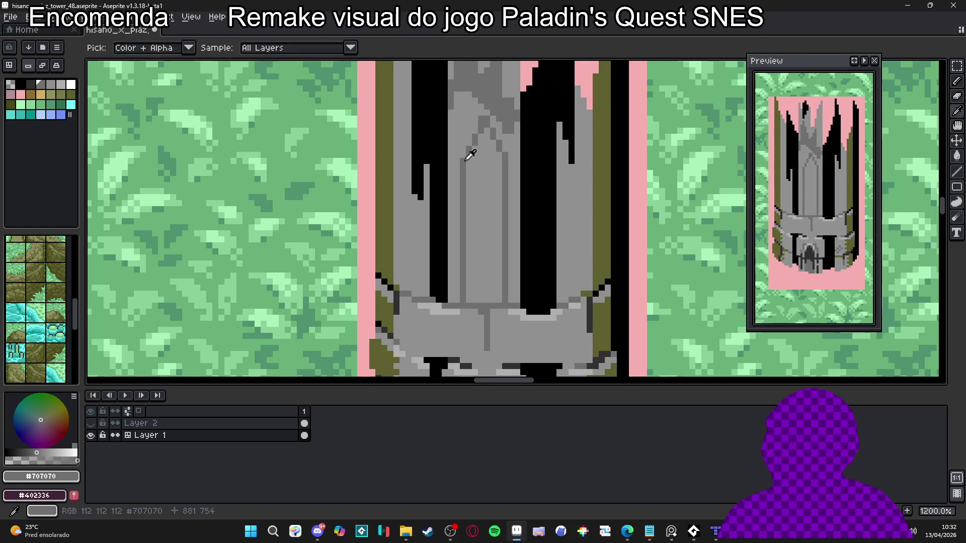
left_click(465, 154, "alt")
left_click(475, 141, "alt")
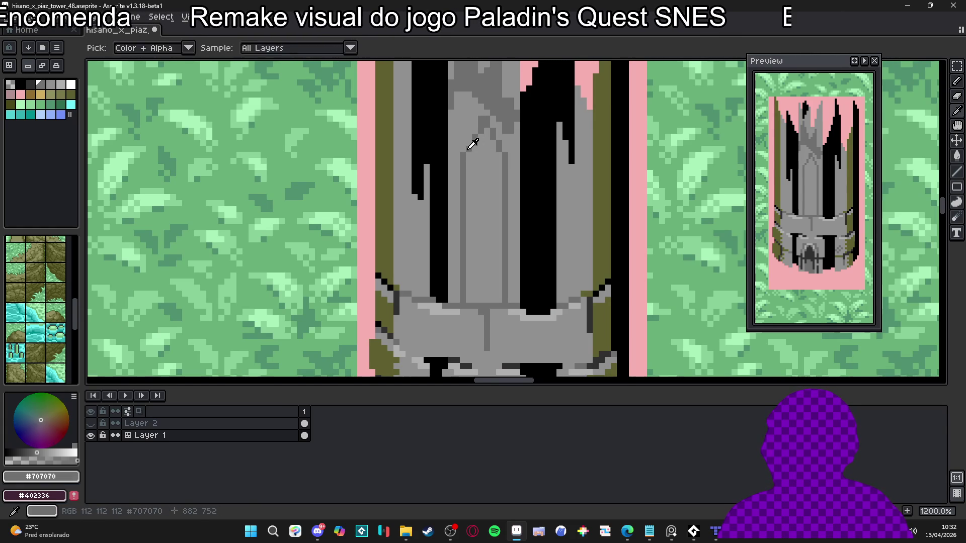
left_click(484, 144, "alt")
left_click(475, 137, "alt")
left_click(478, 130, "alt")
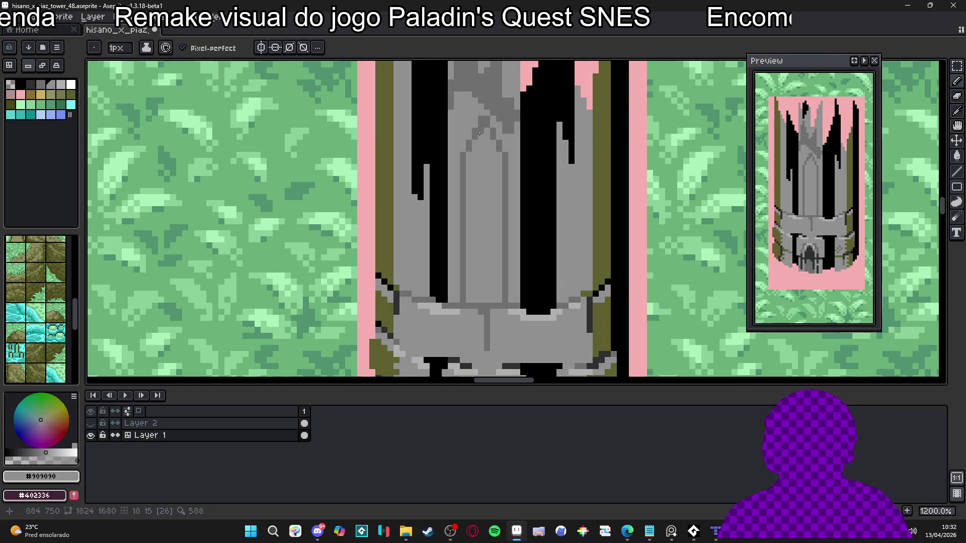
left_click(489, 120, "alt")
scroll(486, 186, "down", 3)
scroll(486, 186, "down", 1)
scroll(488, 211, "up", 1)
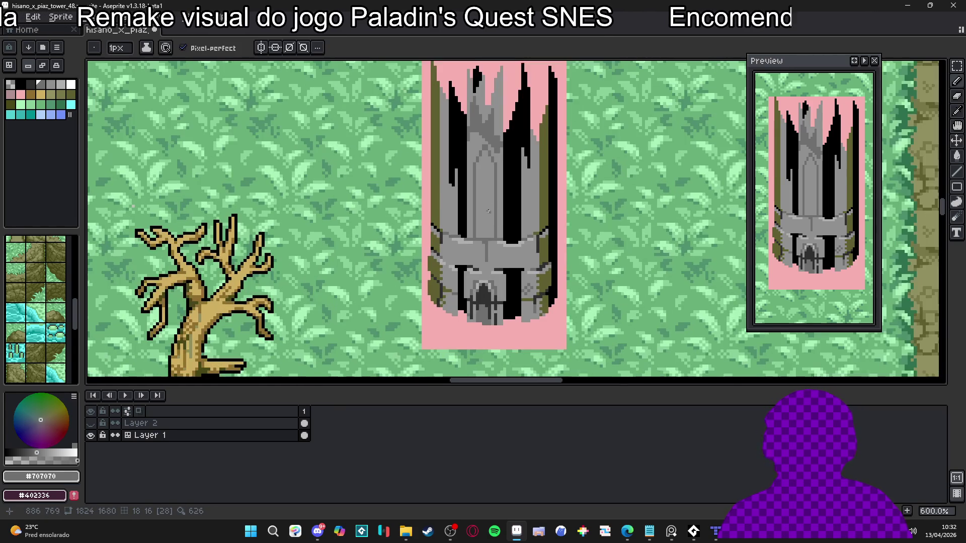
key("g")
left_click(488, 211)
scroll(491, 221, "down", 2)
scroll(497, 231, "up", 3)
key("b")
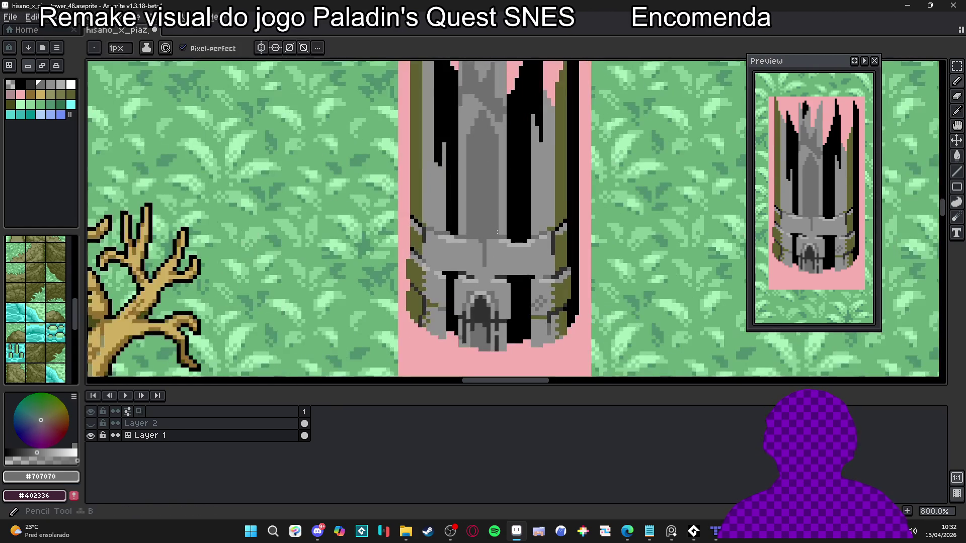
left_click(498, 230, "alt")
scroll(493, 228, "down", 2)
scroll(478, 221, "down", 1)
scroll(467, 219, "up", 1)
scroll(458, 217, "up", 1)
left_click(459, 217, "alt")
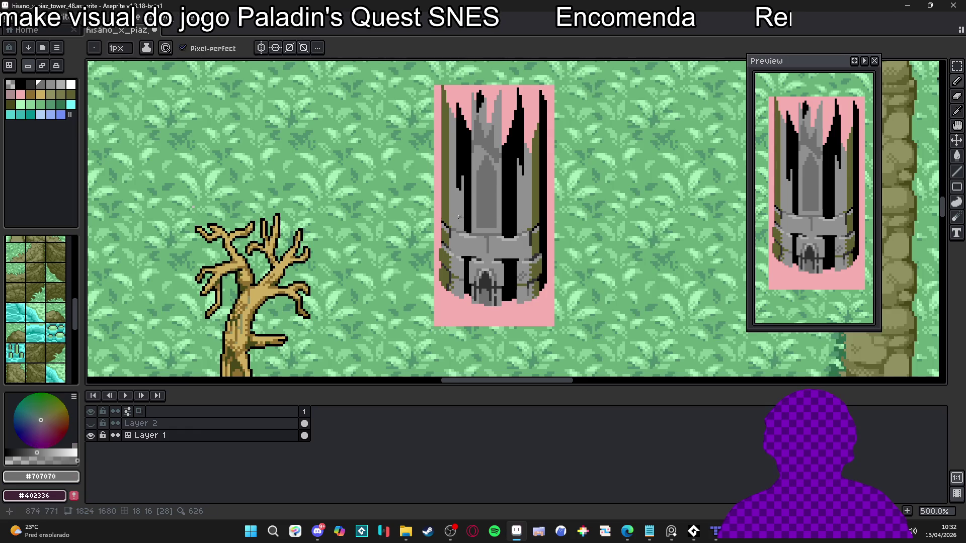
scroll(458, 217, "up", 1)
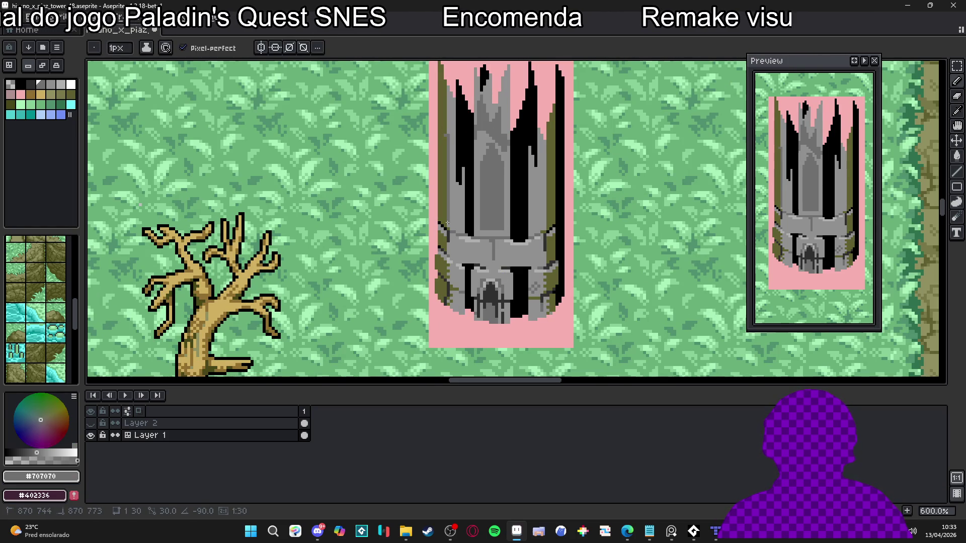
key("bracketleft")
scroll(444, 158, "up", 3)
key("bracketleft")
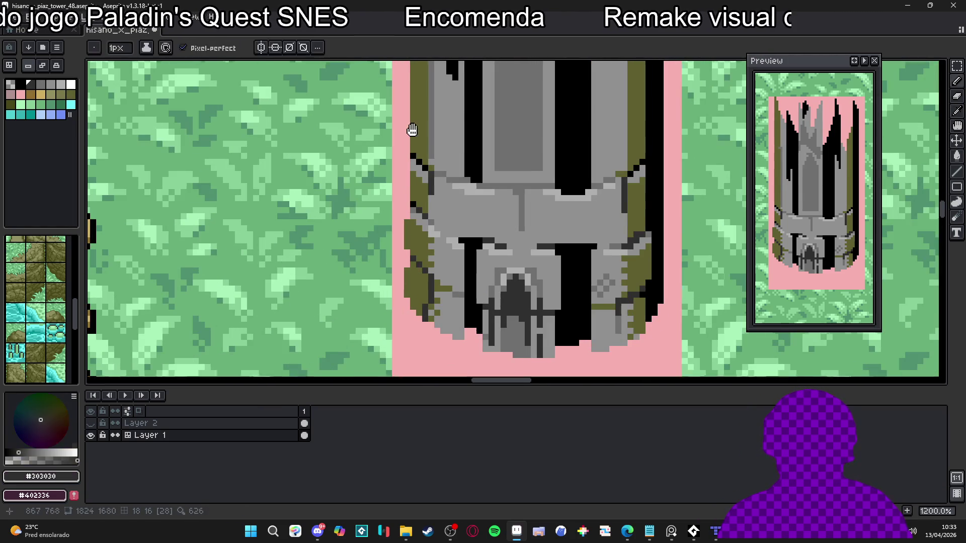
left_click_drag(452, 123, 450, 242)
left_click_drag(446, 79, 444, 229)
key("ctrl+z")
left_click(448, 72, "alt")
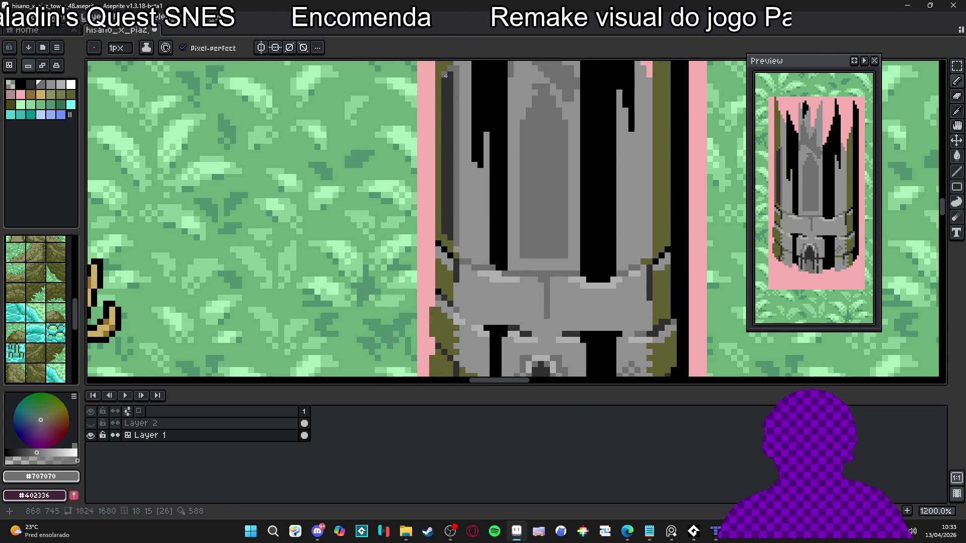
scroll(451, 126, "down", 4)
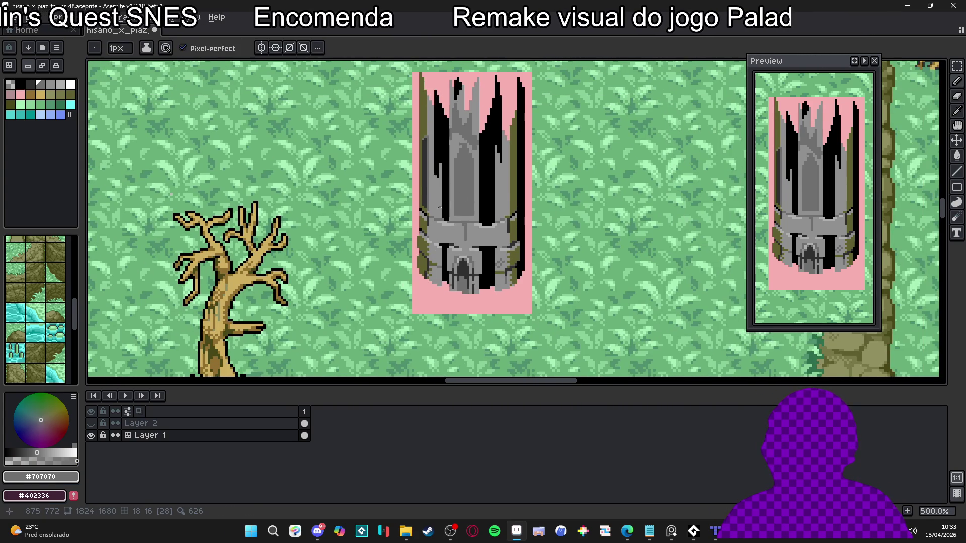
scroll(456, 191, "up", 4)
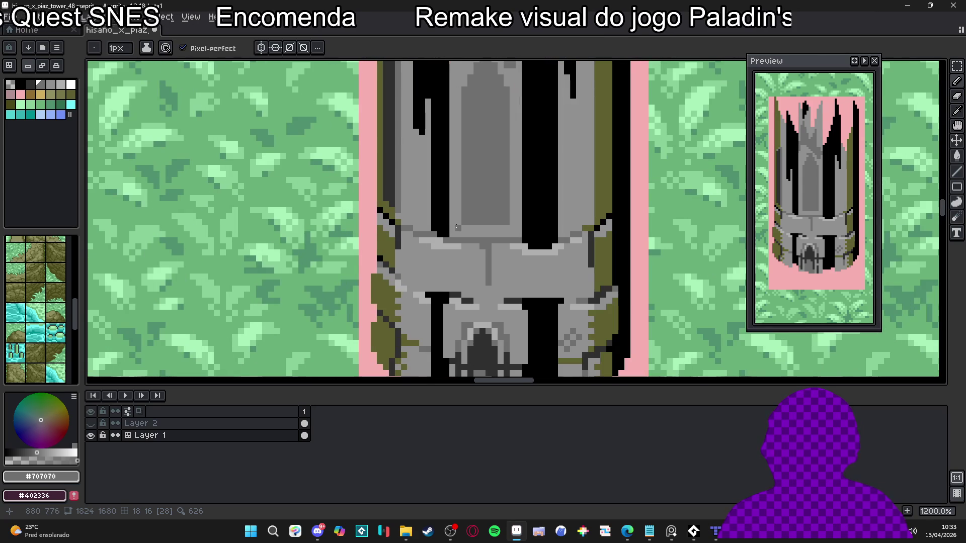
scroll(517, 225, "down", 4)
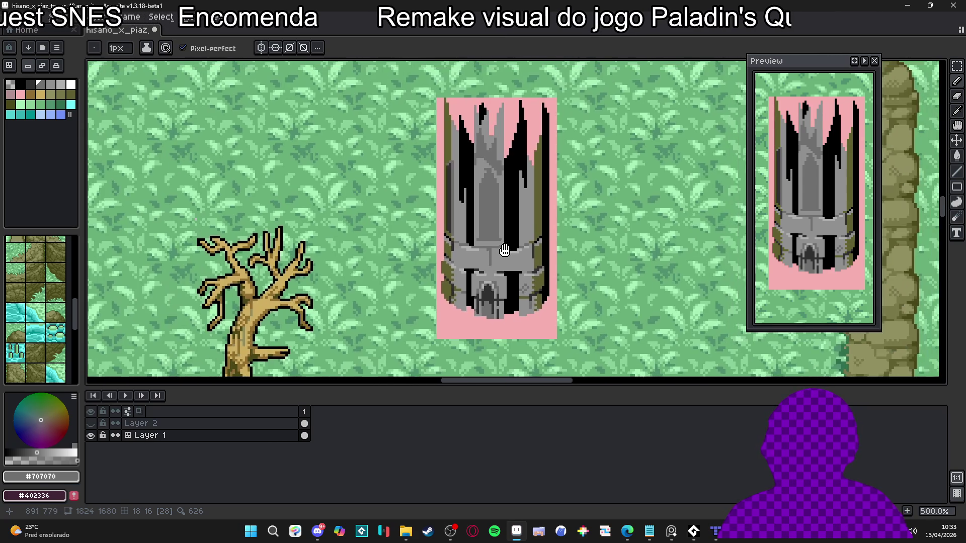
scroll(485, 166, "up", 2)
left_click(485, 166, "alt")
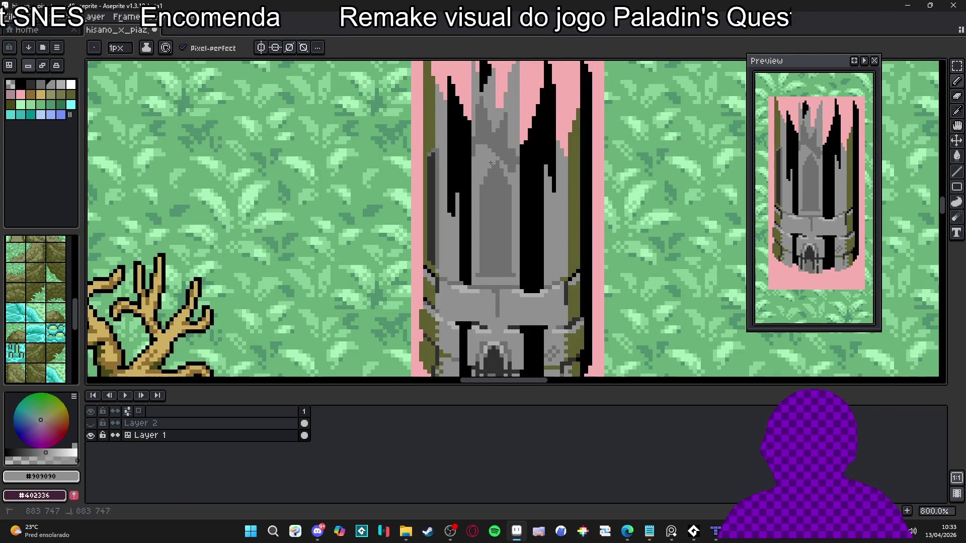
scroll(494, 159, "up", 2)
scroll(494, 159, "down", 4)
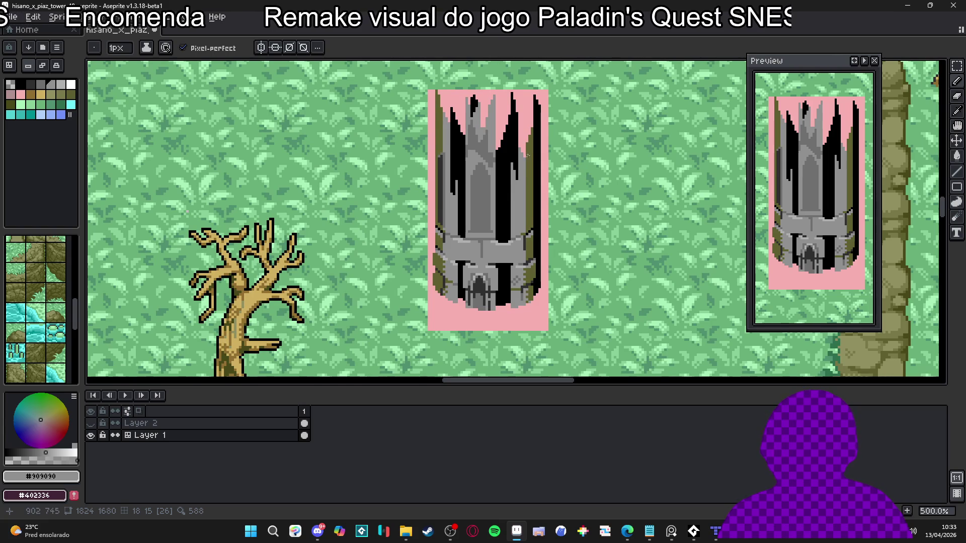
scroll(531, 166, "down", 1)
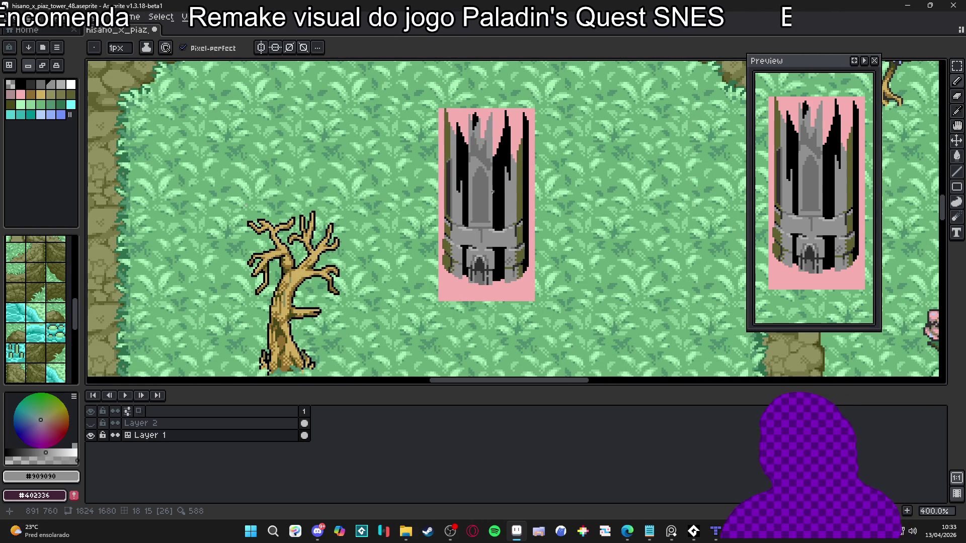
scroll(472, 236, "up", 3)
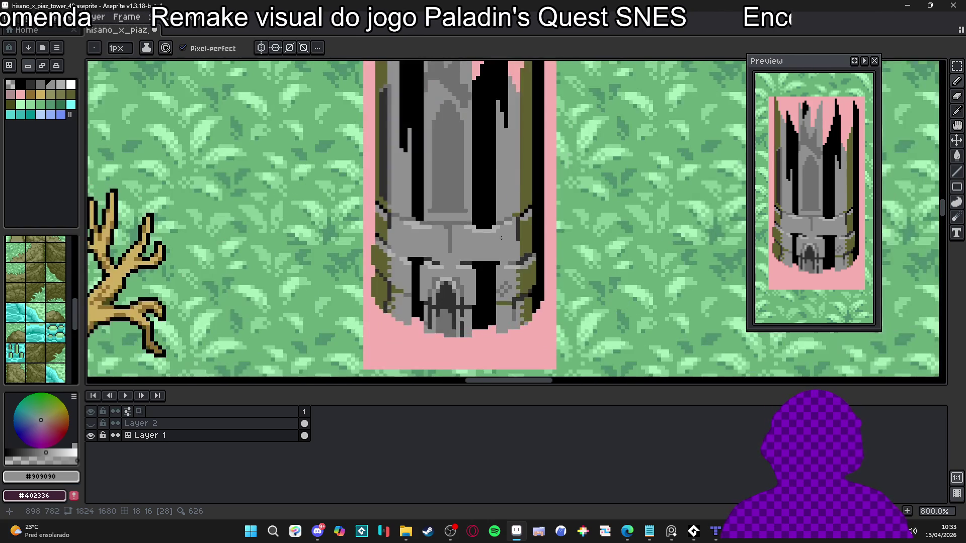
Paint the black gaps in the stone ring mid grey and add a light grey highlight.
scroll(500, 238, "up", 3)
key("alt")
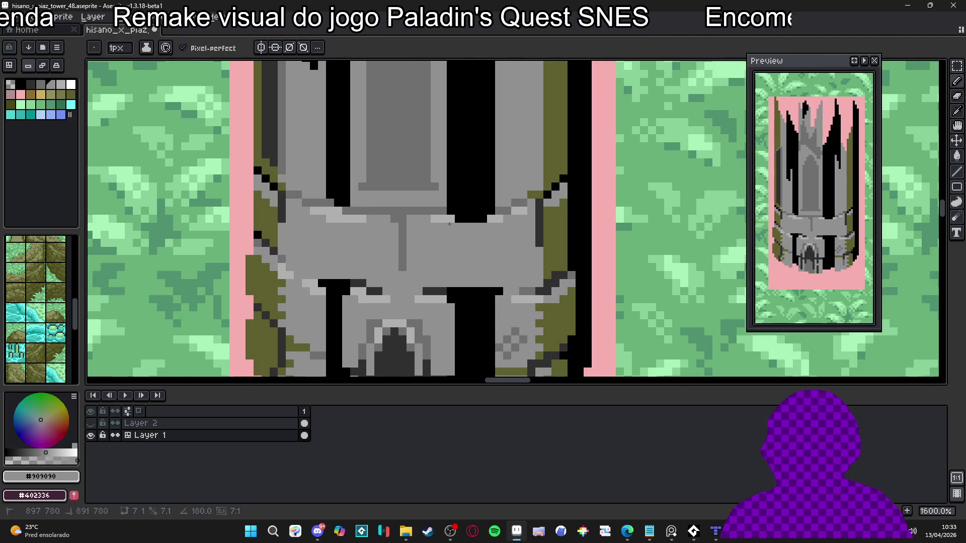
left_click(445, 208, "alt")
mouse_move(450, 219)
left_mouse_down()
mouse_move(485, 210)
mouse_move(488, 220)
left_mouse_up()
left_click(430, 221, "alt")
left_click(446, 219, "alt")
Repaint the darker ring pixels on the right in mid grey #909090.
scroll(520, 208, "up", 2)
key("alt")
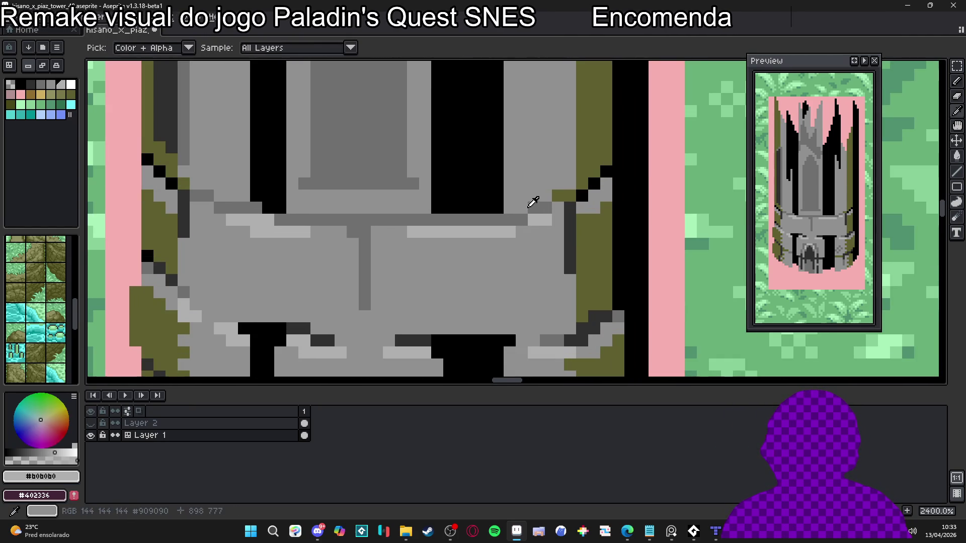
left_click(520, 208, "alt")
left_click(541, 207)
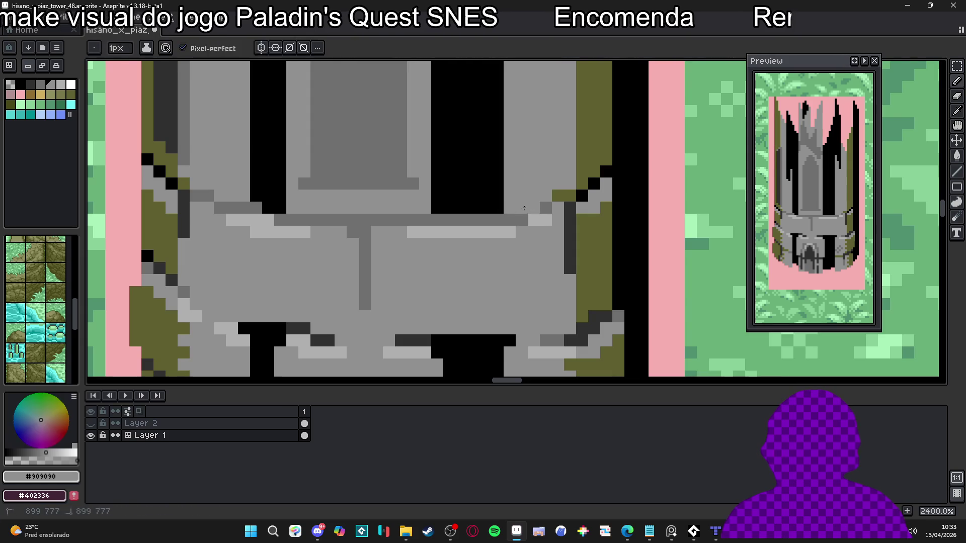
left_click(549, 201, "alt")
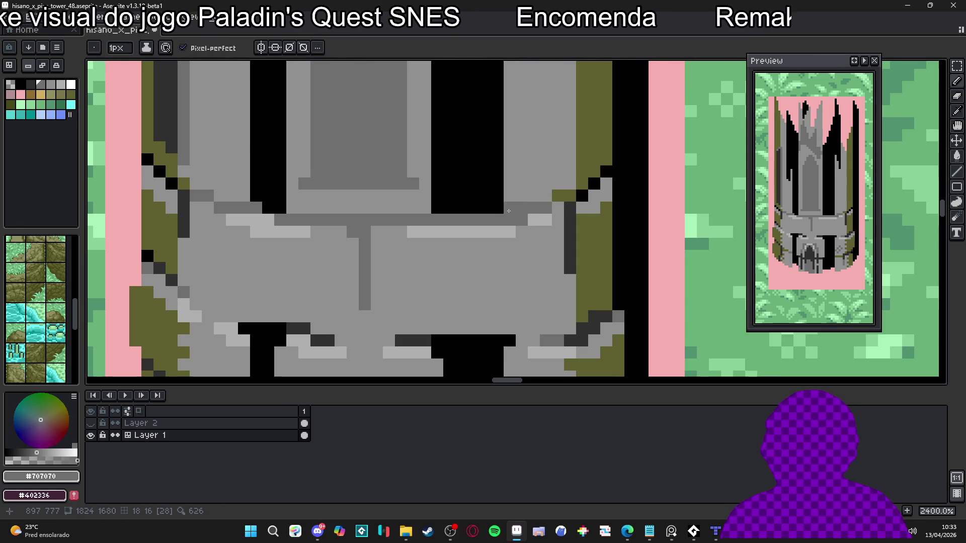
scroll(529, 218, "down", 3)
scroll(528, 218, "up", 1)
left_click(529, 217, "alt")
left_click(528, 218, "alt")
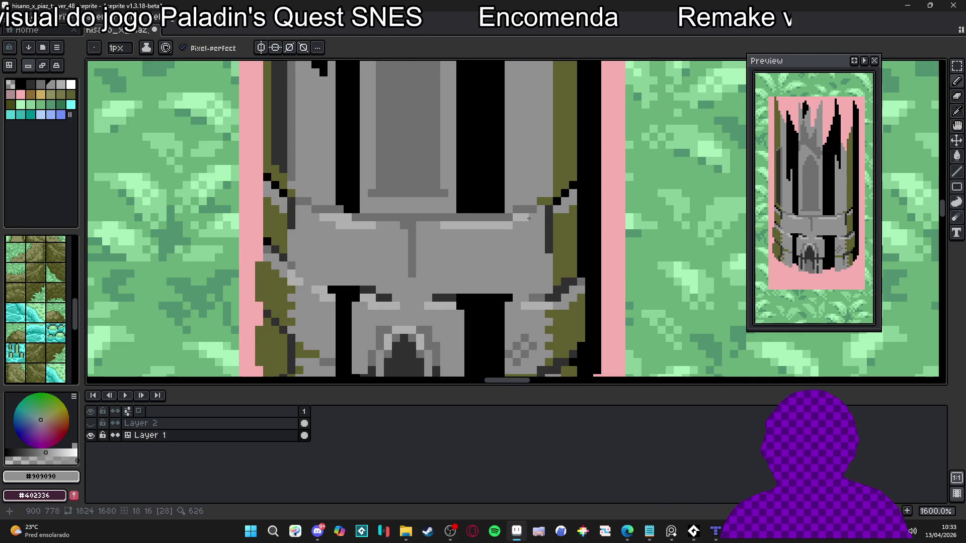
Save the tower file.
scroll(488, 246, "down", 5)
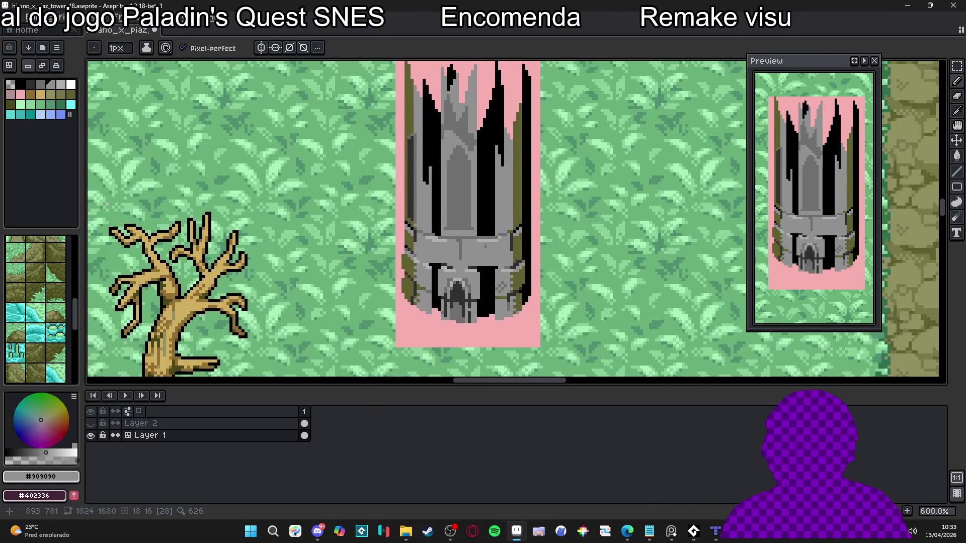
scroll(488, 247, "down", 3)
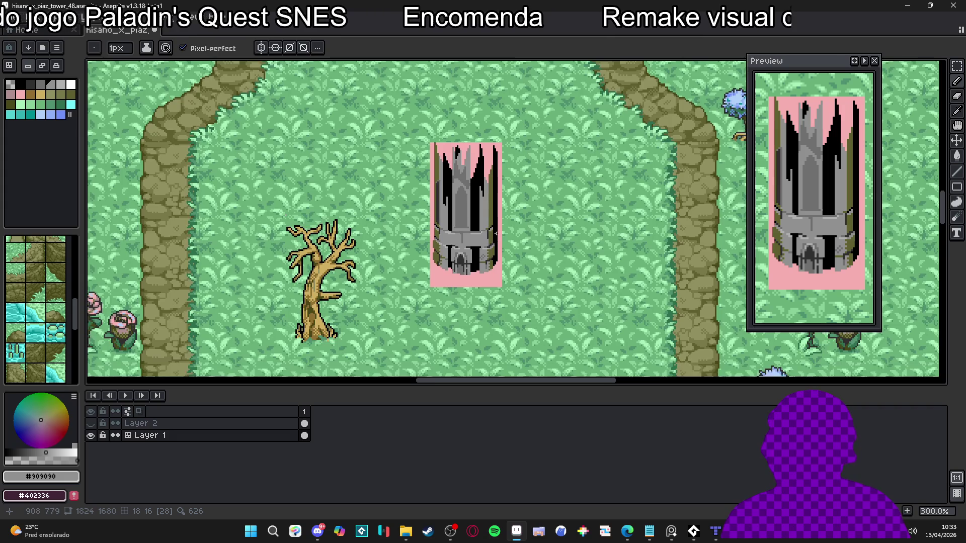
scroll(484, 240, "up", 2)
key("ctrl+s")
Paint darker grey #707070 stones down the left side of the ring.
left_click_drag(497, 216, 497, 245)
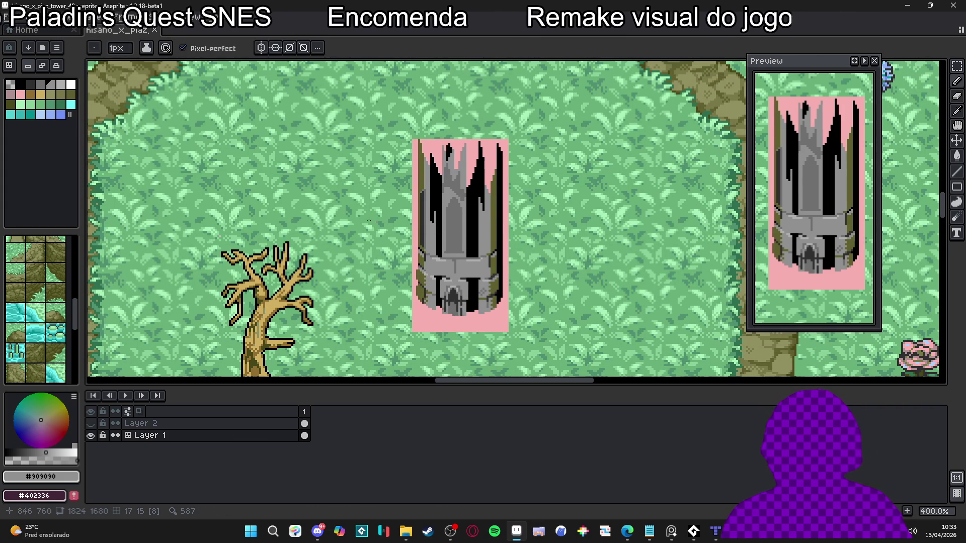
scroll(438, 236, "up", 6)
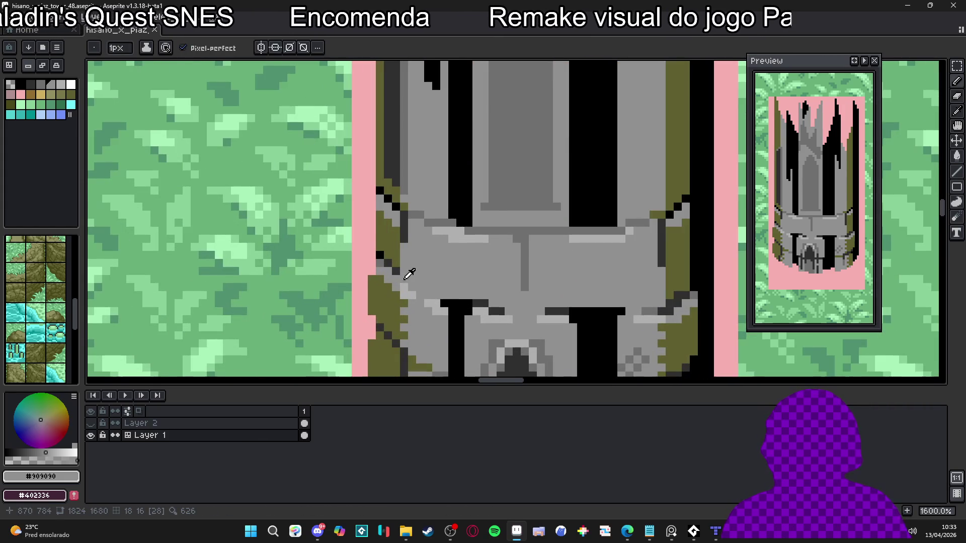
left_click(407, 279, "alt")
left_click_drag(407, 279, 443, 291)
left_click(402, 270, "alt")
left_click(420, 279, "alt")
Place a black accent pixel on the stone ring.
scroll(443, 292, "down", 4)
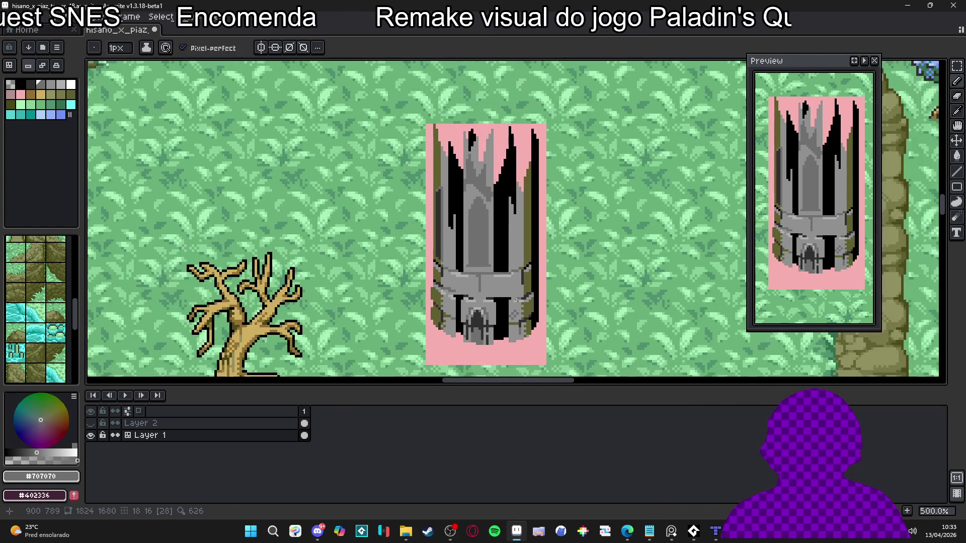
scroll(461, 282, "up", 4)
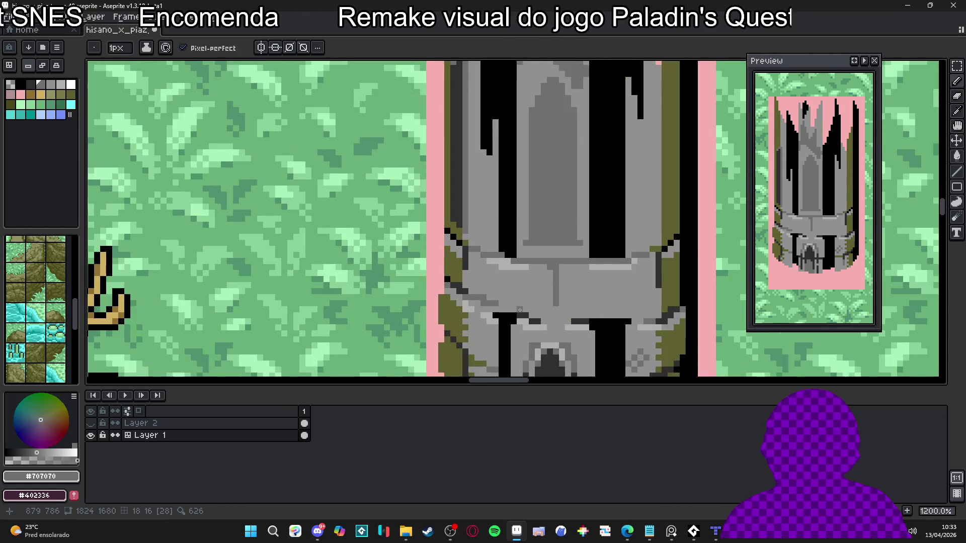
left_click(515, 309, "alt")
left_click(507, 310)
scroll(505, 308, "down", 3)
scroll(498, 302, "up", 1)
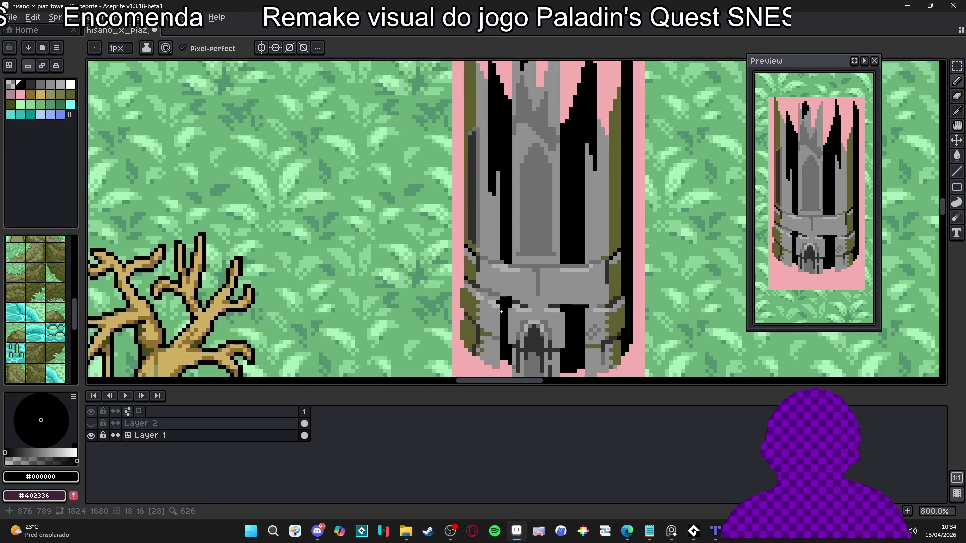
Sample mid grey #909090, then darker grey #707070 from the tower for further touch-ups.
left_click(496, 301, "alt")
scroll(498, 304, "up", 1)
scroll(501, 307, "down", 1)
scroll(504, 309, "up", 2)
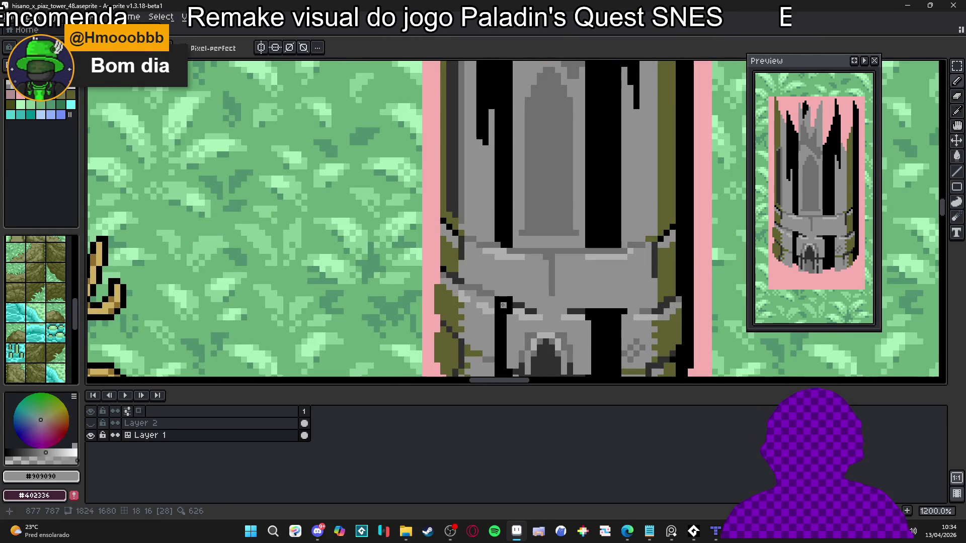
scroll(505, 305, "down", 4)
scroll(508, 297, "up", 5)
scroll(507, 288, "down", 1)
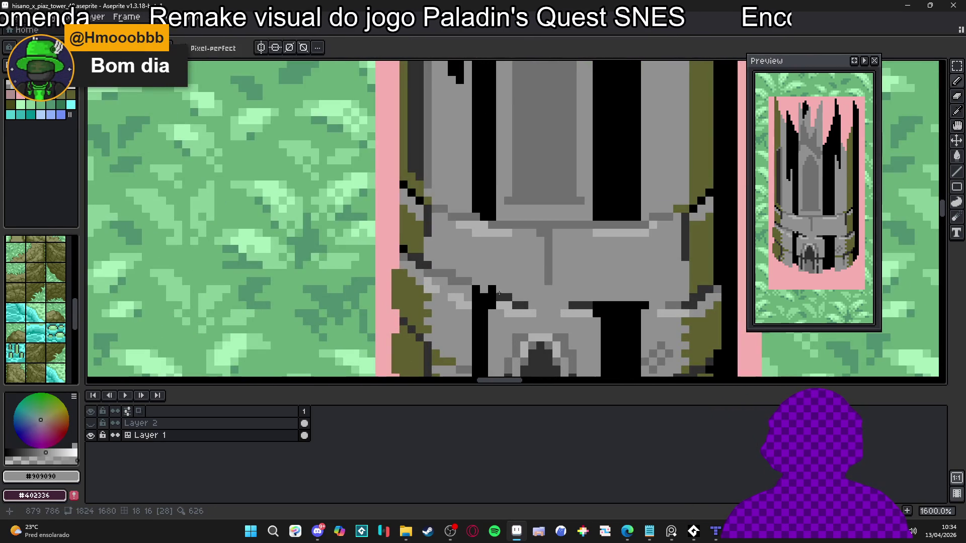
scroll(505, 292, "down", 1)
scroll(503, 295, "up", 1)
scroll(503, 294, "up", 1)
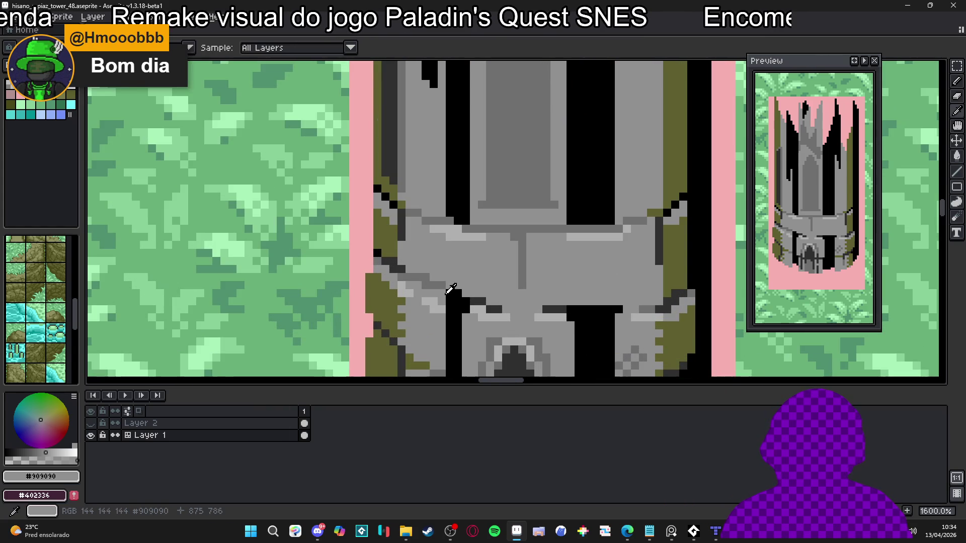
left_click(509, 296, "alt")
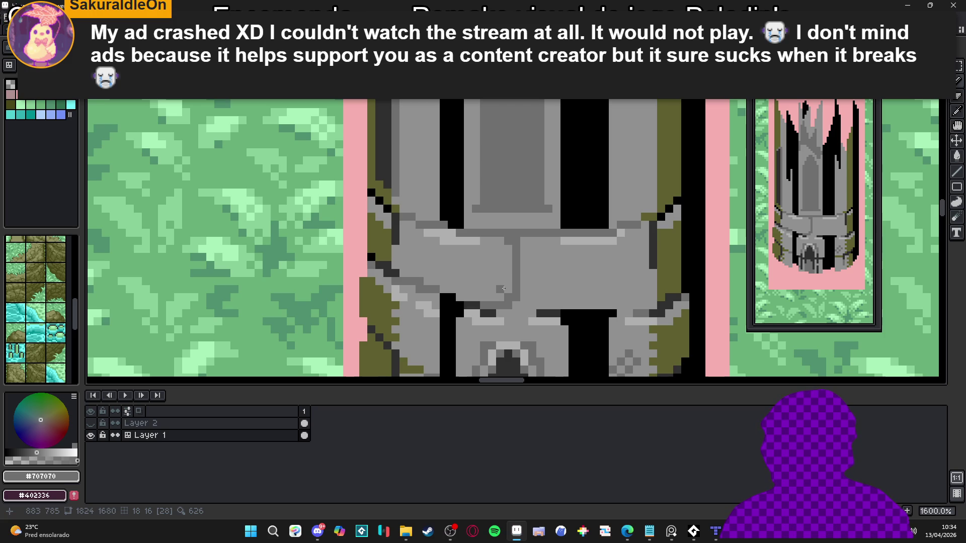
key("alt+Tab")
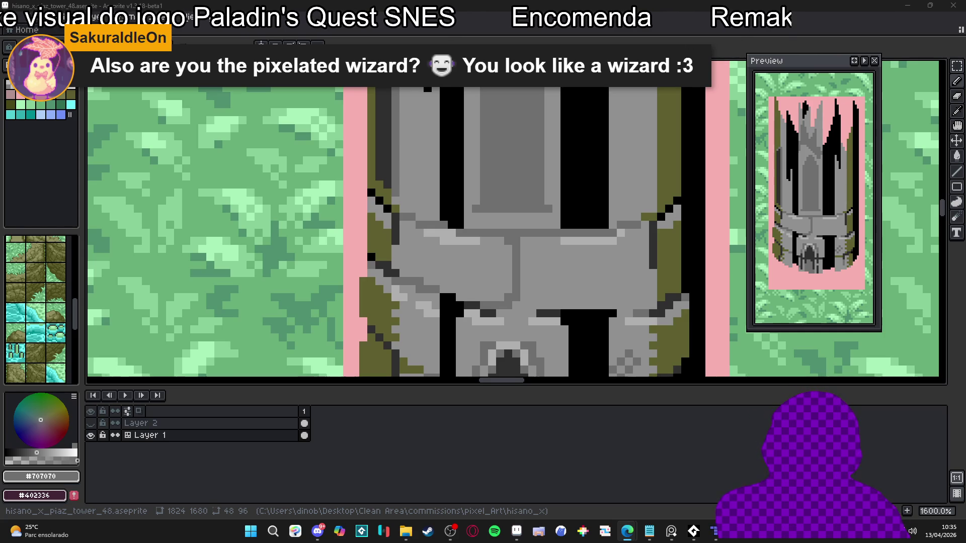
scroll(502, 239, "down", 3)
Pick light grey #b0b0b0 from the stone stripe and add a highlight pixel to the ring.
scroll(502, 239, "up", 3)
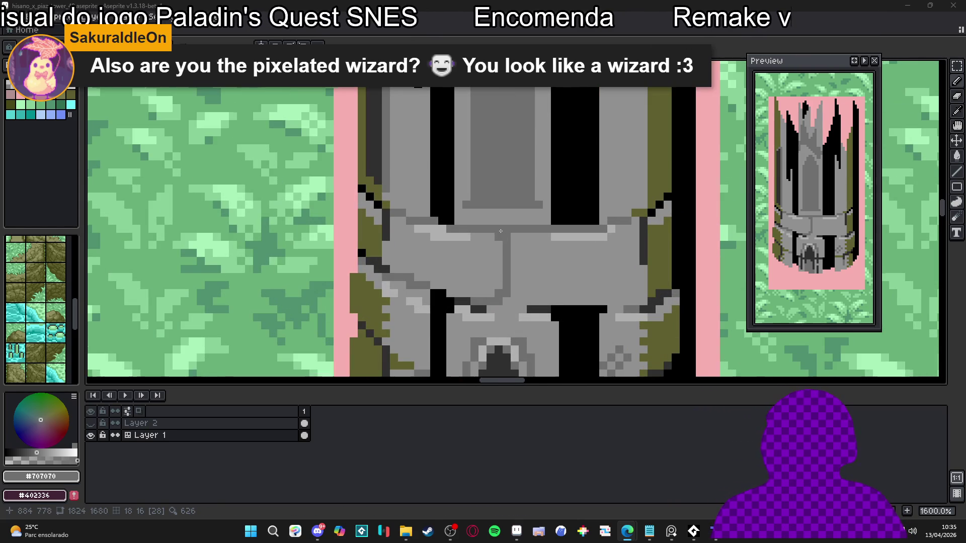
left_click(469, 246, "alt")
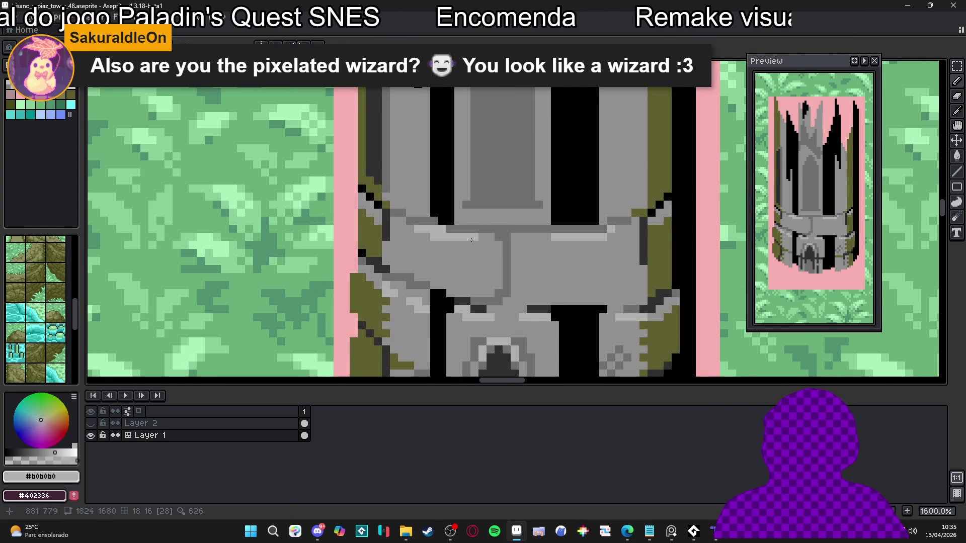
left_click(457, 253, "alt")
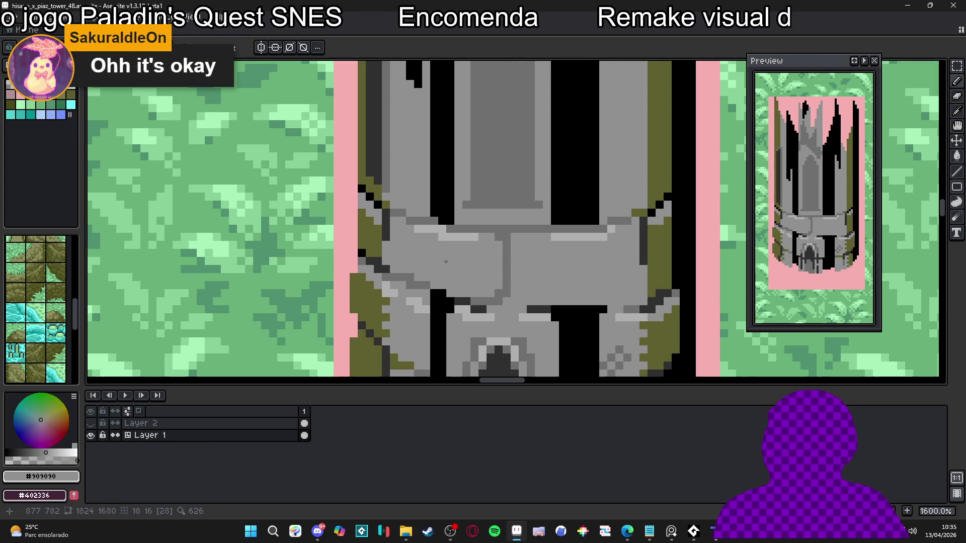
left_click(443, 236, "alt")
left_click(449, 248, "alt")
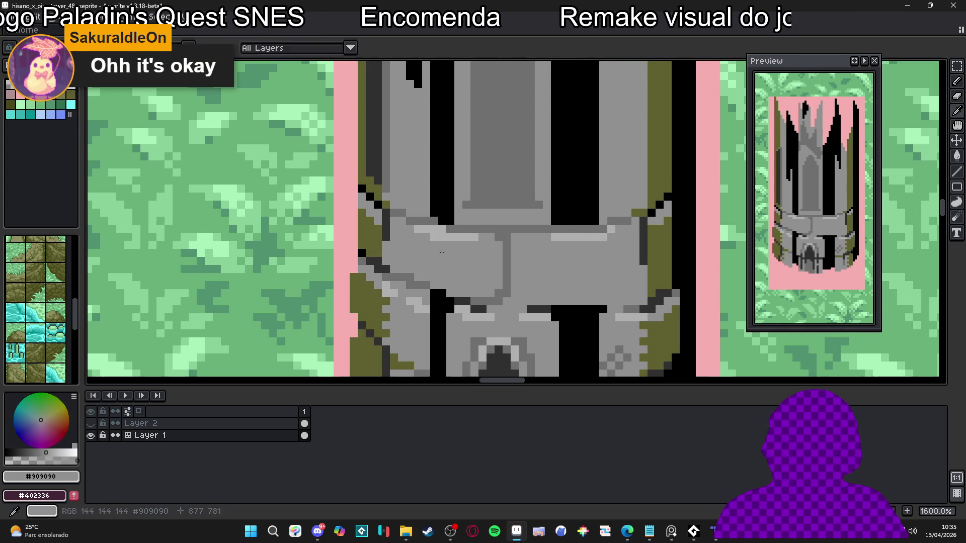
left_click(459, 234, "alt")
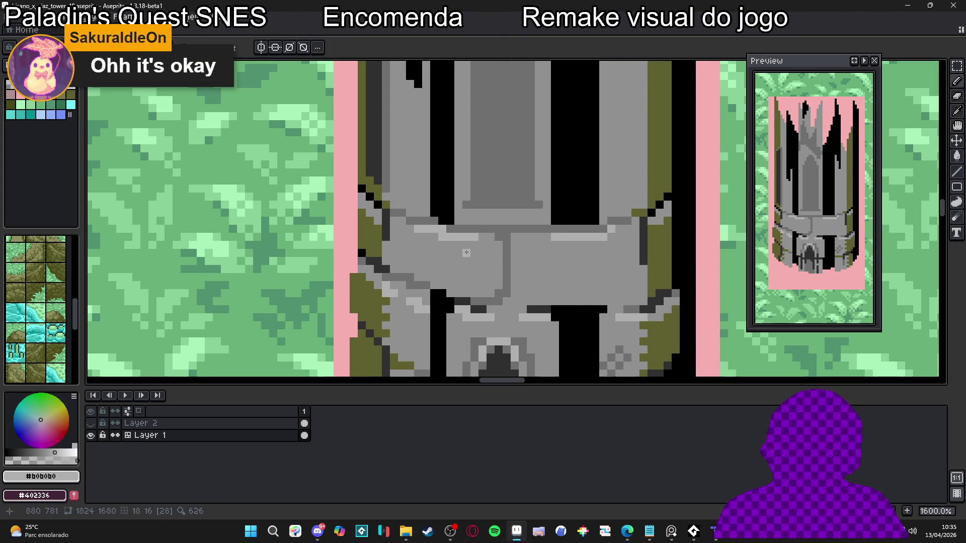
left_click(530, 253)
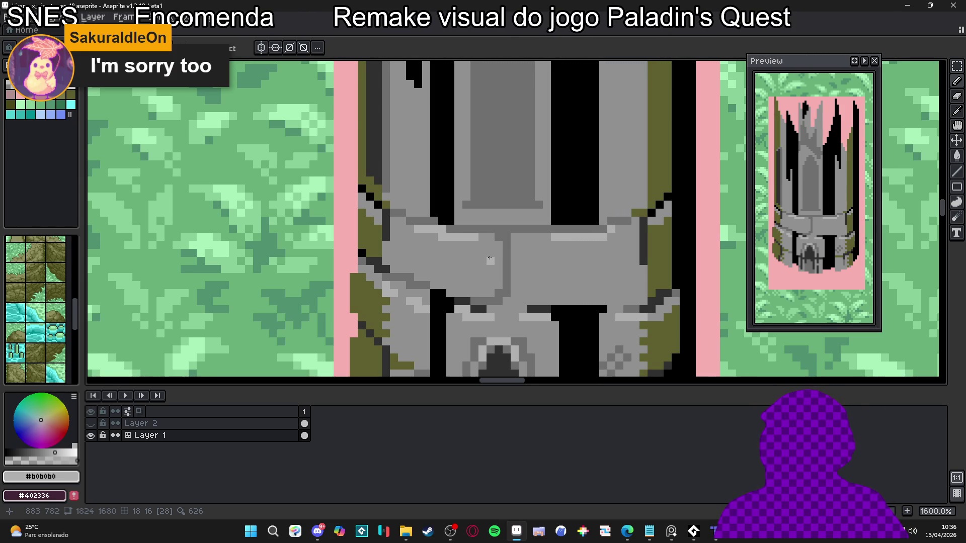
Zoom out to review the tower on the map, then pick olive #606020 from the moss.
scroll(493, 253, "down", 7)
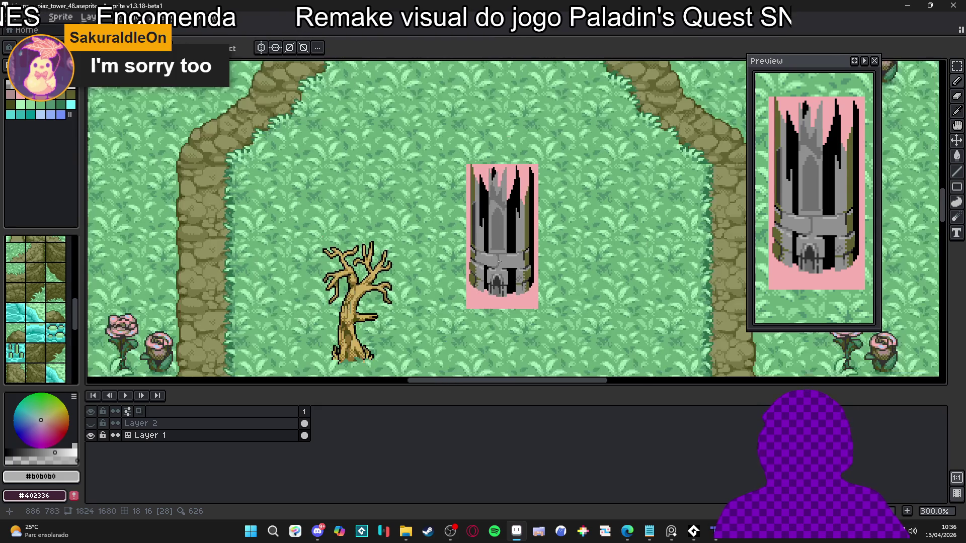
scroll(501, 263, "down", 2)
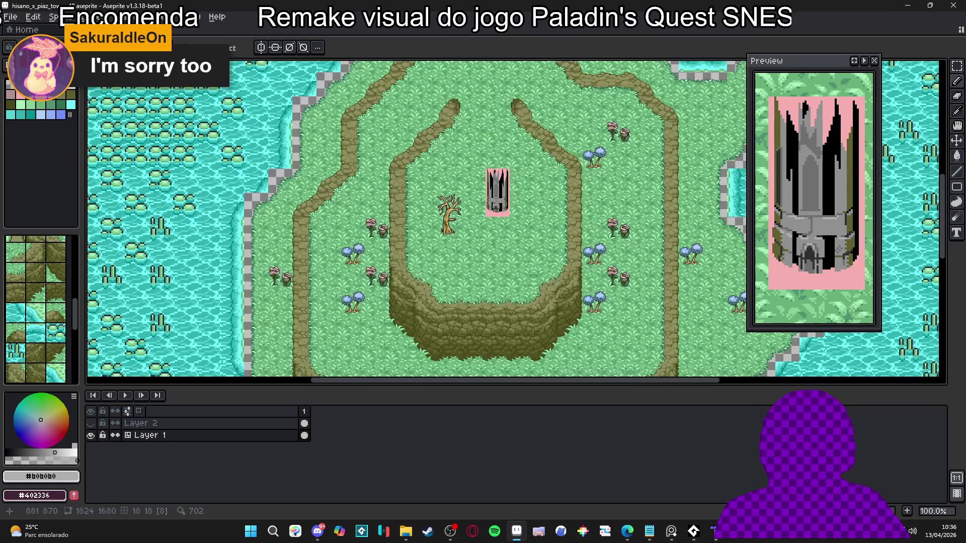
scroll(435, 217, "up", 4)
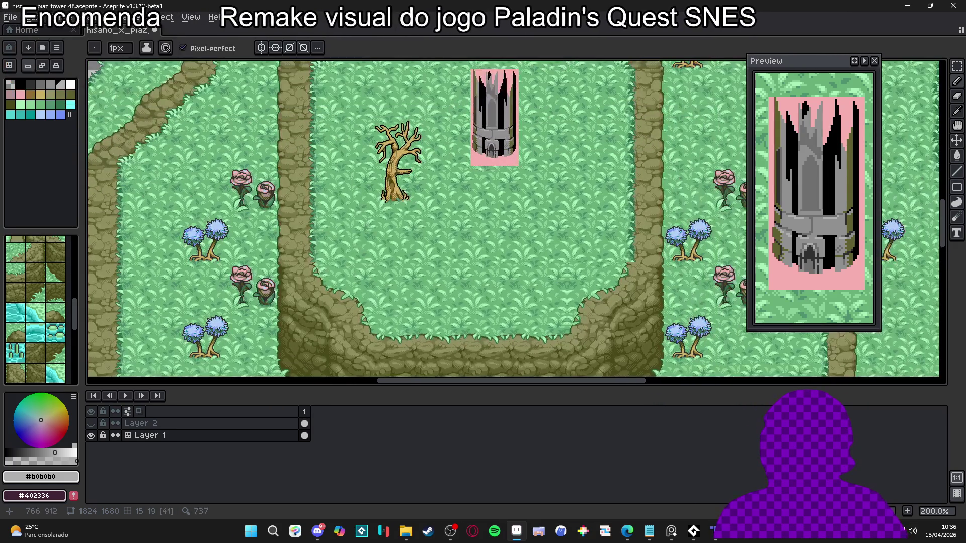
scroll(469, 182, "up", 2)
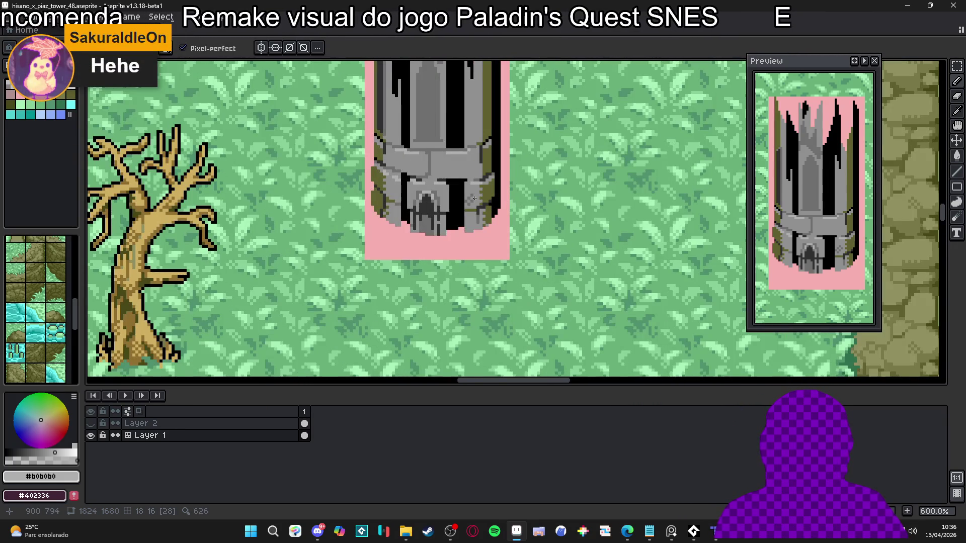
scroll(480, 209, "down", 2)
scroll(479, 209, "down", 3)
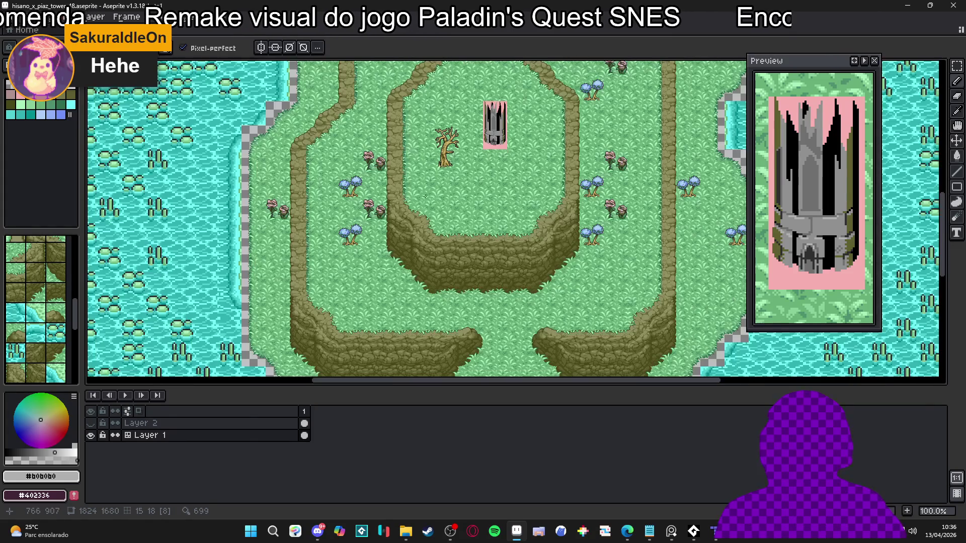
scroll(473, 194, "up", 2)
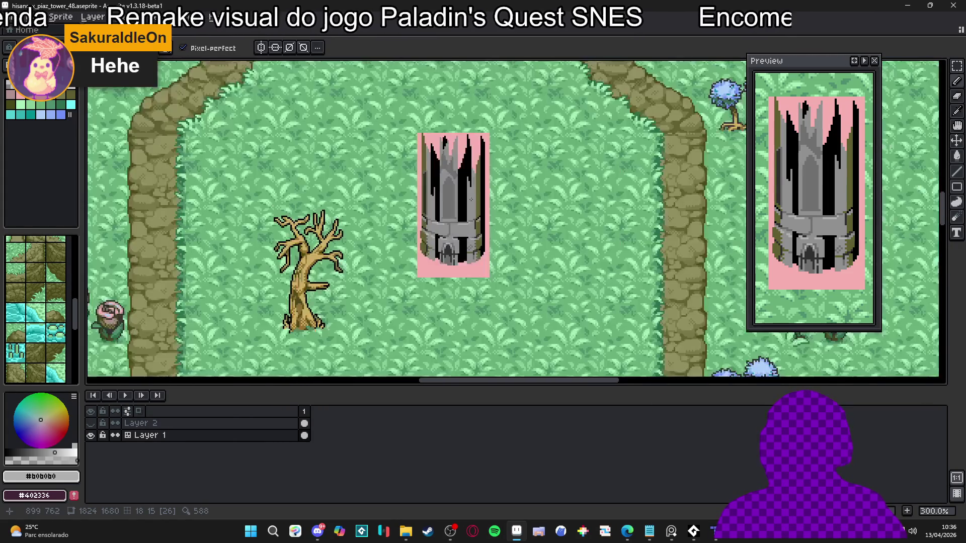
scroll(466, 220, "up", 7)
left_click(476, 250, "alt")
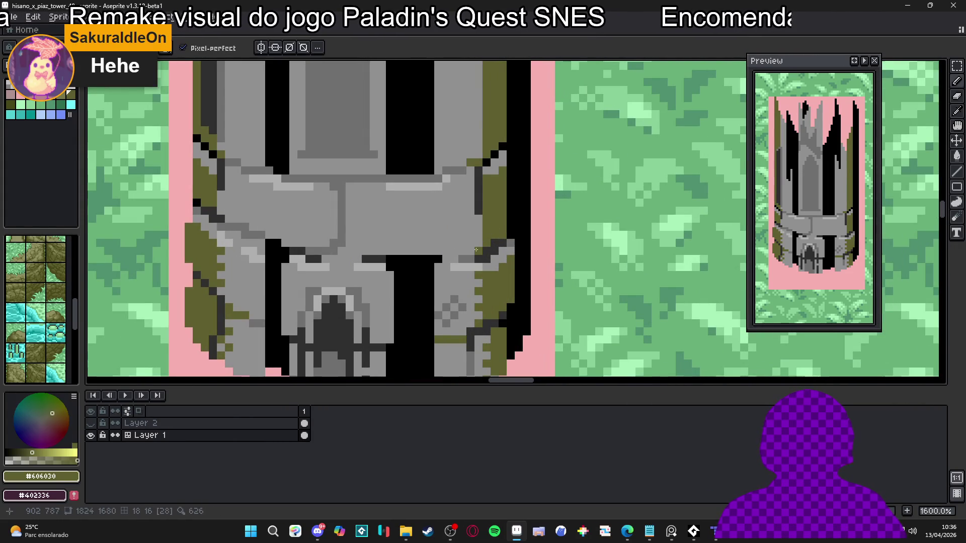
scroll(482, 212, "down", 1)
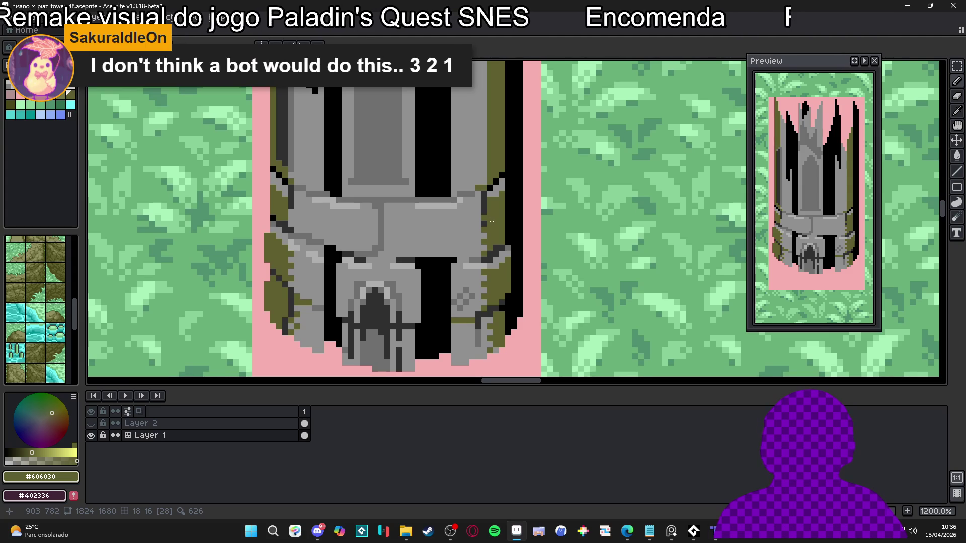
left_click(476, 225, "alt")
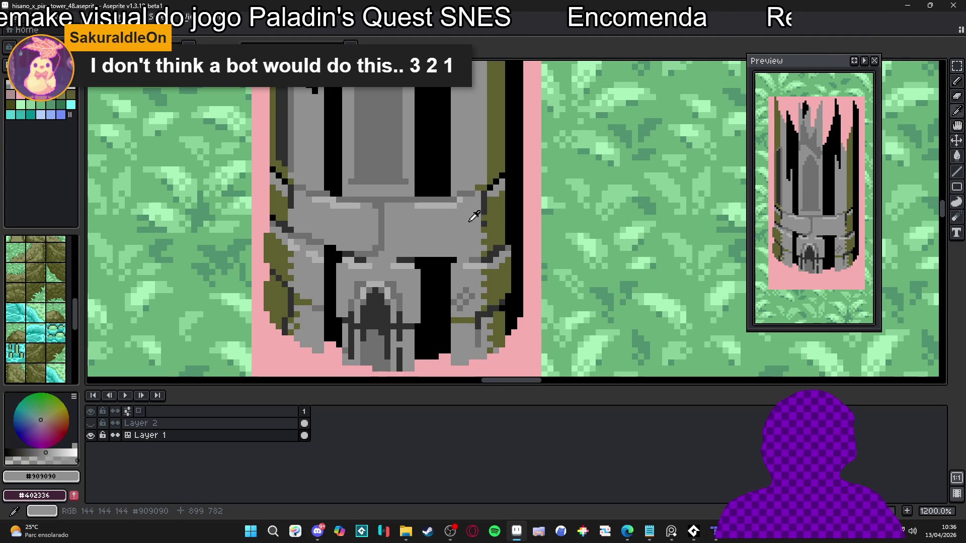
left_click(492, 210, "alt")
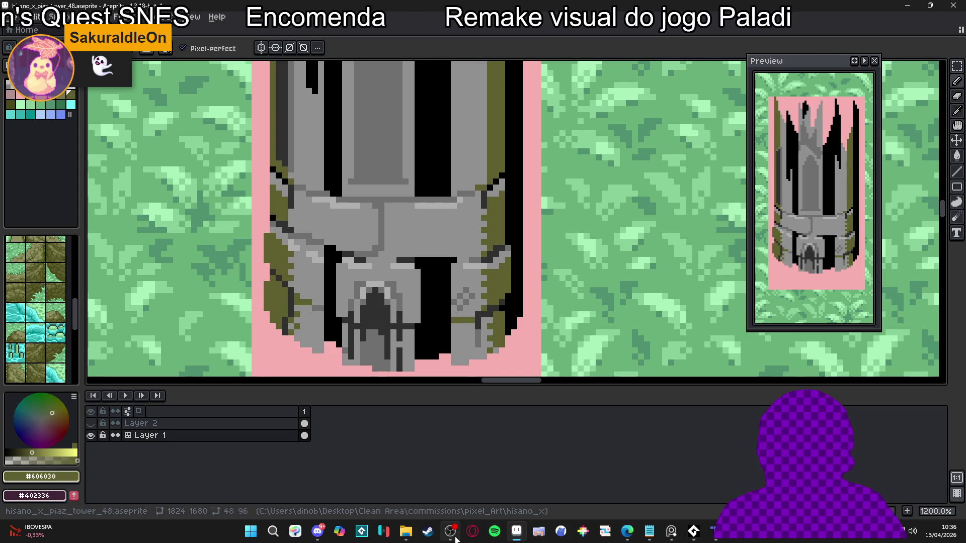
scroll(459, 247, "down", 3)
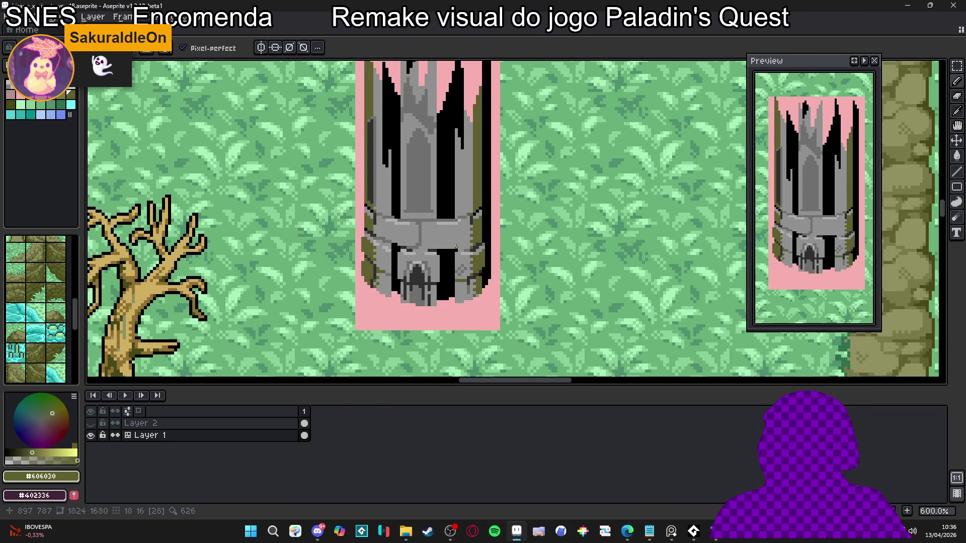
scroll(456, 247, "down", 4)
scroll(441, 233, "left", 3)
scroll(553, 227, "left", 3)
scroll(553, 227, "right", 3)
scroll(478, 246, "up", 2)
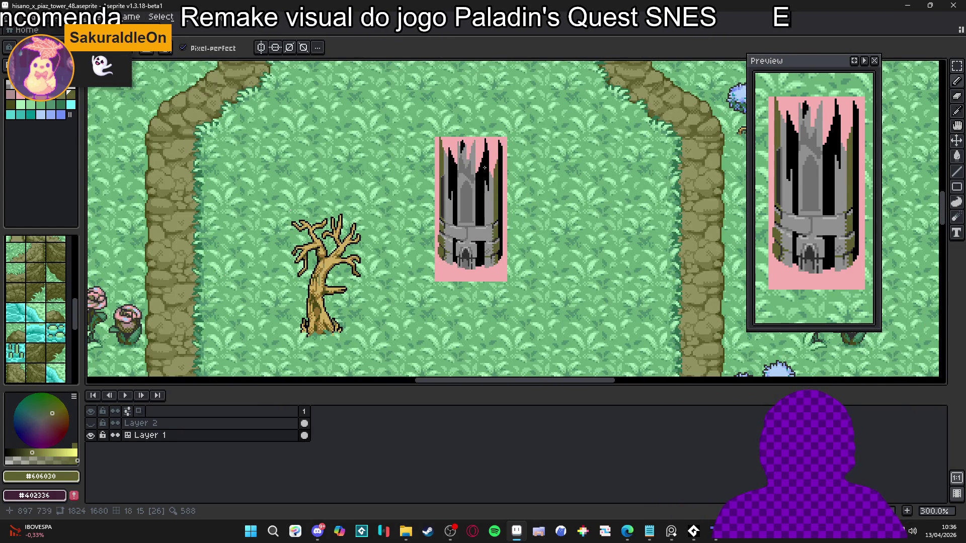
scroll(472, 178, "up", 6)
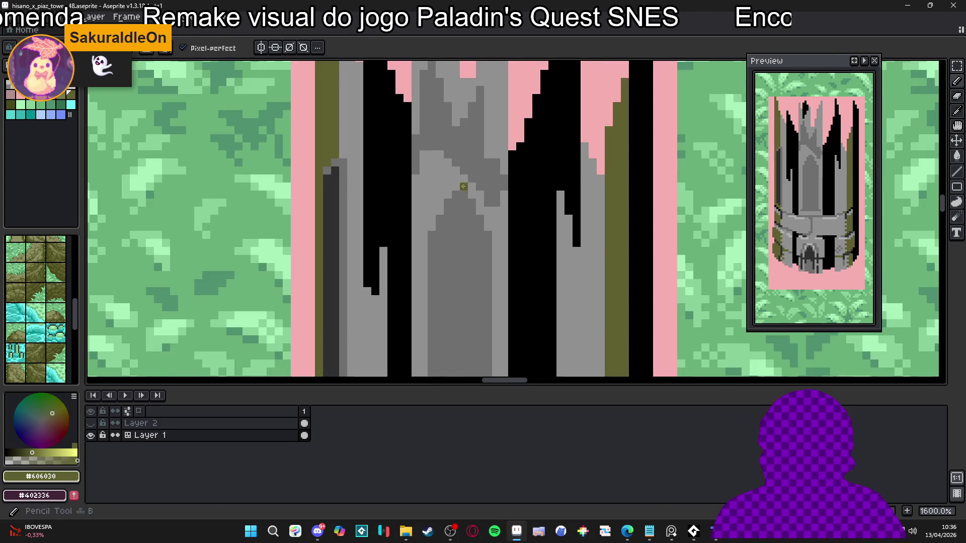
Lighten two dark pixels on the tower wall to mid grey.
left_click(473, 182, "alt")
left_click_drag(486, 194, 487, 203)
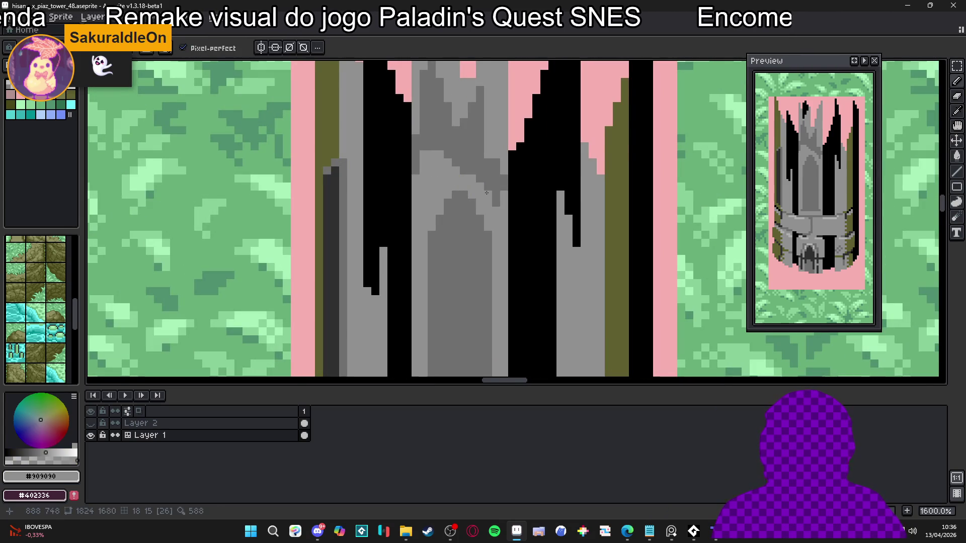
scroll(485, 195, "down", 4)
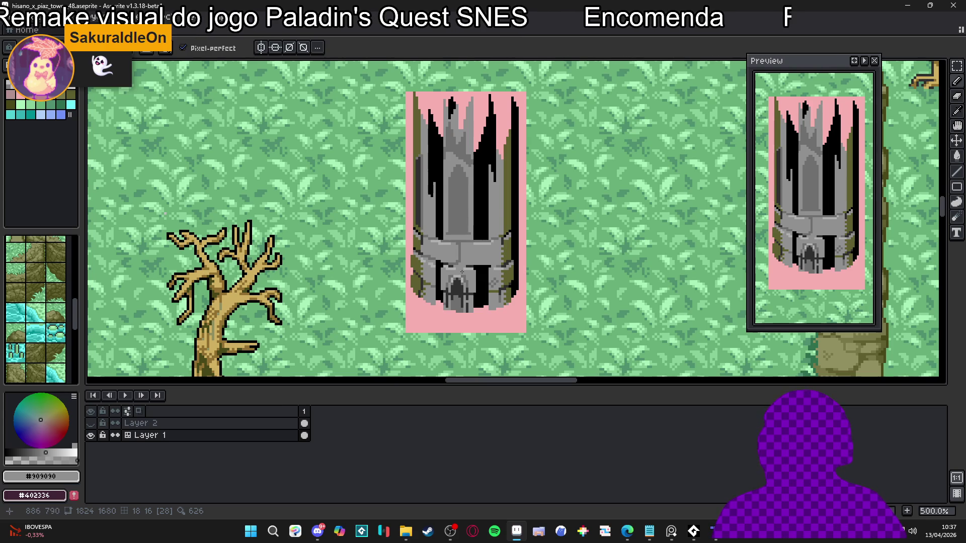
scroll(462, 272, "down", 2)
scroll(462, 251, "up", 3)
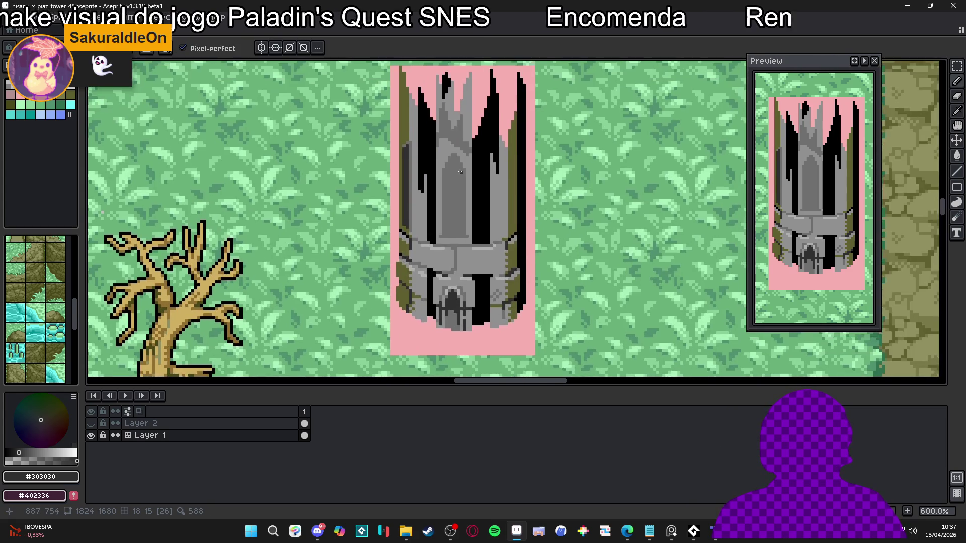
scroll(461, 175, "up", 2)
Draw a dark #303030 diagonal across the window arch and fill one side with it.
left_click(450, 142)
left_click_drag(427, 181, 464, 251)
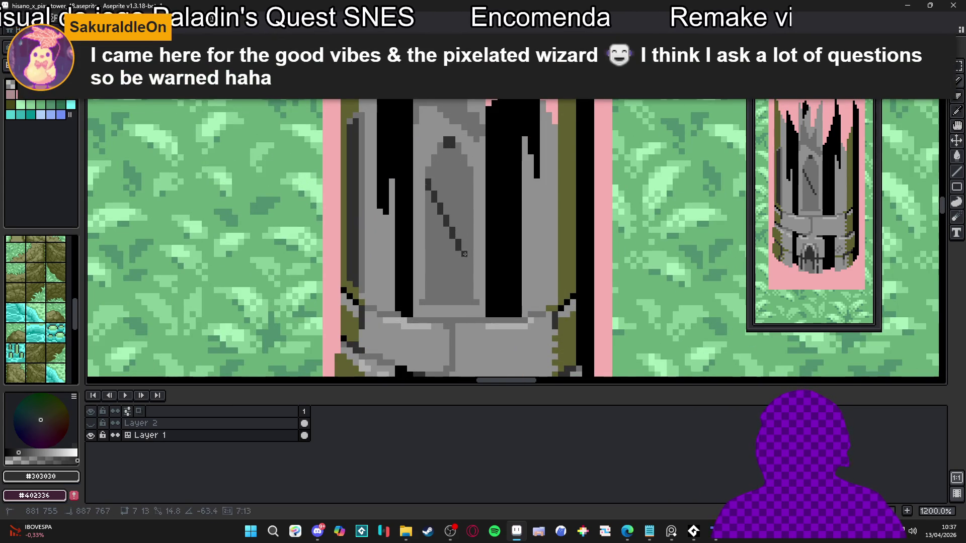
key("g")
left_click(467, 242)
scroll(467, 242, "down", 3)
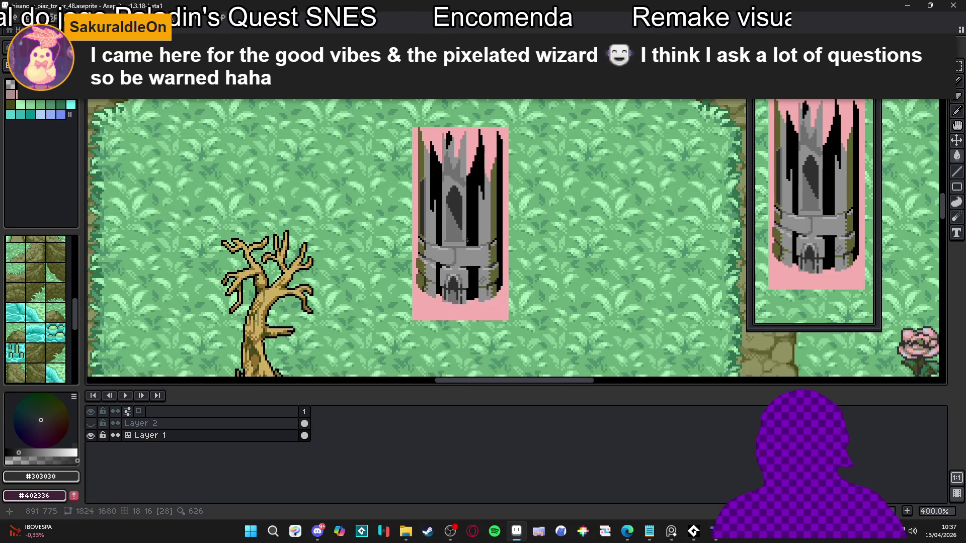
scroll(467, 242, "up", 3)
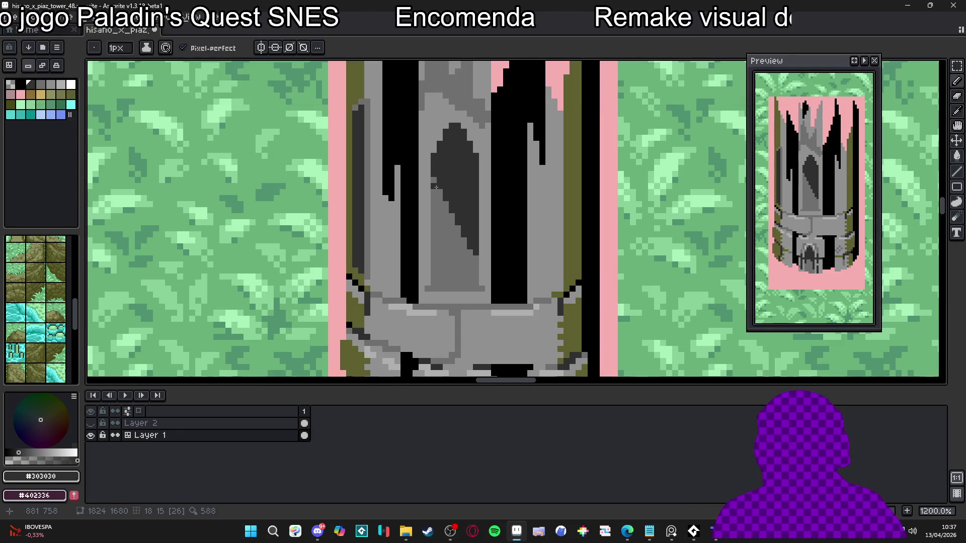